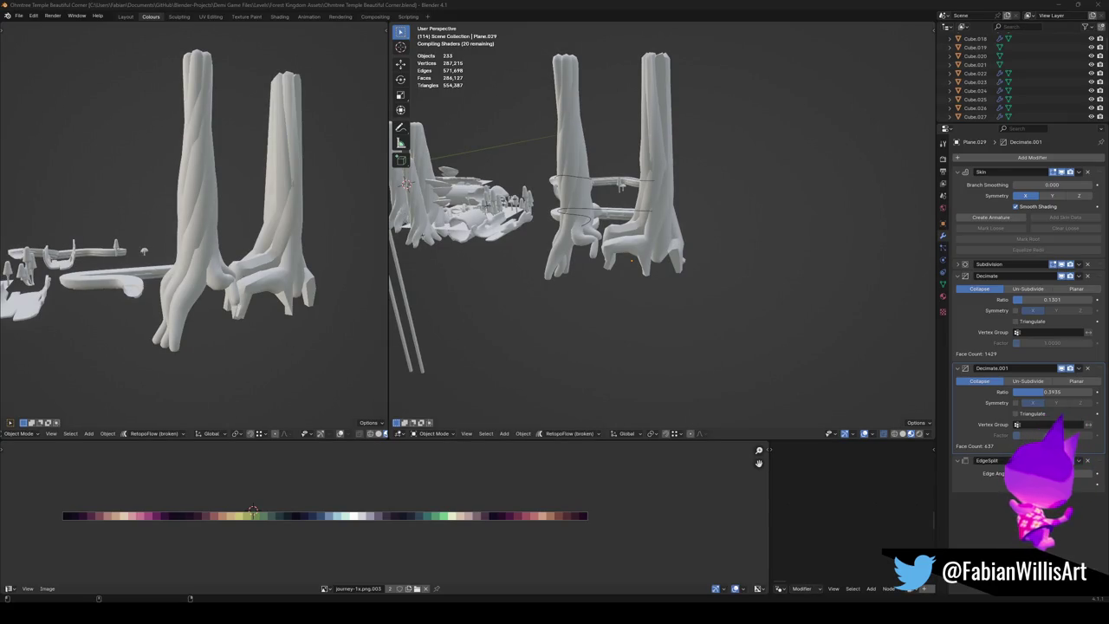
# Step: Orbit and zoom around the temple corner and select Ground Root.001
pyautogui.middleClick(535, 232)
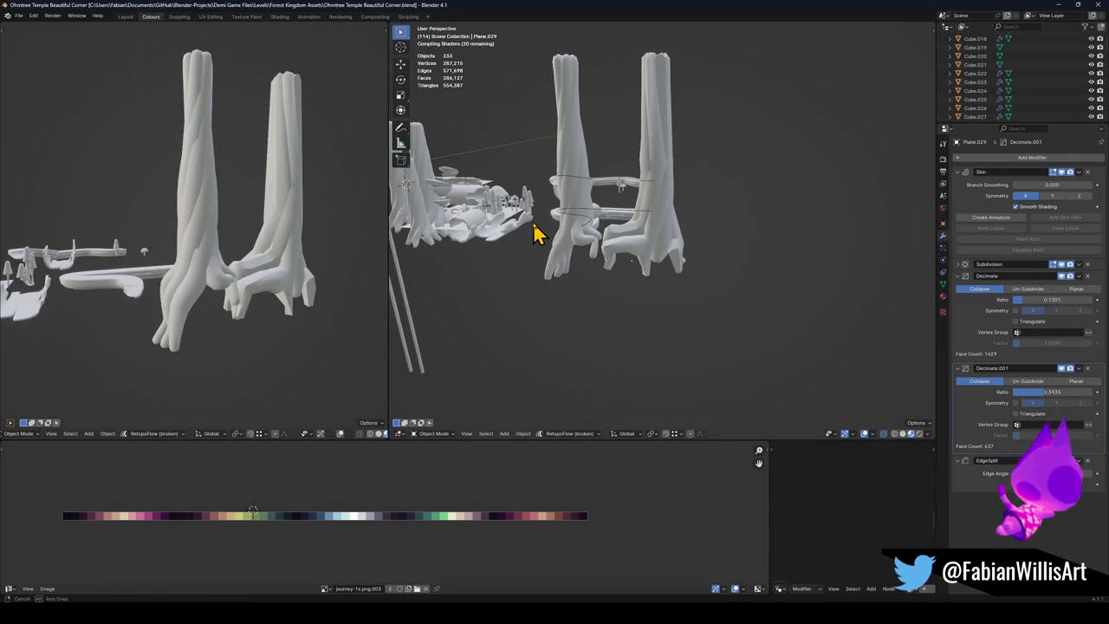
pyautogui.moveTo(524, 227); pyautogui.dragTo(617, 245)
pyautogui.scroll(-5, 664, 216)
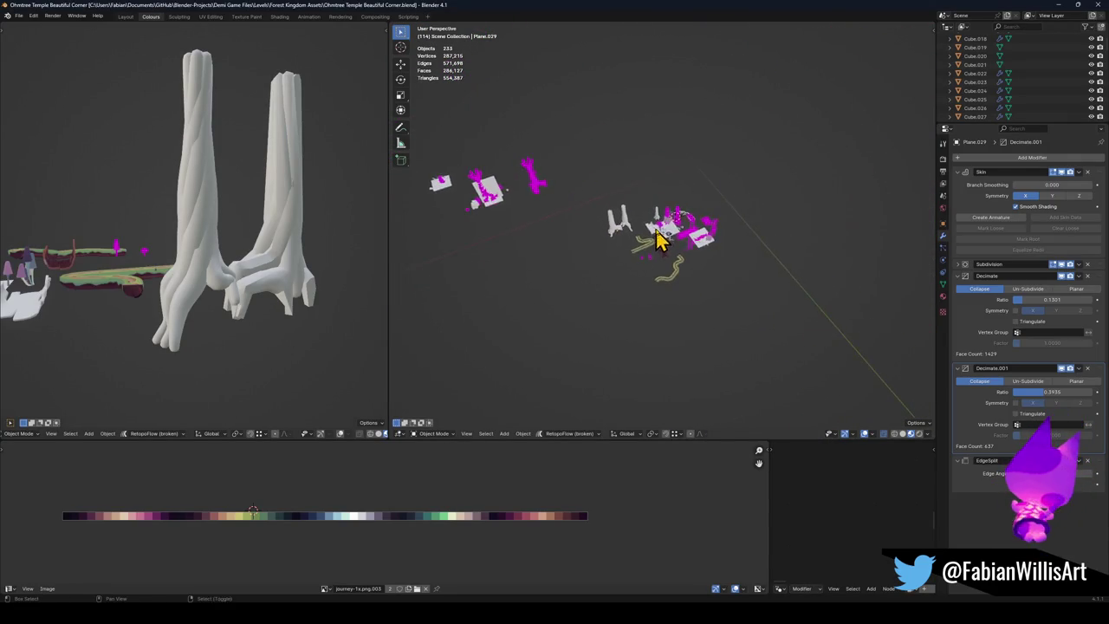
pyautogui.scroll(6, 701, 241)
pyautogui.moveTo(736, 264)
pyautogui.mouseDown()
pyautogui.moveTo(645, 341)
pyautogui.moveTo(667, 312)
pyautogui.moveTo(663, 267)
pyautogui.moveTo(710, 300)
pyautogui.moveTo(743, 279)
pyautogui.moveTo(718, 287)
pyautogui.moveTo(737, 245)
pyautogui.moveTo(760, 277)
pyautogui.moveTo(748, 250)
pyautogui.moveTo(742, 264)
pyautogui.moveTo(782, 268)
pyautogui.moveTo(688, 274)
pyautogui.moveTo(696, 285)
pyautogui.moveTo(690, 277)
pyautogui.moveTo(718, 258)
pyautogui.mouseUp()
pyautogui.click(769, 274)
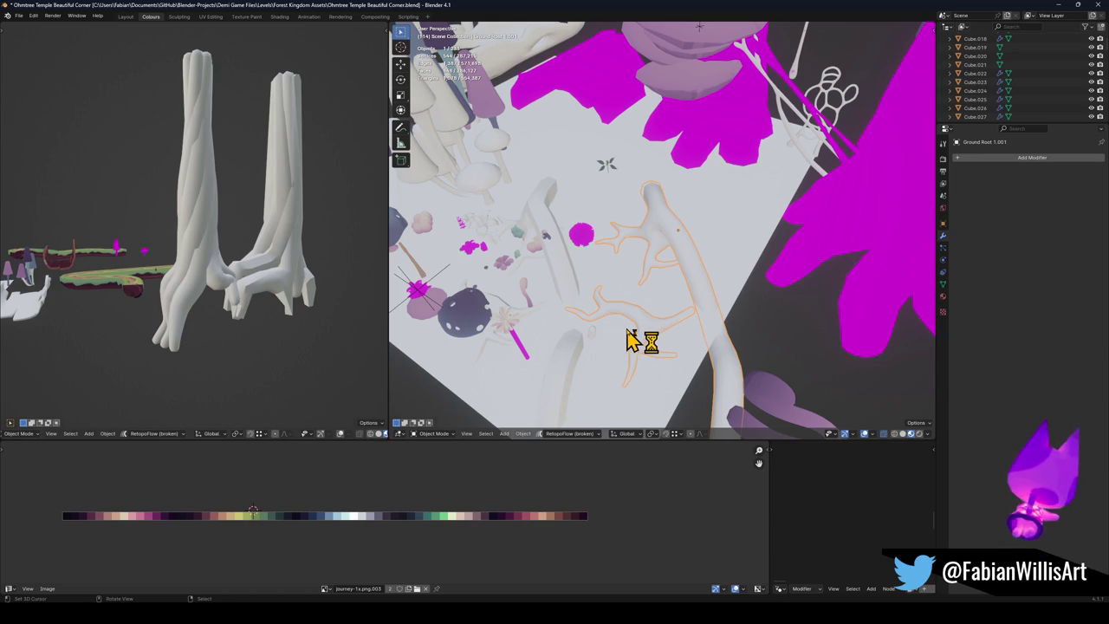
# Step: Switch the viewport to Solid shading and turn off X-ray
pyautogui.scroll(5, 684, 260)
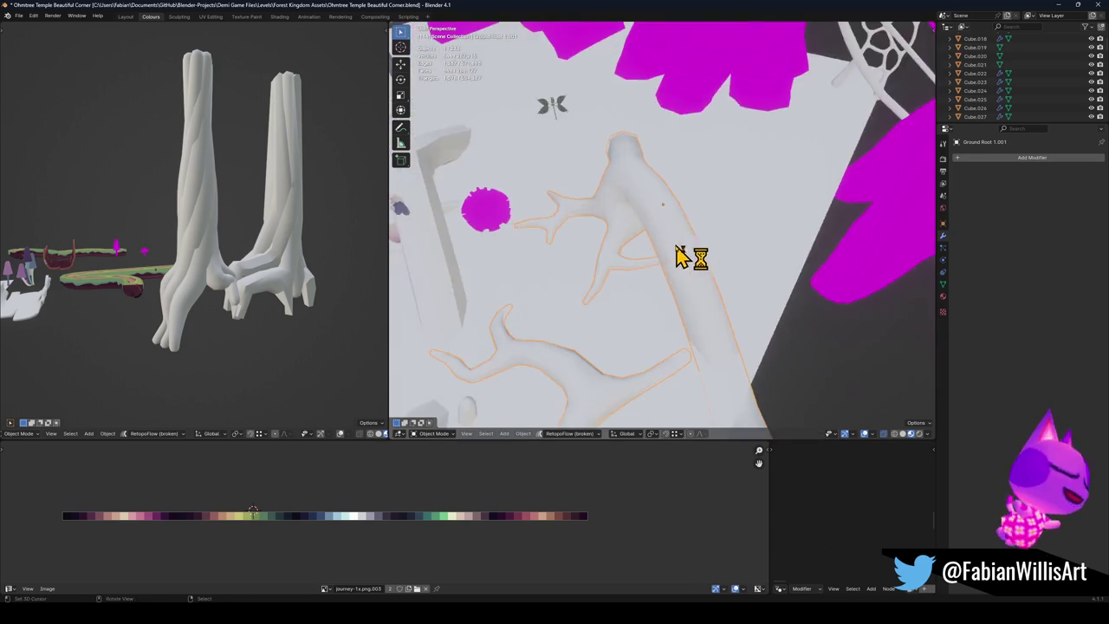
pyautogui.scroll(-5, 645, 267)
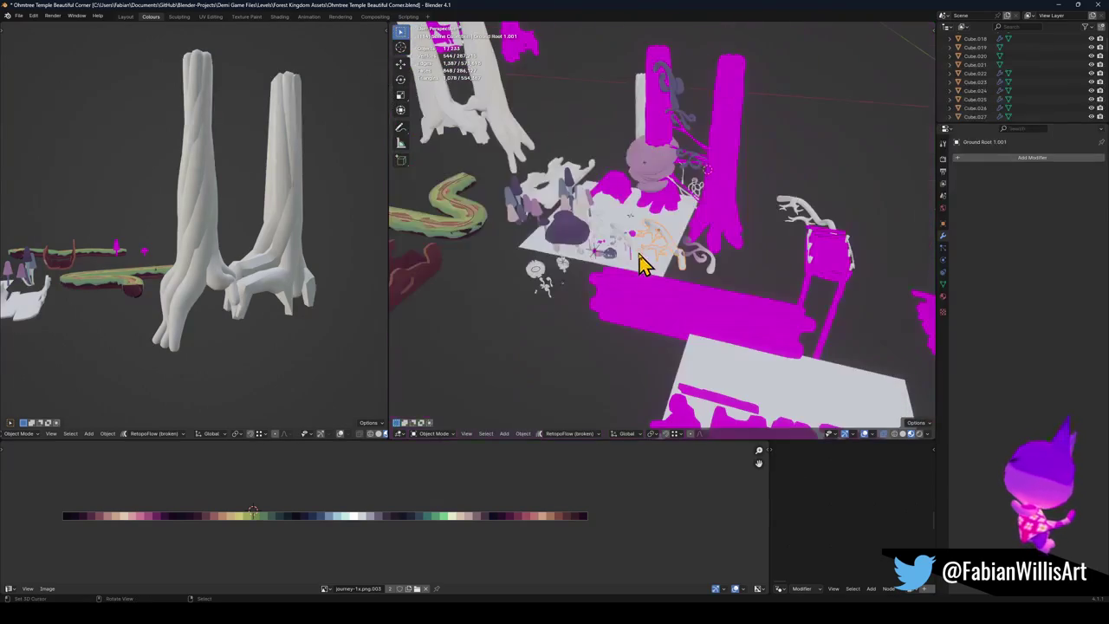
pyautogui.scroll(-3, 692, 282)
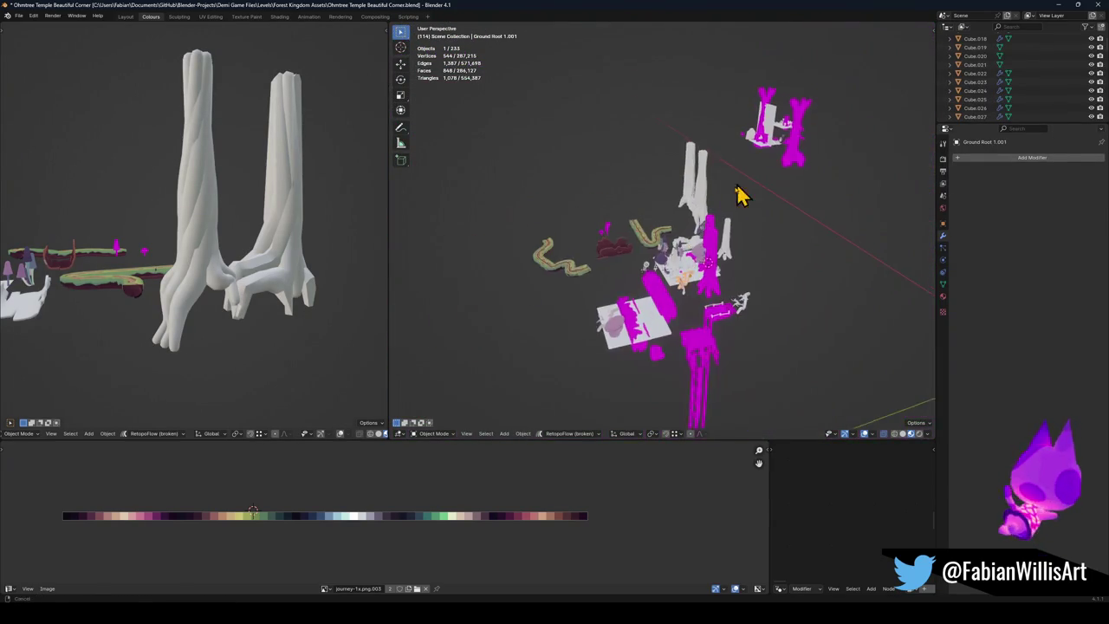
pyautogui.scroll(6, 744, 187)
pyautogui.scroll(6, 784, 223)
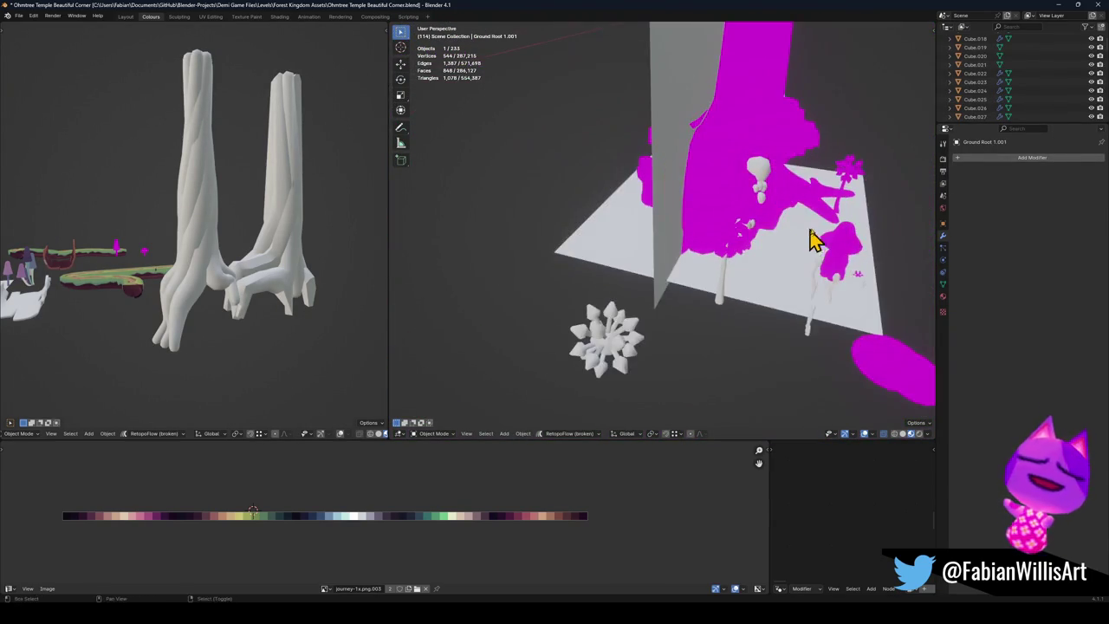
pyautogui.scroll(-3, 655, 243)
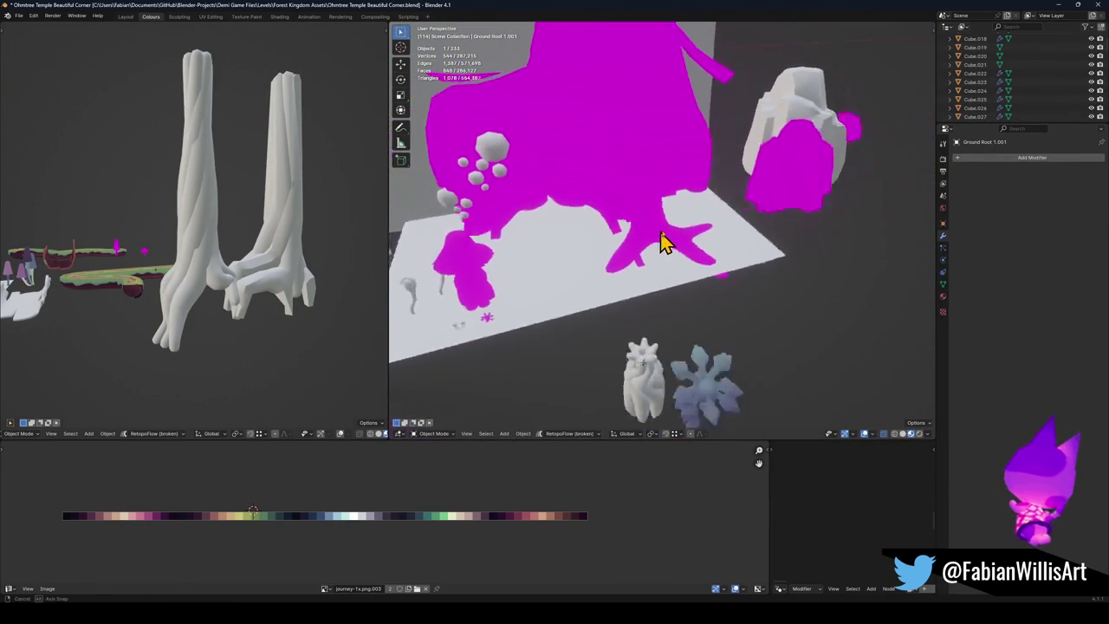
pyautogui.press('z')
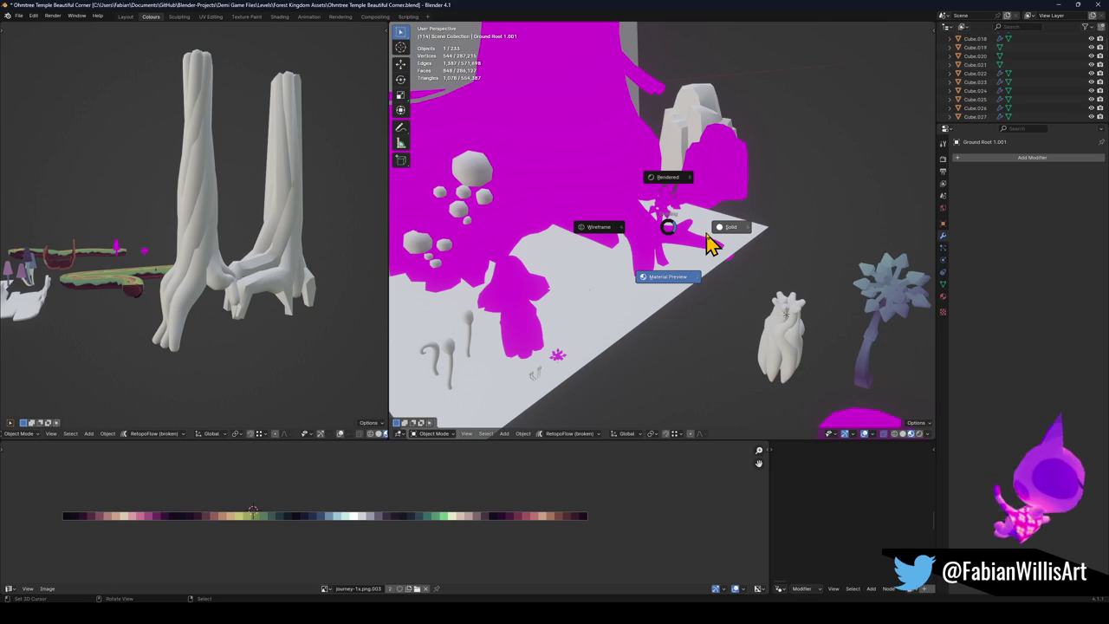
pyautogui.click(708, 246)
pyautogui.hotkey('alt', 'z')
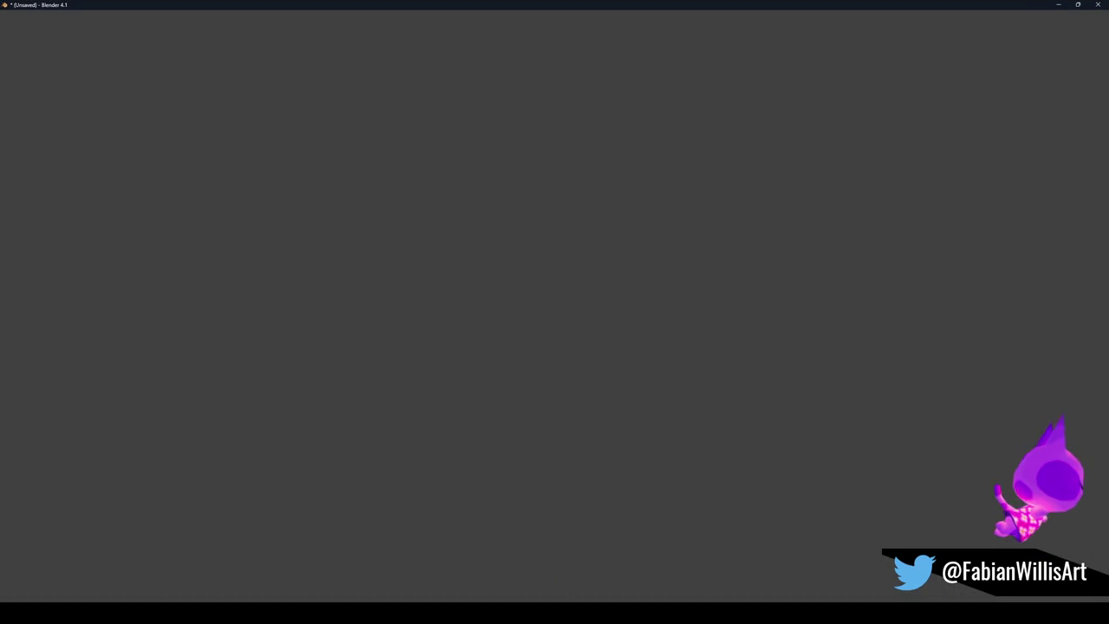
# Step: Bring the Temple Asset Pass window forward and walk through the temple at eye level
pyautogui.click(612, 587)
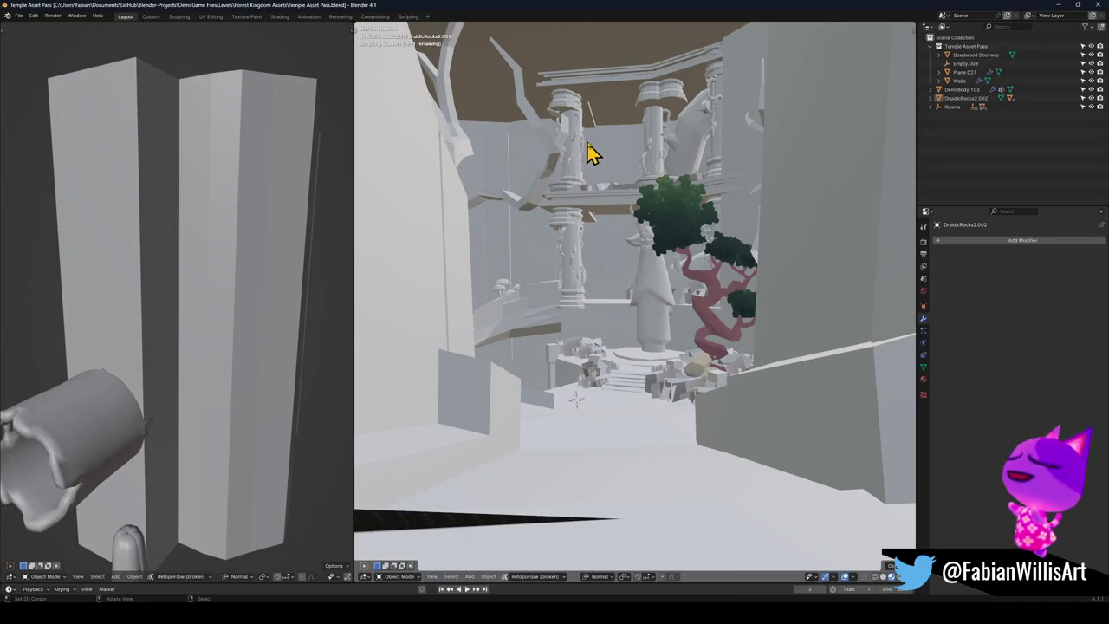
pyautogui.hotkey('shift', '`')
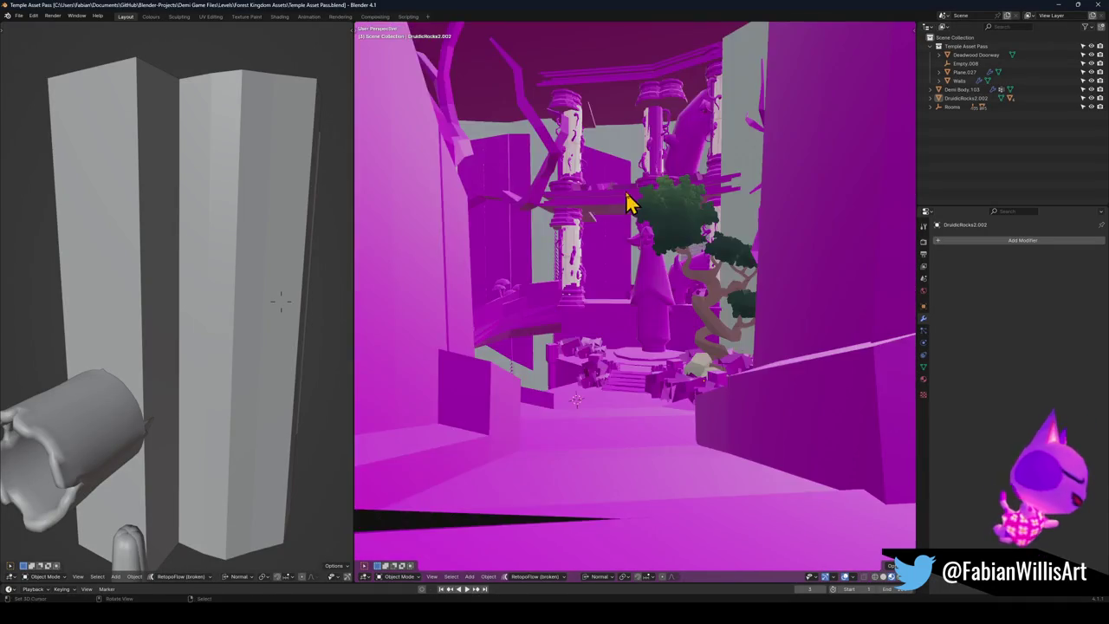
pyautogui.rightClick(636, 194)
# Step: Orbit around the temple walls and bridge, selecting the fence and the wood platform
pyautogui.moveTo(619, 245)
pyautogui.mouseDown()
pyautogui.moveTo(650, 297)
pyautogui.moveTo(540, 247)
pyautogui.moveTo(589, 240)
pyautogui.moveTo(673, 262)
pyautogui.moveTo(654, 267)
pyautogui.moveTo(656, 250)
pyautogui.moveTo(663, 334)
pyautogui.moveTo(699, 303)
pyautogui.moveTo(687, 336)
pyautogui.mouseUp()
pyautogui.moveTo(567, 249)
pyautogui.mouseDown()
pyautogui.moveTo(673, 304)
pyautogui.moveTo(633, 290)
pyautogui.moveTo(628, 225)
pyautogui.moveTo(633, 257)
pyautogui.moveTo(663, 300)
pyautogui.moveTo(809, 317)
pyautogui.moveTo(611, 288)
pyautogui.moveTo(687, 303)
pyautogui.moveTo(678, 280)
pyautogui.moveTo(687, 289)
pyautogui.moveTo(667, 338)
pyautogui.moveTo(690, 312)
pyautogui.moveTo(685, 262)
pyautogui.moveTo(656, 390)
pyautogui.moveTo(681, 379)
pyautogui.moveTo(596, 409)
pyautogui.moveTo(687, 347)
pyautogui.moveTo(655, 351)
pyautogui.moveTo(656, 308)
pyautogui.moveTo(656, 354)
pyautogui.moveTo(664, 312)
pyautogui.moveTo(696, 362)
pyautogui.moveTo(622, 322)
pyautogui.moveTo(643, 346)
pyautogui.moveTo(725, 341)
pyautogui.moveTo(603, 349)
pyautogui.moveTo(690, 333)
pyautogui.moveTo(664, 349)
pyautogui.moveTo(674, 334)
pyautogui.mouseUp()
pyautogui.click(663, 388)
pyautogui.click(596, 409)
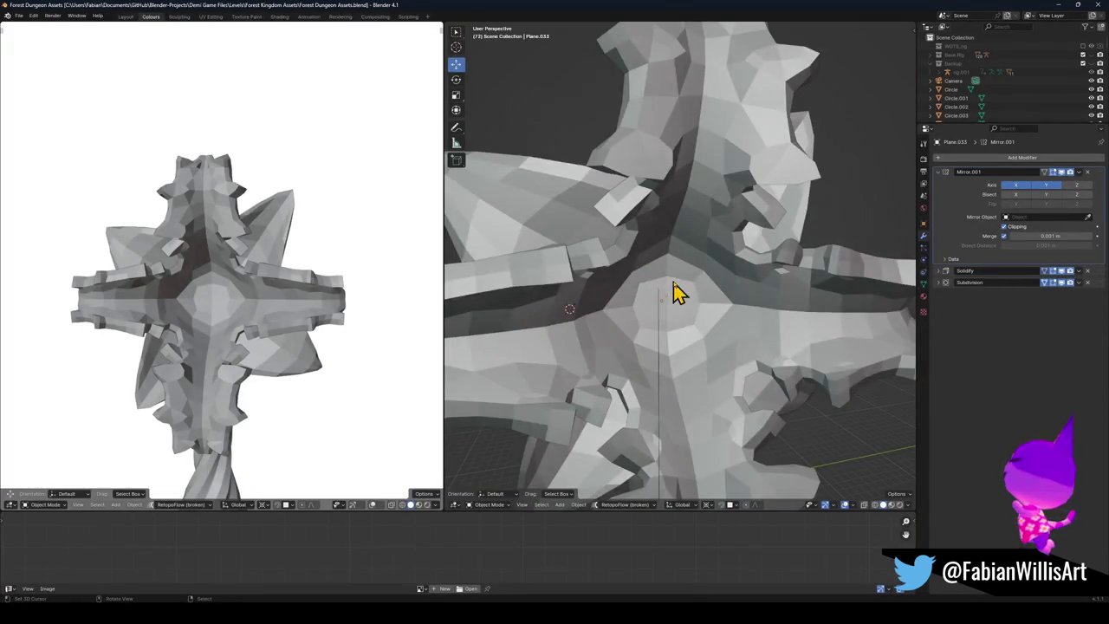
# Step: Clear the spiky mesh's location with Alt+G to return it to the origin
pyautogui.scroll(-10, 678, 294)
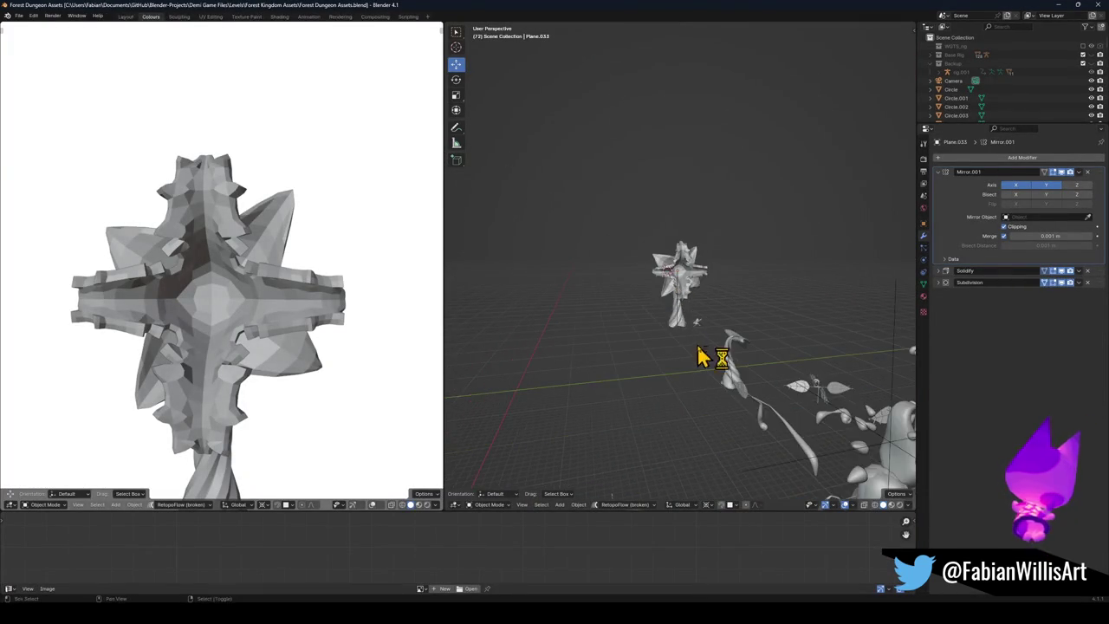
pyautogui.moveTo(627, 258)
pyautogui.mouseDown()
pyautogui.moveTo(680, 285)
pyautogui.moveTo(787, 310)
pyautogui.moveTo(703, 321)
pyautogui.moveTo(774, 333)
pyautogui.moveTo(775, 317)
pyautogui.moveTo(607, 346)
pyautogui.moveTo(777, 336)
pyautogui.moveTo(648, 299)
pyautogui.mouseUp()
pyautogui.hotkey('alt', 'g')
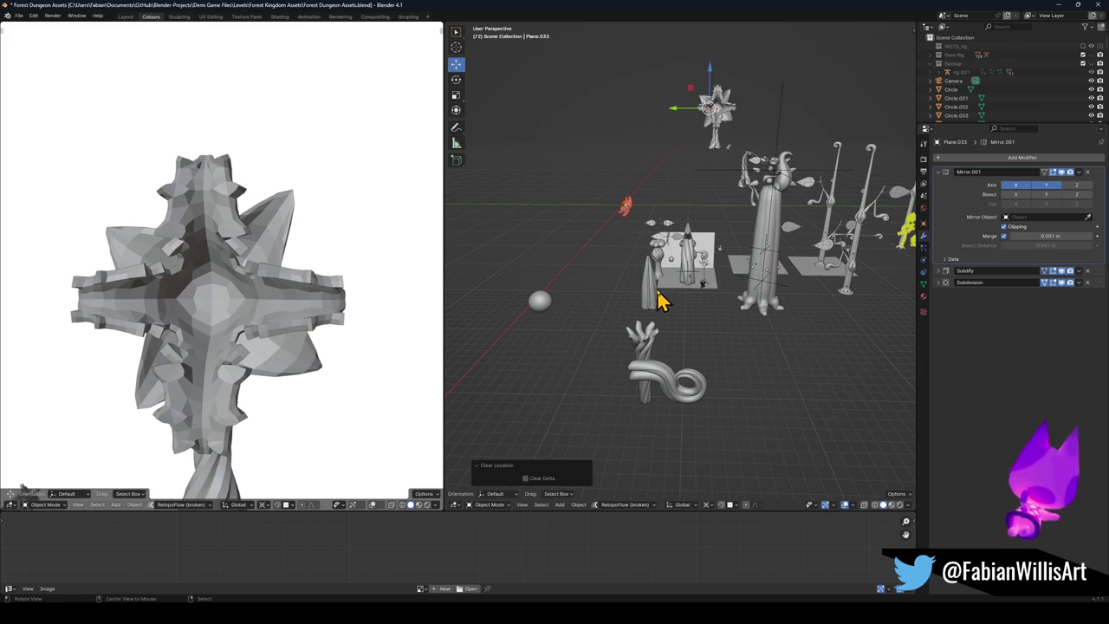
# Step: Orbit and zoom around the plant models to check the mesh's new position
pyautogui.scroll(4, 691, 298)
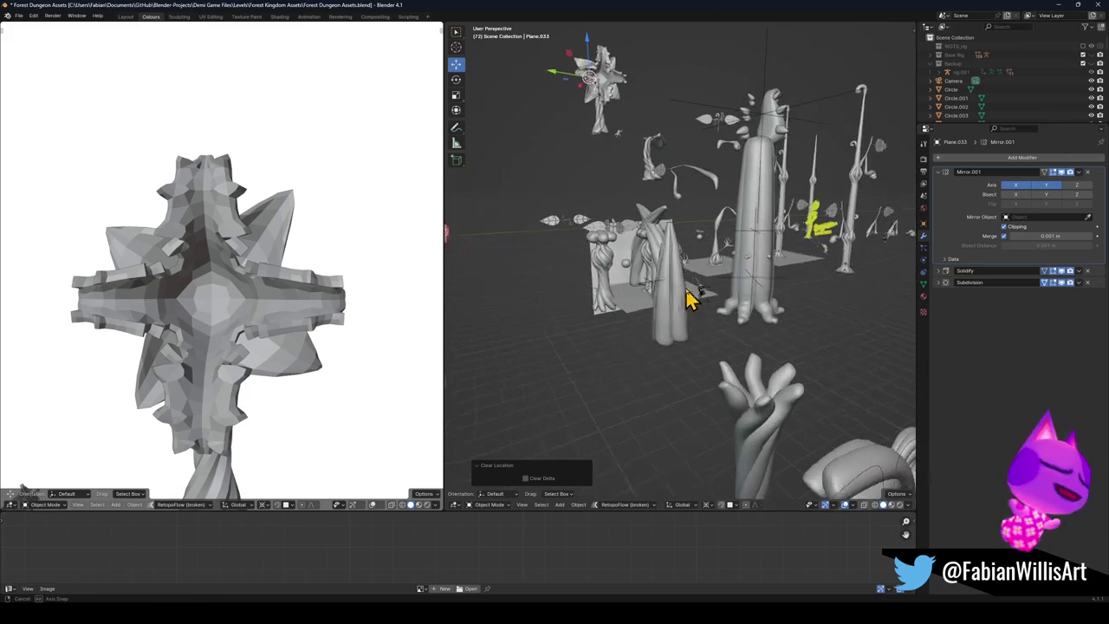
pyautogui.moveTo(685, 293)
pyautogui.mouseDown()
pyautogui.moveTo(626, 322)
pyautogui.moveTo(772, 285)
pyautogui.moveTo(737, 302)
pyautogui.moveTo(674, 305)
pyautogui.mouseUp()
pyautogui.scroll(5, 733, 317)
pyautogui.scroll(-6, 762, 326)
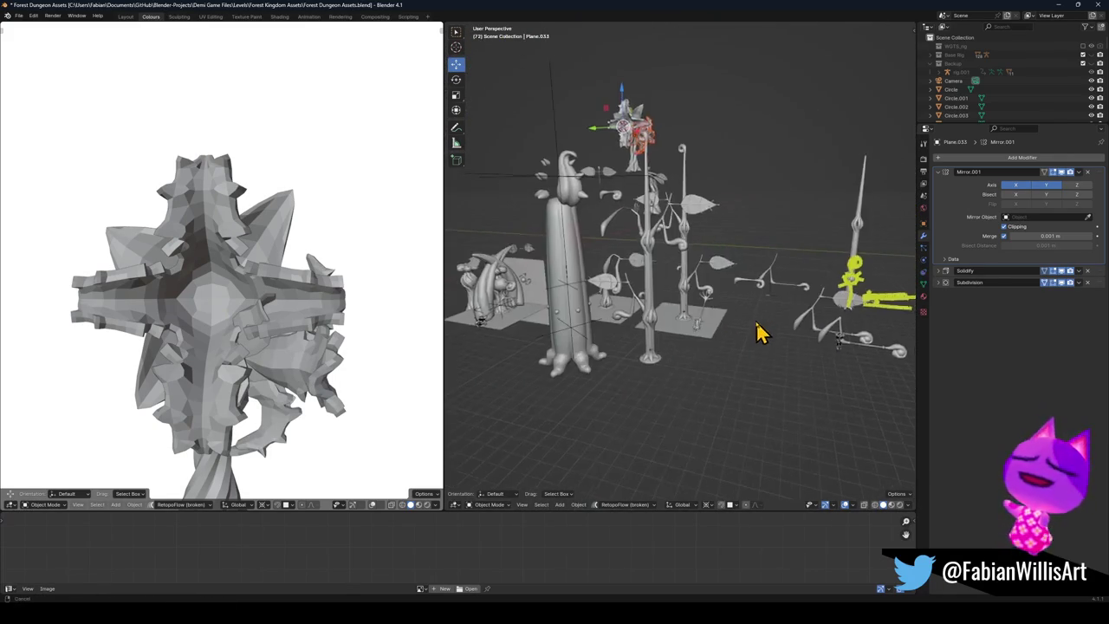
pyautogui.moveTo(762, 326); pyautogui.dragTo(693, 358)
pyautogui.scroll(-3, 695, 358)
pyautogui.moveTo(629, 341)
pyautogui.mouseDown()
pyautogui.moveTo(656, 322)
pyautogui.moveTo(731, 344)
pyautogui.mouseUp()
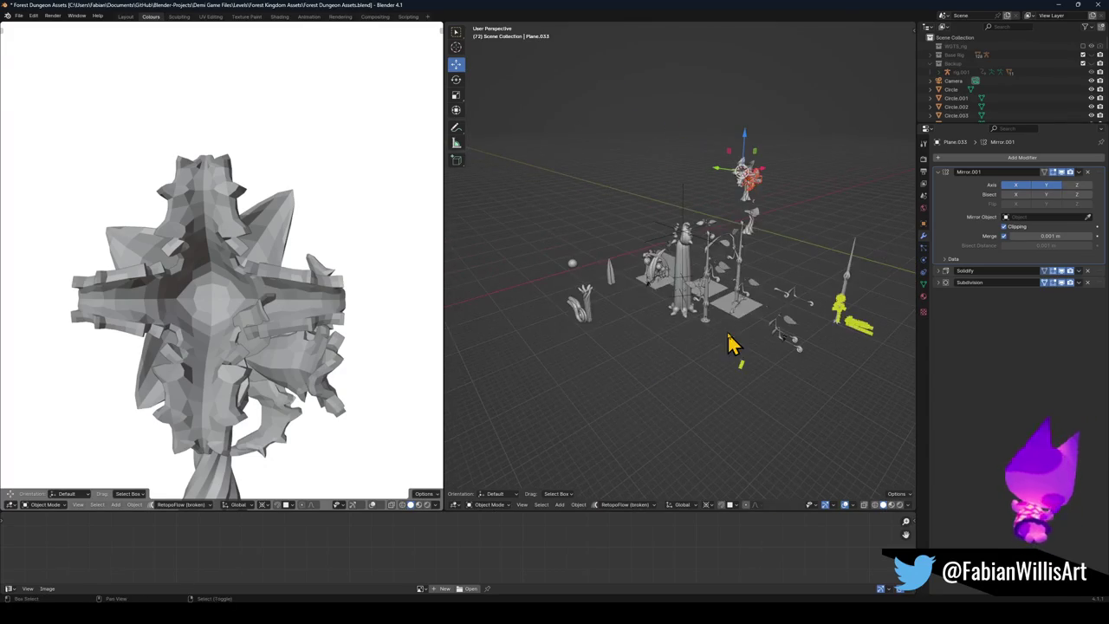
pyautogui.scroll(5, 713, 321)
pyautogui.scroll(-2, 706, 335)
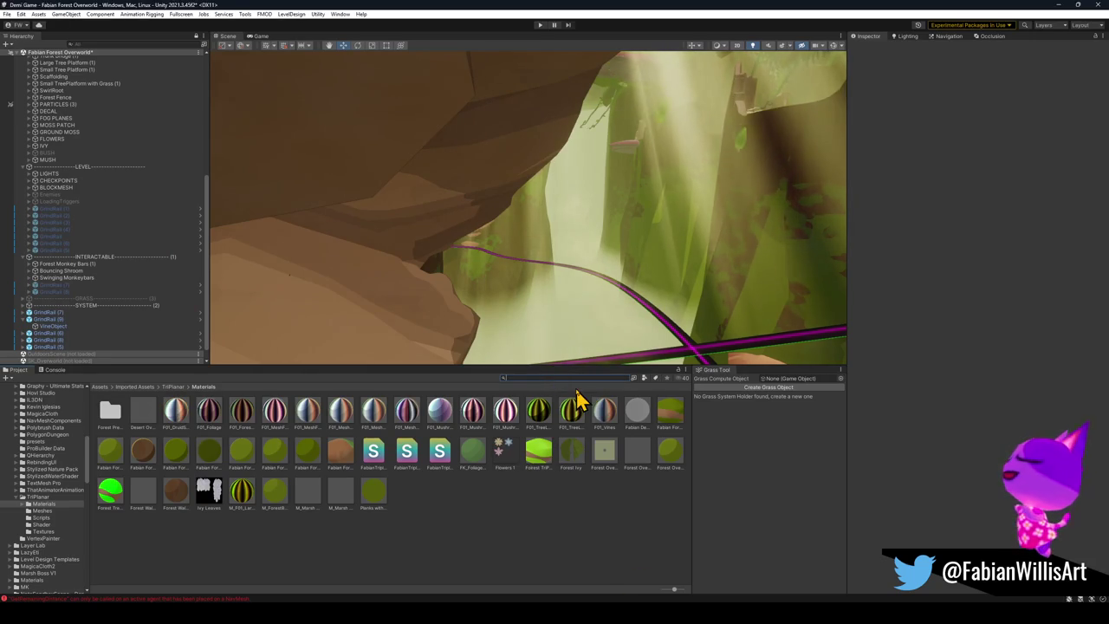
# Step: Search 'thorn' in the Project panel and show the Thorny Vine asset in Explorer
pyautogui.write('thorn')
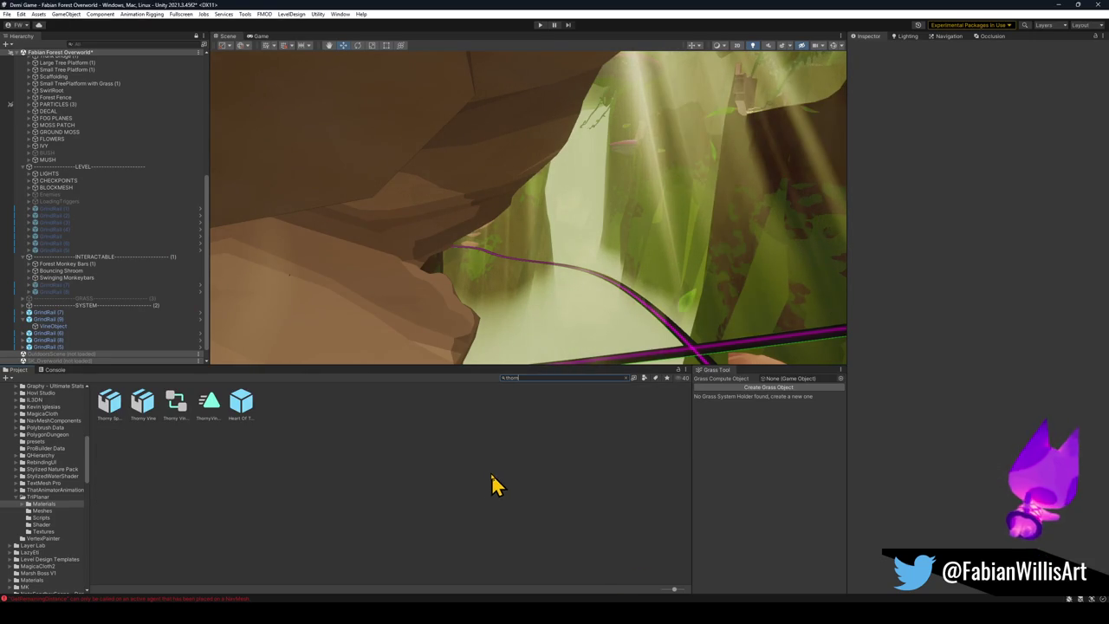
pyautogui.click(142, 412)
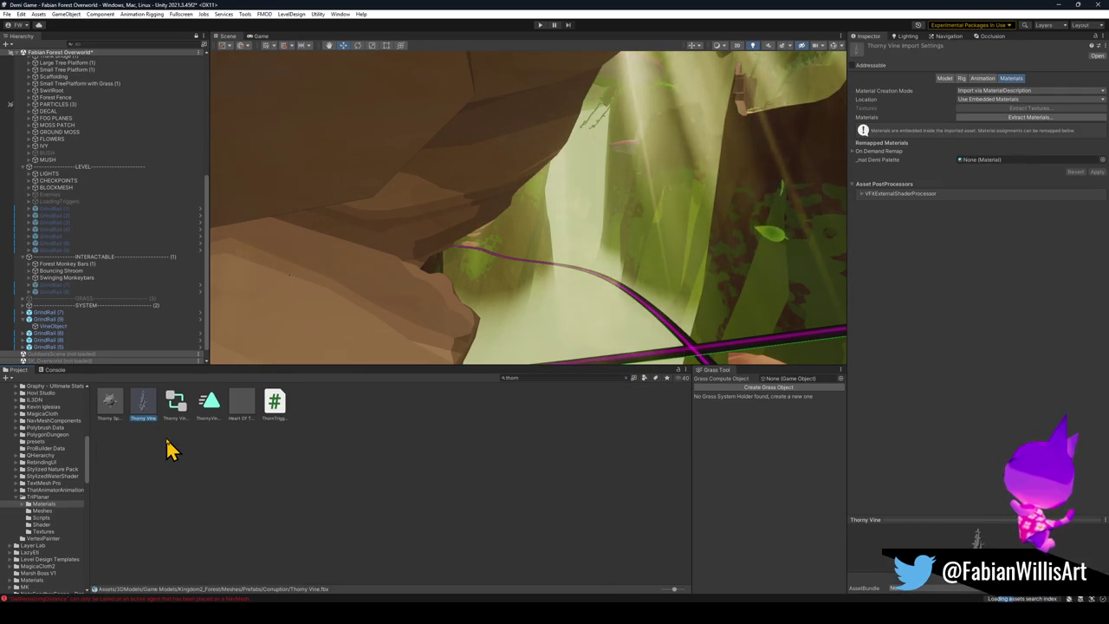
pyautogui.rightClick(142, 412)
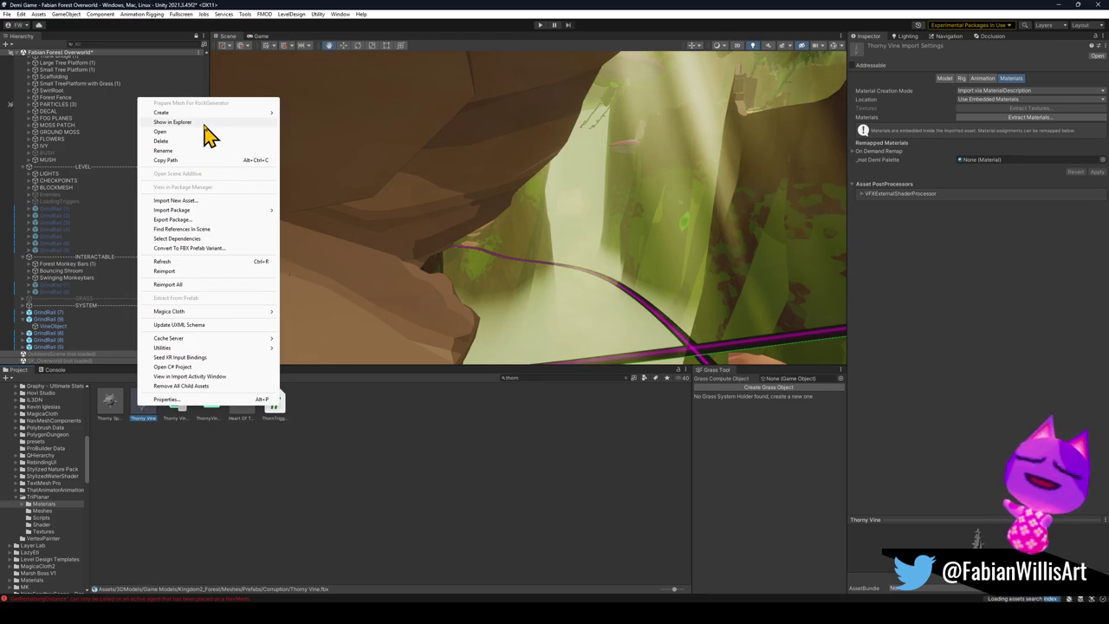
pyautogui.click(205, 124)
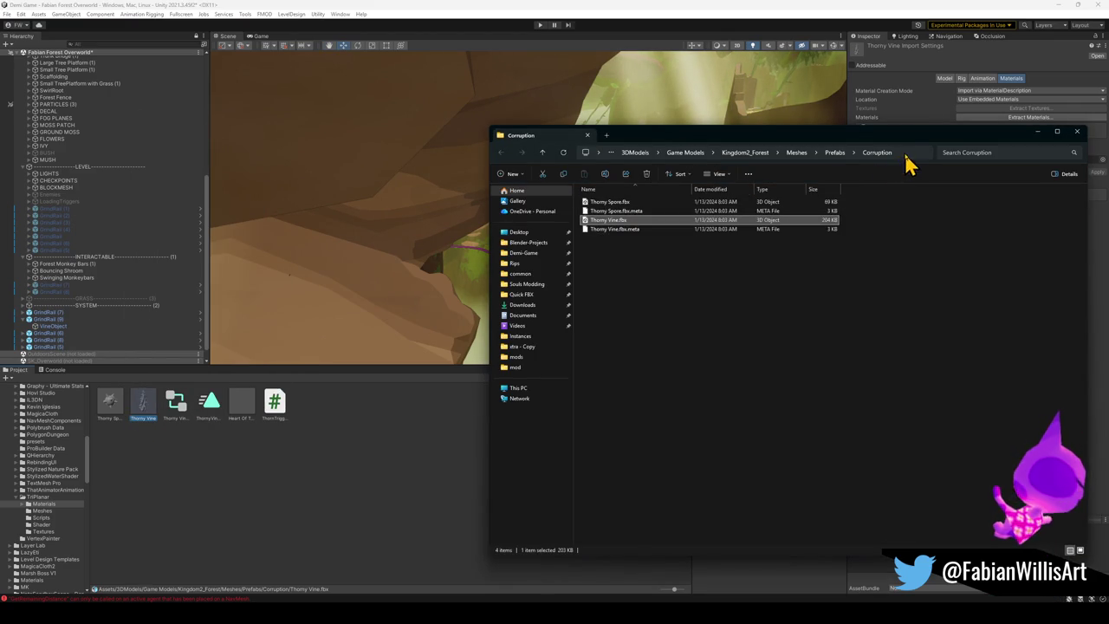
# Step: View the Corruption folder's full path, then minimise Unity and close File Explorer
pyautogui.click(905, 153)
pyautogui.click(970, 322)
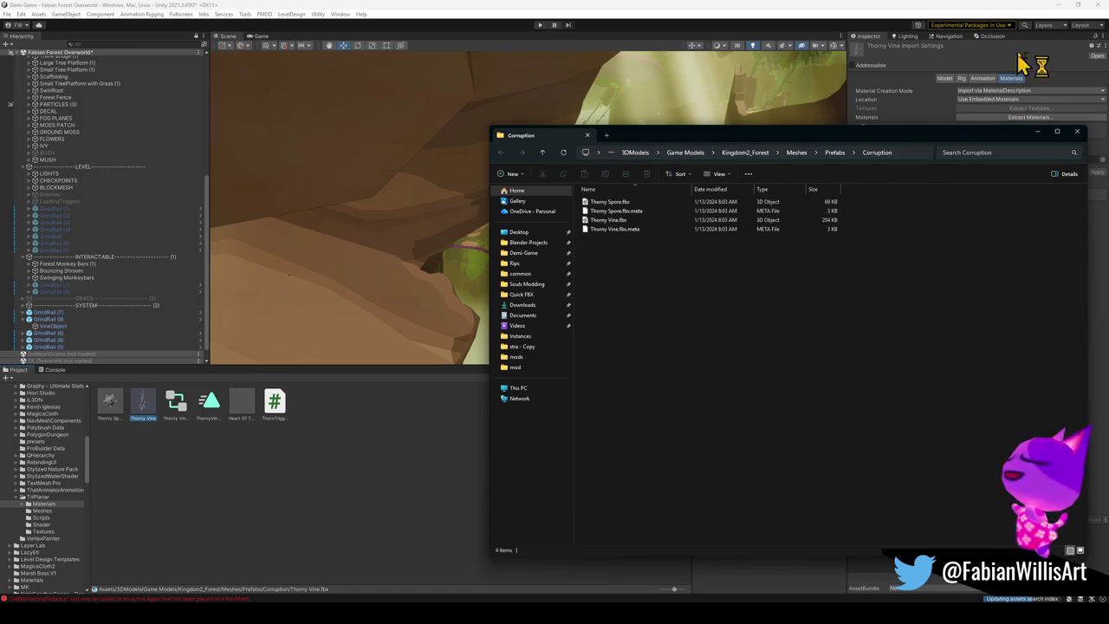
pyautogui.click(1063, 4)
pyautogui.hotkey('alt', 'F4')
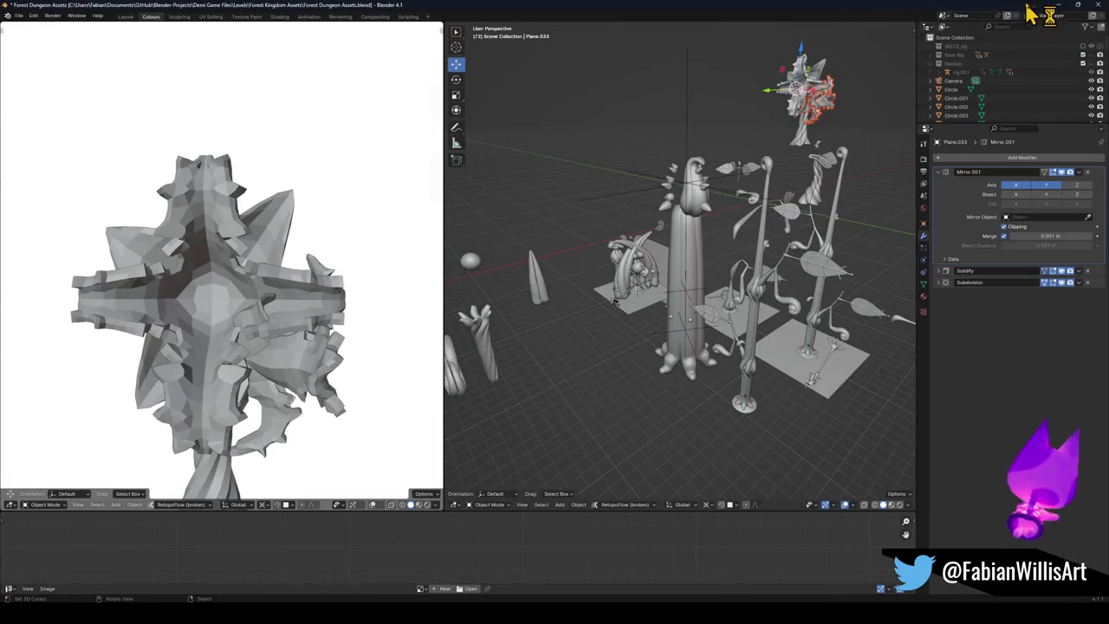
# Step: Close the Forest Dungeon Assets and Ohmtree Temple corner files without saving
pyautogui.click(1098, 4)
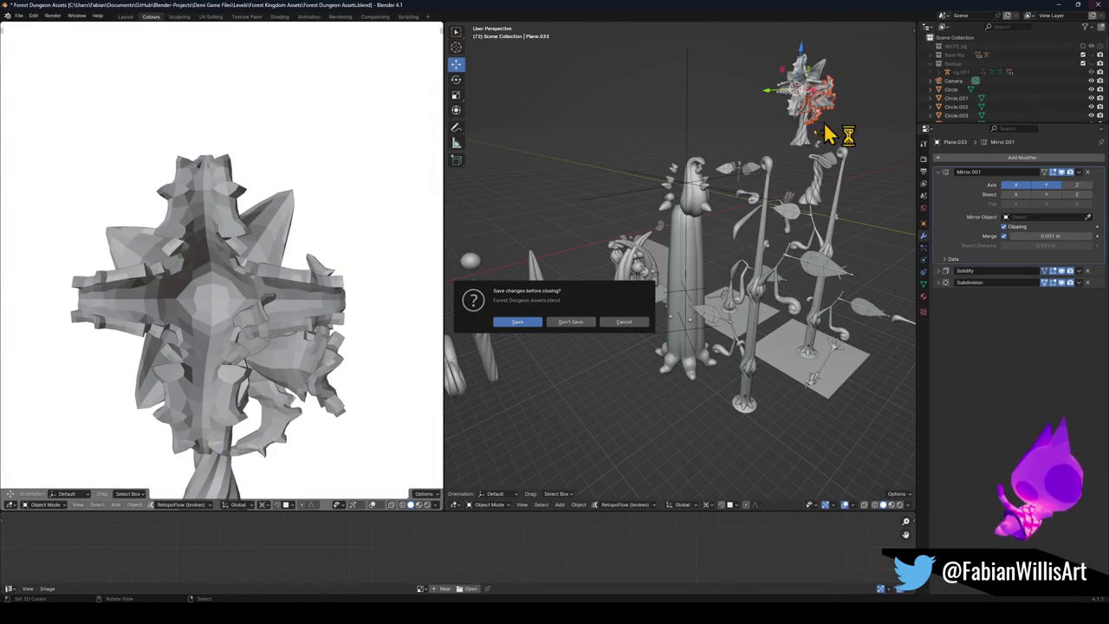
pyautogui.click(570, 325)
pyautogui.click(713, 10)
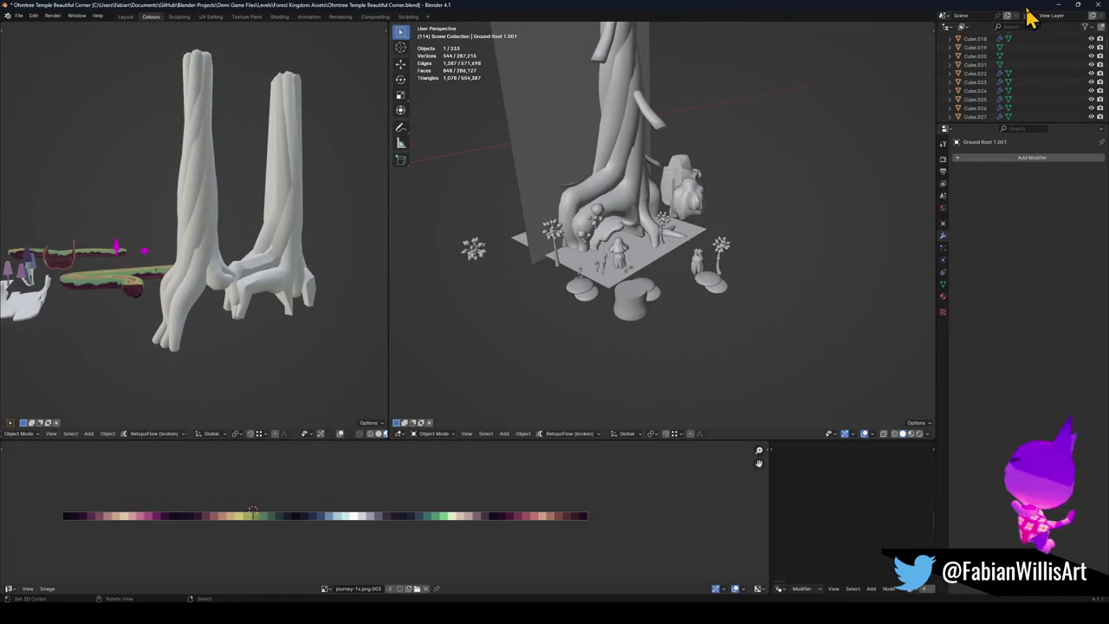
pyautogui.click(1098, 5)
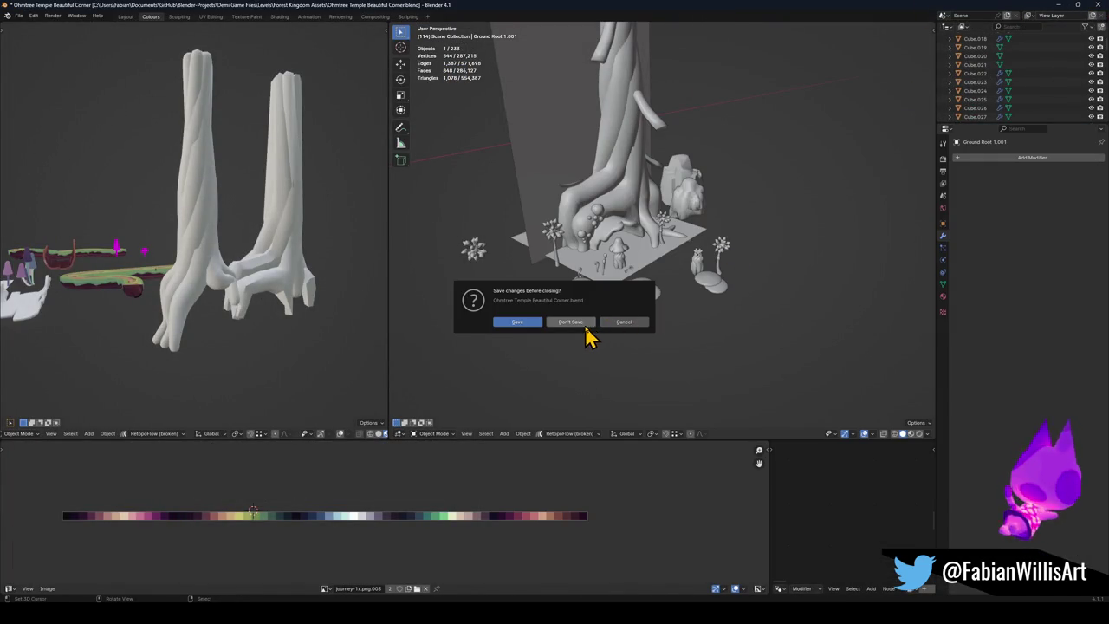
pyautogui.click(586, 324)
pyautogui.click(658, 9)
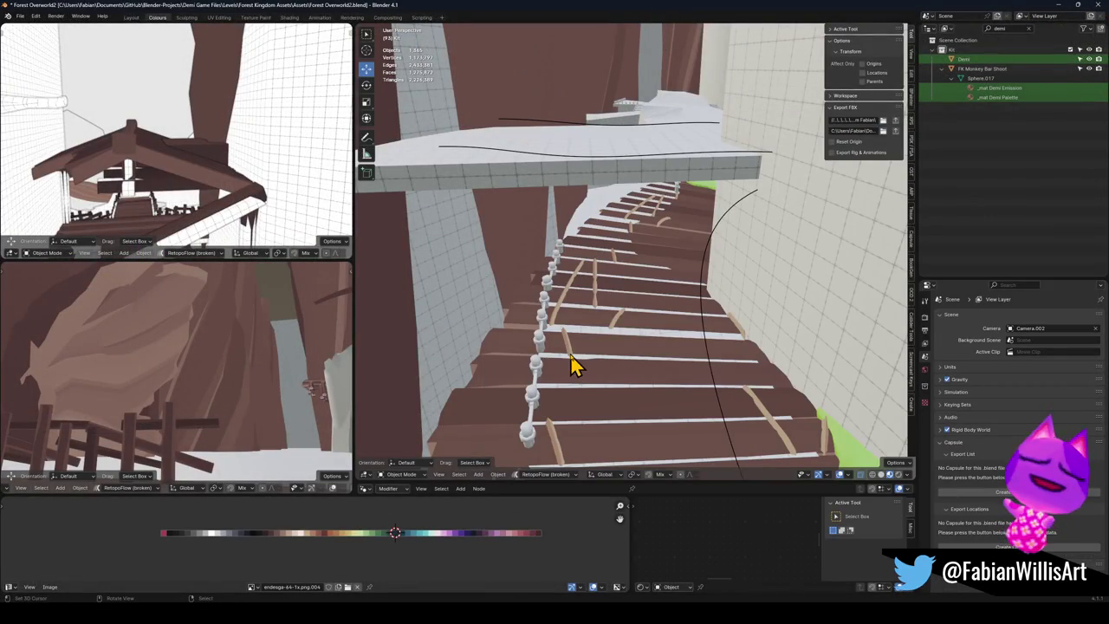
# Step: Walk through the Forest Overworld scene and undo the accidentally pasted rock objects
pyautogui.hotkey('shift', '`')
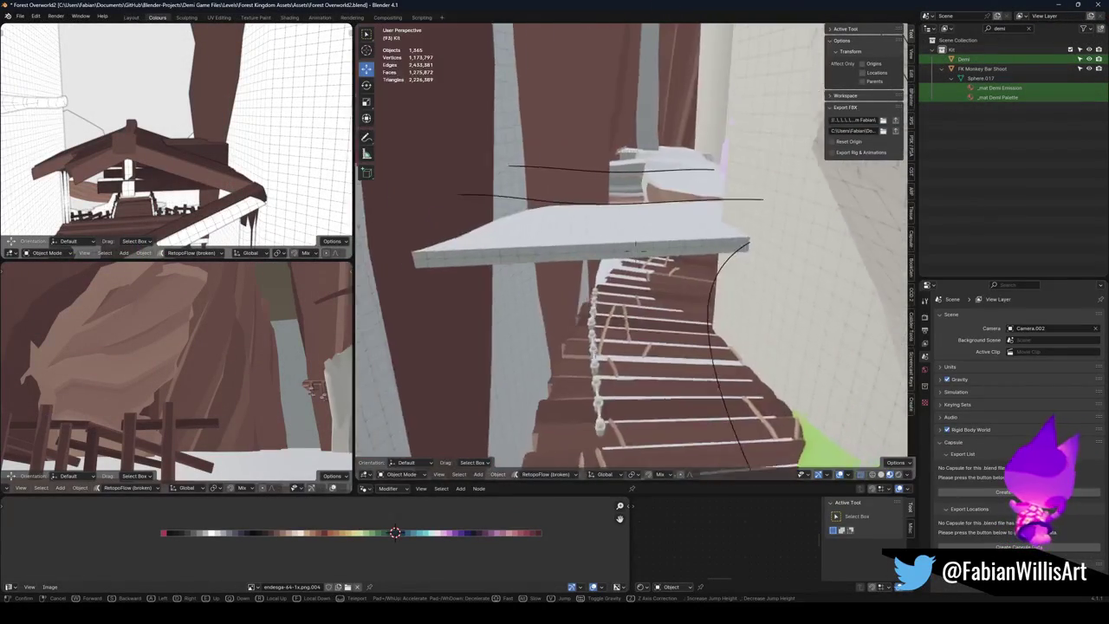
pyautogui.press('w')
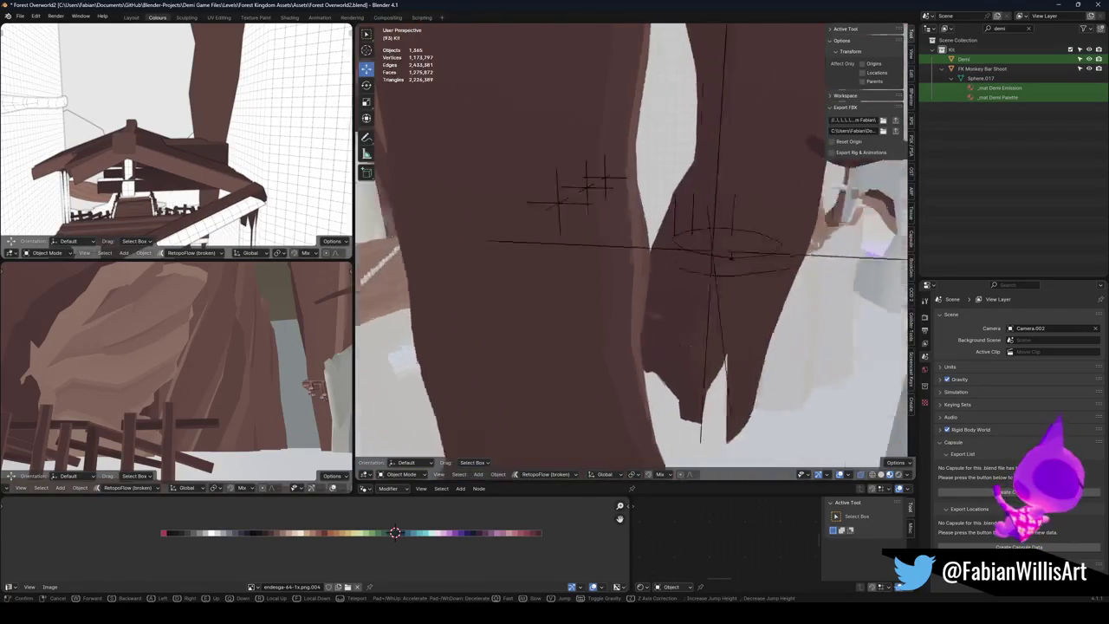
pyautogui.press('w')
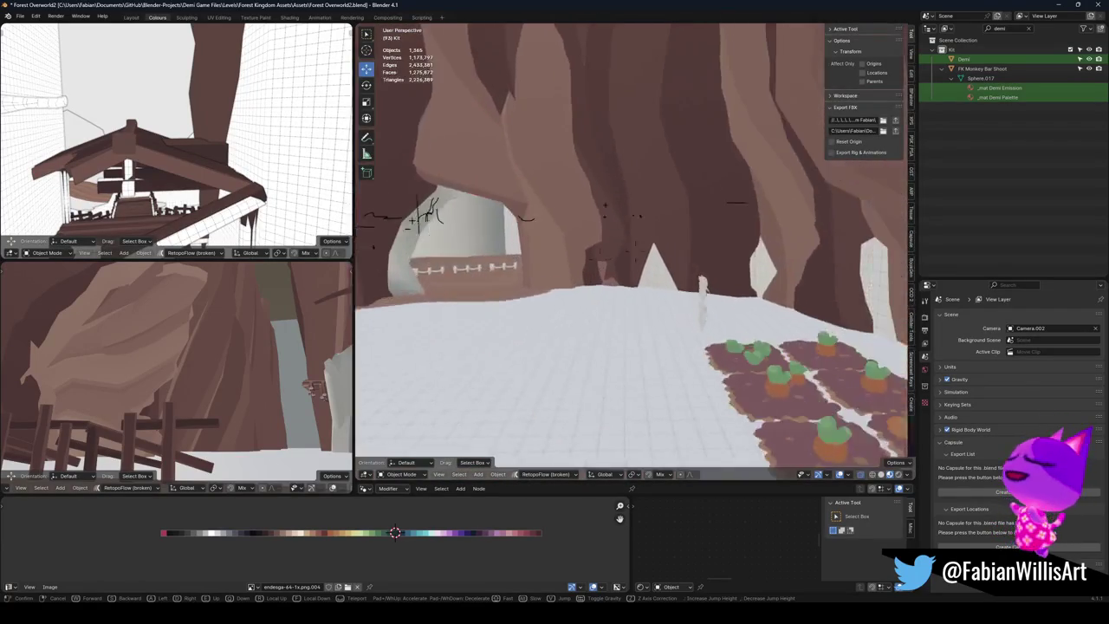
pyautogui.click(534, 391)
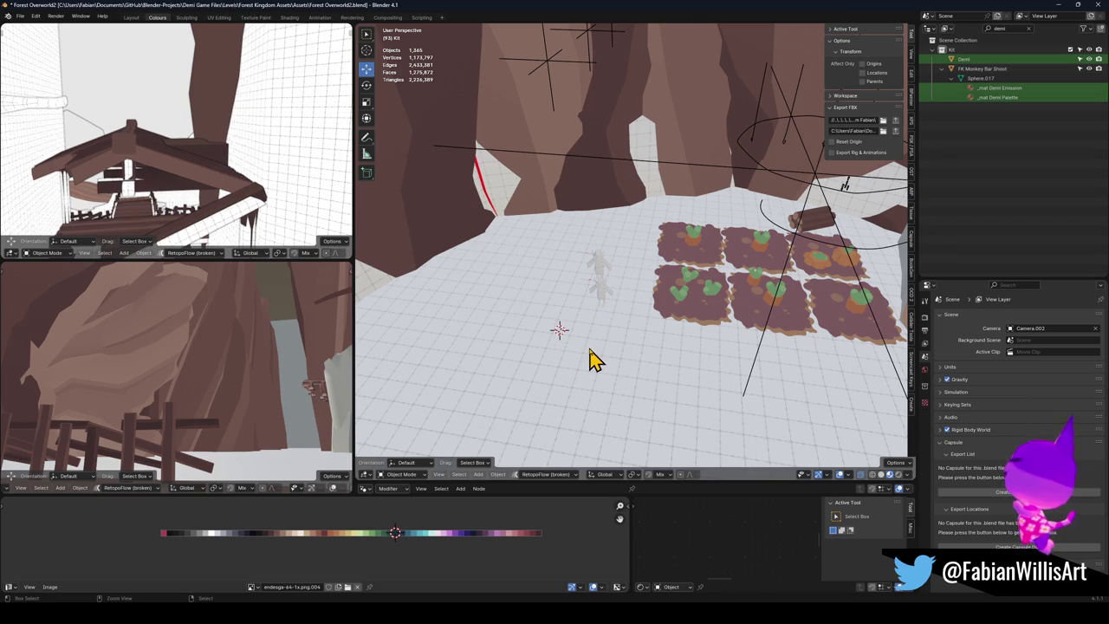
pyautogui.hotkey('ctrl', 'v')
pyautogui.hotkey('shift', 's')
pyautogui.click(603, 303)
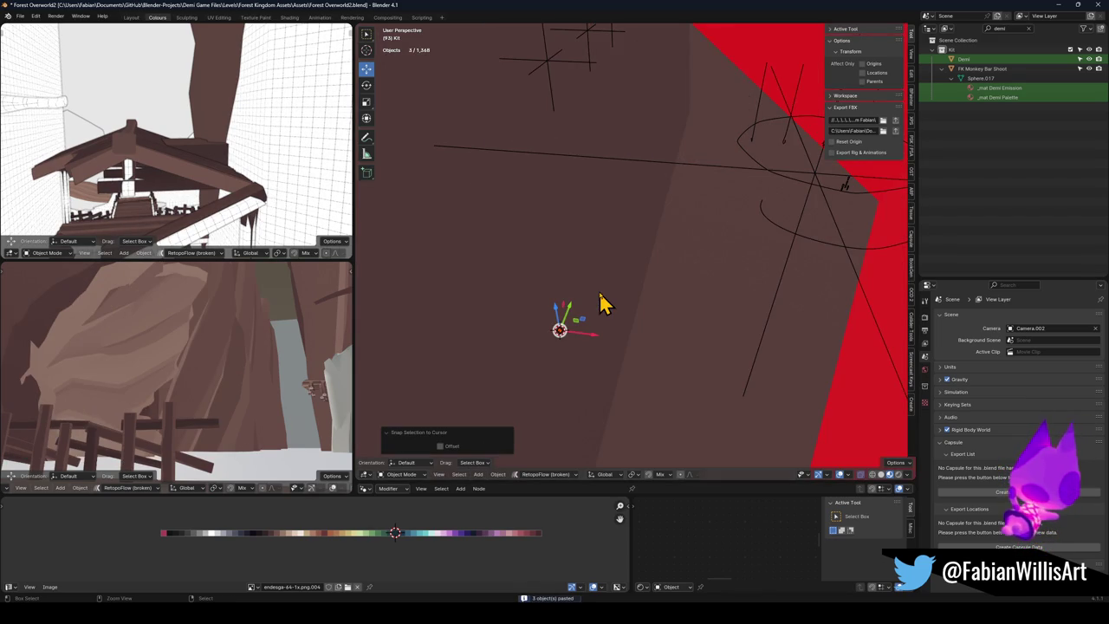
pyautogui.hotkey('ctrl', 'z')
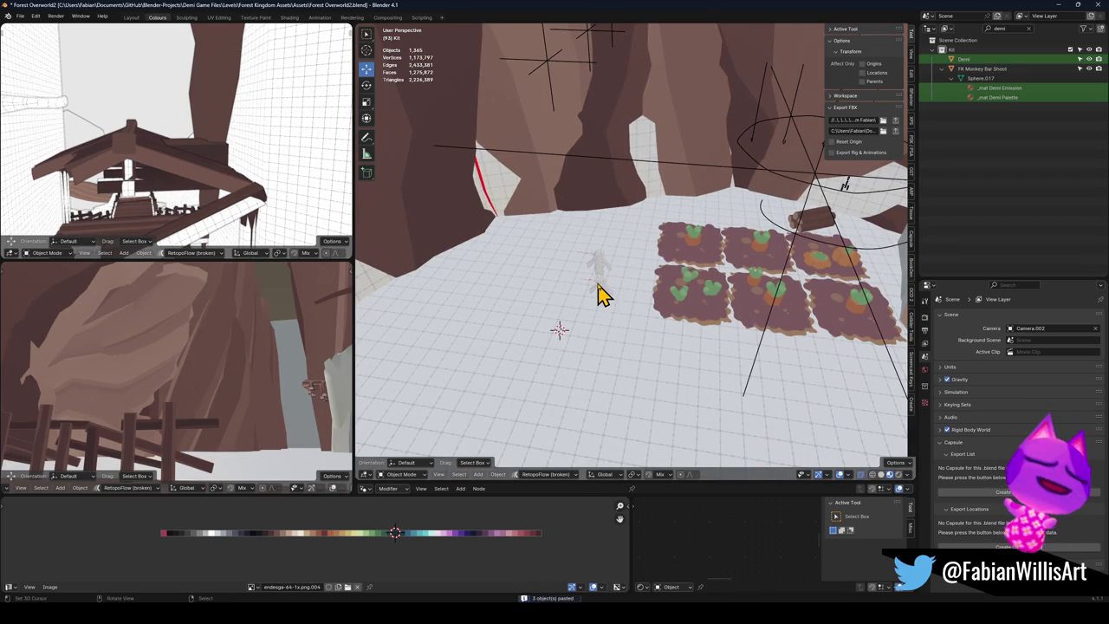
# Step: Open the FBX import browser and navigate to the pasted Corruption folder path
pyautogui.hotkey('ctrl', 'shift', 'i')
pyautogui.click(571, 209)
pyautogui.hotkey('ctrl', 'v')
pyautogui.press('Return')
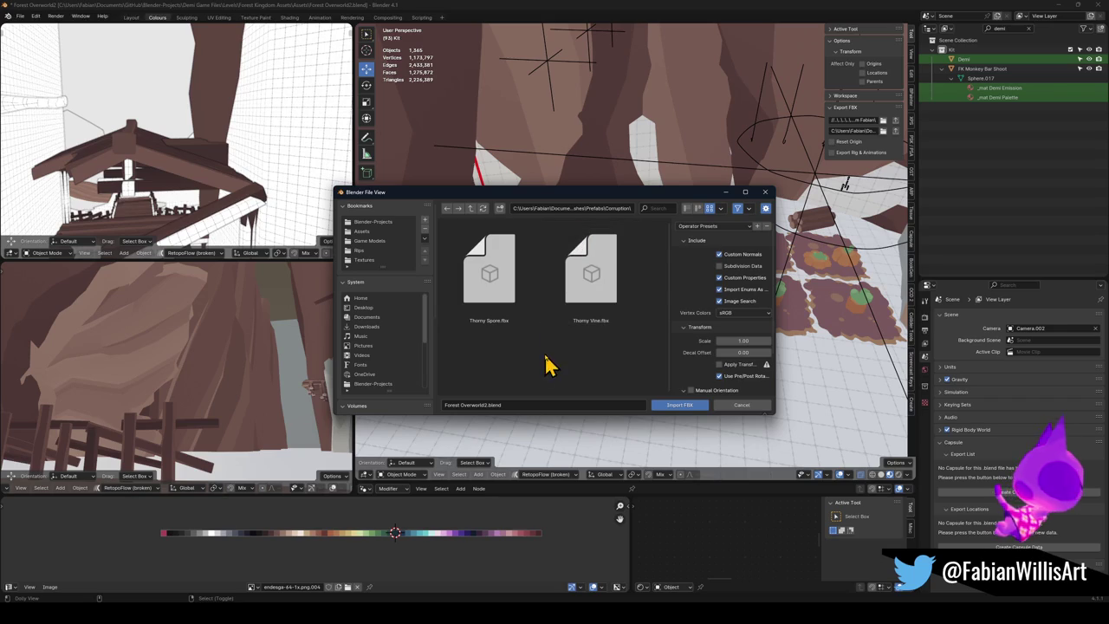
# Step: Import Thorny Vine.fbx, snap it to the 3D cursor and frame it
pyautogui.doubleClick(613, 304)
pyautogui.hotkey('shift', 's')
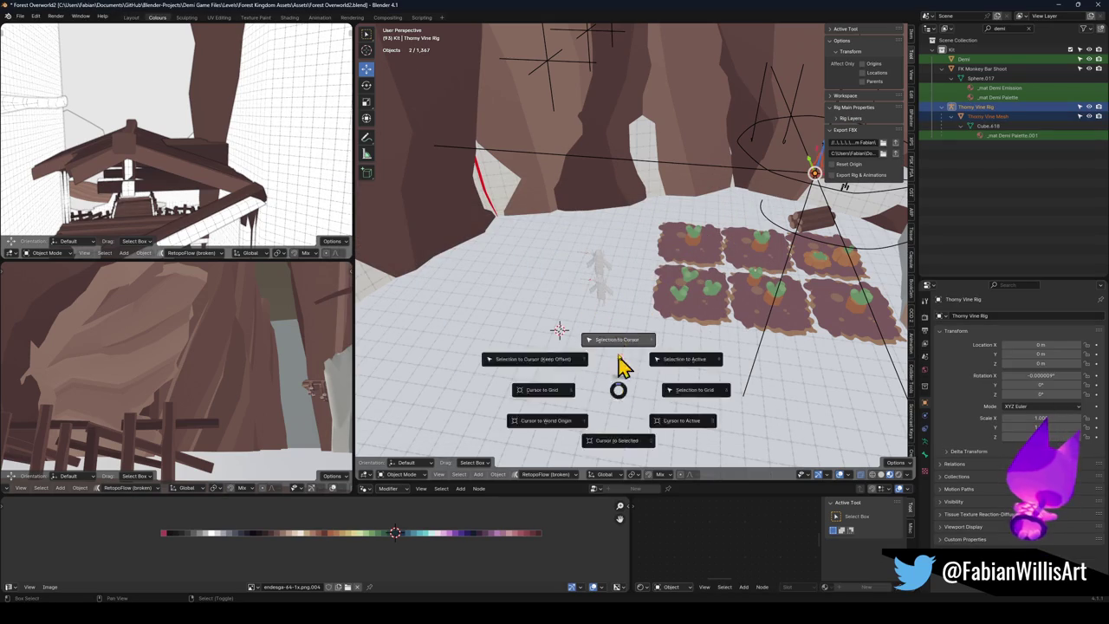
pyautogui.click(616, 327)
pyautogui.press('KP_Decimal')
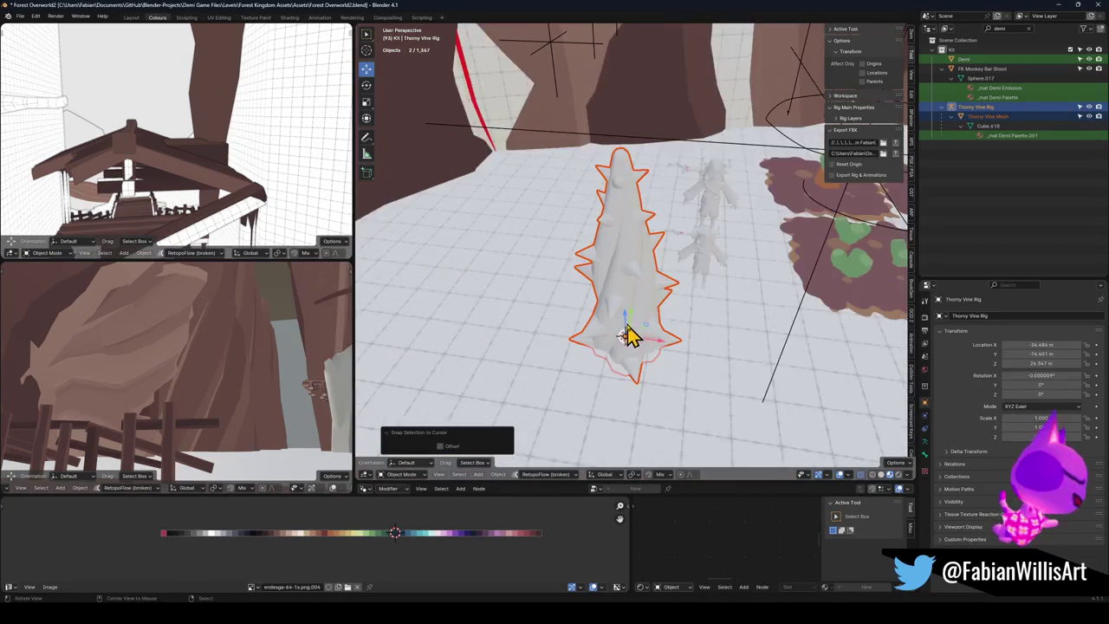
# Step: Isolate the vine mesh in local view from the front and inspect it up close
pyautogui.hotkey('alt', 'a')
pyautogui.click(632, 258)
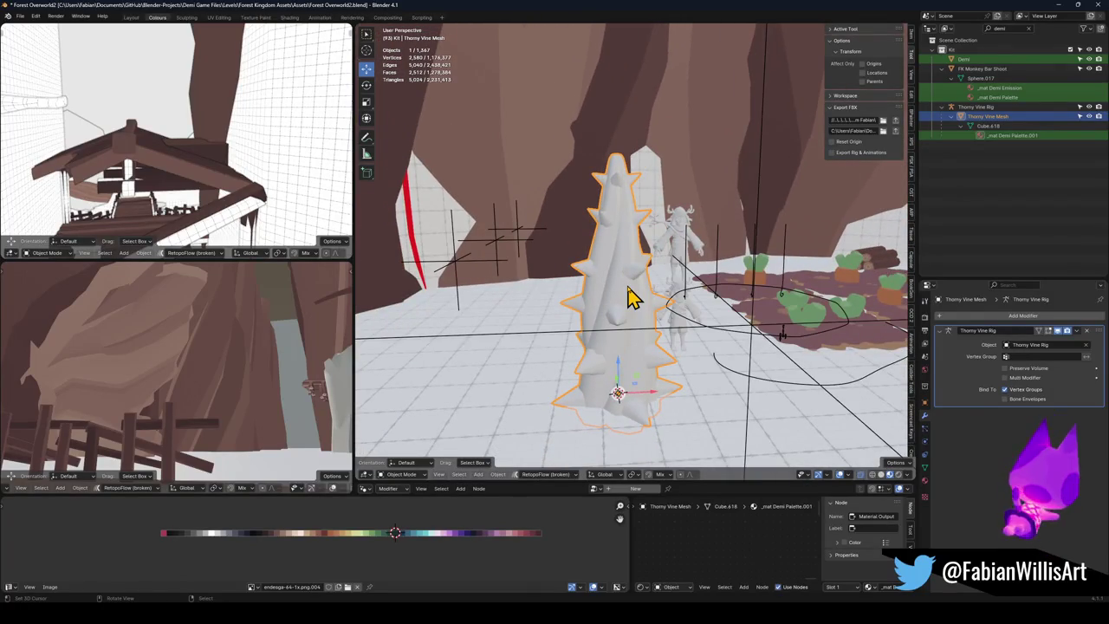
pyautogui.press('KP_Divide')
pyautogui.press('KP_1')
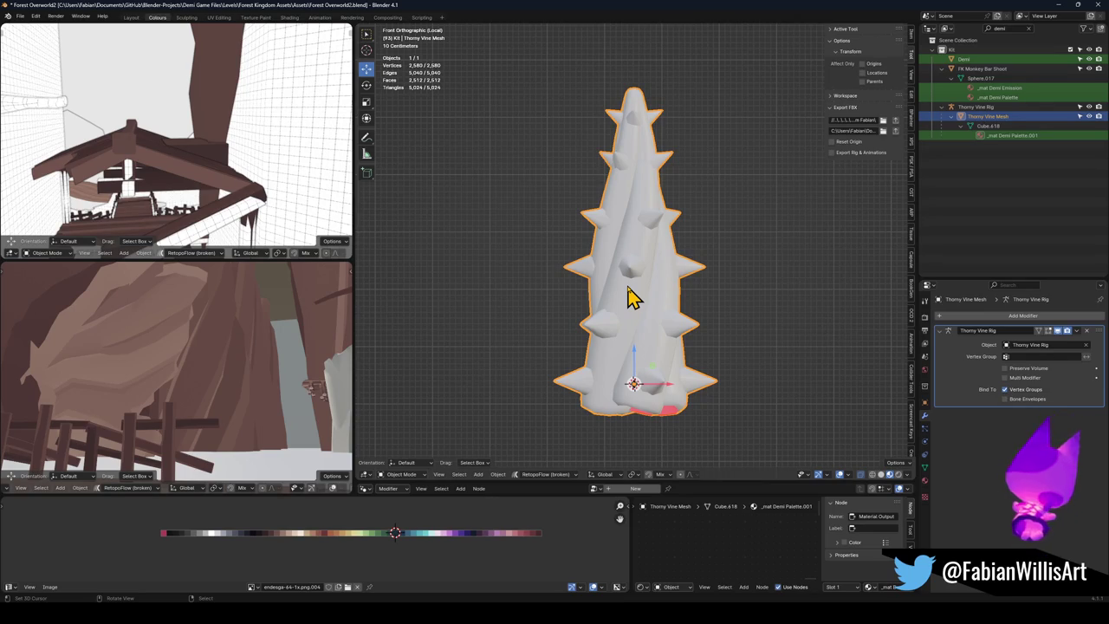
pyautogui.moveTo(633, 297); pyautogui.dragTo(624, 238)
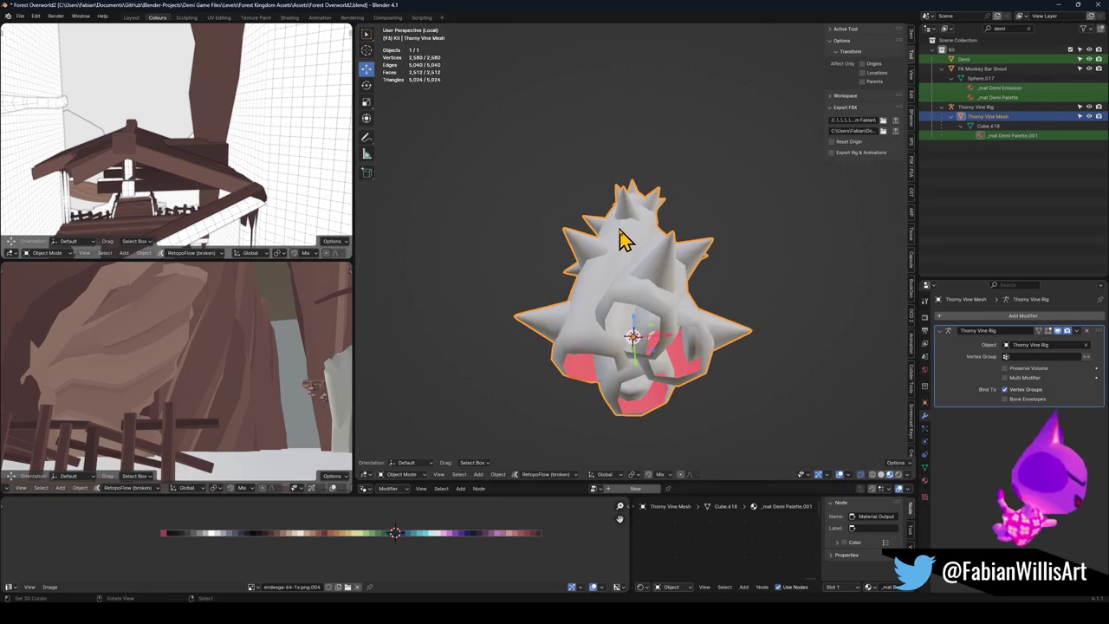
pyautogui.scroll(3, 641, 297)
pyautogui.moveTo(641, 297); pyautogui.dragTo(631, 340)
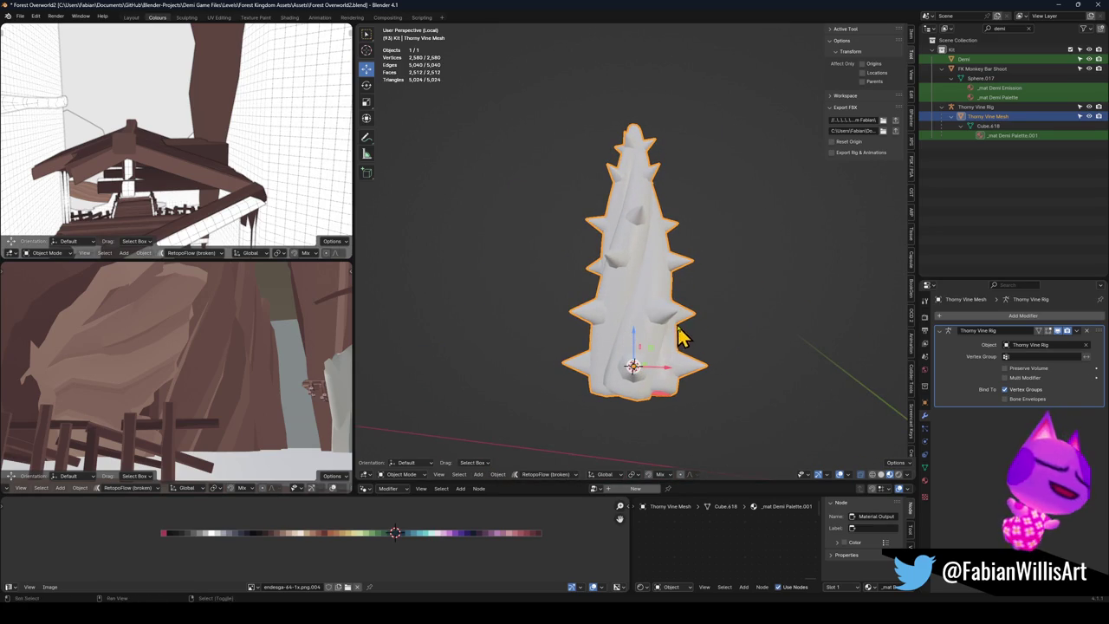
# Step: Return to the front orthographic view and clear the vine's rotation
pyautogui.press('KP_1')
pyautogui.hotkey('alt', 'r')
pyautogui.hotkey('shift', 'a')
# Step: Add a path curve at the vine's base and move its points right along X
pyautogui.moveTo(663, 333)
pyautogui.moveTo(635, 244)
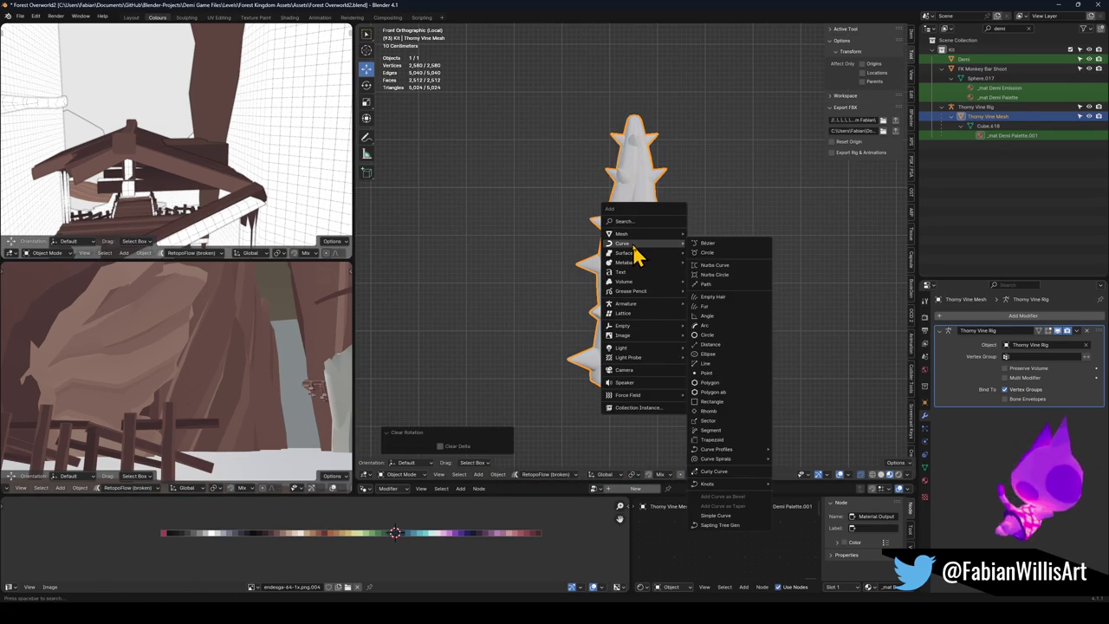
pyautogui.click(721, 285)
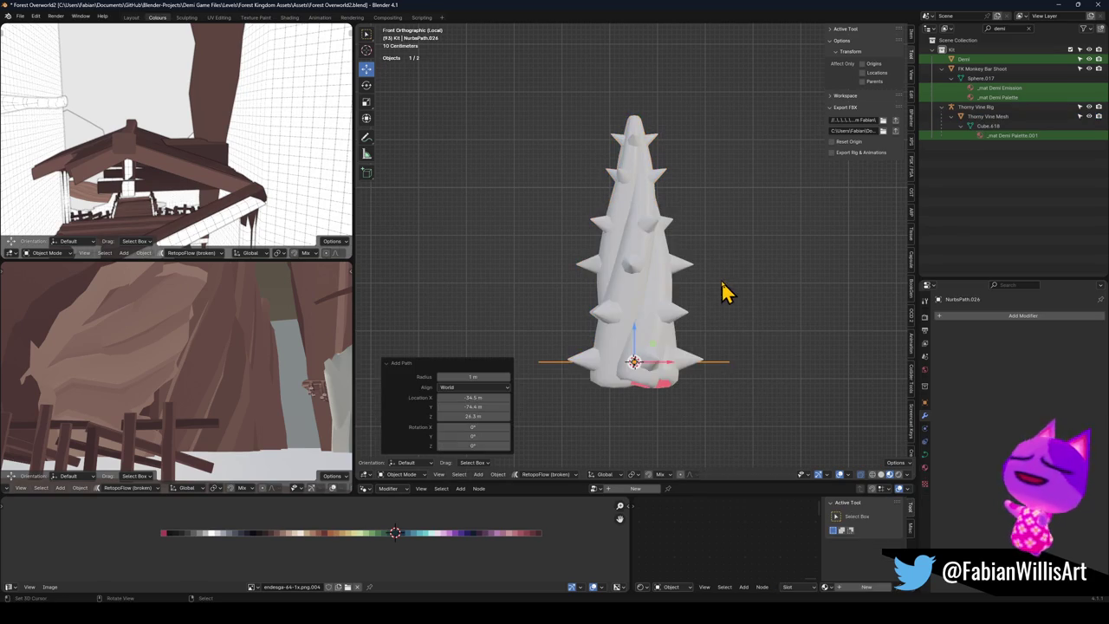
pyautogui.press('Tab')
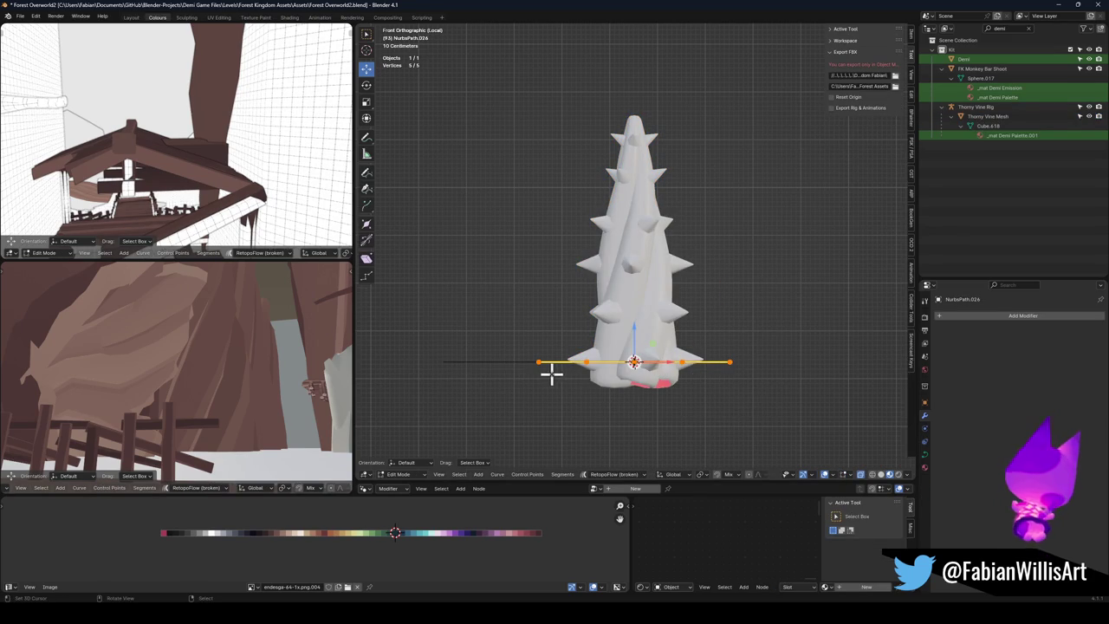
pyautogui.press('g')
pyautogui.press('x')
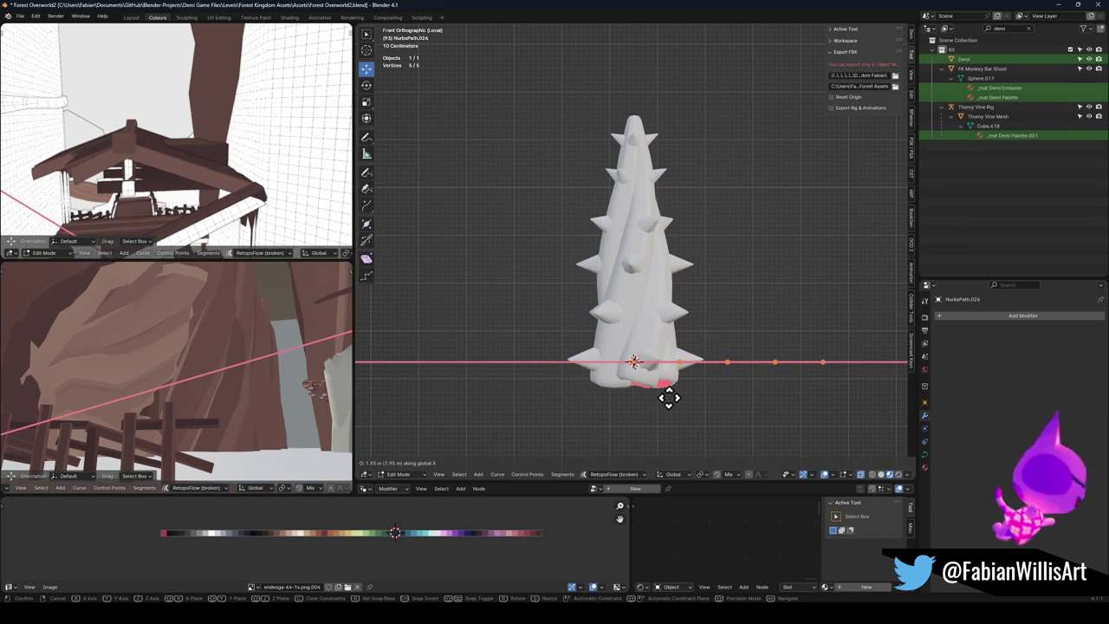
pyautogui.click(671, 396)
pyautogui.press('Tab')
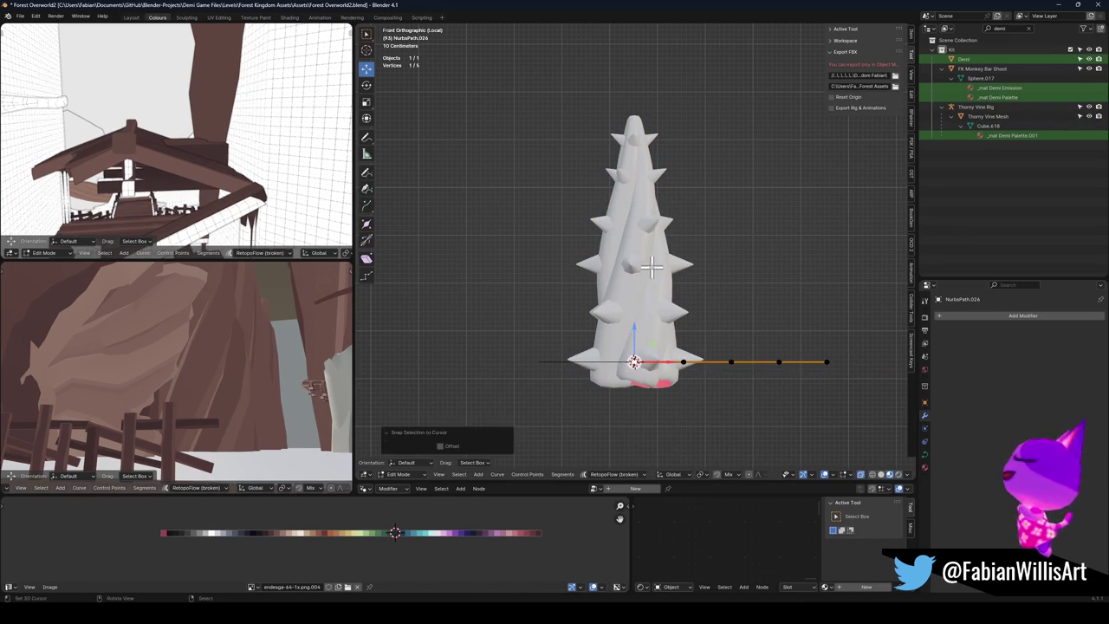
# Step: Rotate the vine mesh 90° and apply its rotation and scale
pyautogui.click(656, 281)
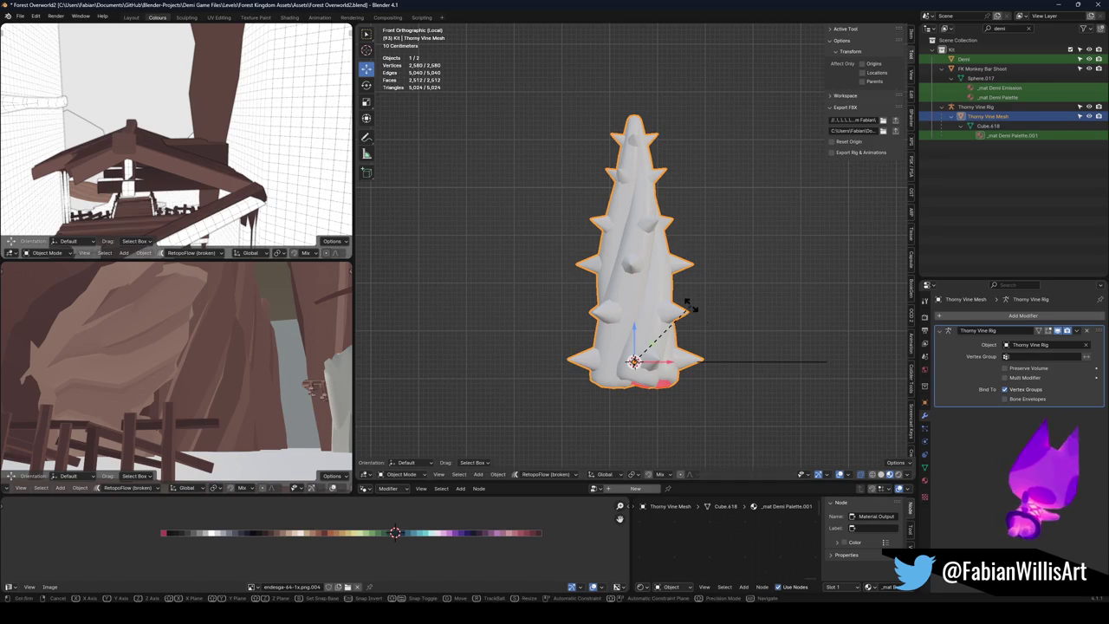
pyautogui.write('r90')
pyautogui.press('Return')
pyautogui.hotkey('ctrl', 'a')
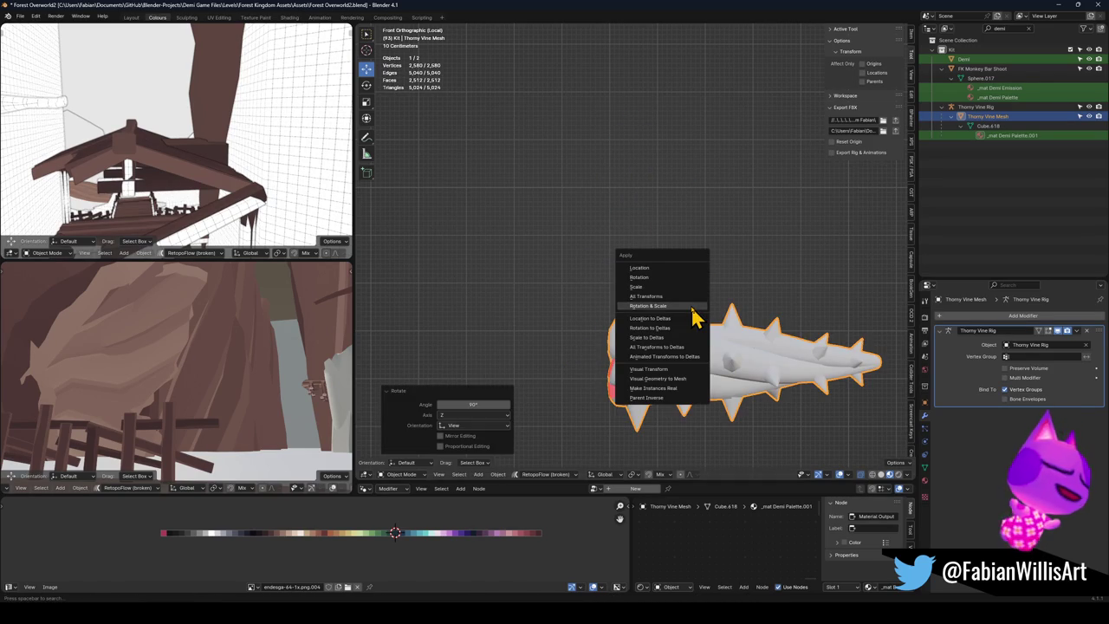
pyautogui.click(692, 308)
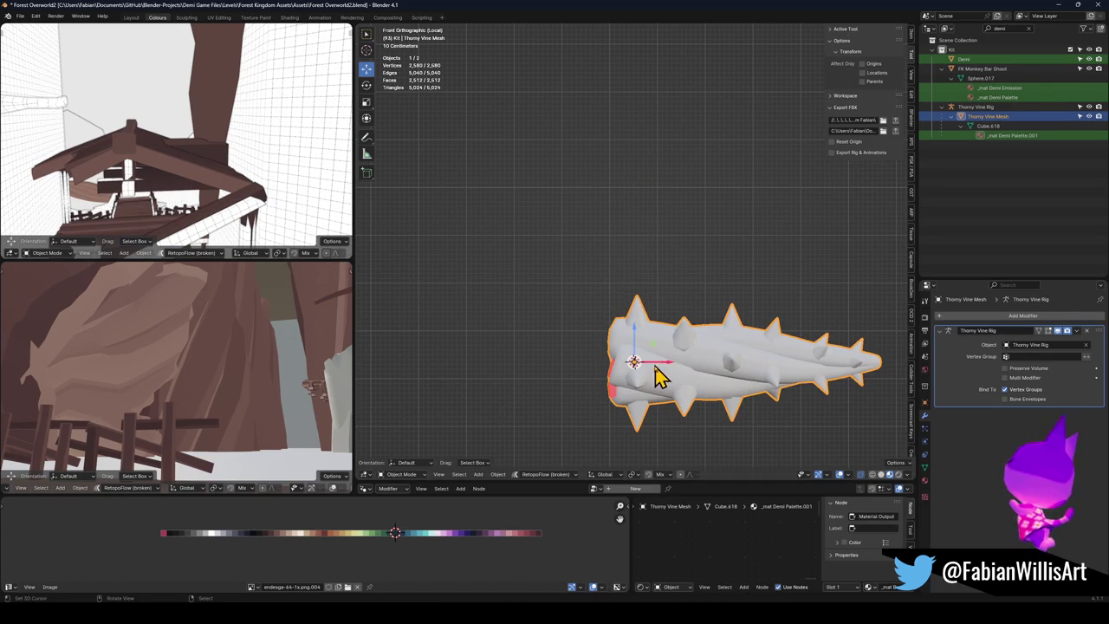
# Step: Snap the vine mesh to the 3D cursor and remove its Armature modifier
pyautogui.press('g')
pyautogui.click(723, 324)
pyautogui.click(771, 370)
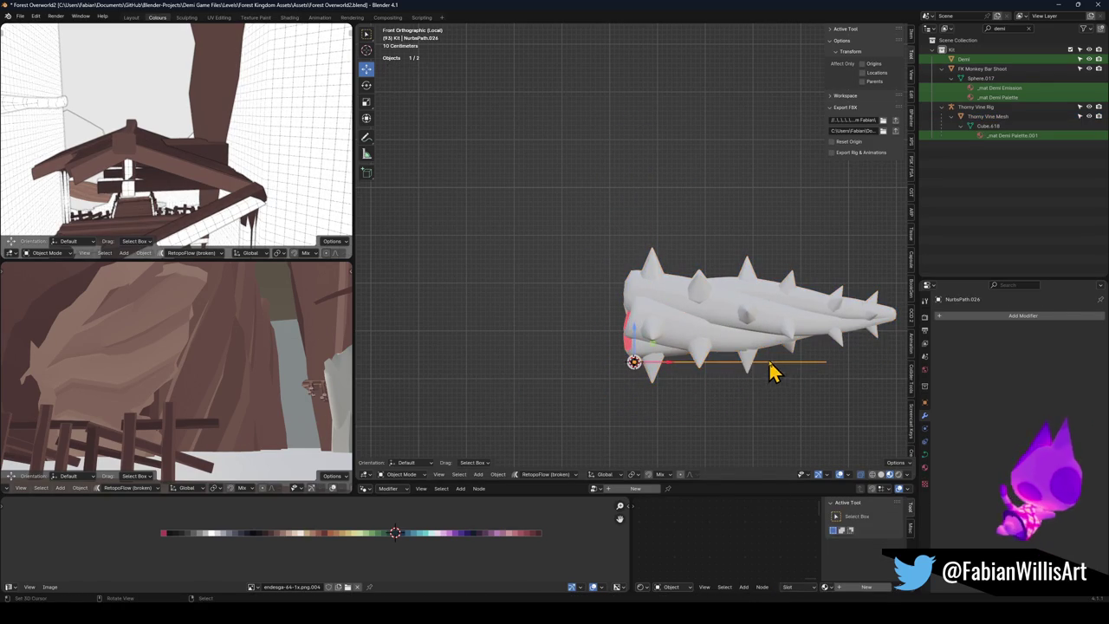
pyautogui.press('q')
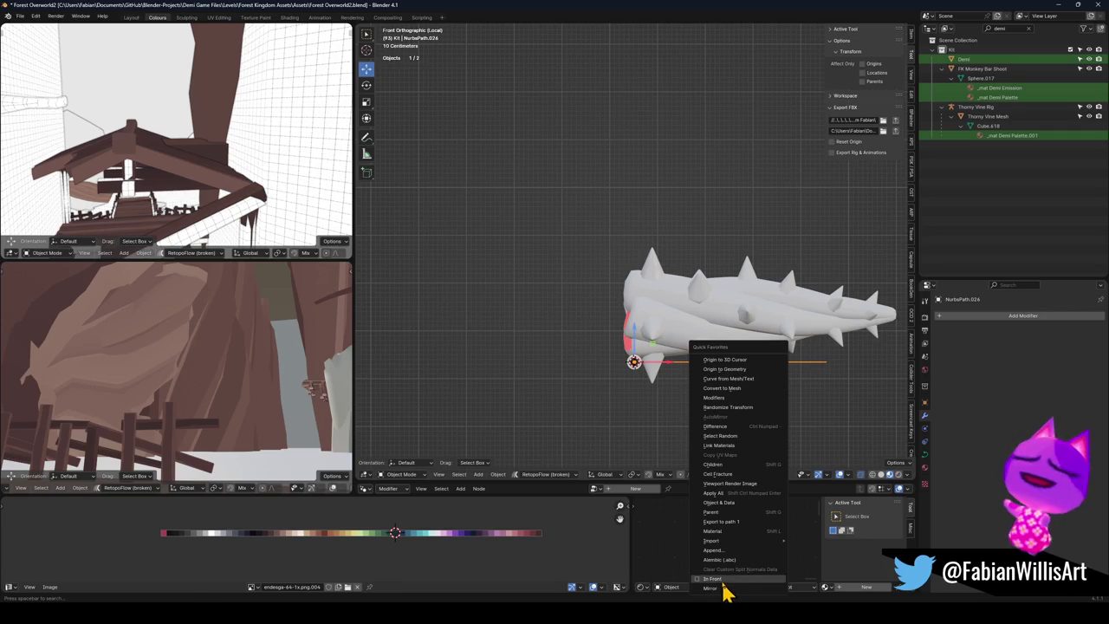
pyautogui.click(693, 334)
pyautogui.hotkey('shift', 's')
pyautogui.click(713, 376)
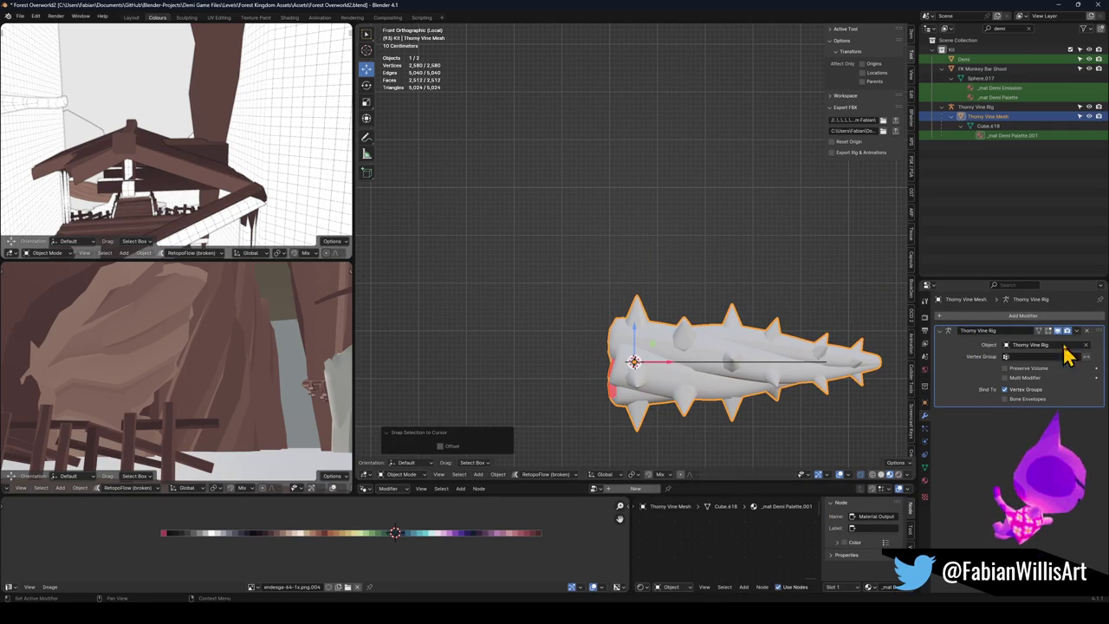
pyautogui.click(1087, 331)
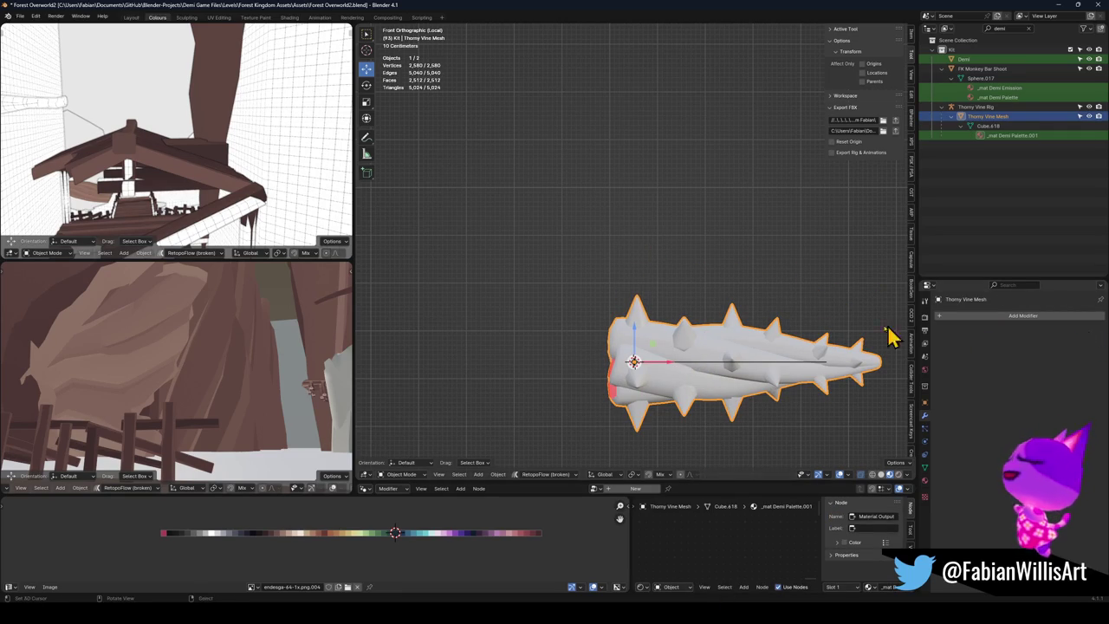
# Step: Add a Curve modifier to the vine mesh by searching 'curv'
pyautogui.hotkey('shift', 'a')
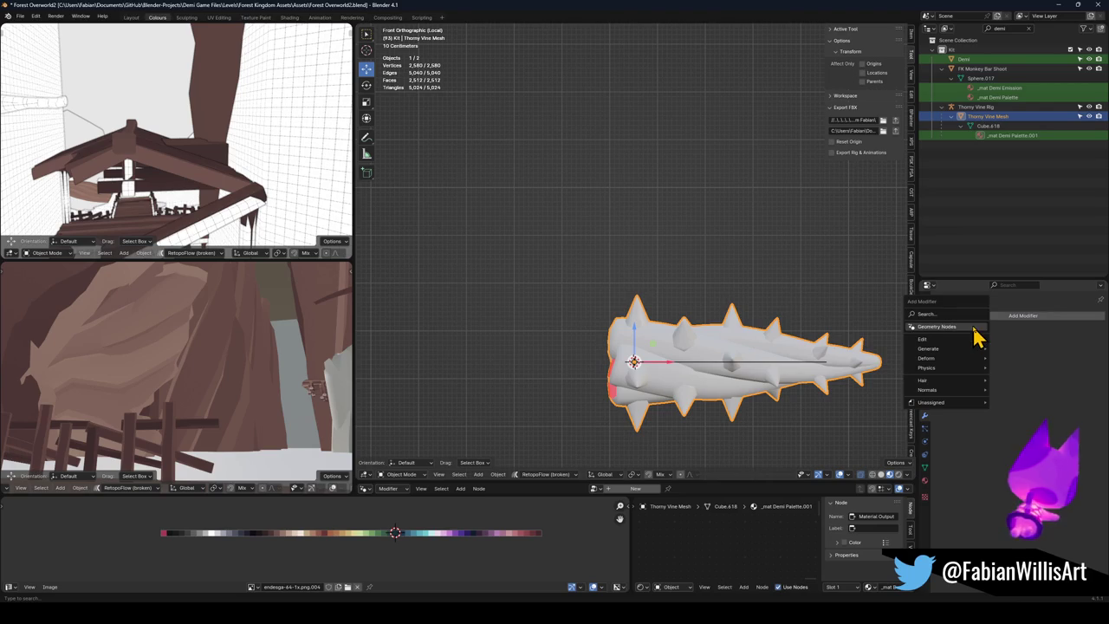
pyautogui.write('curv')
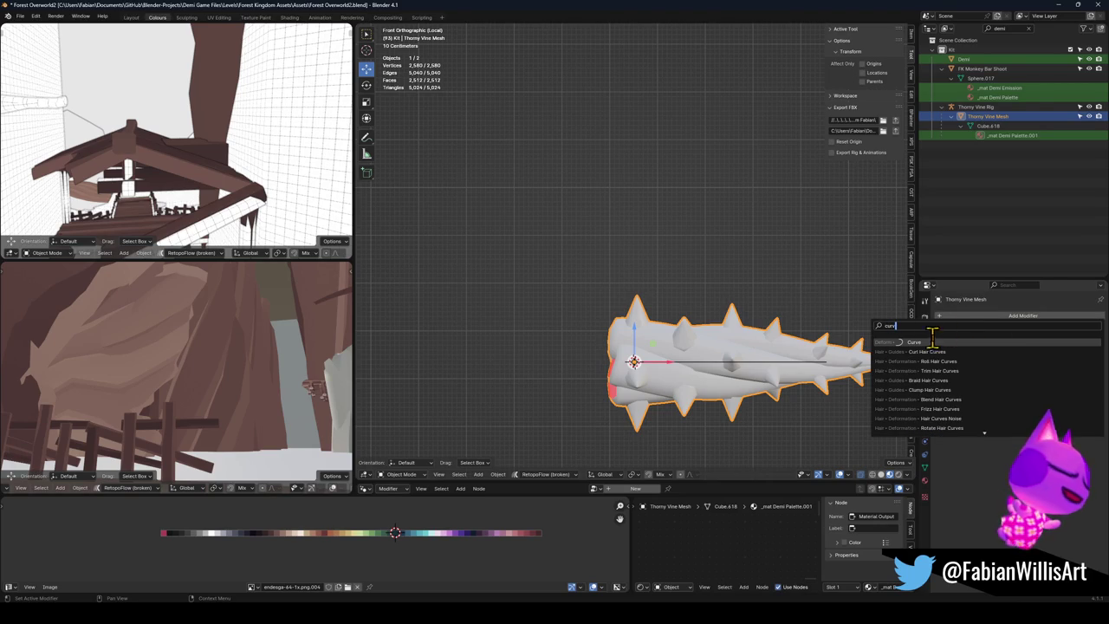
pyautogui.press('Escape')
pyautogui.hotkey('shift', 'a')
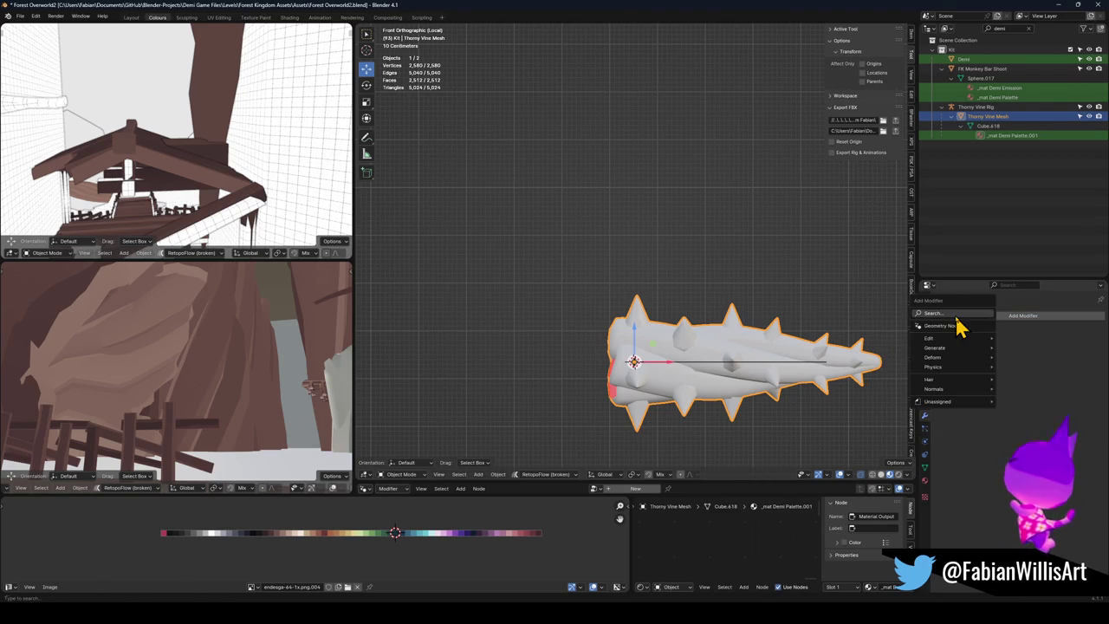
pyautogui.write('curv')
pyautogui.press('Return')
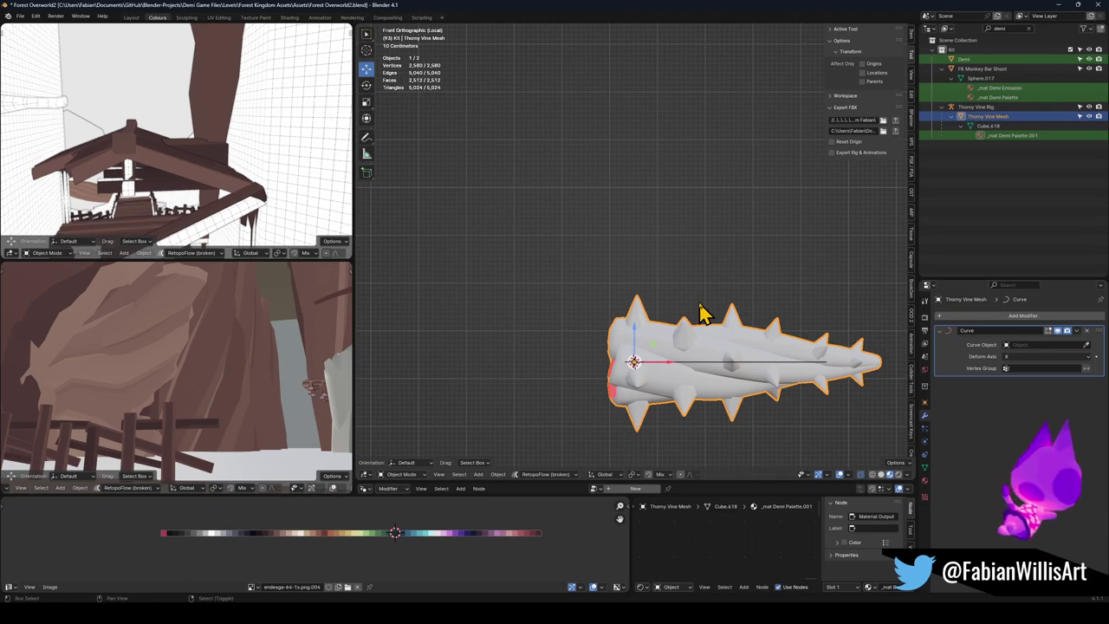
# Step: Unparent the vine from Thorny Vine Rig keeping its transform, and save Forest Overworld2.blend
pyautogui.hotkey('alt', 'p')
pyautogui.click(701, 312)
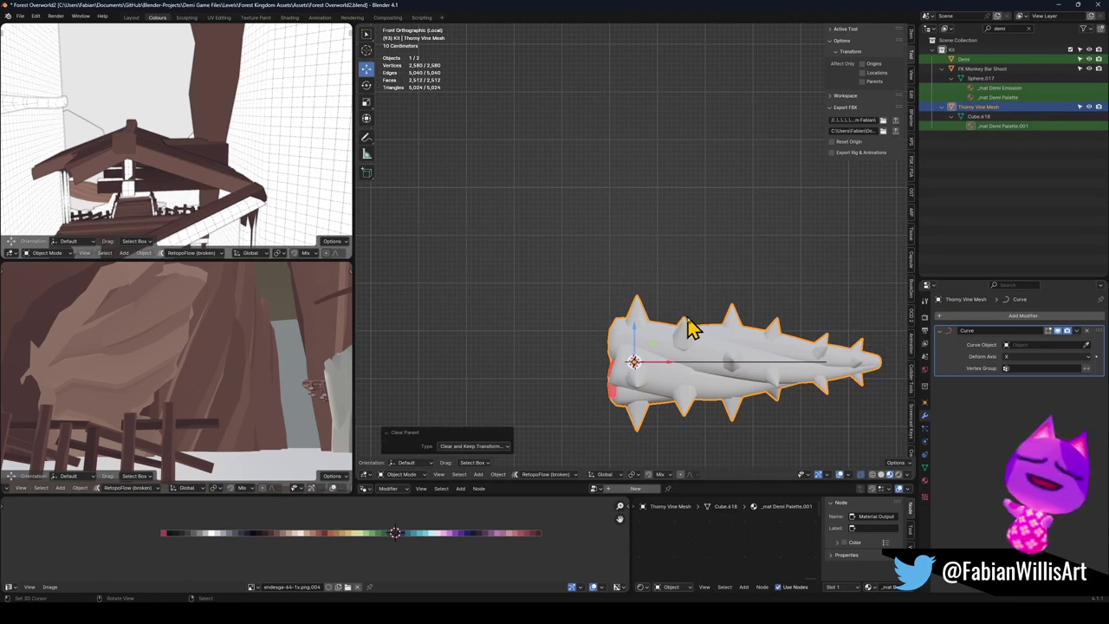
pyautogui.hotkey('ctrl', 's')
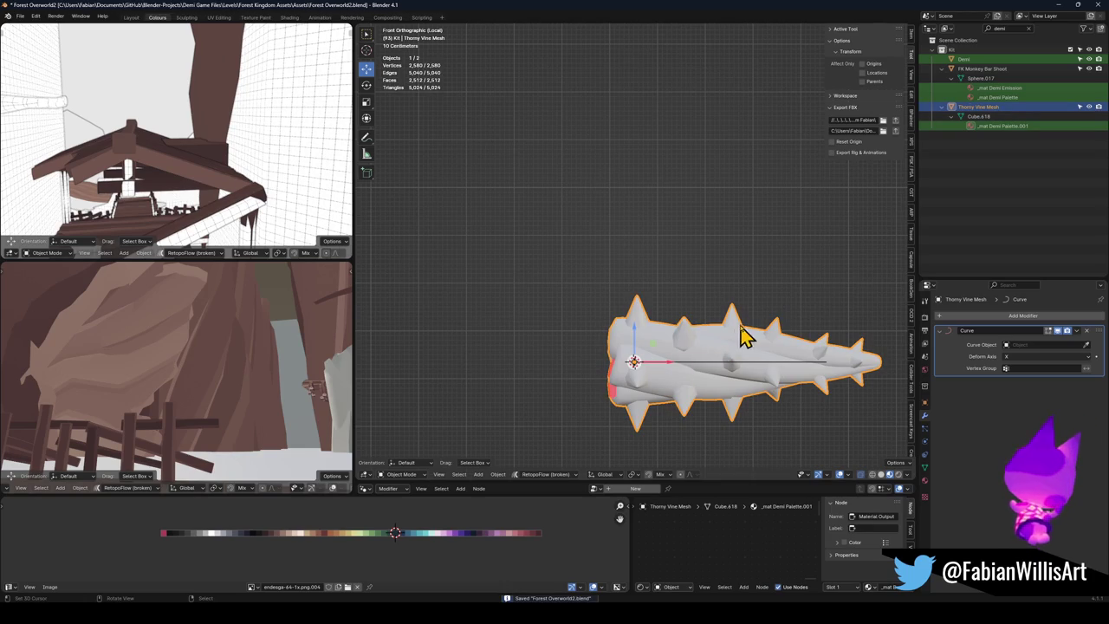
# Step: Inspect the path's right end point and shape settings, cancelling the point move
pyautogui.click(705, 365)
pyautogui.press('Tab')
pyautogui.click(827, 362)
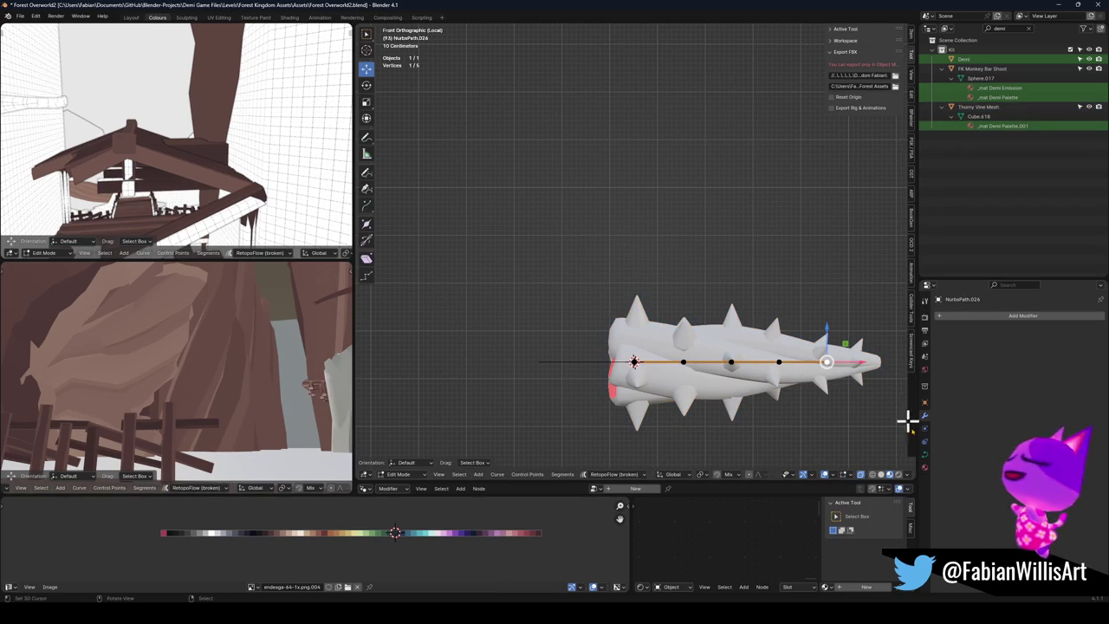
pyautogui.click(924, 454)
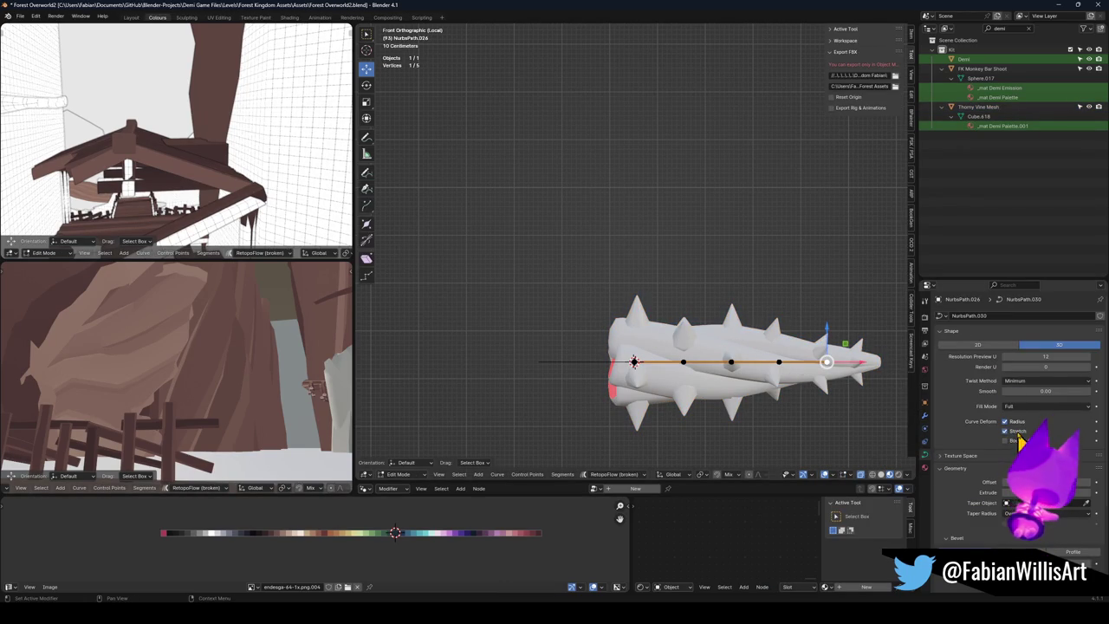
pyautogui.press('Tab')
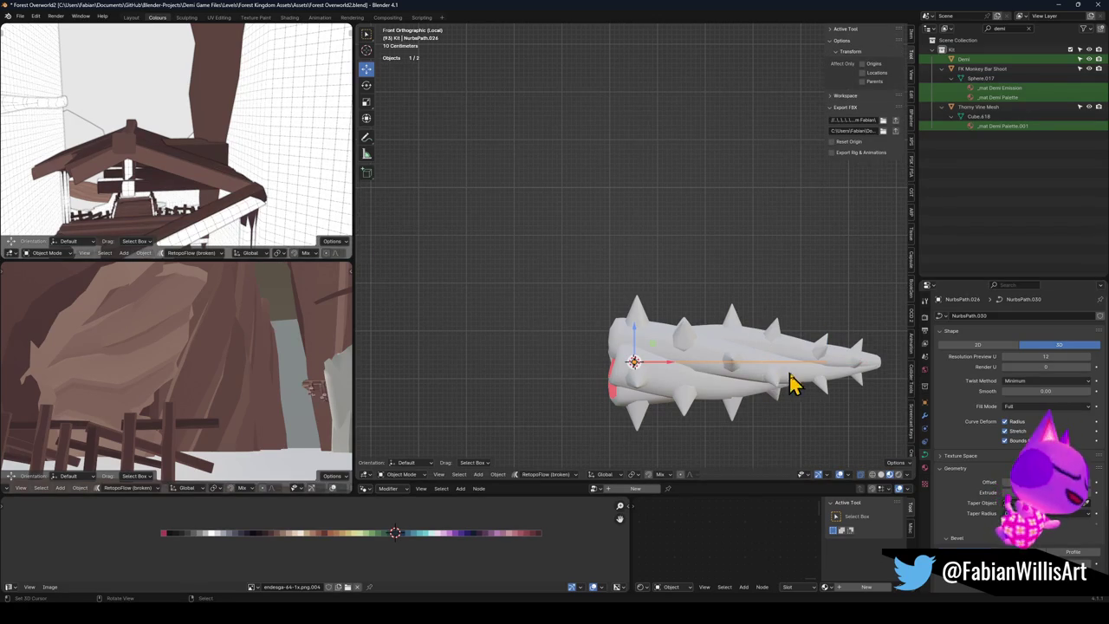
pyautogui.press('Tab')
pyautogui.press('g')
pyautogui.press('Escape')
pyautogui.press('Tab')
# Step: Pick NurbsPath.026 as the vine's Curve Object, then return to editing the curve
pyautogui.click(786, 344)
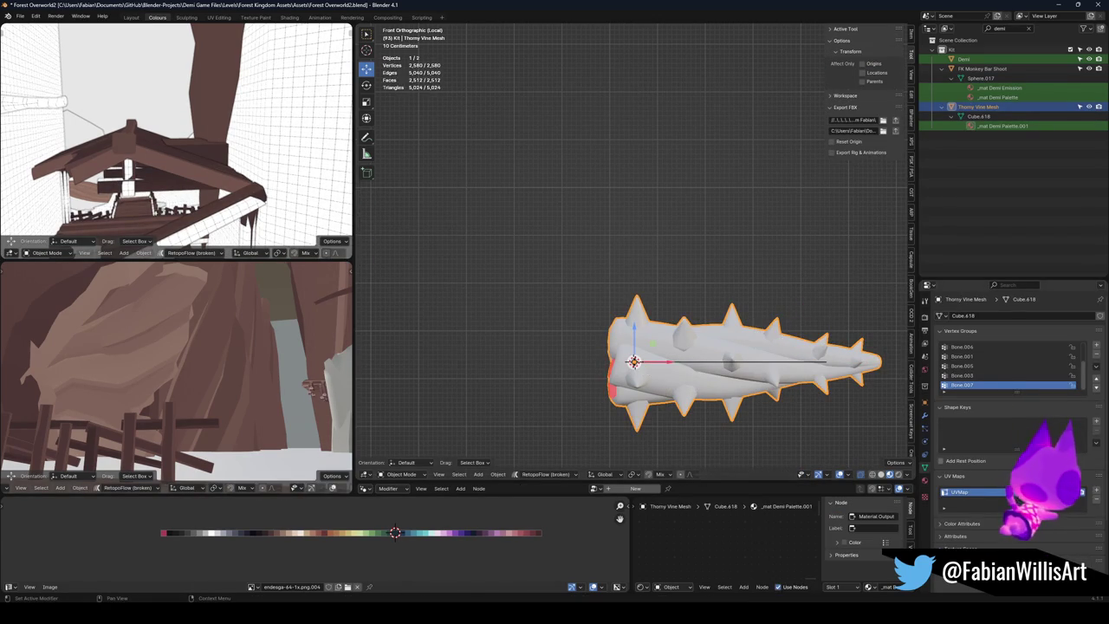
pyautogui.click(924, 415)
pyautogui.click(1085, 343)
pyautogui.click(774, 367)
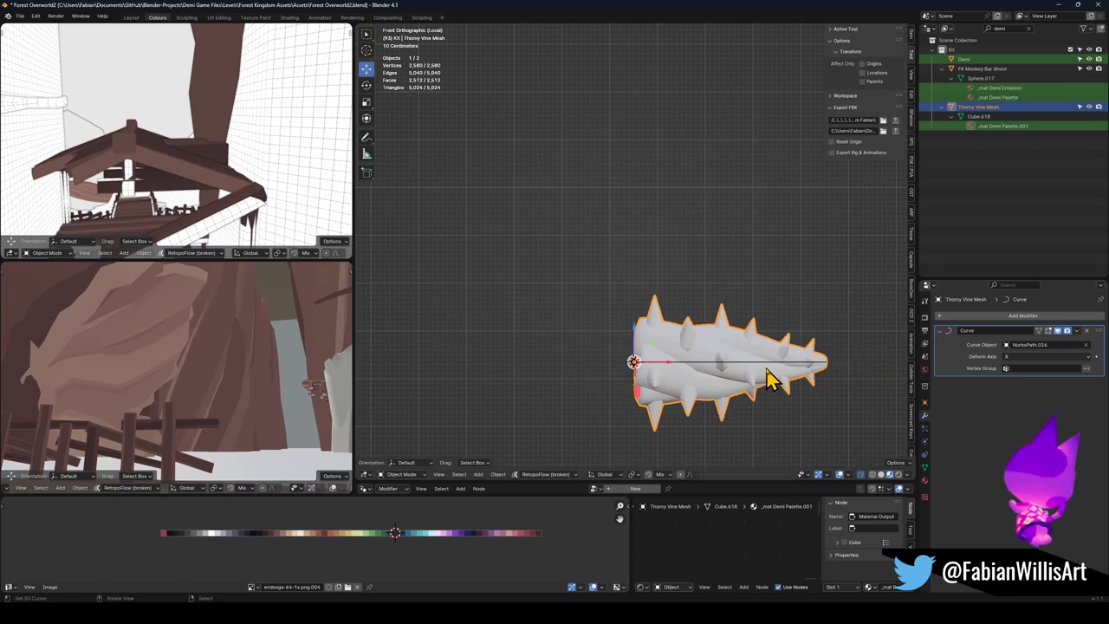
pyautogui.hotkey('alt', 'a')
pyautogui.click(771, 359)
pyautogui.press('Tab')
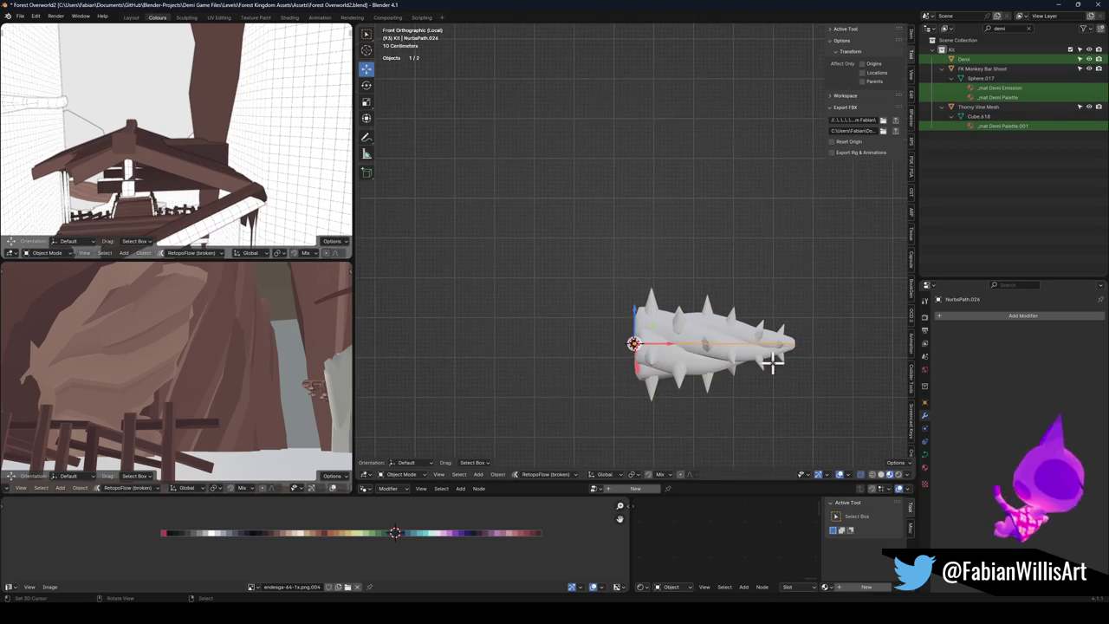
# Step: Drag the curve's end point further right and lift the middle control points into a gentle wave
pyautogui.press('g')
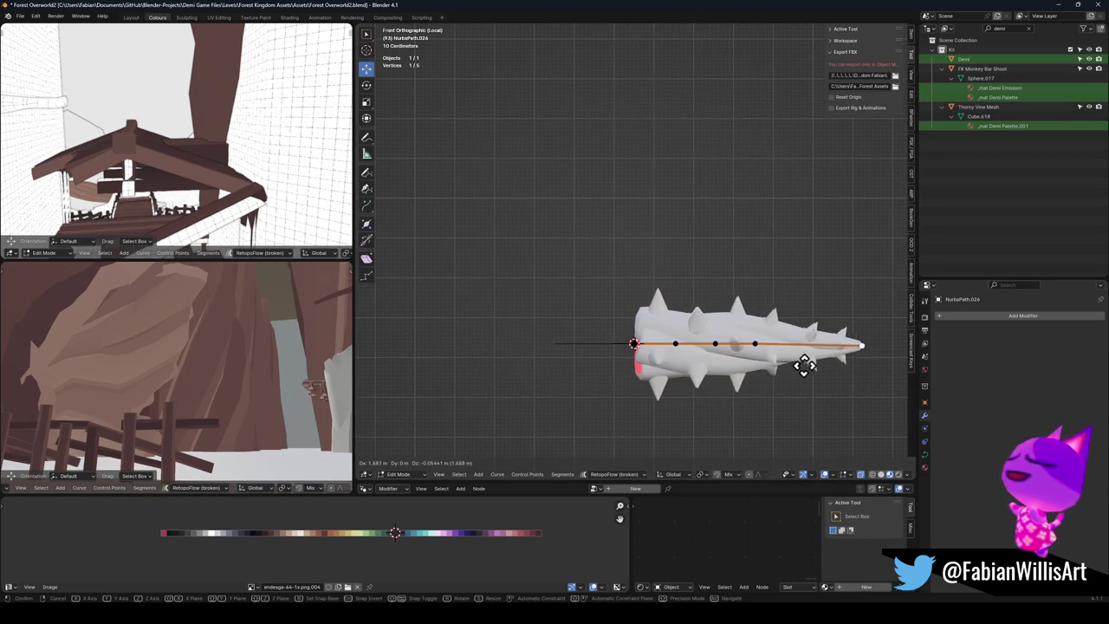
pyautogui.click(842, 359)
pyautogui.press('g')
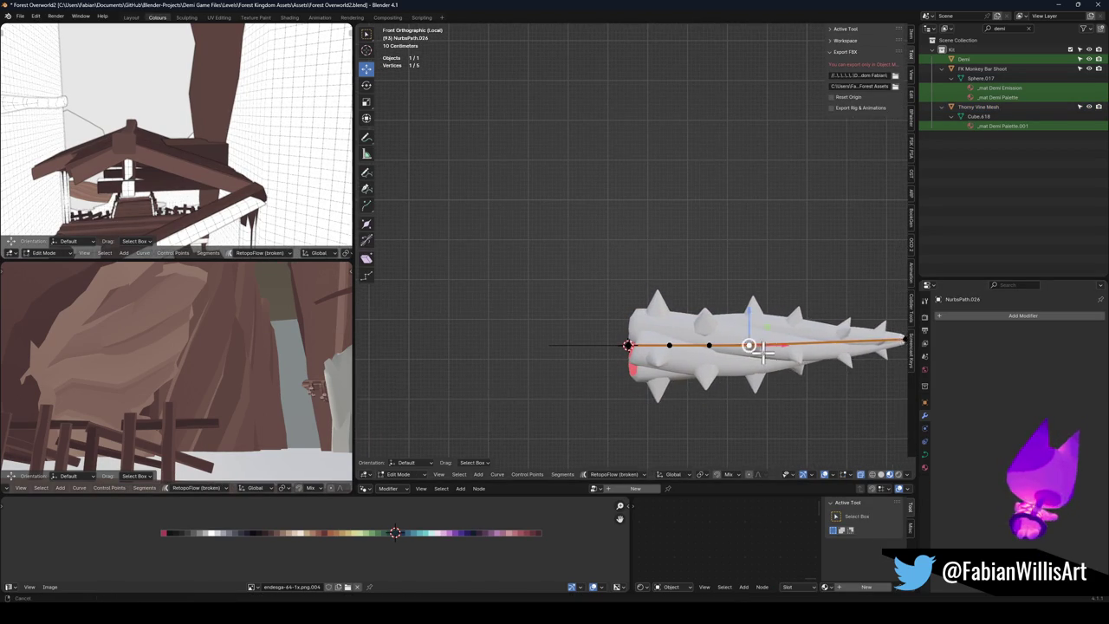
pyautogui.click(782, 272)
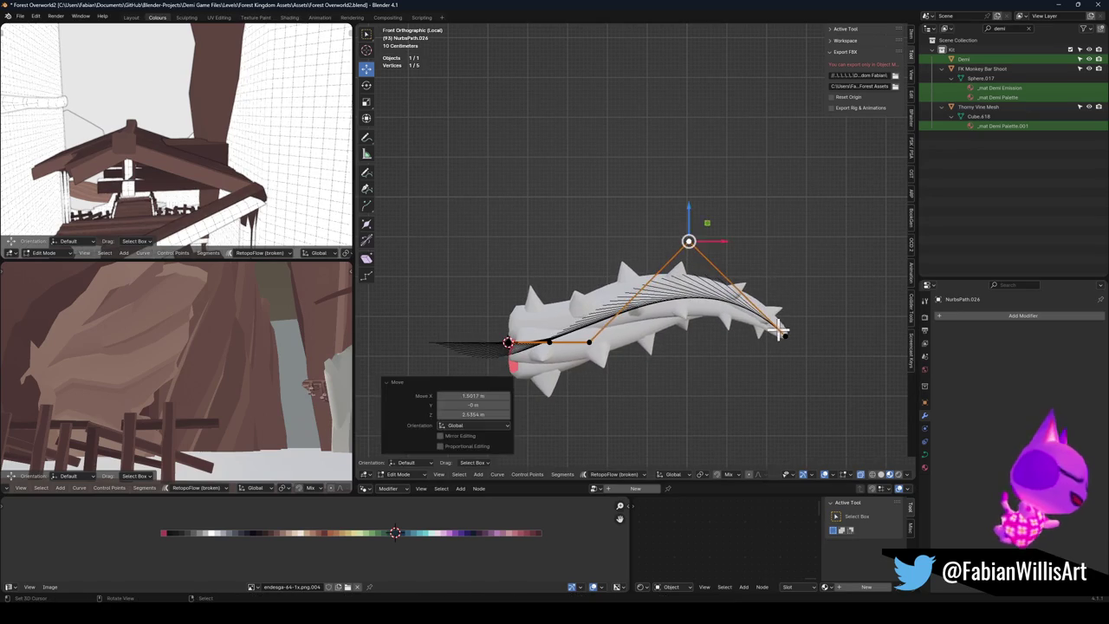
pyautogui.click(786, 331)
pyautogui.press('g')
pyautogui.click(851, 403)
pyautogui.click(691, 241)
pyautogui.press('g')
pyautogui.click(750, 245)
pyautogui.press('g')
pyautogui.click(683, 376)
# Step: Leave curve editing and select the Thorny Vine Mesh
pyautogui.middleClick(655, 378)
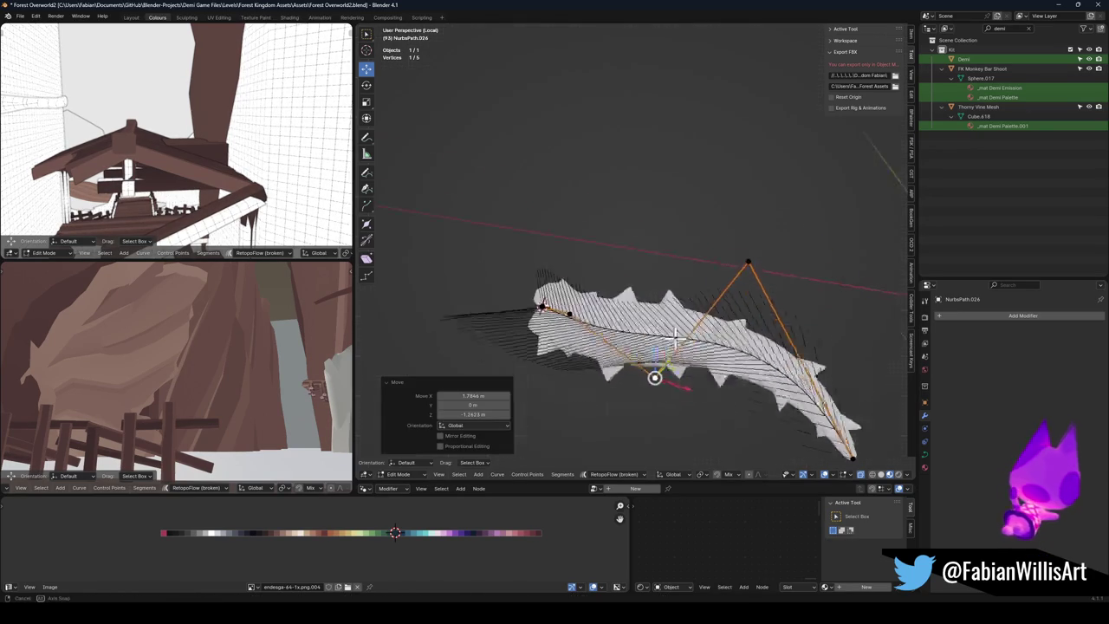
pyautogui.moveTo(551, 315)
pyautogui.mouseDown()
pyautogui.moveTo(490, 263)
pyautogui.moveTo(606, 286)
pyautogui.moveTo(663, 312)
pyautogui.mouseUp()
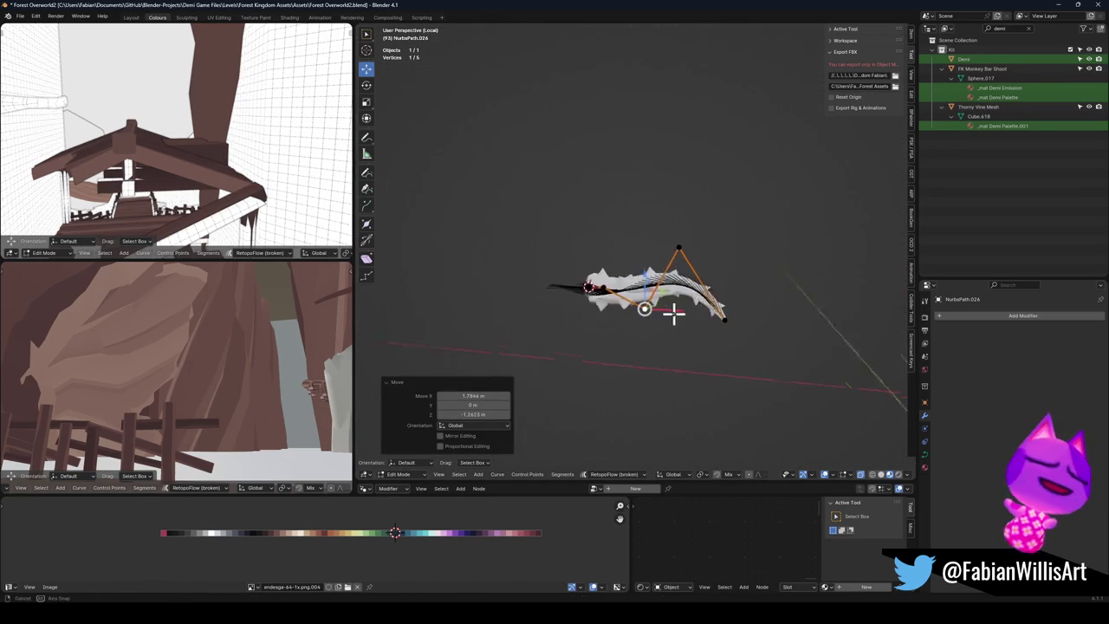
pyautogui.scroll(3, 707, 299)
pyautogui.press('Tab')
pyautogui.click(663, 349)
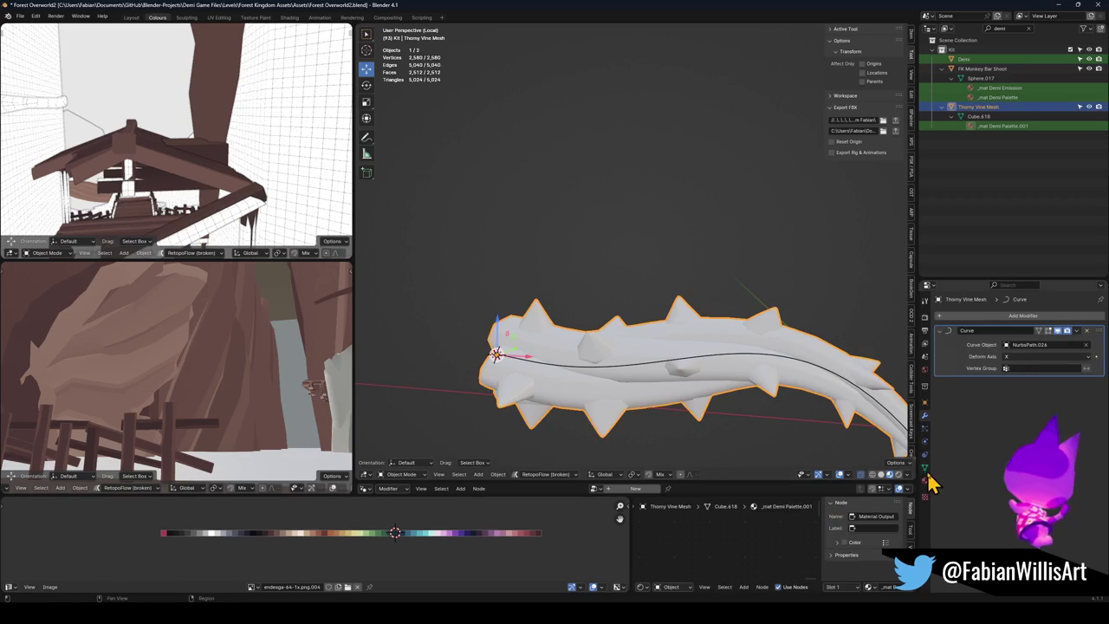
# Step: Assign the Jrny material to the thorny vine
pyautogui.click(925, 482)
pyautogui.click(940, 355)
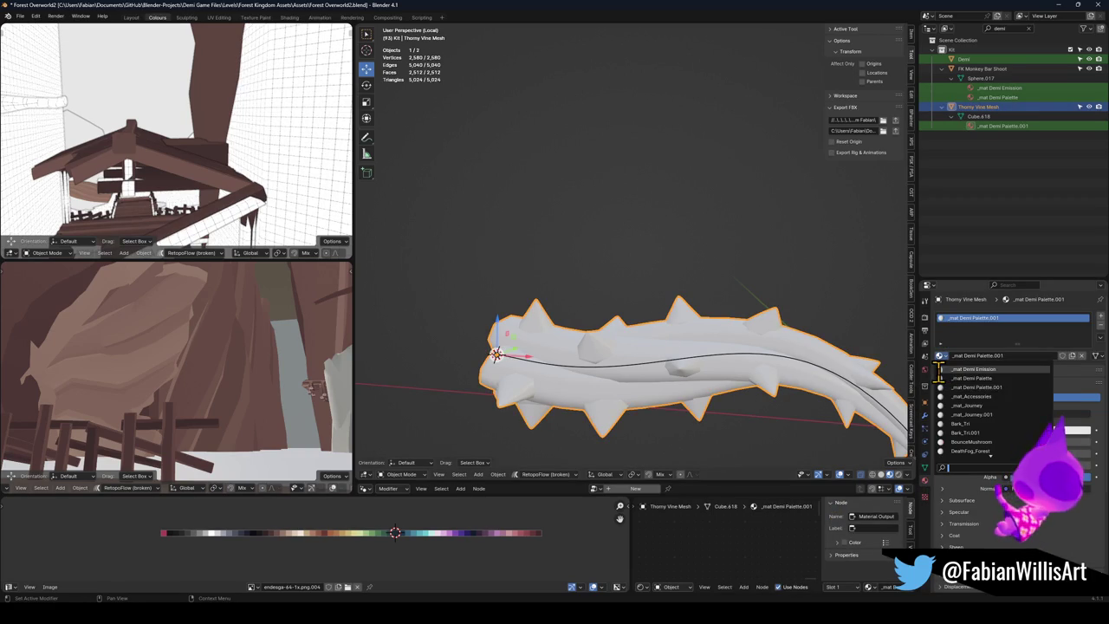
pyautogui.write('j')
pyautogui.click(953, 369)
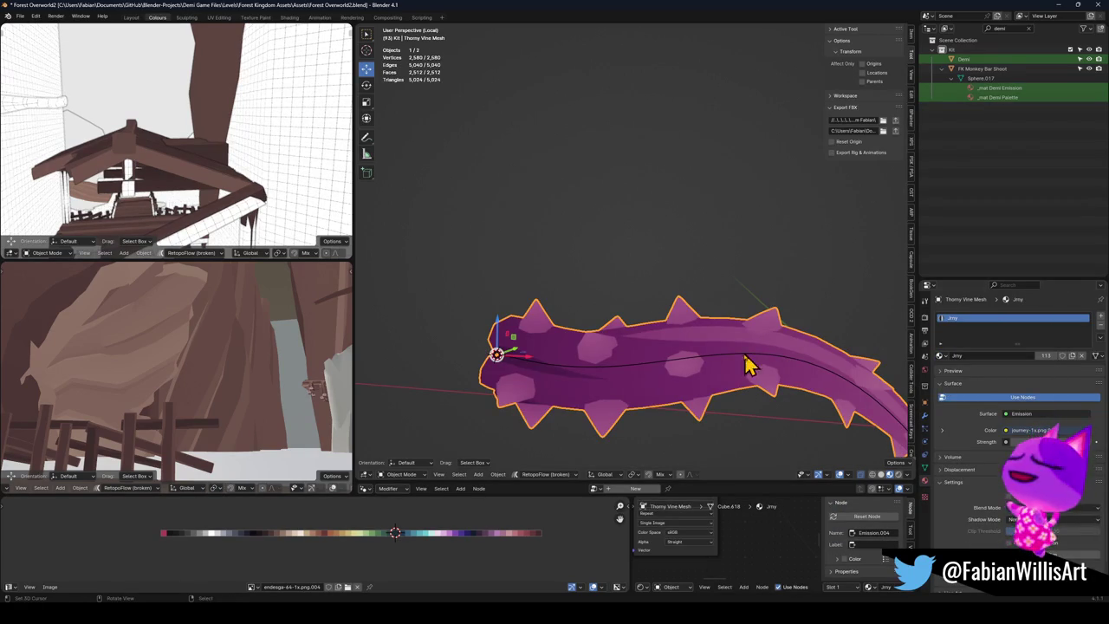
# Step: Isolate the vine mesh and slide its UVs horizontally along the palette until it turns purple
pyautogui.press('Tab')
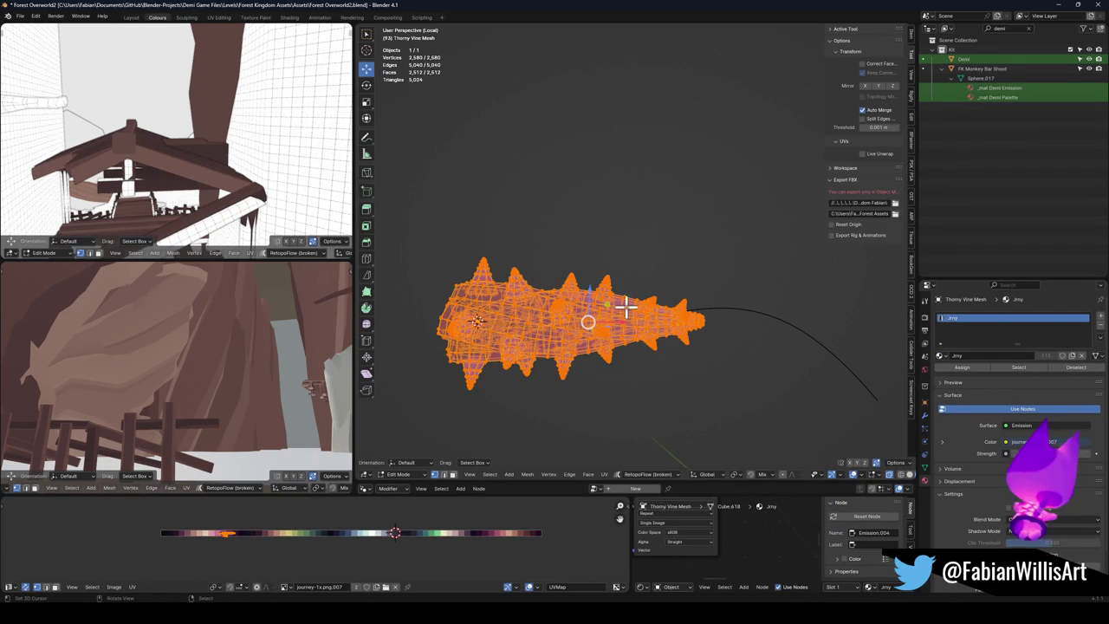
pyautogui.press('KP_Decimal')
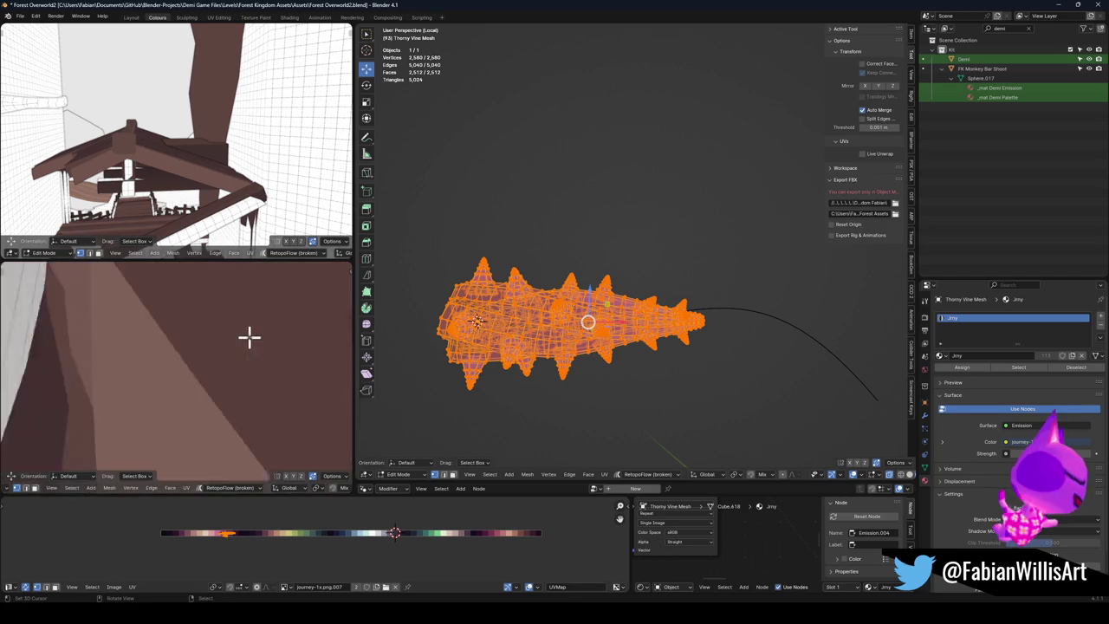
pyautogui.moveTo(257, 329)
pyautogui.mouseDown()
pyautogui.moveTo(237, 327)
pyautogui.moveTo(203, 366)
pyautogui.moveTo(248, 374)
pyautogui.mouseUp()
pyautogui.press('KP_Divide')
pyautogui.press('g')
pyautogui.press('x')
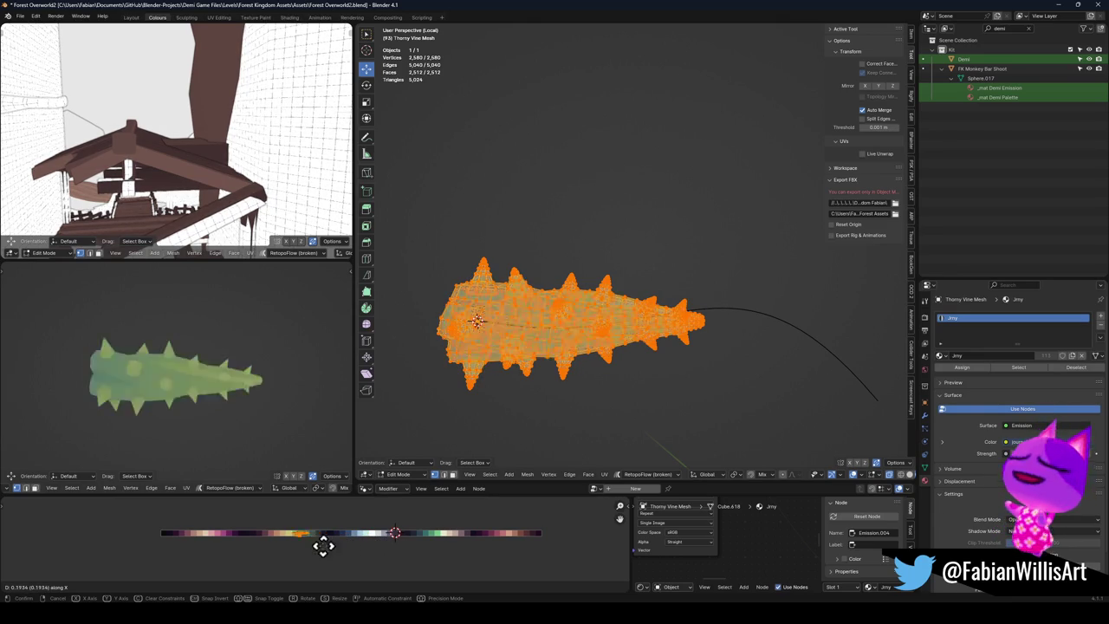
pyautogui.click(205, 530)
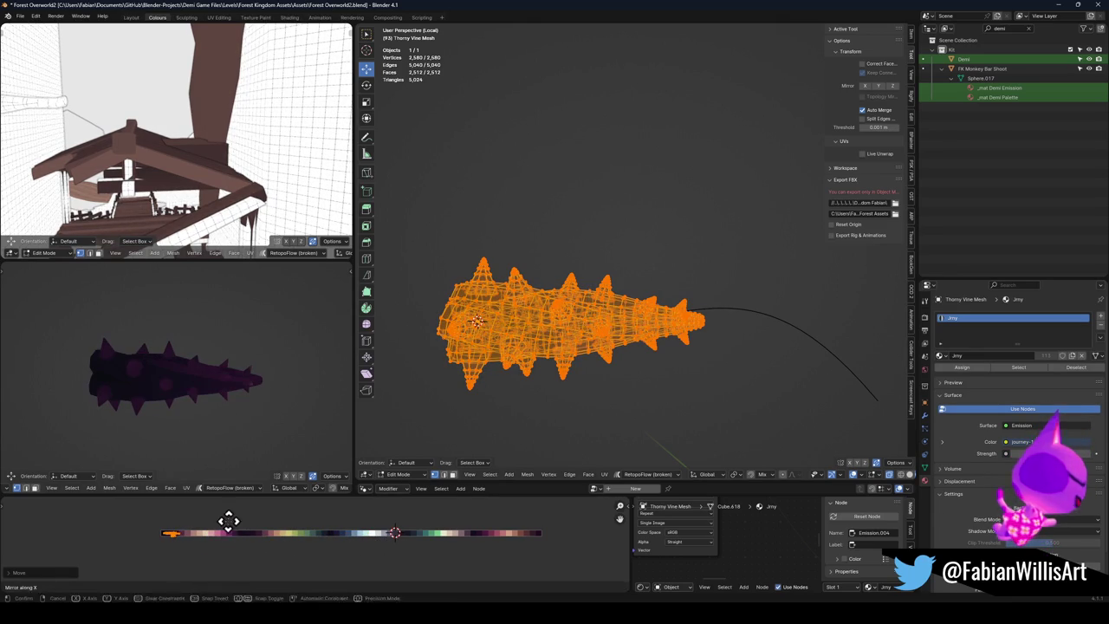
pyautogui.press('g')
pyautogui.press('x')
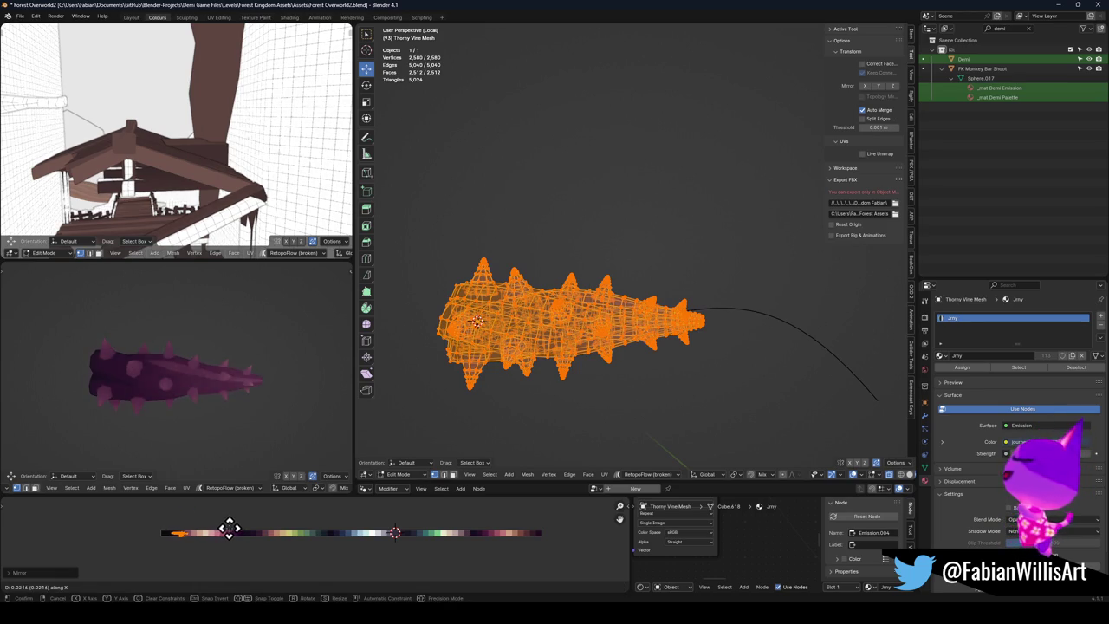
pyautogui.click(226, 529)
pyautogui.moveTo(187, 390)
pyautogui.mouseDown()
pyautogui.moveTo(166, 367)
pyautogui.moveTo(285, 354)
pyautogui.moveTo(268, 339)
pyautogui.moveTo(277, 389)
pyautogui.moveTo(250, 444)
pyautogui.moveTo(245, 404)
pyautogui.moveTo(259, 376)
pyautogui.moveTo(154, 398)
pyautogui.moveTo(74, 371)
pyautogui.moveTo(133, 361)
pyautogui.mouseUp()
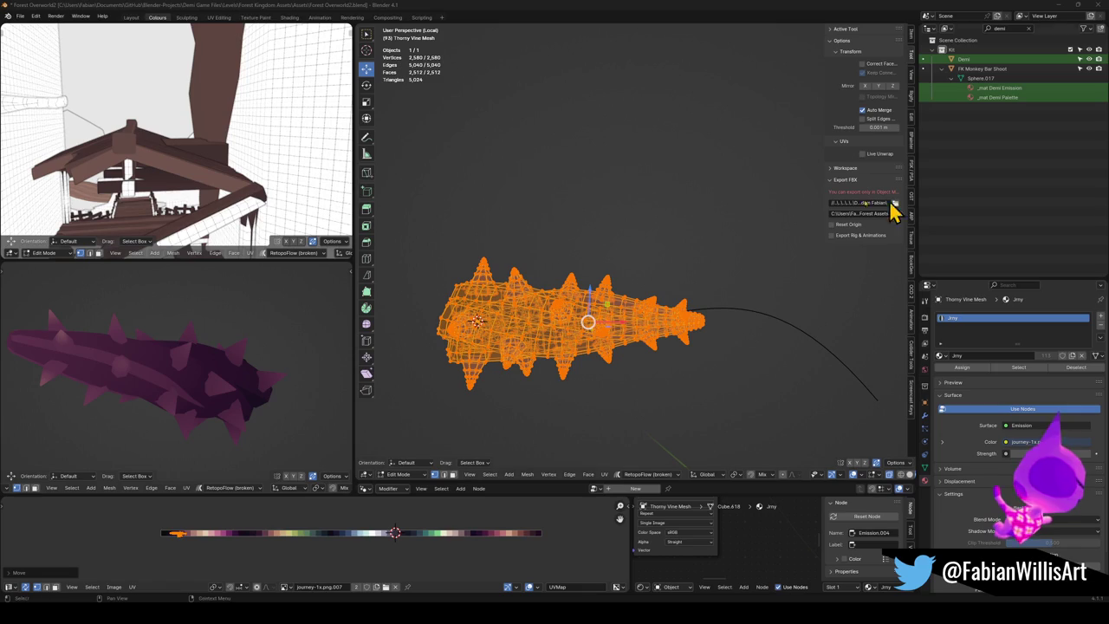
# Step: Slide the vine's UVs right onto a darker palette swatch and preview the colour
pyautogui.hscroll(-1, 295, 529)
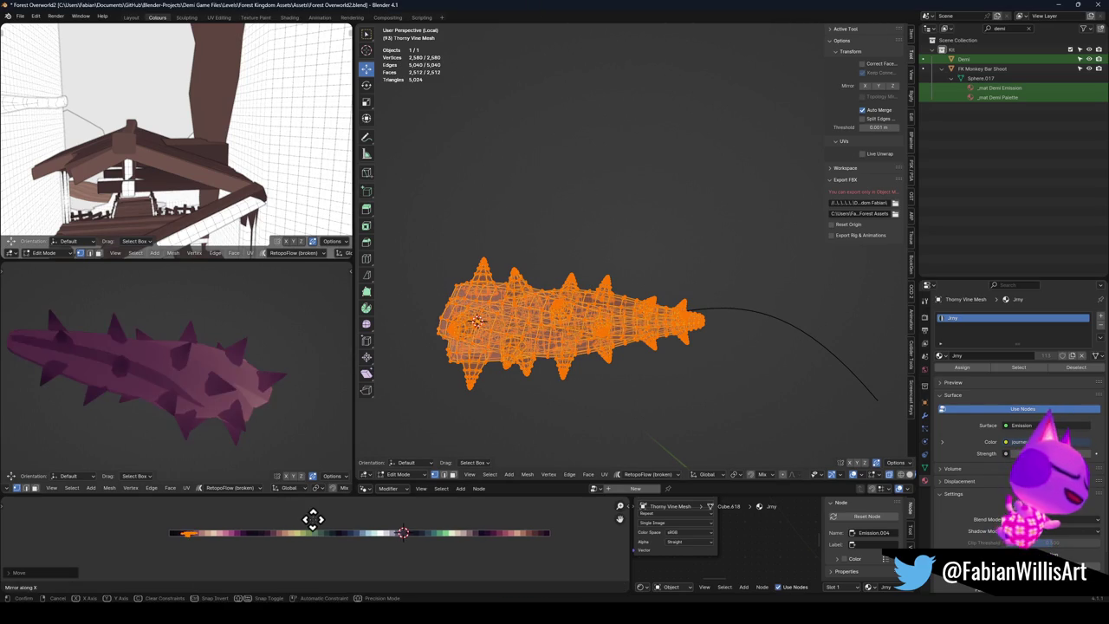
pyautogui.press('g')
pyautogui.press('x')
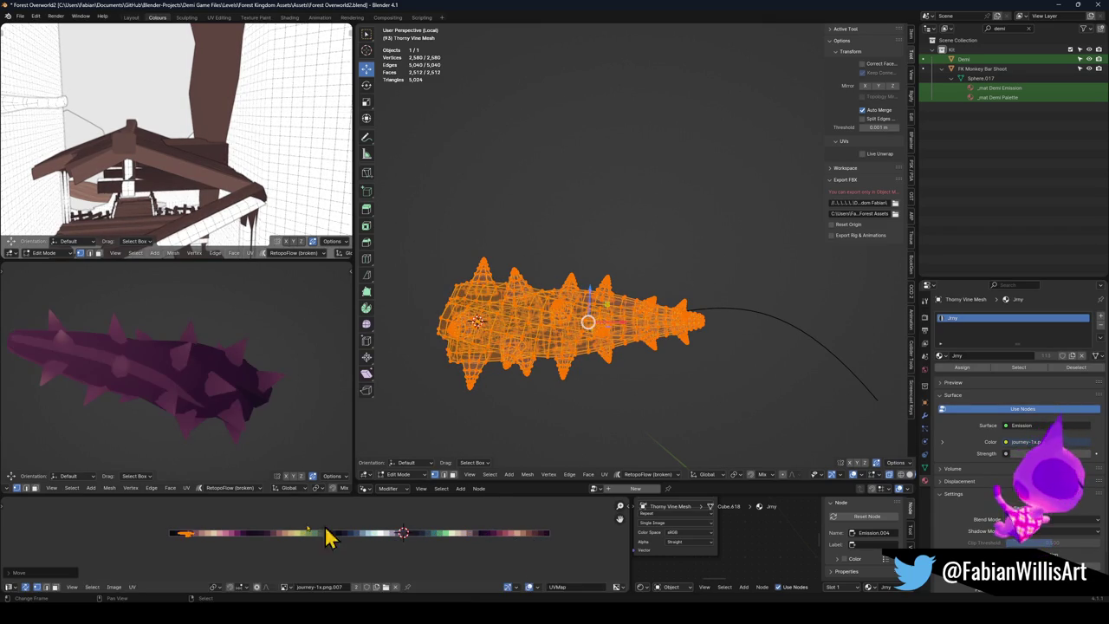
pyautogui.click(228, 532)
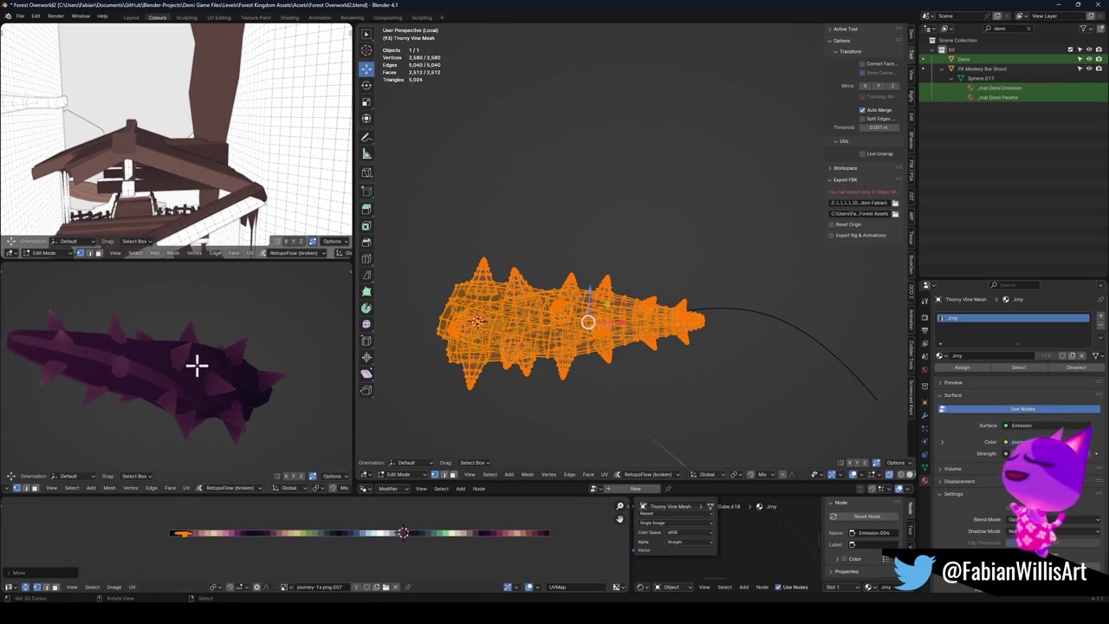
pyautogui.moveTo(198, 366); pyautogui.dragTo(230, 396)
pyautogui.press('Tab')
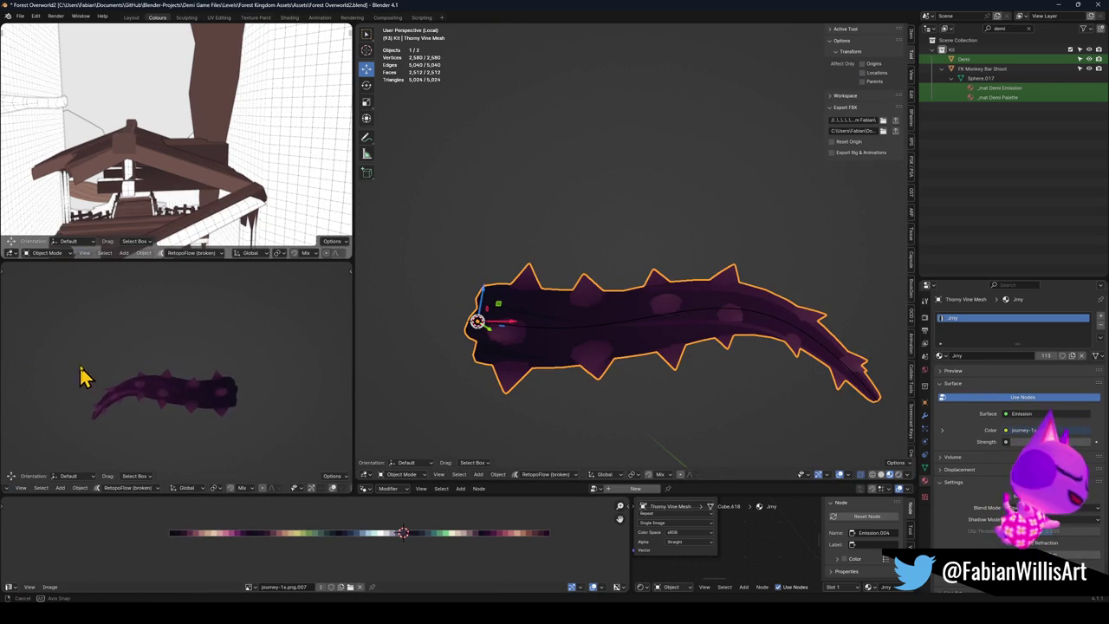
pyautogui.press('Tab')
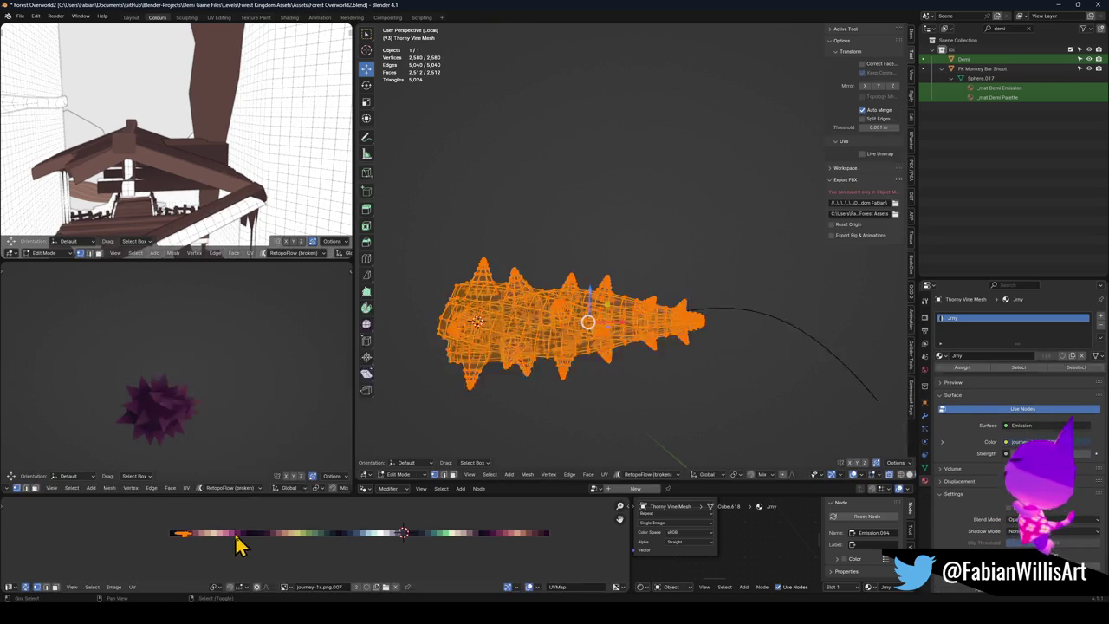
# Step: Mirror the vine's UV island for lighter purple spots and check the result
pyautogui.hotkey('ctrl', 'm')
pyautogui.press('Tab')
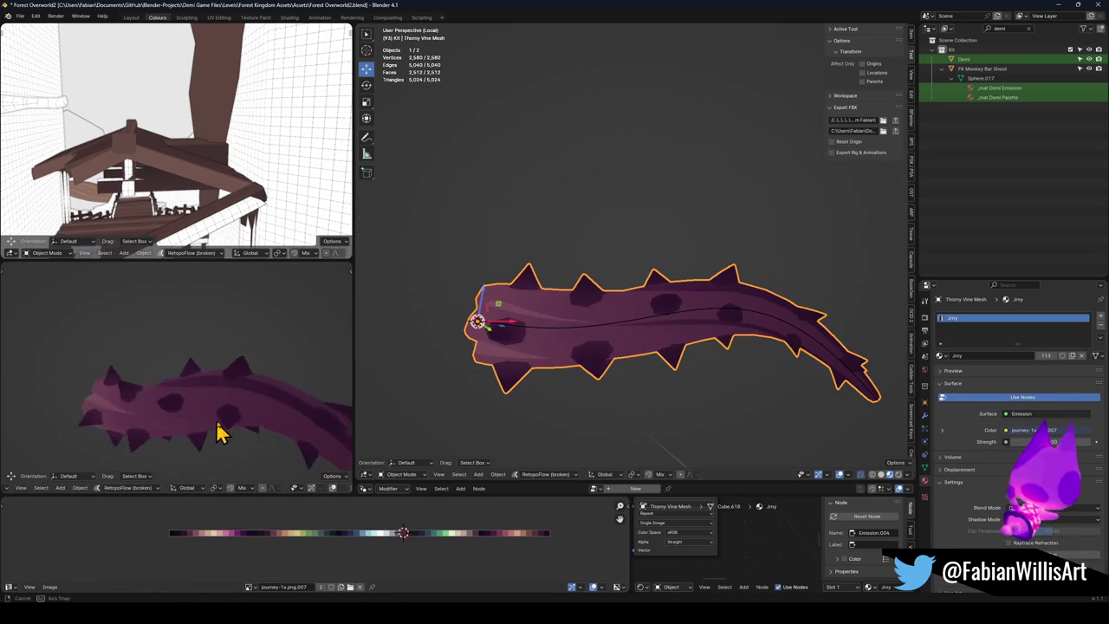
pyautogui.scroll(-3, 255, 413)
pyautogui.moveTo(235, 416)
pyautogui.mouseDown()
pyautogui.moveTo(34, 413)
pyautogui.moveTo(133, 426)
pyautogui.moveTo(38, 414)
pyautogui.moveTo(354, 413)
pyautogui.moveTo(164, 393)
pyautogui.moveTo(268, 396)
pyautogui.moveTo(289, 384)
pyautogui.mouseUp()
pyautogui.press('Tab')
pyautogui.press('Tab')
# Step: Select the vine's NURBS curve together with the vine mesh
pyautogui.moveTo(563, 293)
pyautogui.mouseDown()
pyautogui.moveTo(594, 283)
pyautogui.moveTo(549, 321)
pyautogui.moveTo(640, 315)
pyautogui.moveTo(584, 321)
pyautogui.moveTo(563, 343)
pyautogui.mouseUp()
pyautogui.hotkey('alt', 'a')
pyautogui.click(632, 334)
pyautogui.keyDown('shift'); pyautogui.click(594, 317); pyautogui.keyUp('shift')
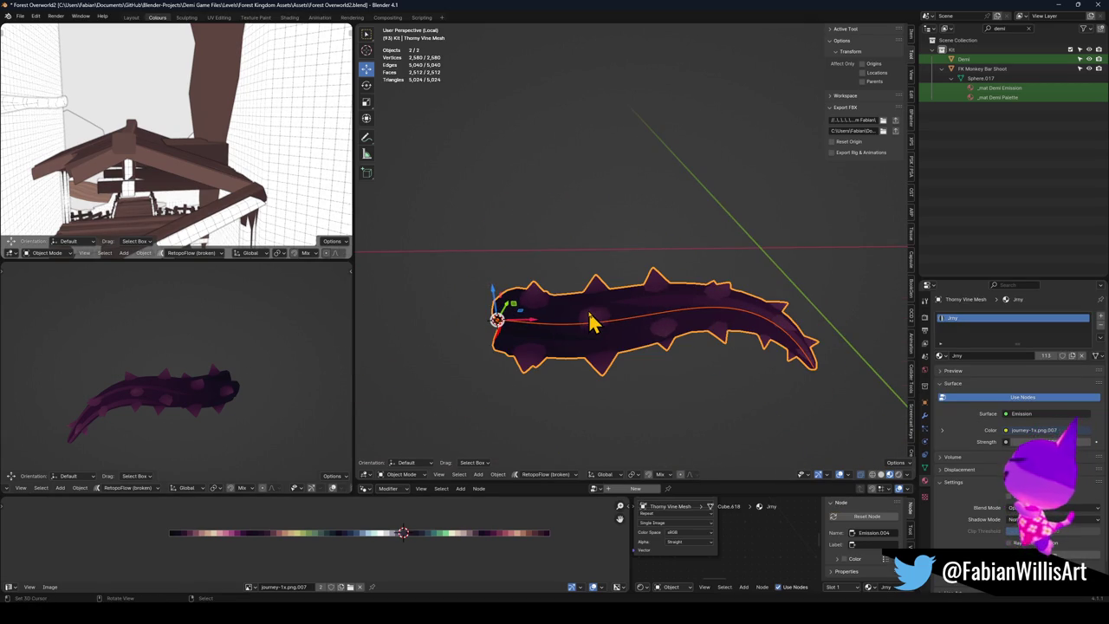
# Step: Return to the full scene and delete the selected object
pyautogui.press('KP_Divide')
pyautogui.scroll(3, 700, 334)
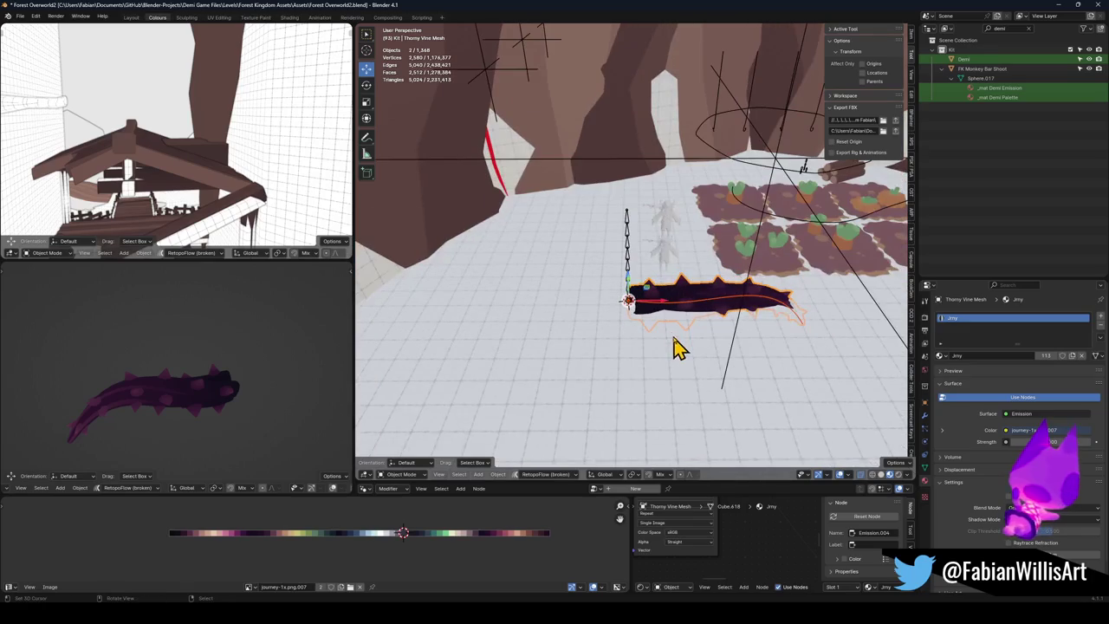
pyautogui.press('Delete')
pyautogui.scroll(2, 655, 302)
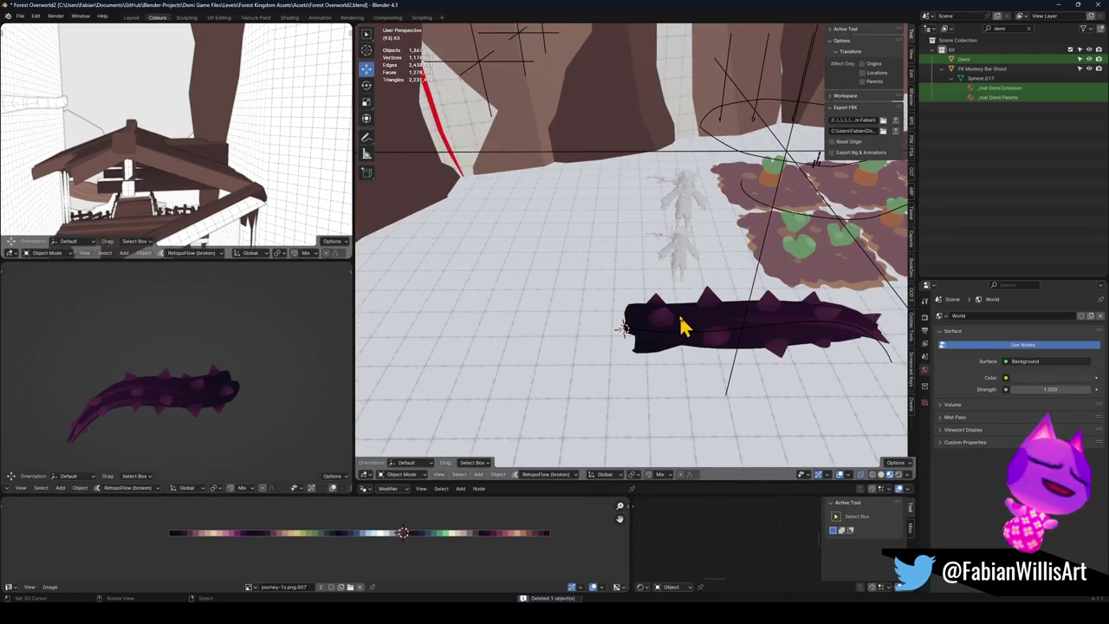
# Step: Select the NurbsPath.026 vine and slide it level across the ground
pyautogui.click(680, 329)
pyautogui.click(684, 339)
pyautogui.press('g')
pyautogui.hotkey('shift', 'z')
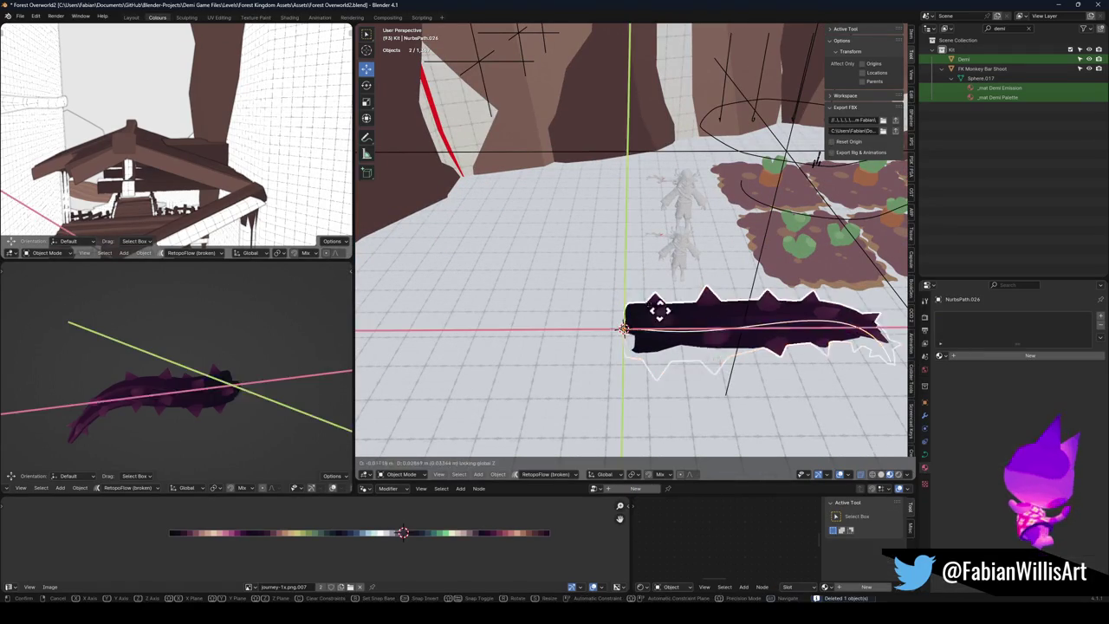
pyautogui.click(490, 238)
pyautogui.scroll(6, 700, 335)
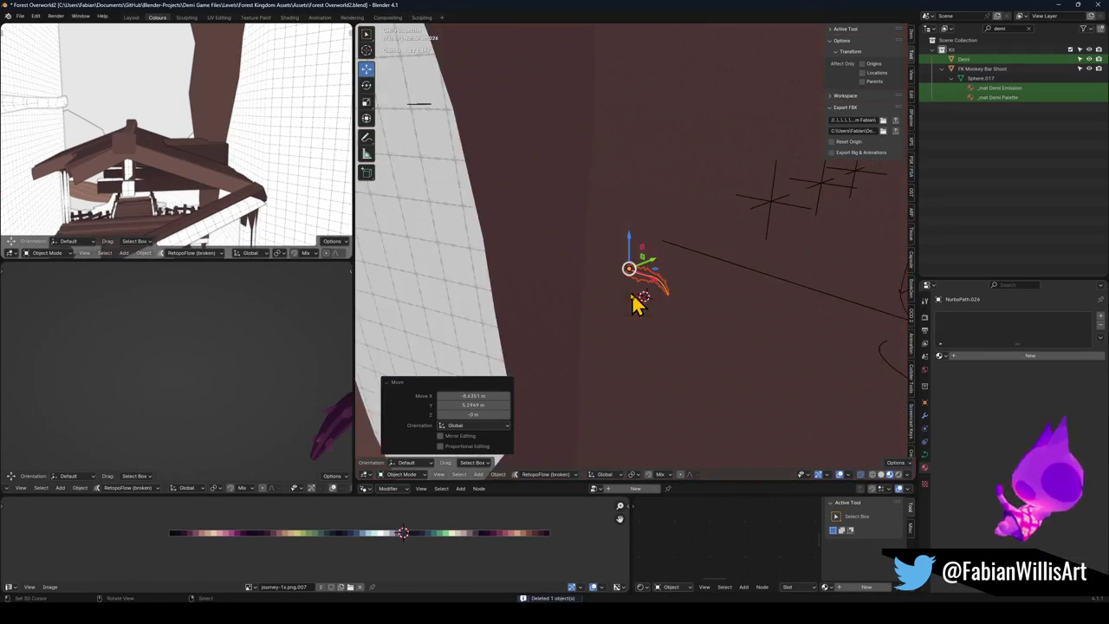
pyautogui.scroll(-6, 652, 281)
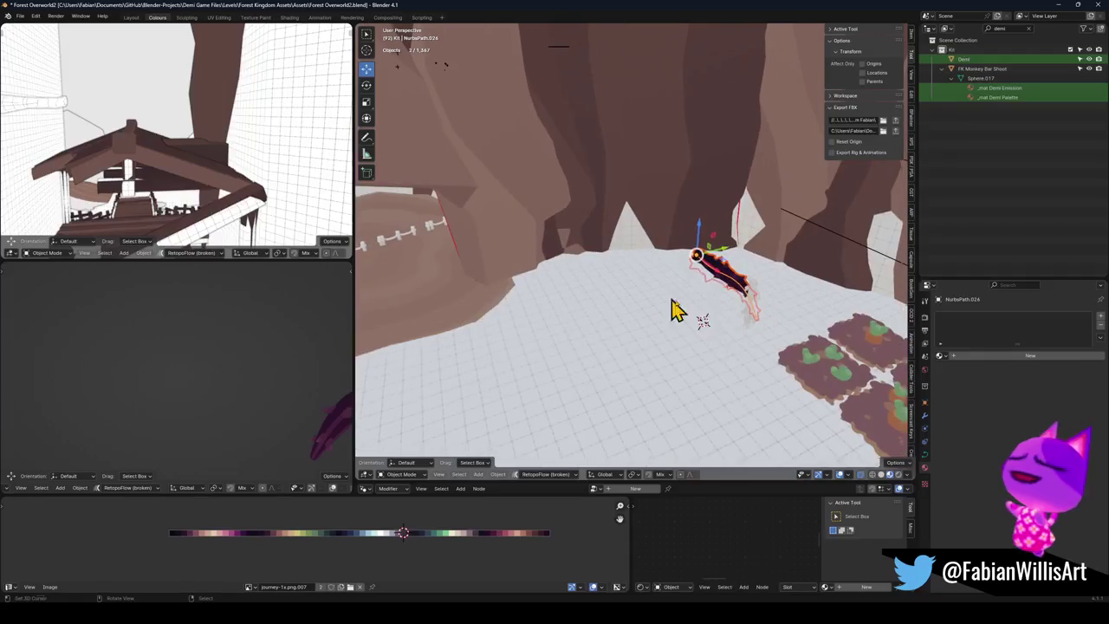
# Step: Rotate the vine around Z, reposition it, and scale it up about 3.1 times
pyautogui.press('r')
pyautogui.press('z')
pyautogui.click(762, 289)
pyautogui.press('g')
pyautogui.hotkey('shift', 'z')
pyautogui.click(594, 297)
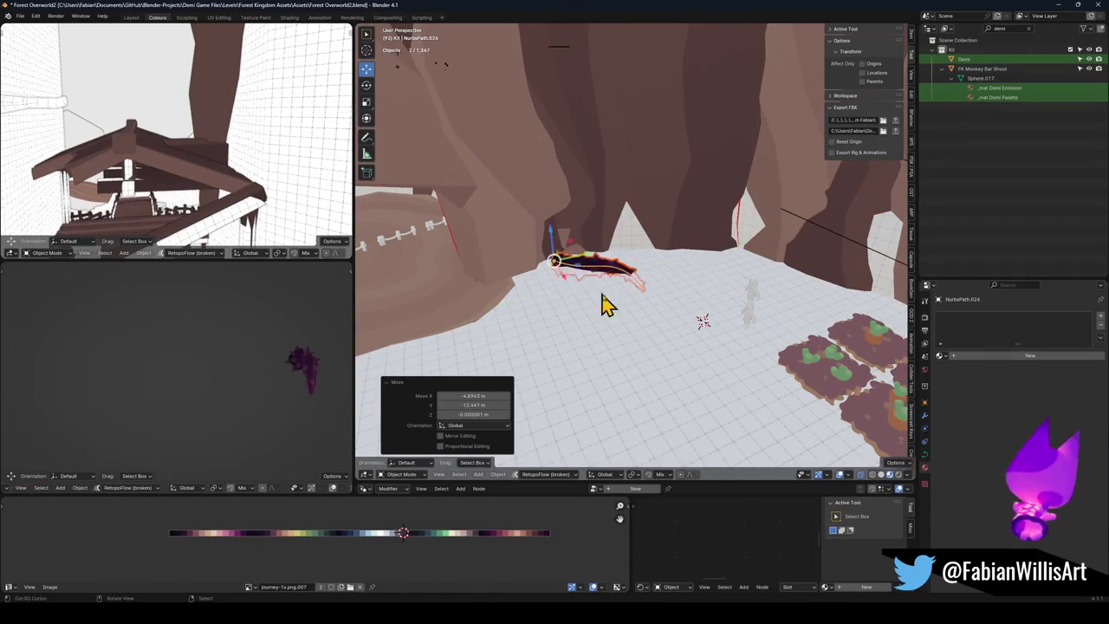
pyautogui.press('s')
pyautogui.click(719, 285)
# Step: Rotate the purple vine on Z and place it along the base of the cave wall
pyautogui.press('g')
pyautogui.hotkey('shift', 'z')
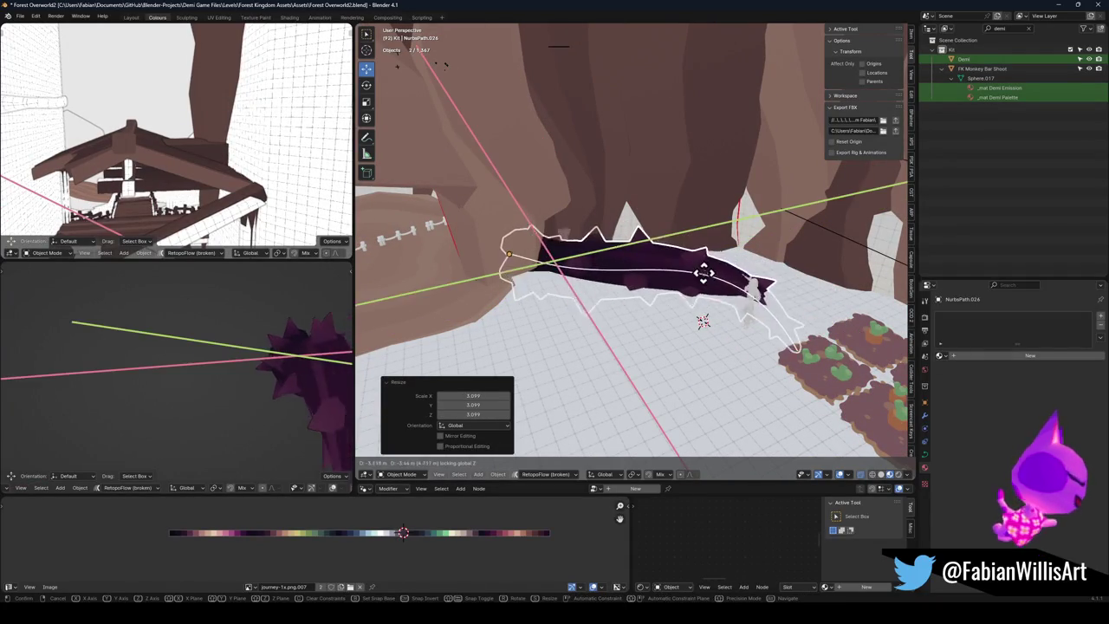
pyautogui.rightClick(712, 275)
pyautogui.hotkey('alt', 'a')
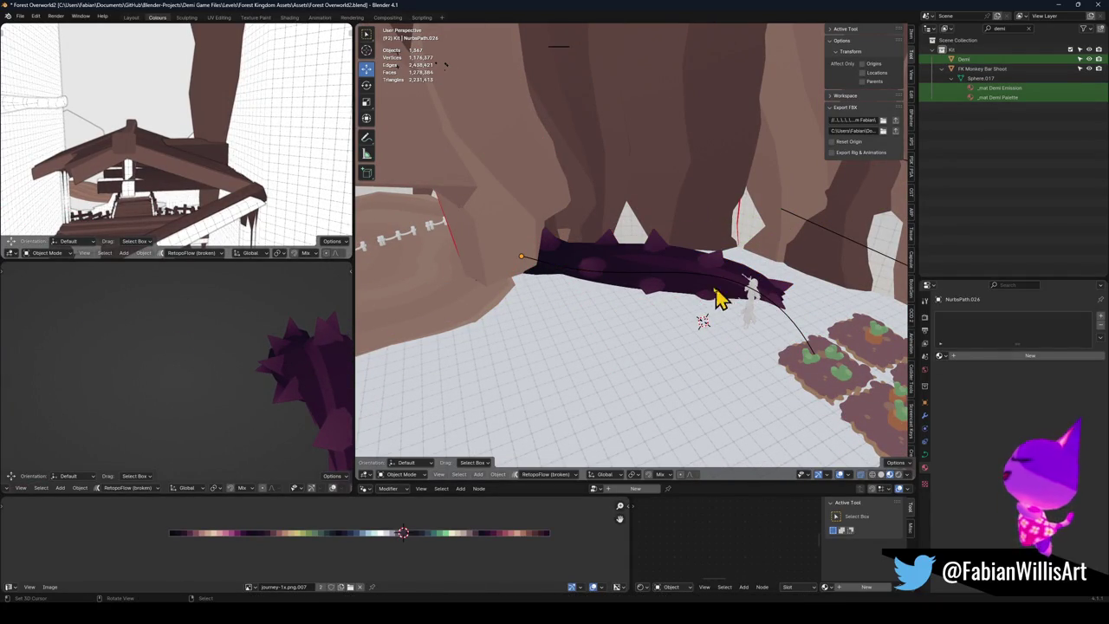
pyautogui.click(728, 303)
pyautogui.press('r')
pyautogui.press('z')
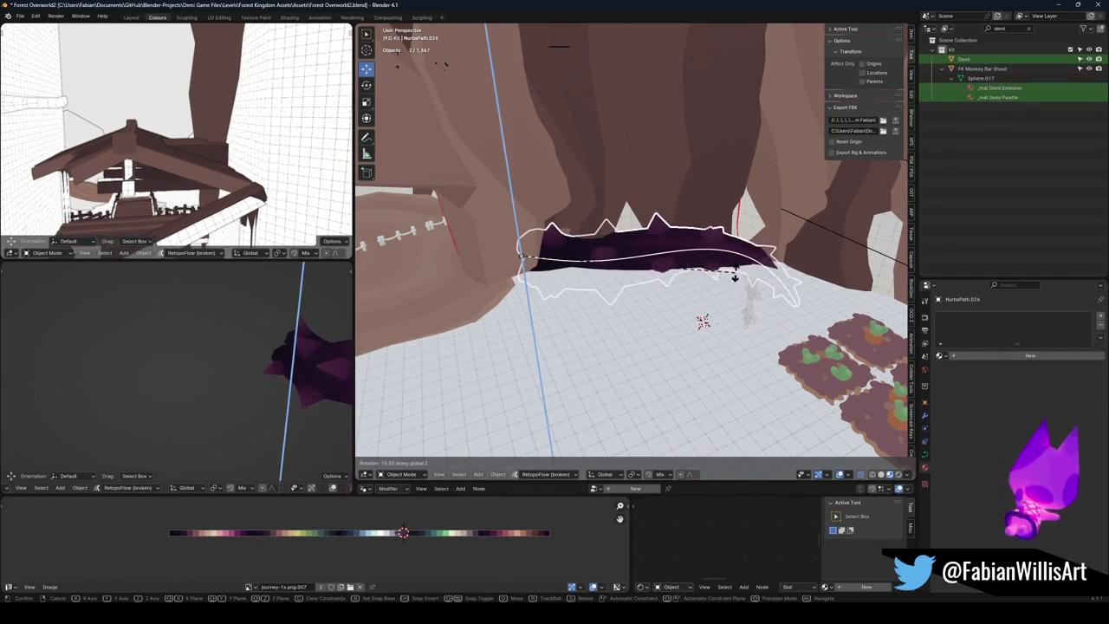
pyautogui.click(734, 282)
pyautogui.press('g')
pyautogui.hotkey('shift', 'z')
pyautogui.click(719, 291)
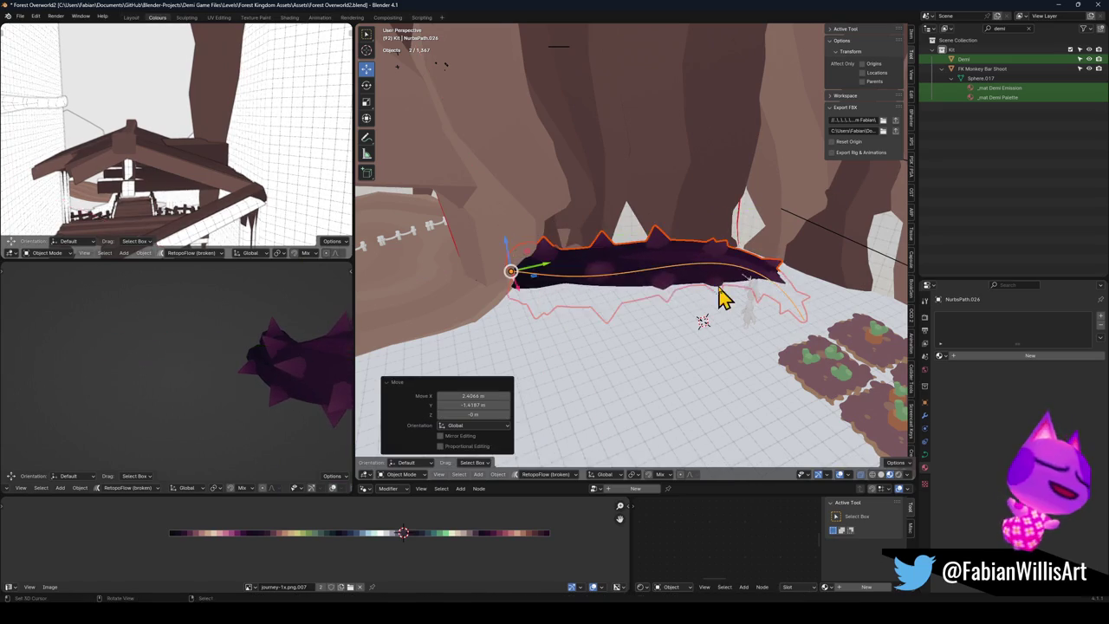
# Step: Add the vertical line object to the selection and bring up the parenting options
pyautogui.moveTo(658, 312); pyautogui.dragTo(594, 292)
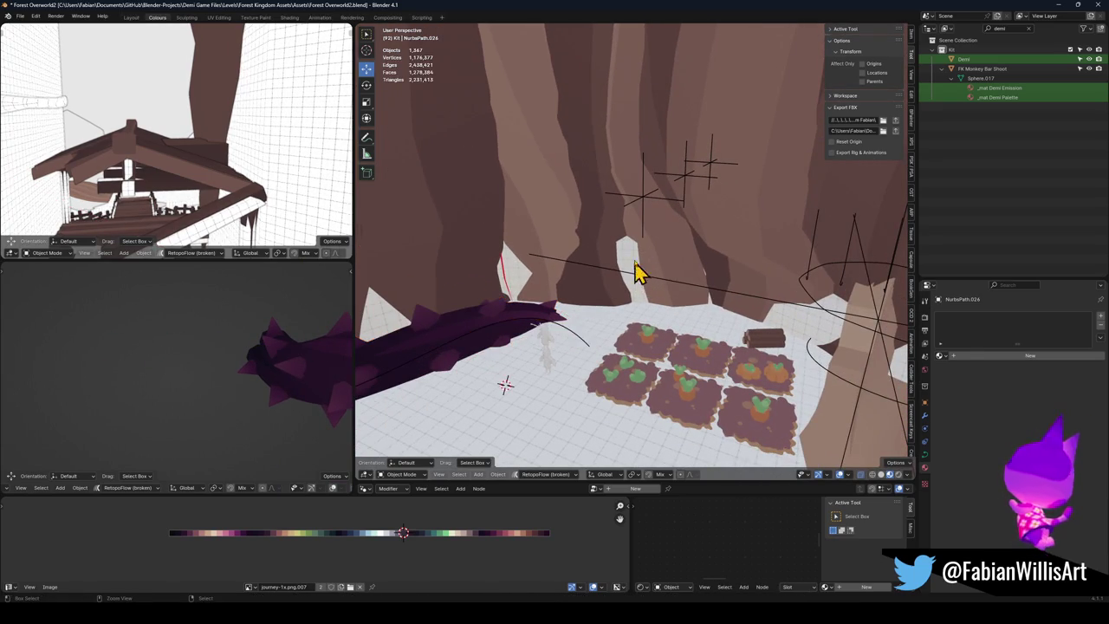
pyautogui.keyDown('shift'); pyautogui.click(641, 196); pyautogui.keyUp('shift')
pyautogui.hotkey('ctrl', 'p')
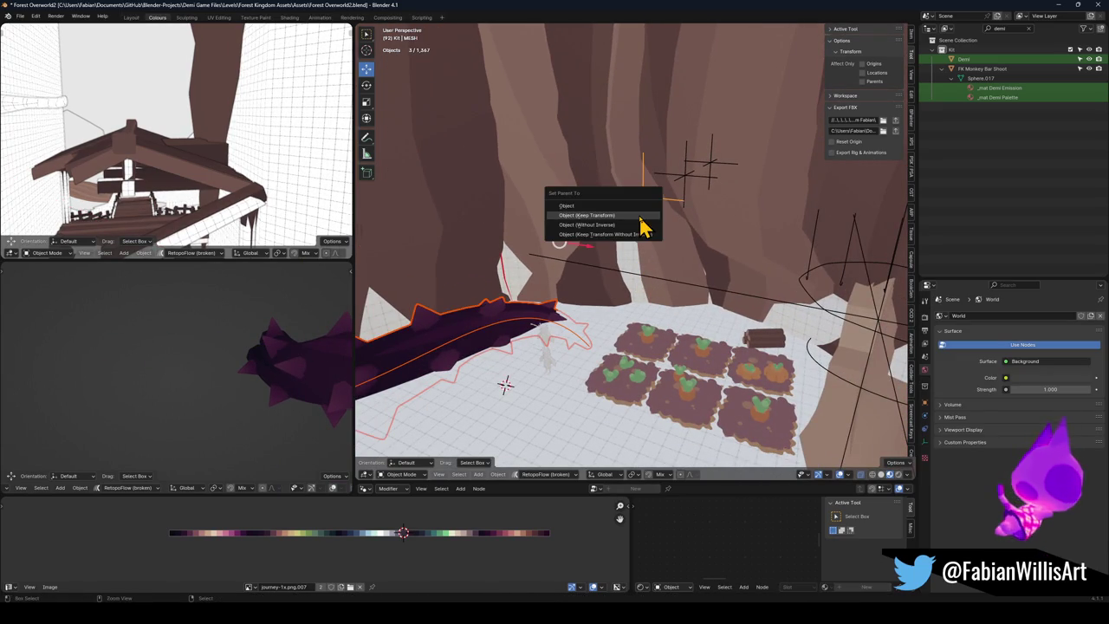
# Step: Parent the vine with Object (Keep Transform), then select the top-left plot, plant and dirt
pyautogui.click(587, 215)
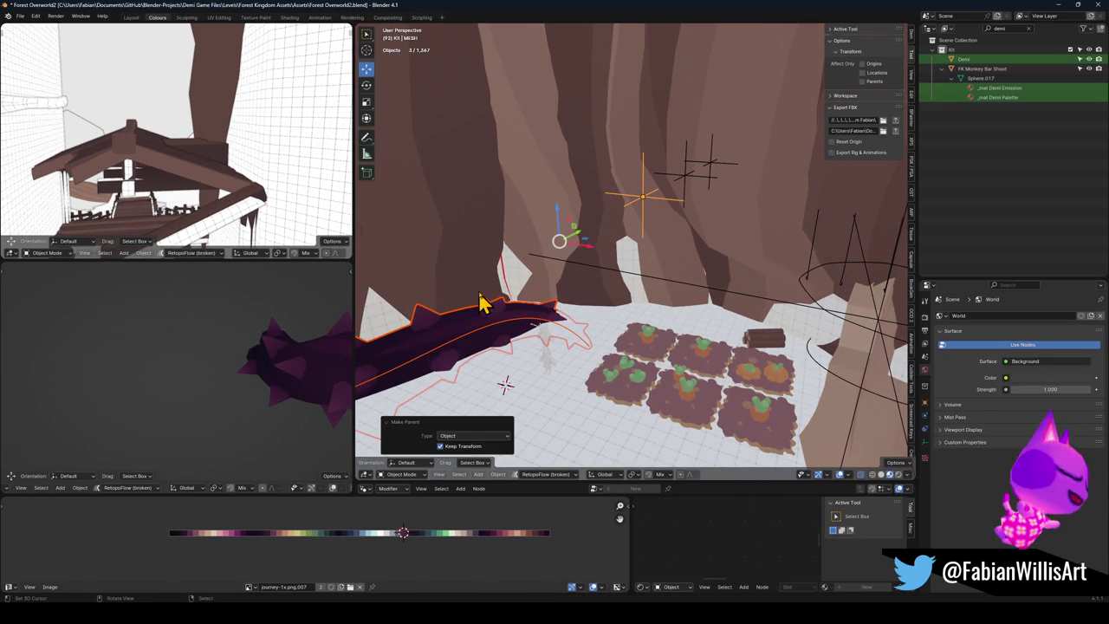
pyautogui.click(657, 342)
pyautogui.scroll(4, 656, 342)
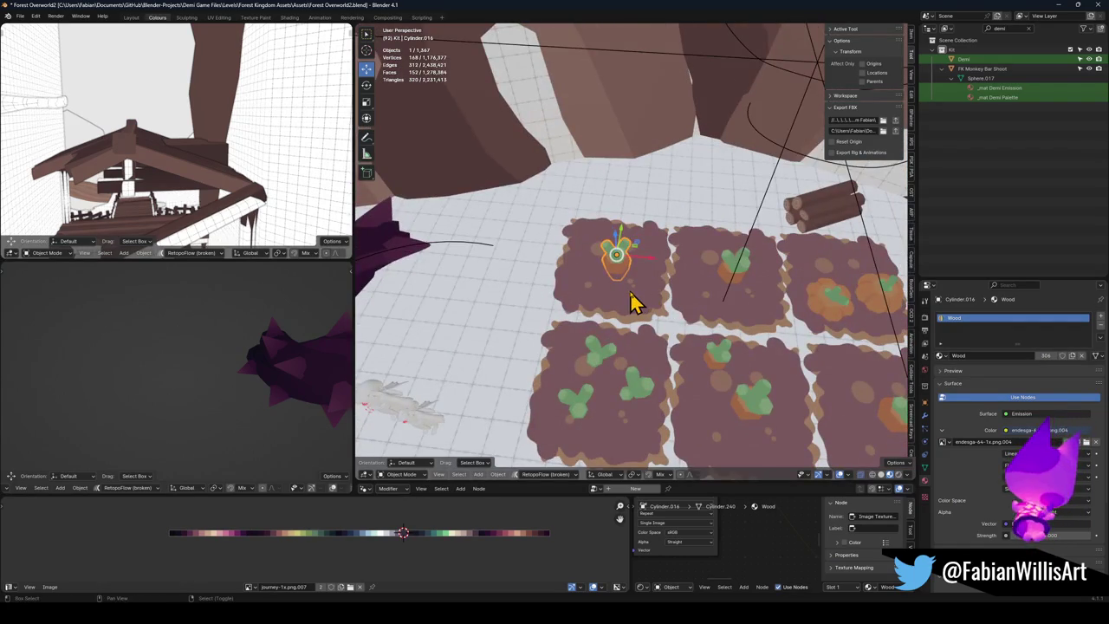
pyautogui.keyDown('shift'); pyautogui.click(633, 309); pyautogui.keyUp('shift')
pyautogui.keyDown('shift'); pyautogui.click(658, 304); pyautogui.keyUp('shift')
# Step: Add the lower-left and lower-middle garden plots and their plants to the selection
pyautogui.keyDown('shift'); pyautogui.click(604, 366); pyautogui.keyUp('shift')
pyautogui.keyDown('shift'); pyautogui.click(644, 396); pyautogui.keyUp('shift')
pyautogui.keyDown('shift'); pyautogui.click(658, 441); pyautogui.keyUp('shift')
pyautogui.keyDown('shift'); pyautogui.click(685, 441); pyautogui.keyUp('shift')
pyautogui.keyDown('shift'); pyautogui.click(710, 384); pyautogui.keyUp('shift')
pyautogui.keyDown('shift'); pyautogui.click(730, 389); pyautogui.keyUp('shift')
pyautogui.keyDown('shift'); pyautogui.click(735, 420); pyautogui.keyUp('shift')
pyautogui.scroll(2, 726, 392)
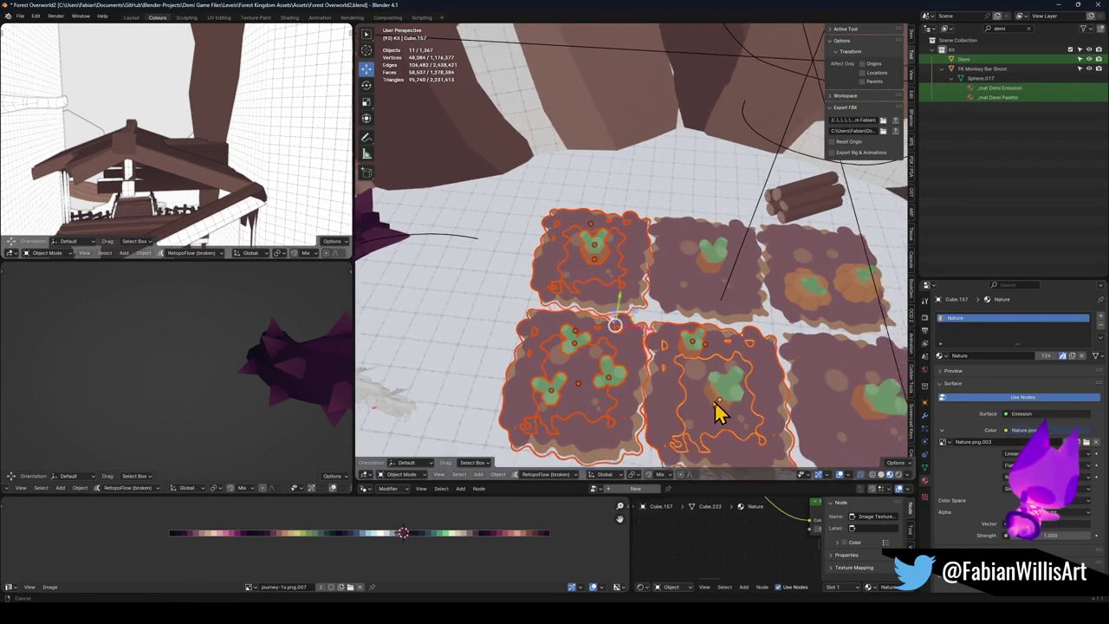
pyautogui.scroll(-2, 726, 391)
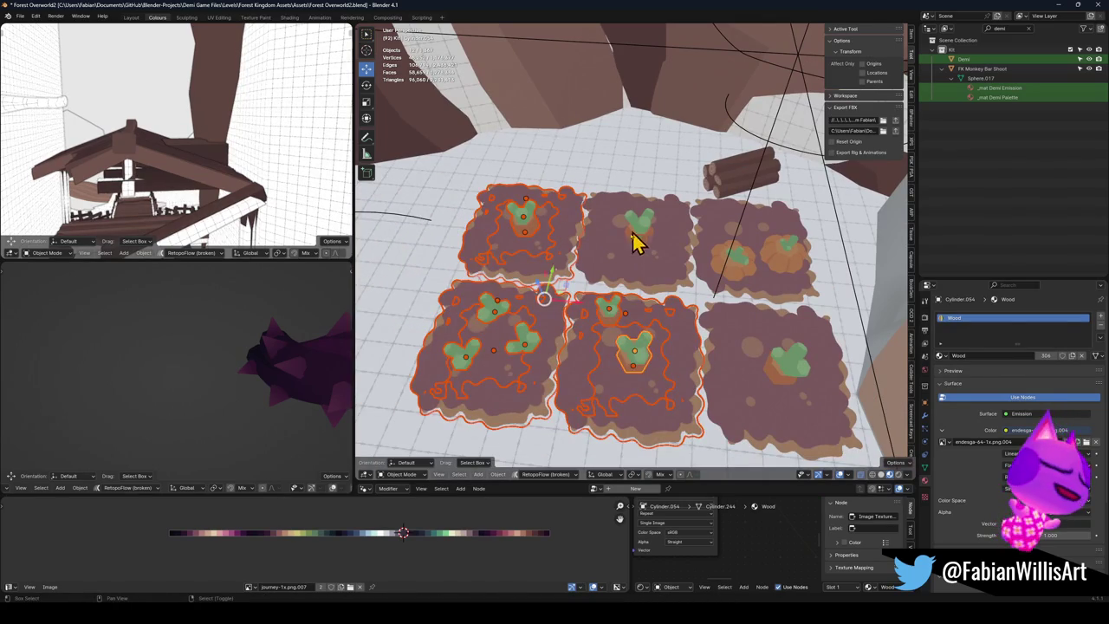
# Step: Add the top-middle, top-right and bottom-right plots, their plants, and the wooden log
pyautogui.keyDown('shift'); pyautogui.click(643, 237); pyautogui.keyUp('shift')
pyautogui.keyDown('shift'); pyautogui.click(594, 256); pyautogui.keyUp('shift')
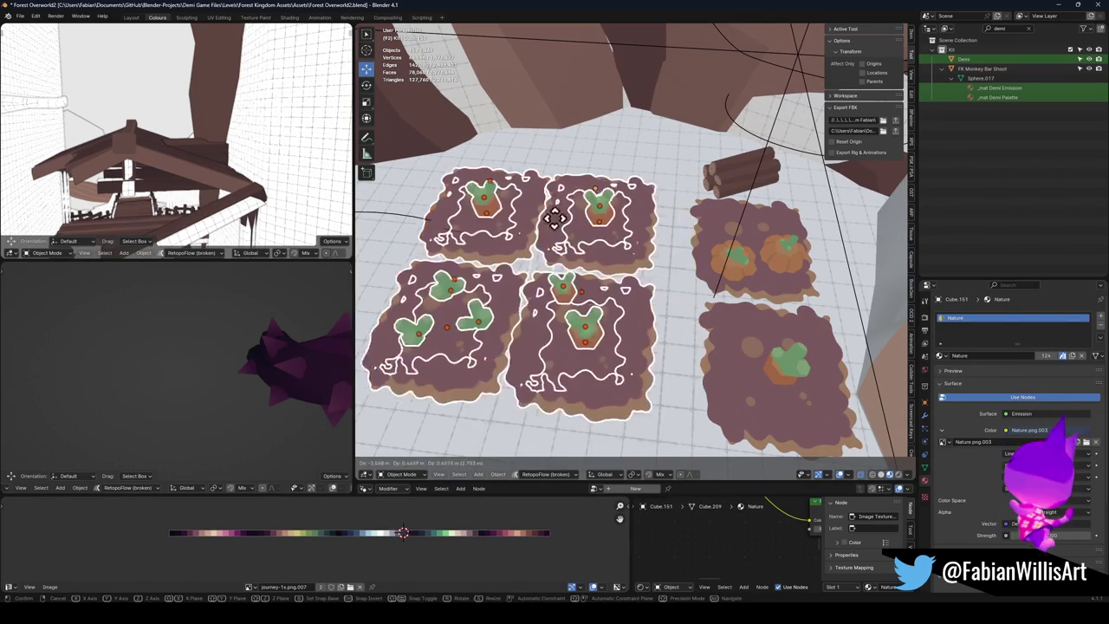
pyautogui.keyDown('shift'); pyautogui.click(745, 264); pyautogui.keyUp('shift')
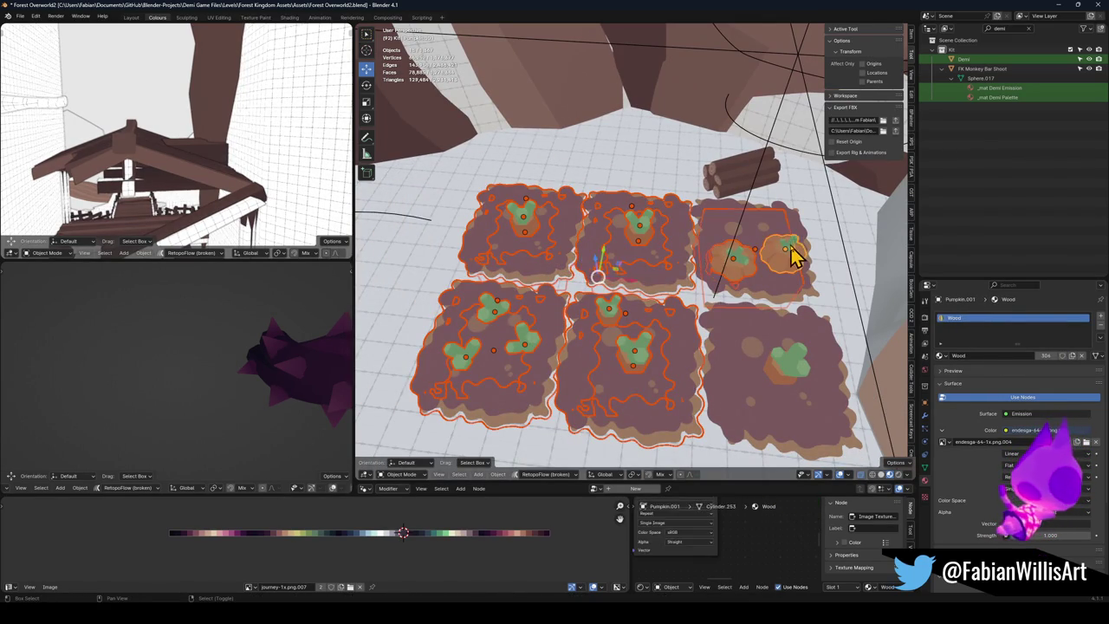
pyautogui.keyDown('shift'); pyautogui.click(799, 244); pyautogui.keyUp('shift')
pyautogui.keyDown('shift'); pyautogui.click(780, 367); pyautogui.keyUp('shift')
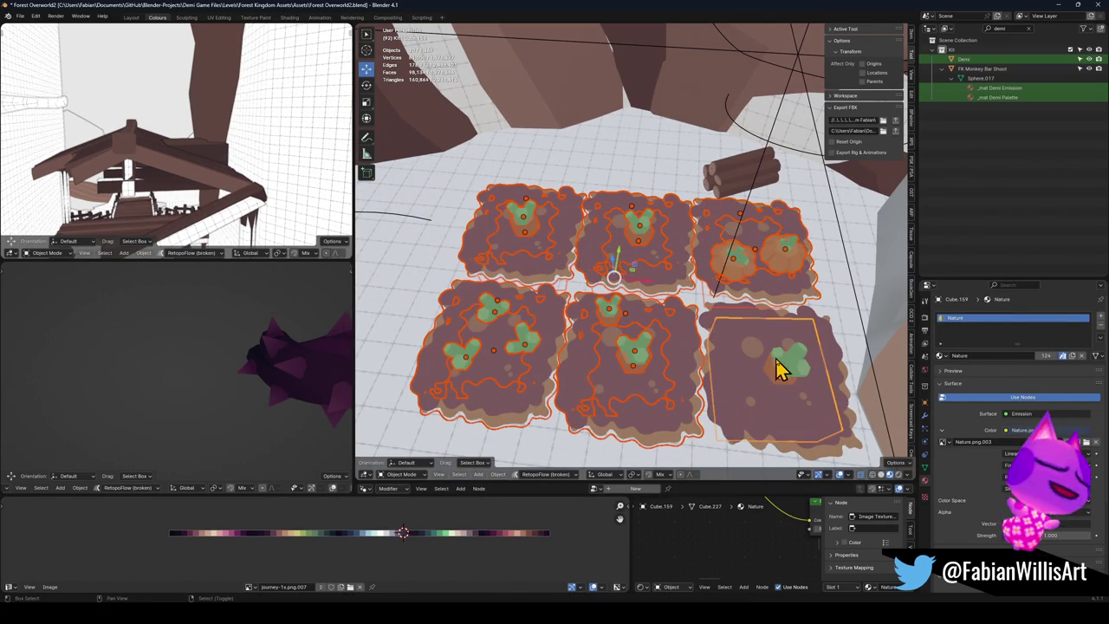
pyautogui.keyDown('shift'); pyautogui.click(819, 364); pyautogui.keyUp('shift')
pyautogui.keyDown('shift'); pyautogui.click(743, 178); pyautogui.keyUp('shift')
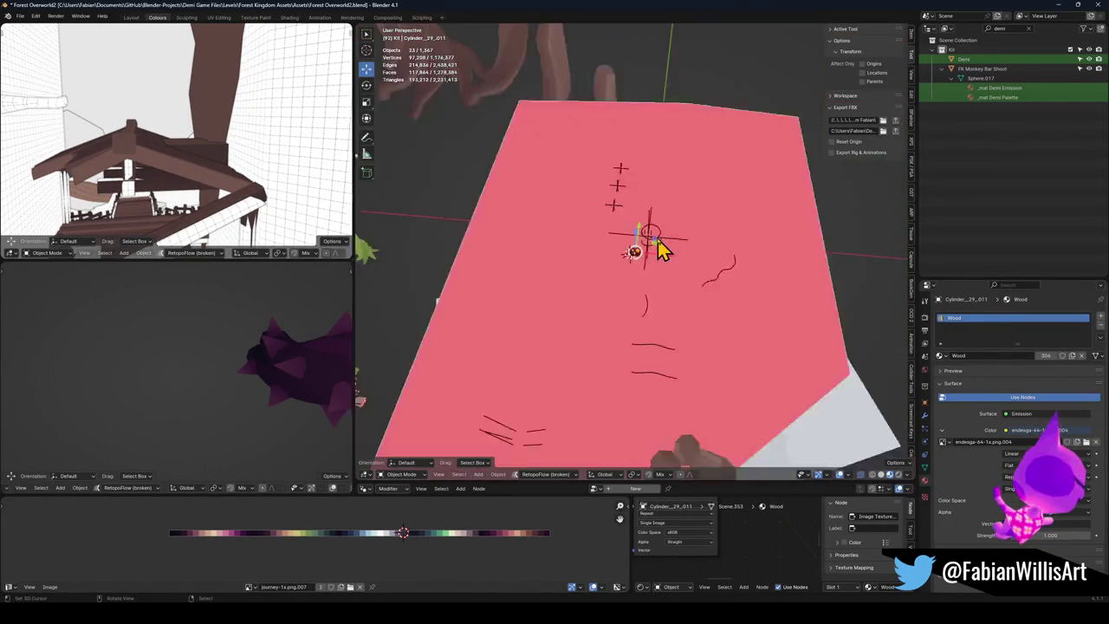
# Step: Move the garden objects away, raise them about 3.3 m, and clear their parent keeping transformation
pyautogui.press('g')
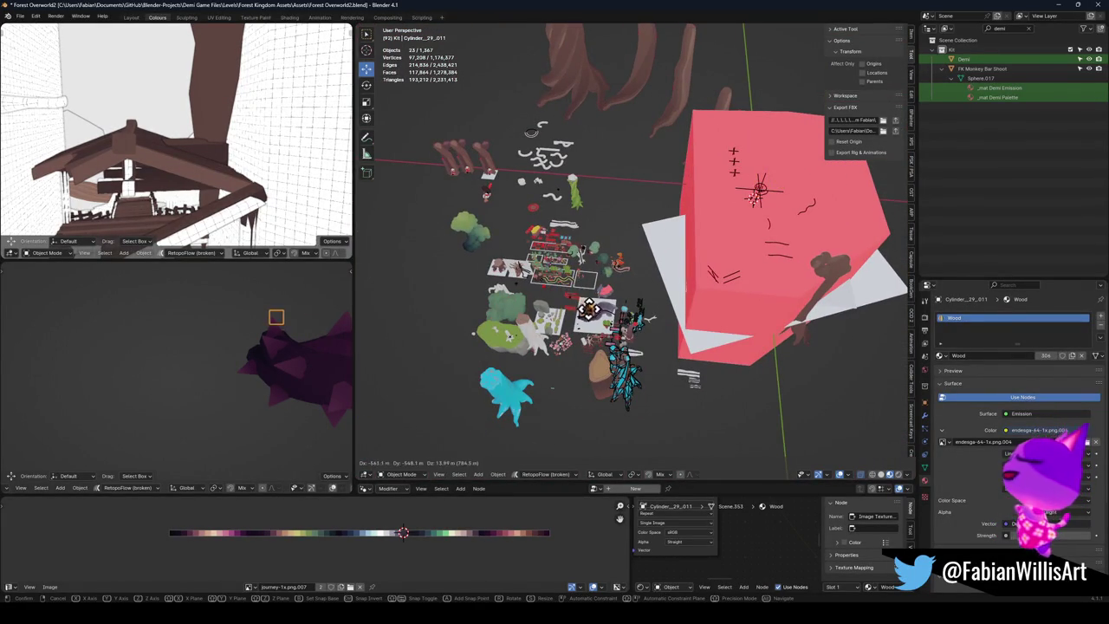
pyautogui.click(587, 303)
pyautogui.press('KP_Decimal')
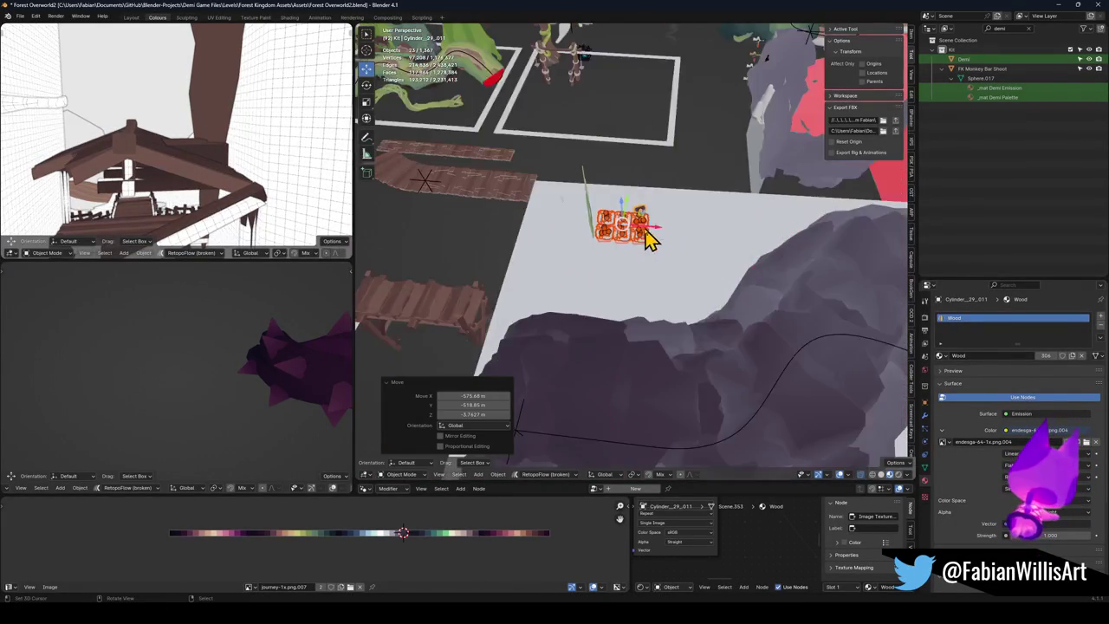
pyautogui.press('g')
pyautogui.press('z')
pyautogui.click(667, 269)
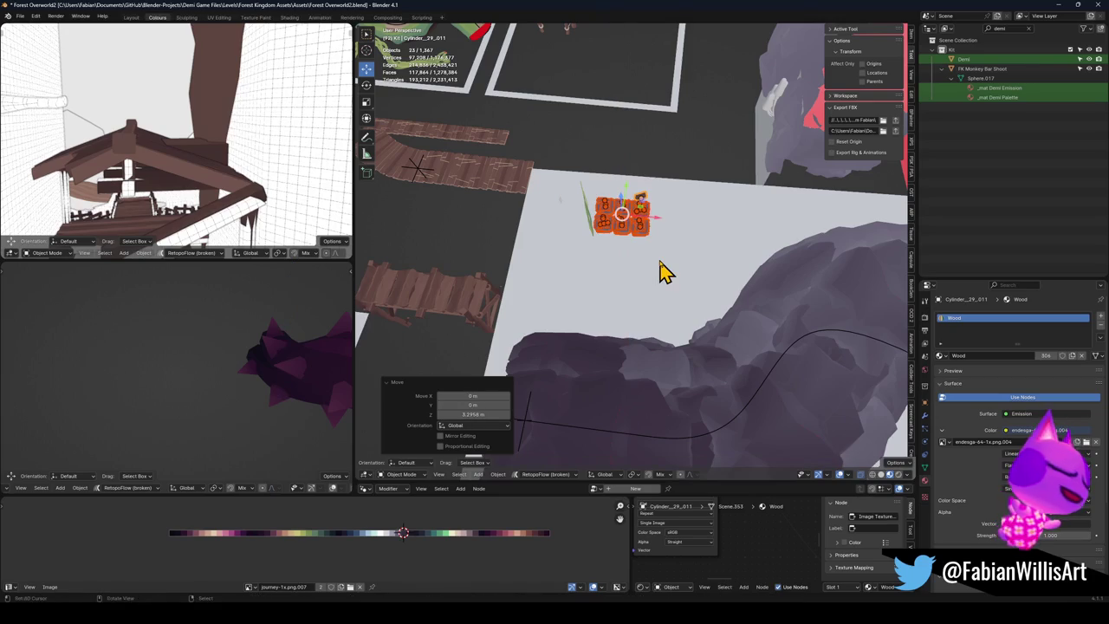
pyautogui.hotkey('alt', 'p')
pyautogui.click(666, 260)
# Step: Walk through the level toward the staircase and around the cave walls
pyautogui.hotkey('shift', '`')
pyautogui.press('w')
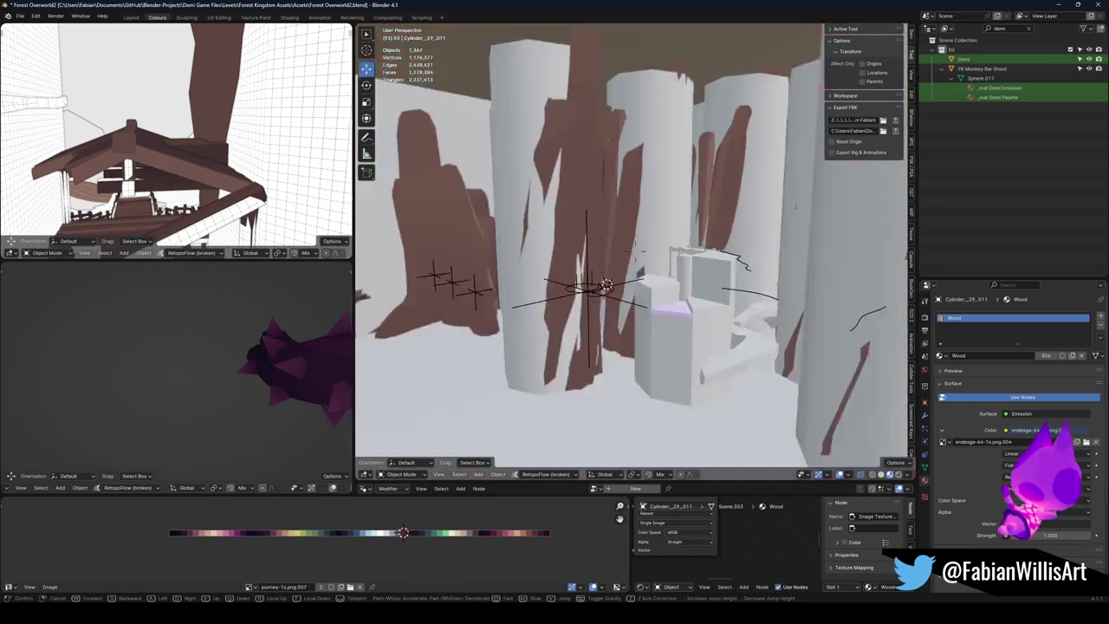
pyautogui.press('w')
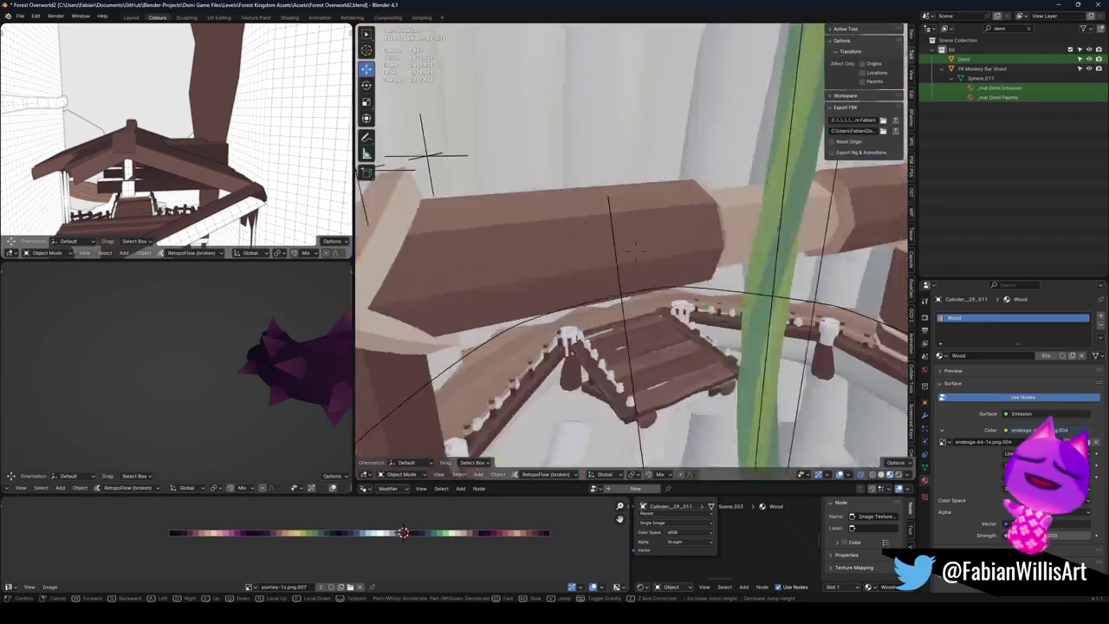
pyautogui.press('w')
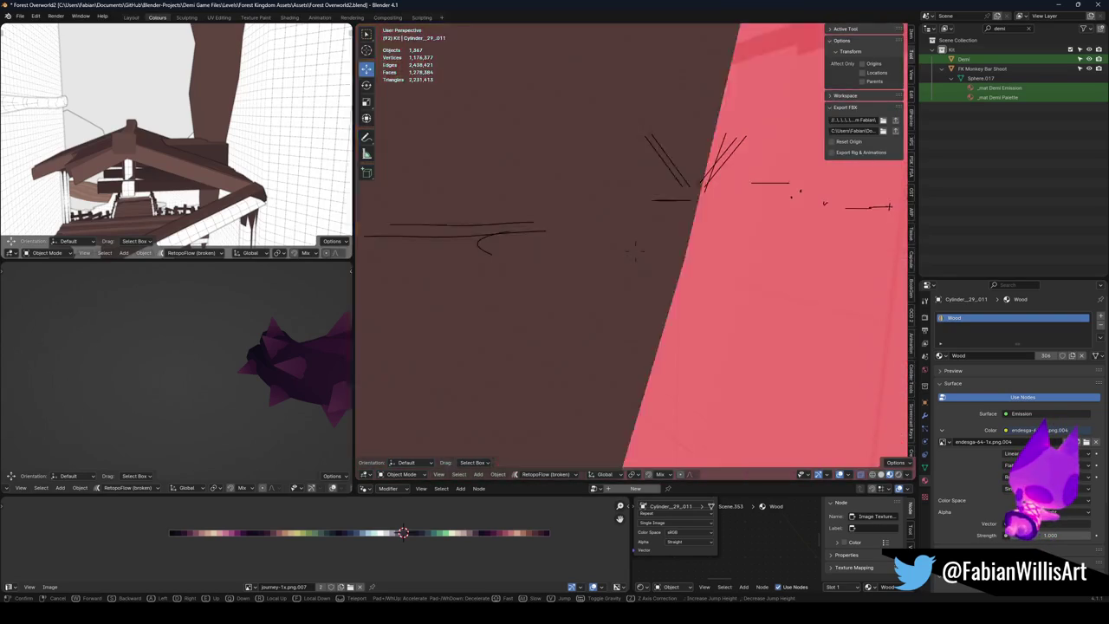
pyautogui.click(635, 250)
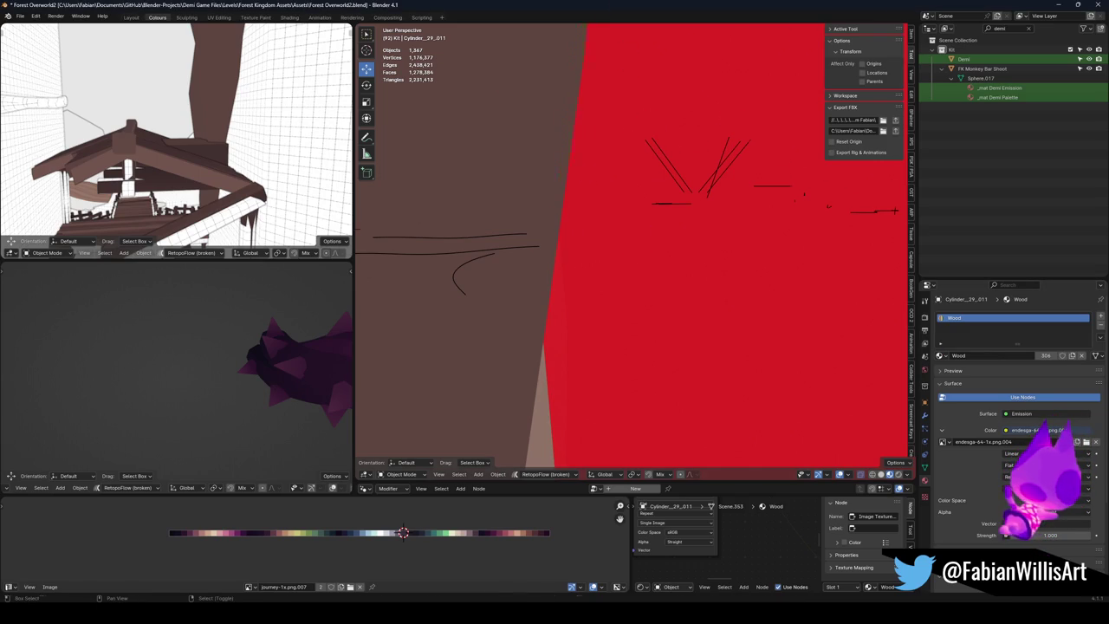
# Step: Walk past the red wall, table and gridded wall until the thorny vine is in view
pyautogui.hotkey('shift', '`')
pyautogui.press('w')
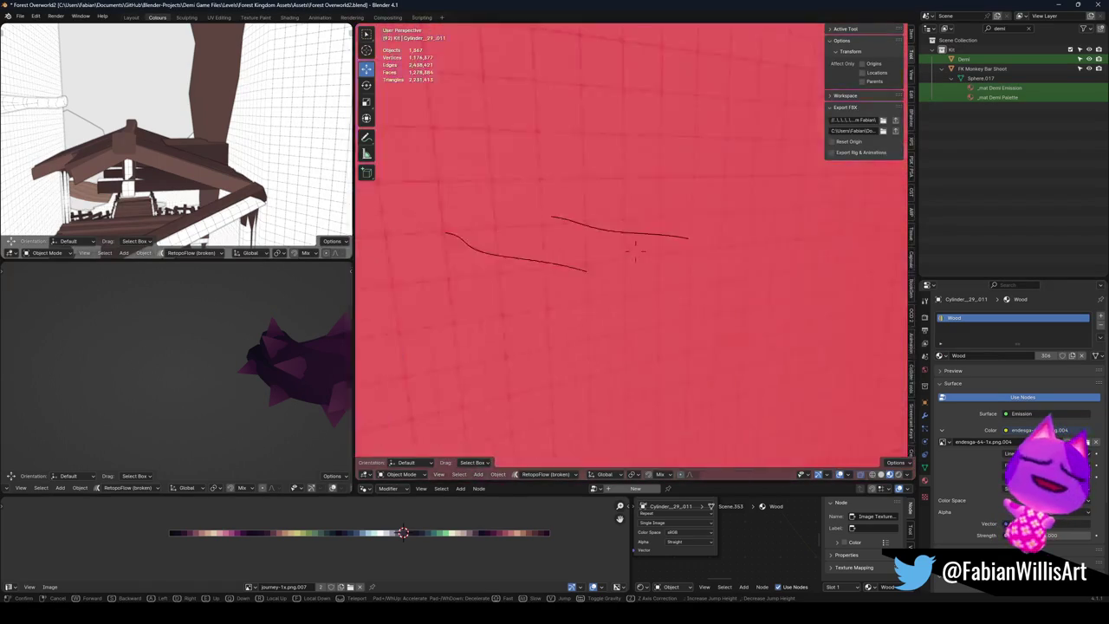
pyautogui.press('s')
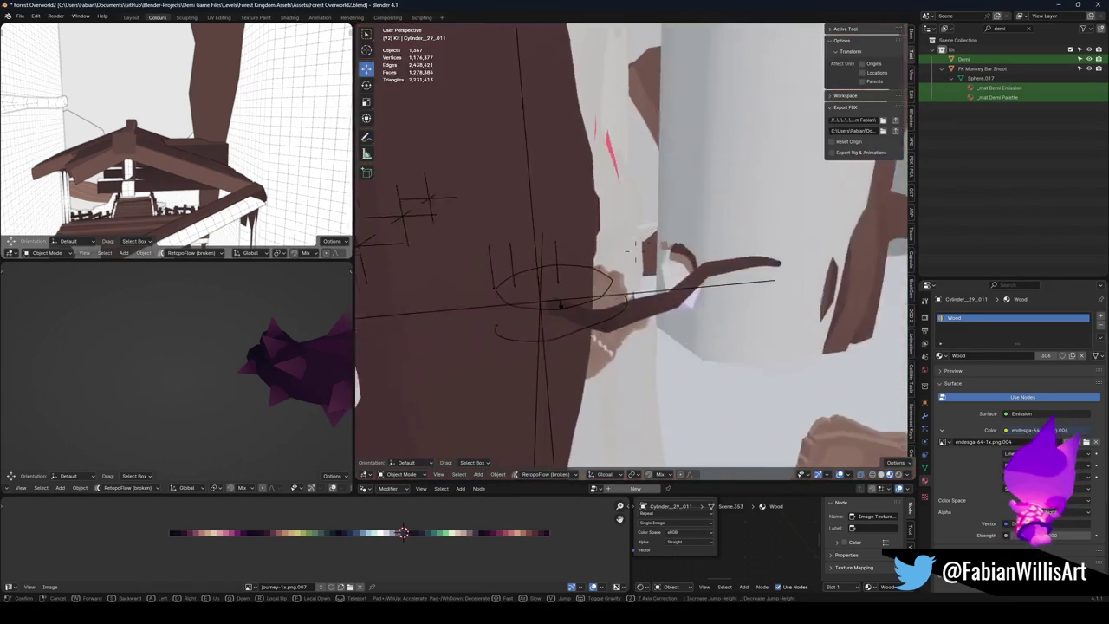
pyautogui.press('w')
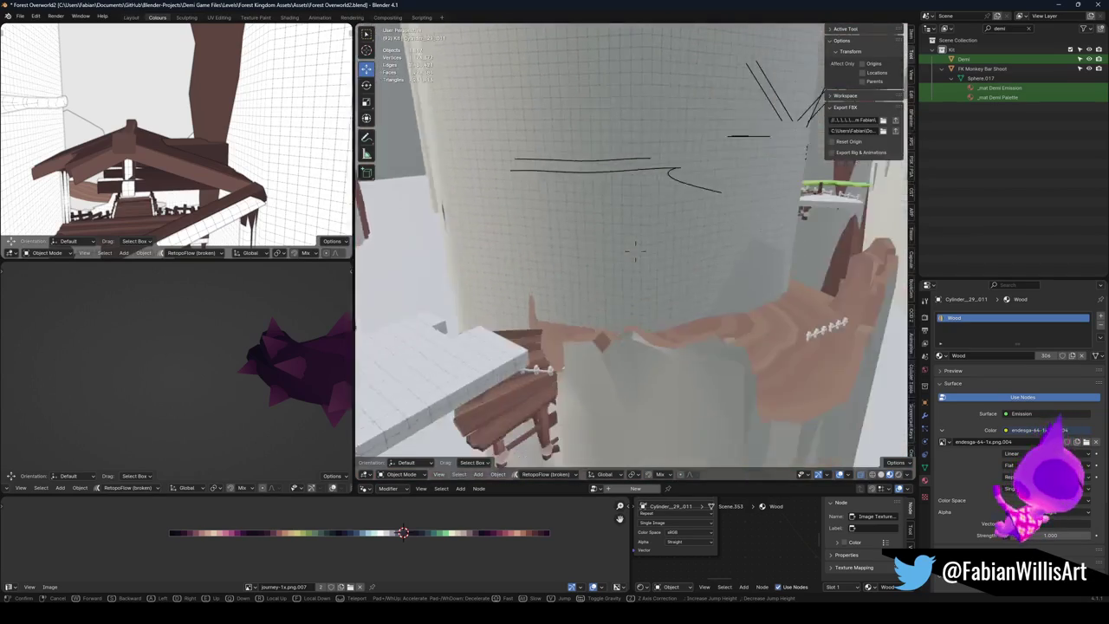
pyautogui.press('w')
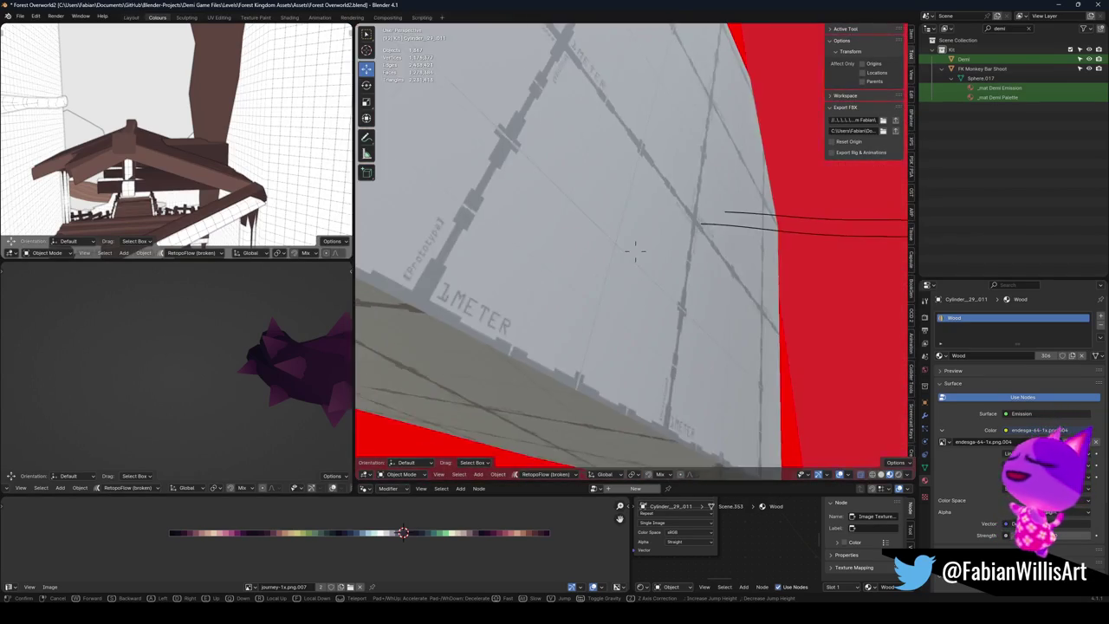
pyautogui.press('s')
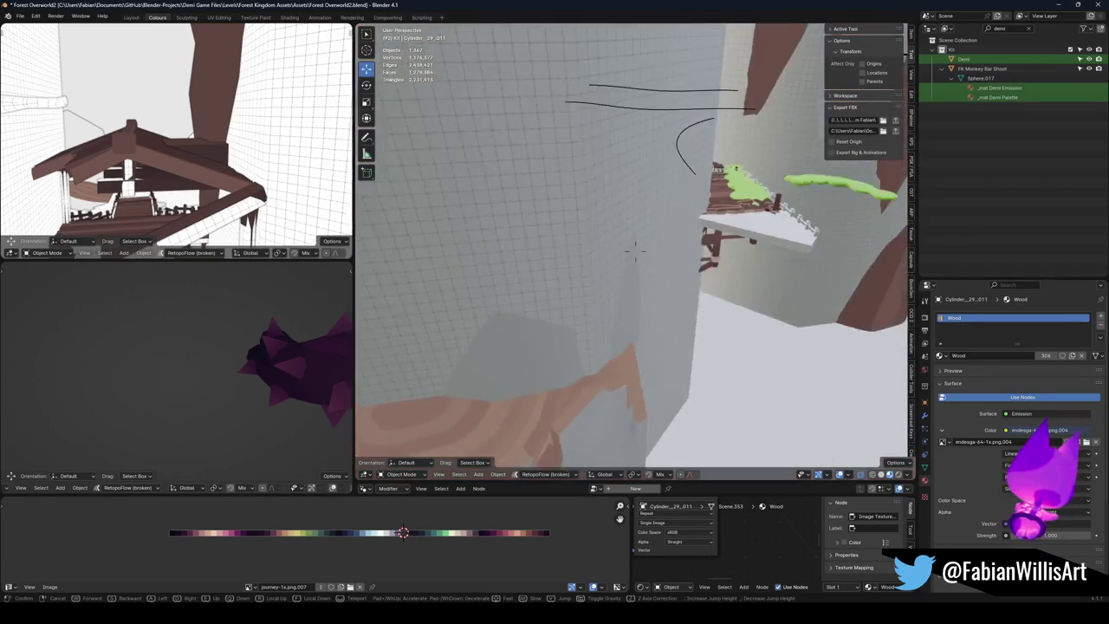
pyautogui.press('w')
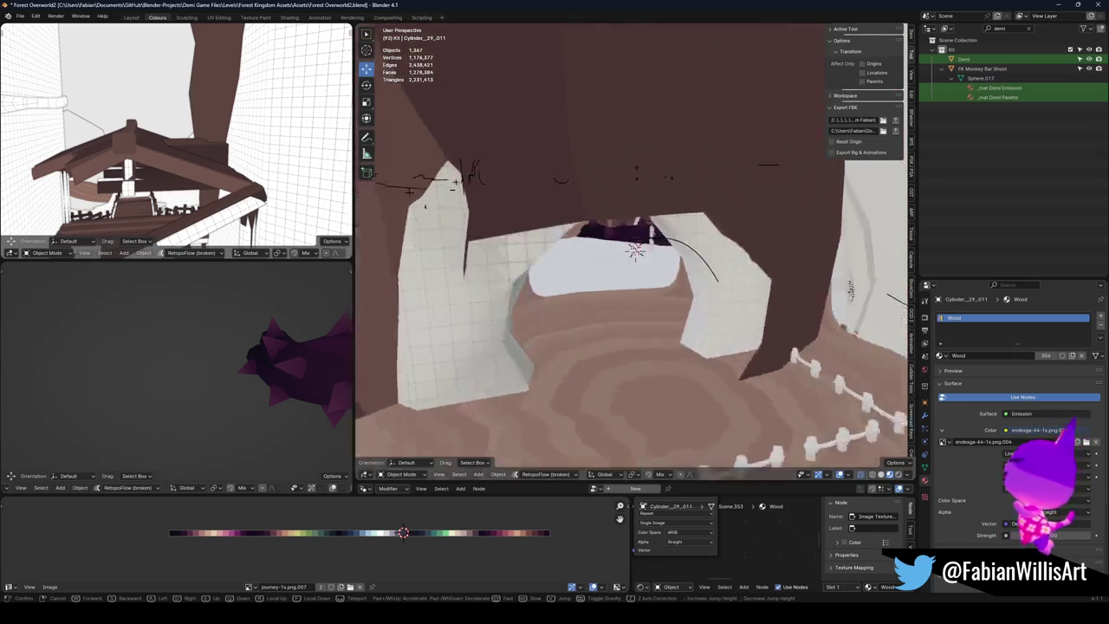
pyautogui.click(623, 238)
# Step: Save Forest Overworld2.blend with Ctrl+S
pyautogui.hotkey('ctrl', 's')
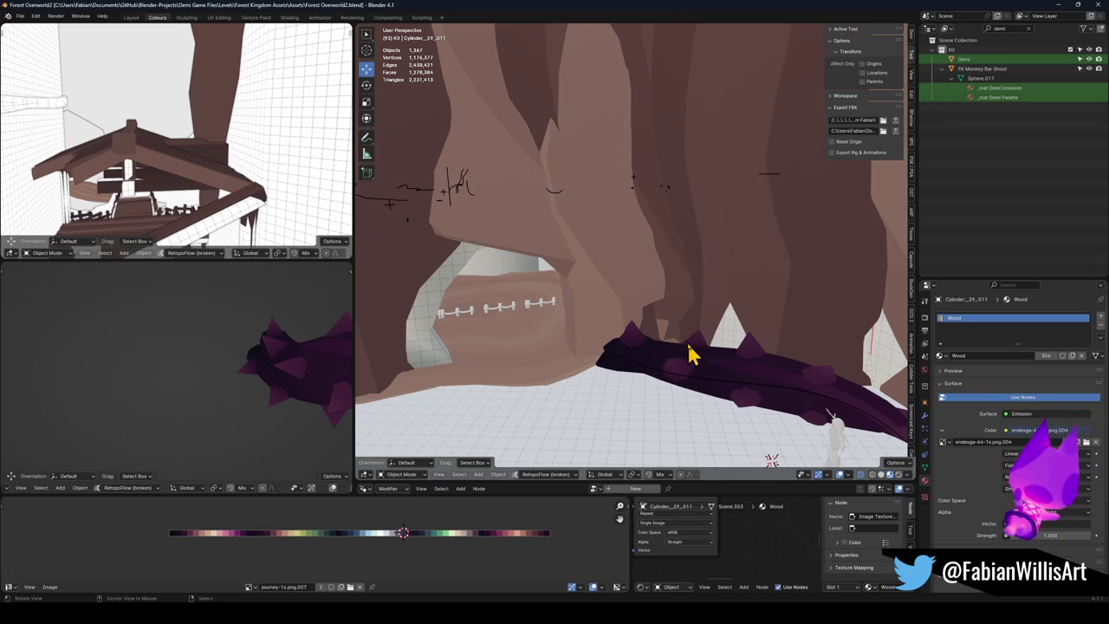
# Step: Select the four vine objects and isolate them in Local View
pyautogui.press('/')
pyautogui.press('/')
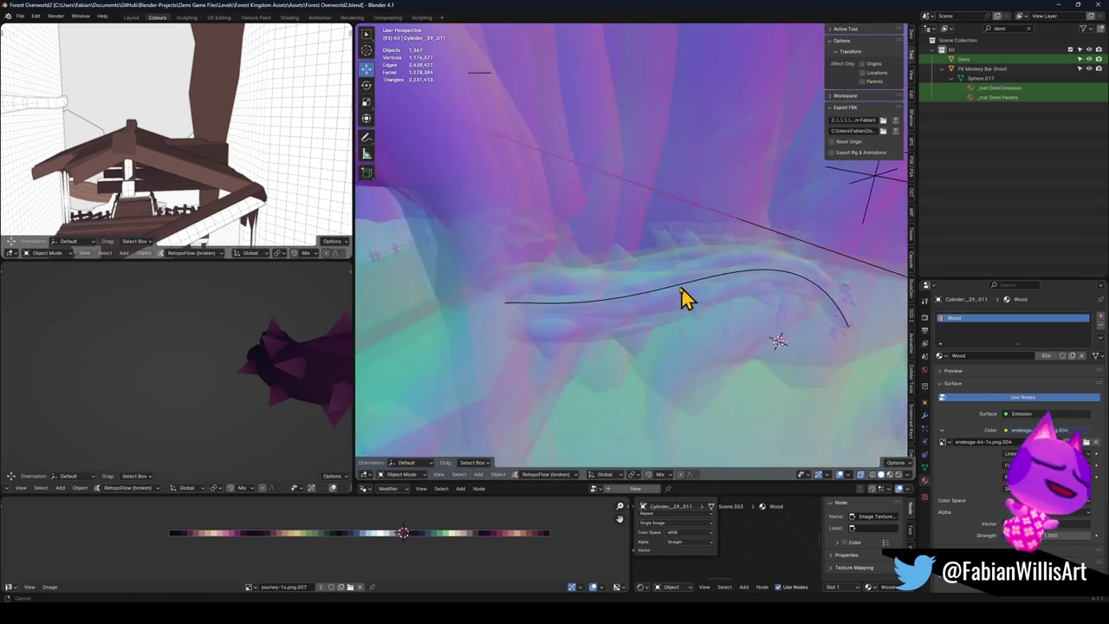
pyautogui.click(634, 315)
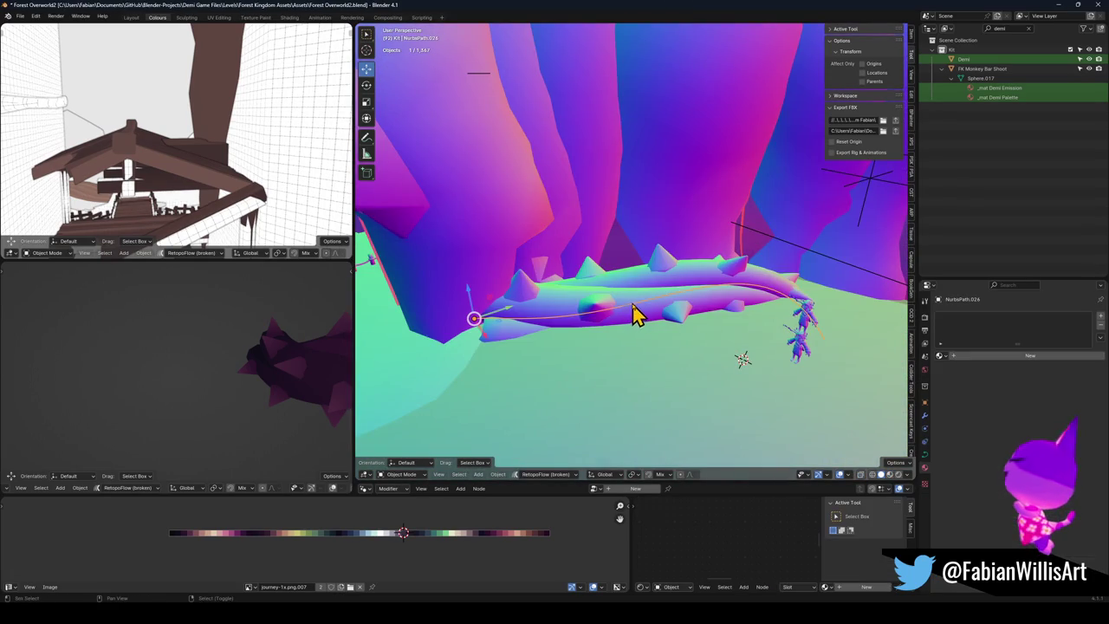
pyautogui.keyDown('shift'); pyautogui.click(656, 232); pyautogui.keyUp('shift')
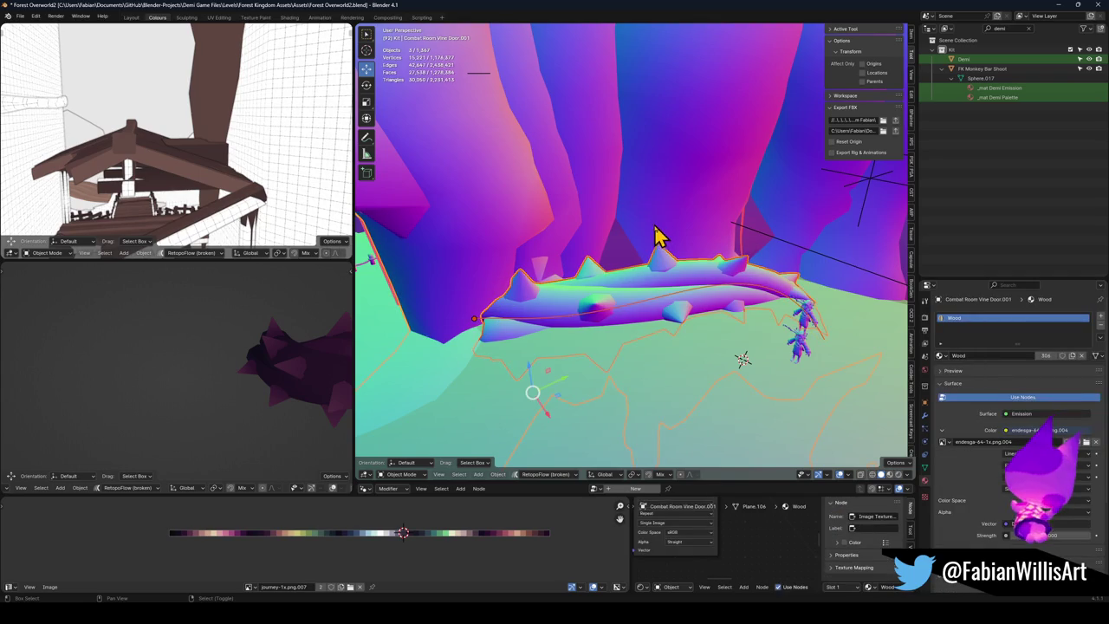
pyautogui.keyDown('shift'); pyautogui.click(725, 397); pyautogui.keyUp('shift')
pyautogui.press('/')
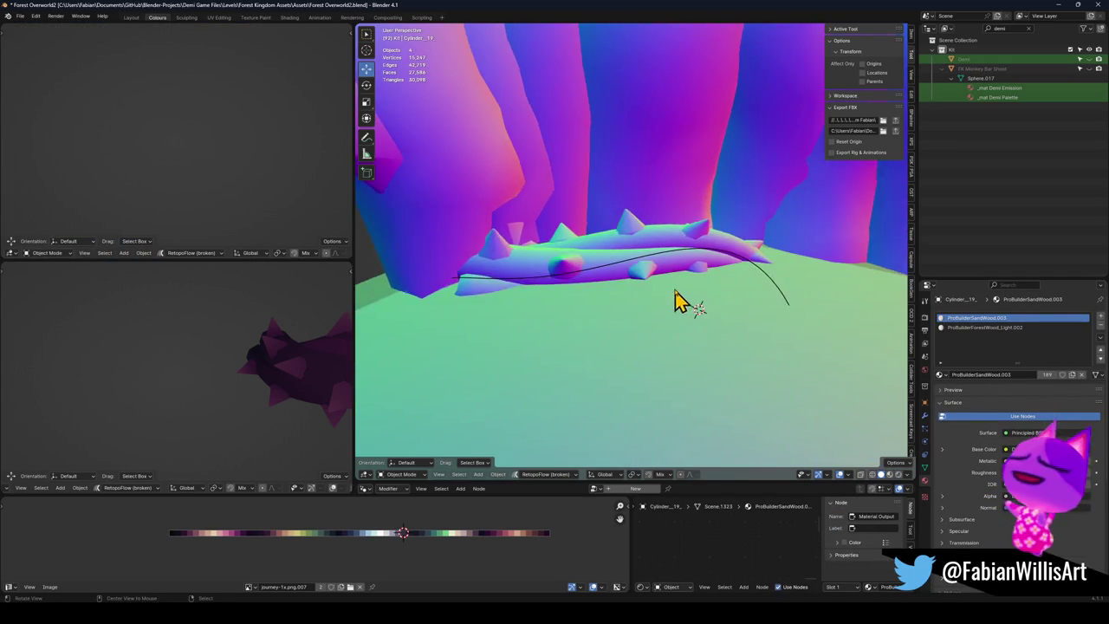
# Step: Lift and slide the thorny vine mesh onto its path, then open NurbsPath.024 for point editing
pyautogui.click(651, 265)
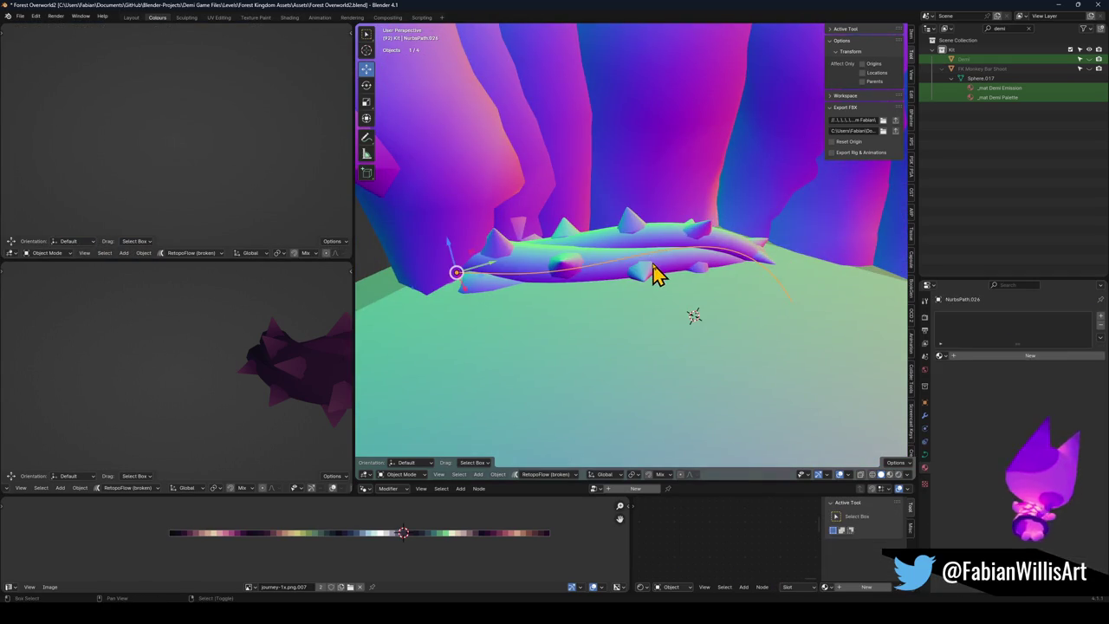
pyautogui.press('g')
pyautogui.press('z')
pyautogui.click(668, 247)
pyautogui.press('g')
pyautogui.hotkey('shift', 'z')
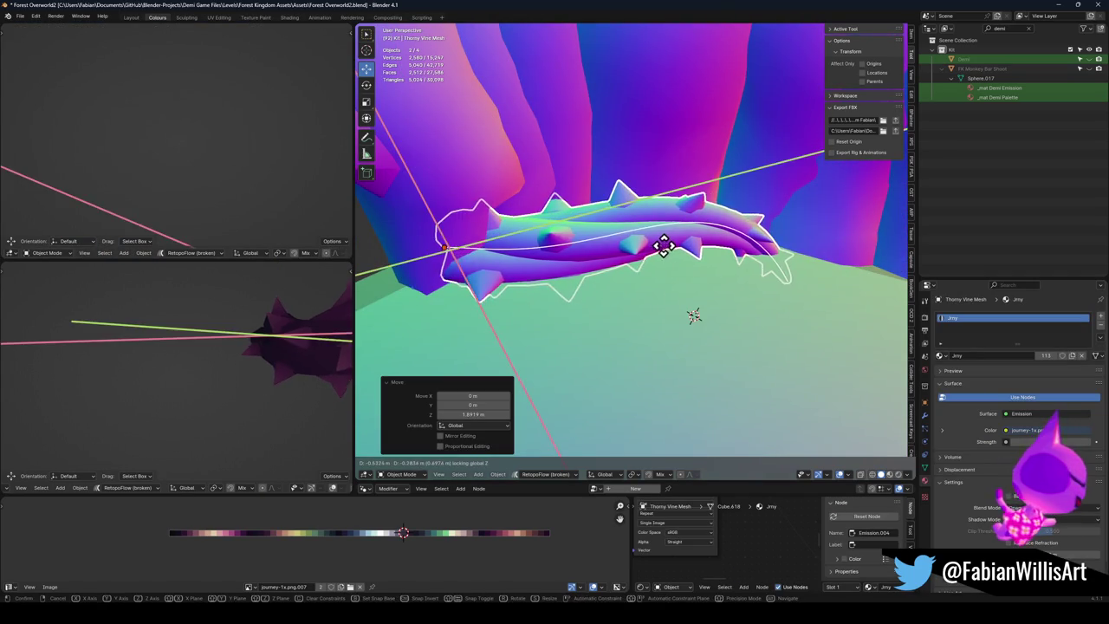
pyautogui.click(548, 250)
pyautogui.click(482, 254)
pyautogui.press('Tab')
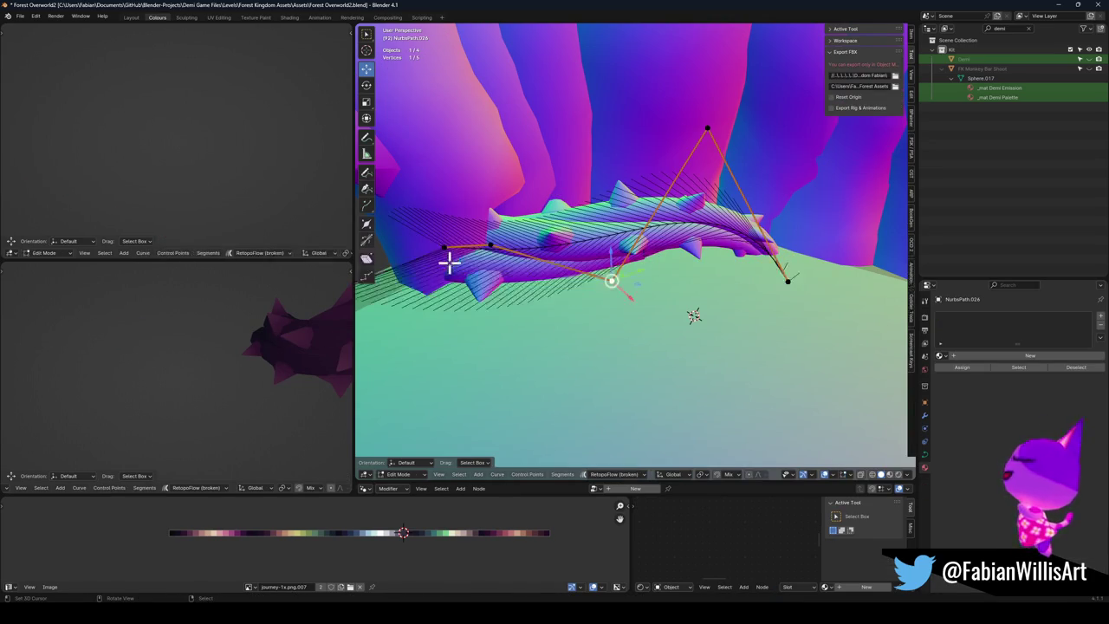
# Step: Move the curve's left end point, then shift the right end point vertically
pyautogui.press('g')
pyautogui.click(437, 244)
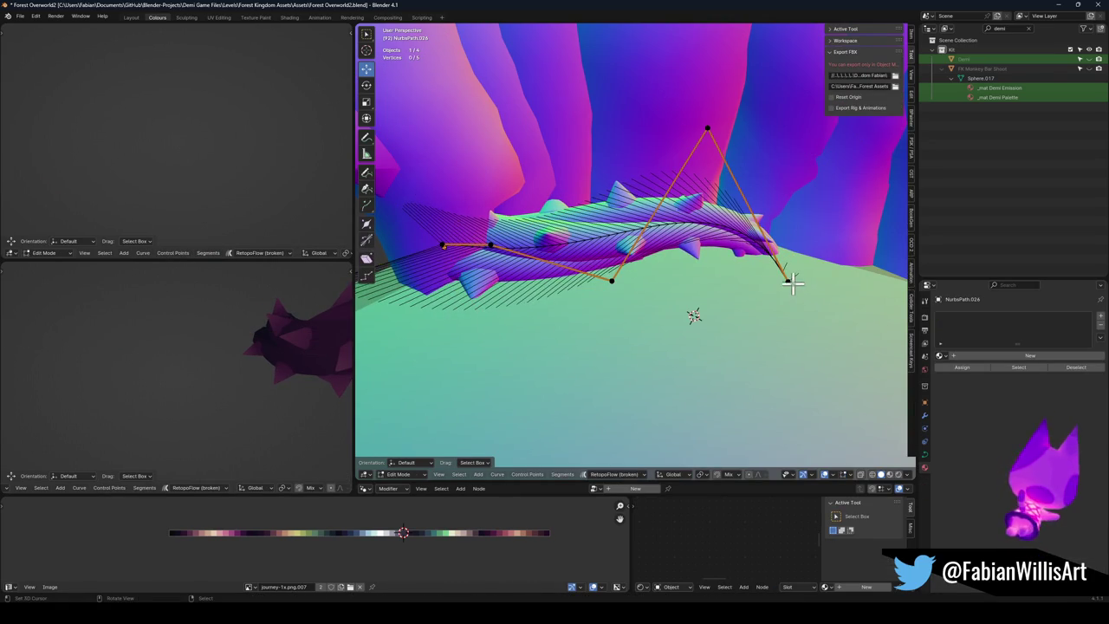
pyautogui.click(791, 280)
pyautogui.press('g')
pyautogui.press('z')
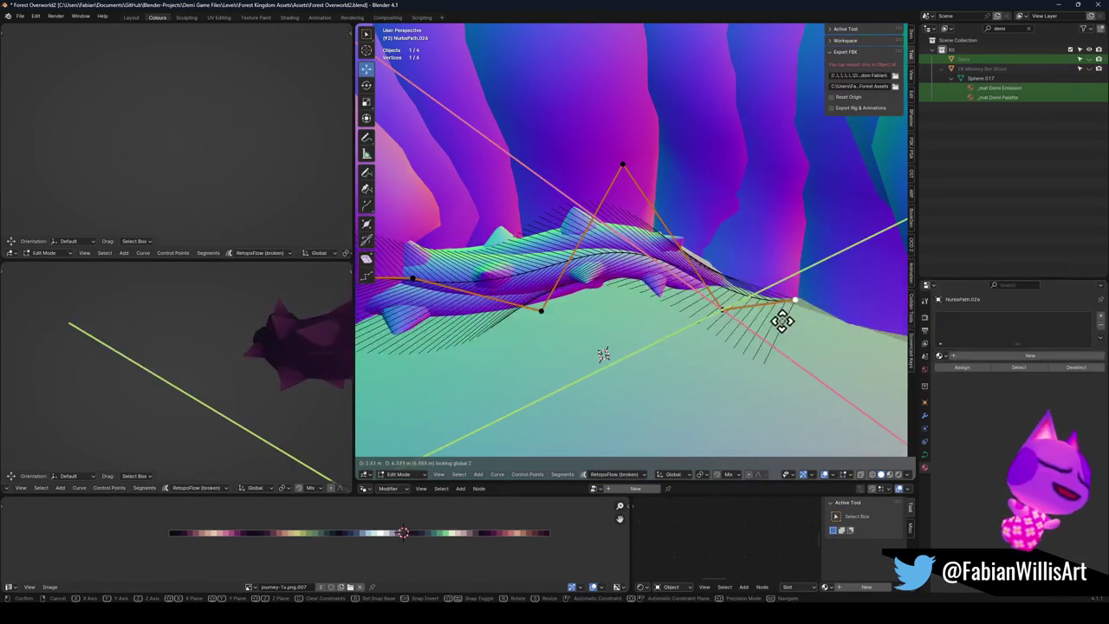
pyautogui.click(776, 303)
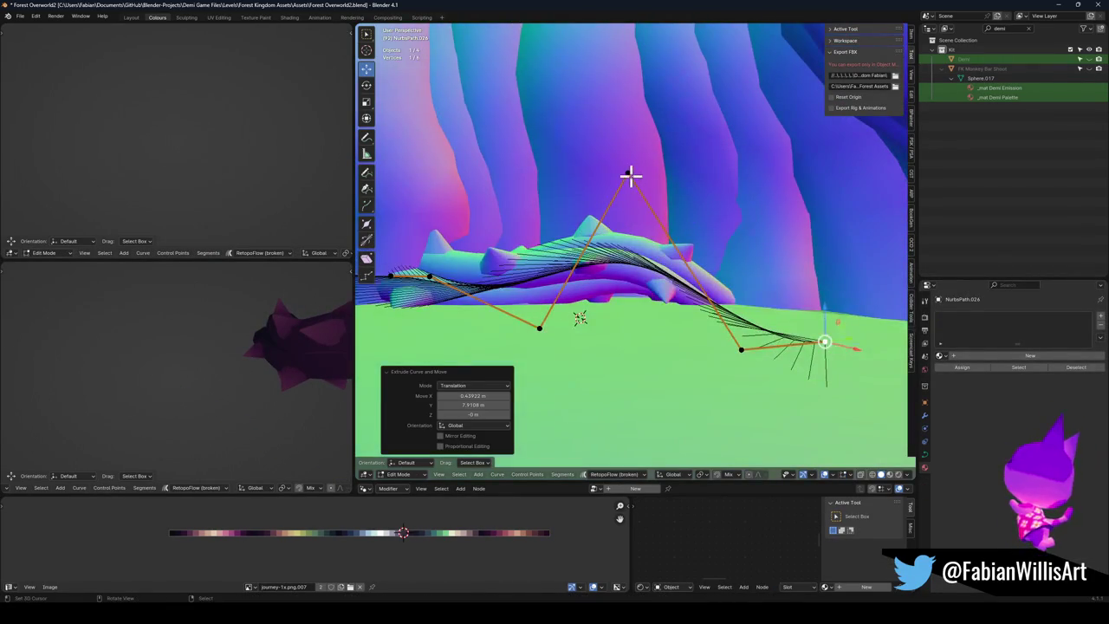
# Step: Raise the curve's top control point vertically so the vine arches higher
pyautogui.click(635, 180)
pyautogui.press('g')
pyautogui.press('z')
pyautogui.click(648, 218)
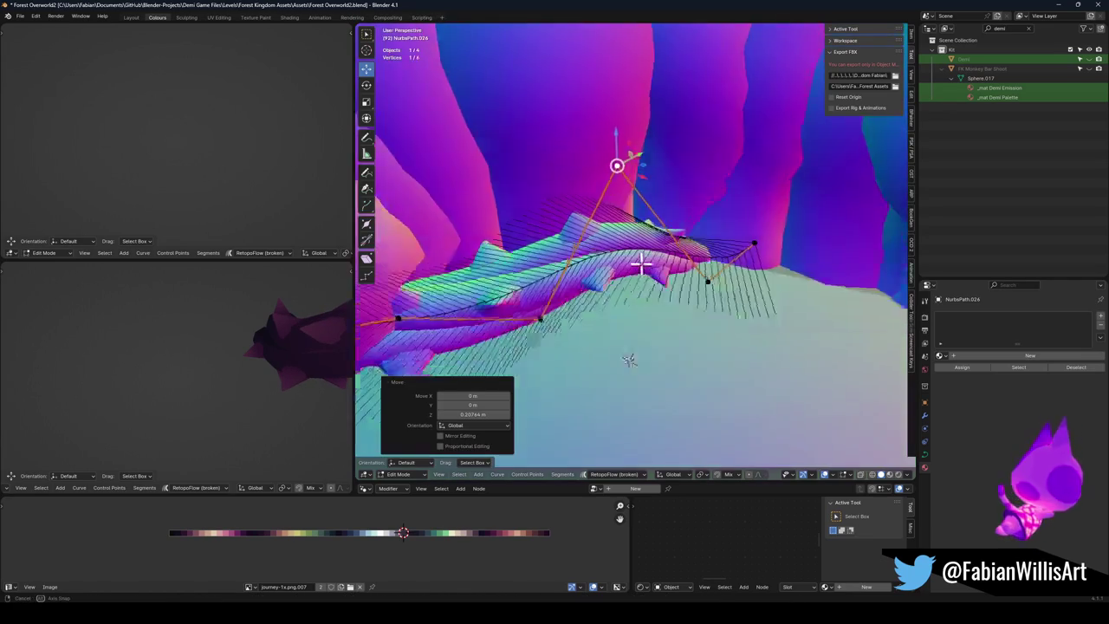
pyautogui.press('g')
pyautogui.press('z')
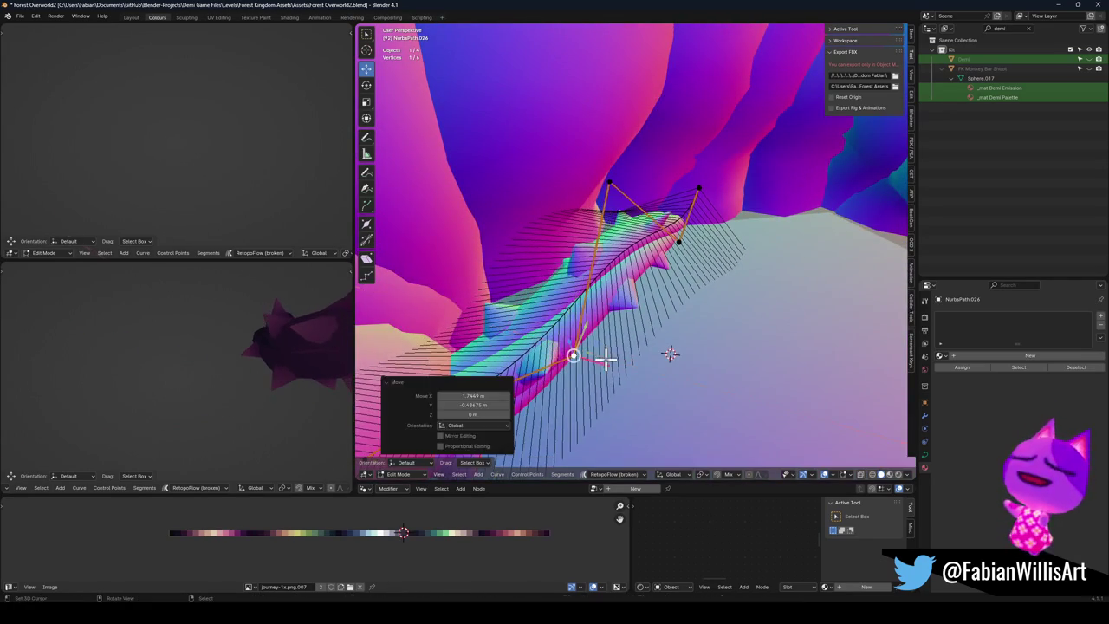
pyautogui.click(535, 140)
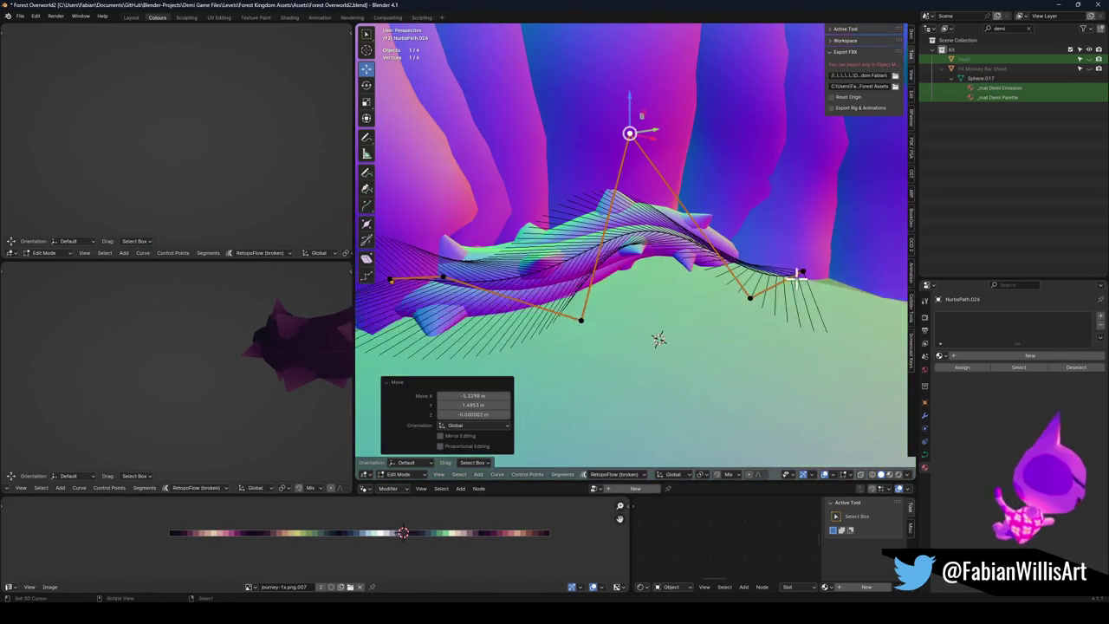
# Step: Twist the curve's right end by about -498° with Ctrl+T tilt
pyautogui.click(804, 270)
pyautogui.hotkey('ctrl', 't')
pyautogui.rightClick(732, 196)
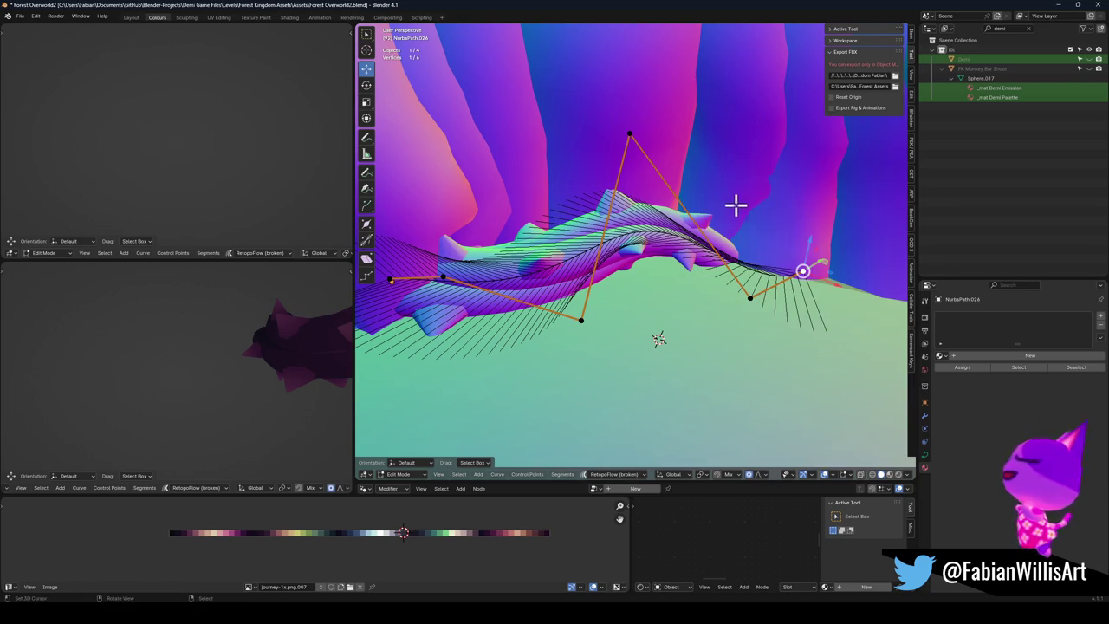
pyautogui.hotkey('ctrl', 't')
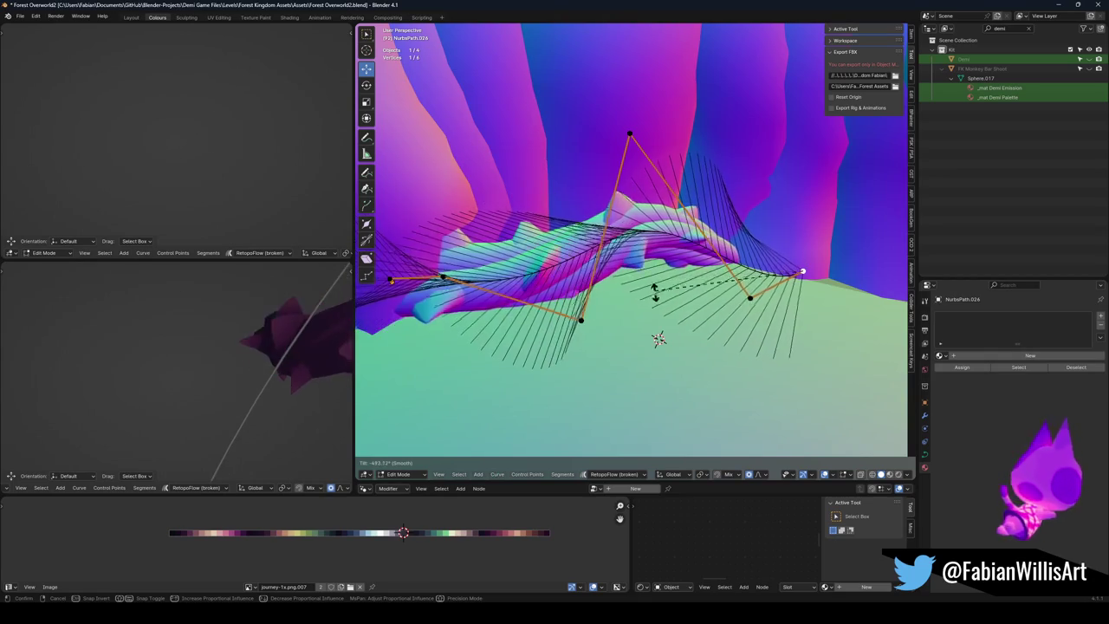
pyautogui.click(632, 300)
pyautogui.scroll(5, 227, 355)
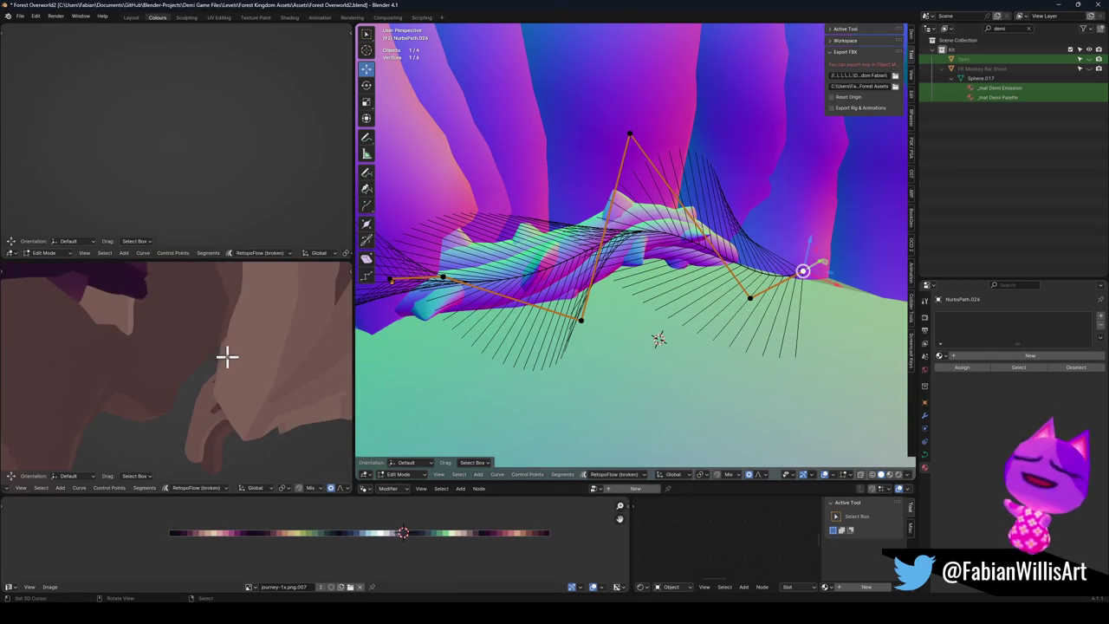
pyautogui.scroll(2, 242, 409)
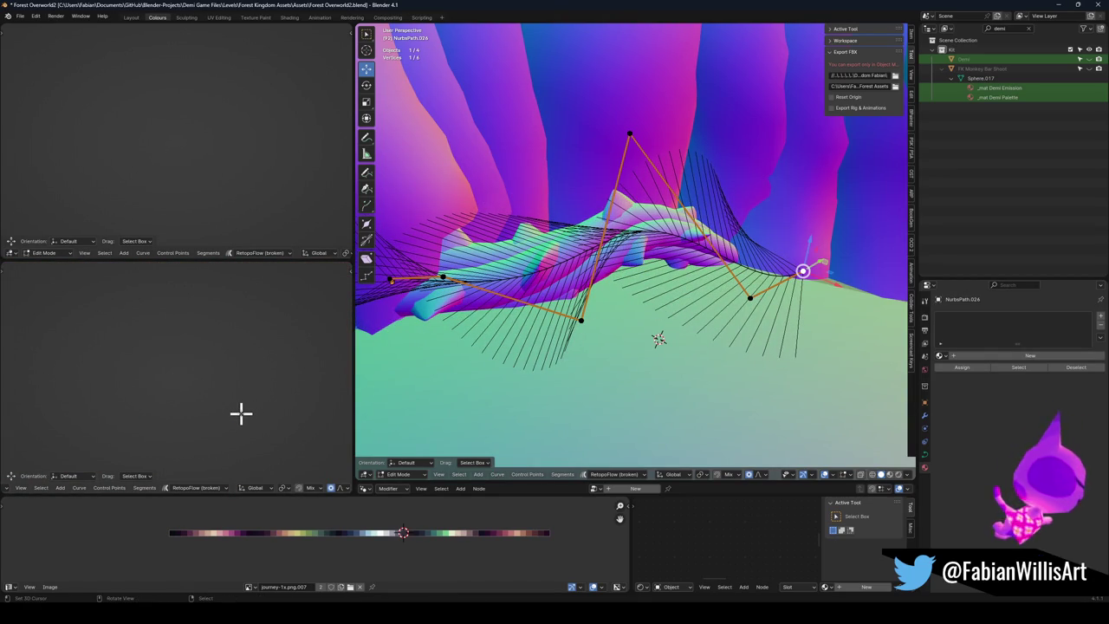
pyautogui.scroll(5, 241, 411)
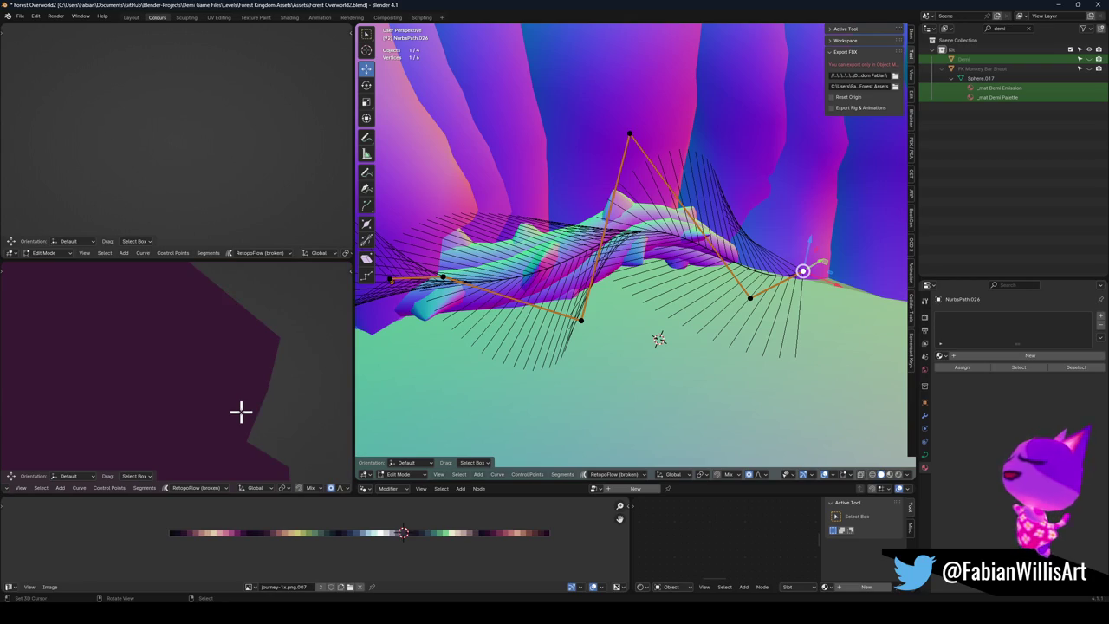
pyautogui.scroll(-5, 241, 411)
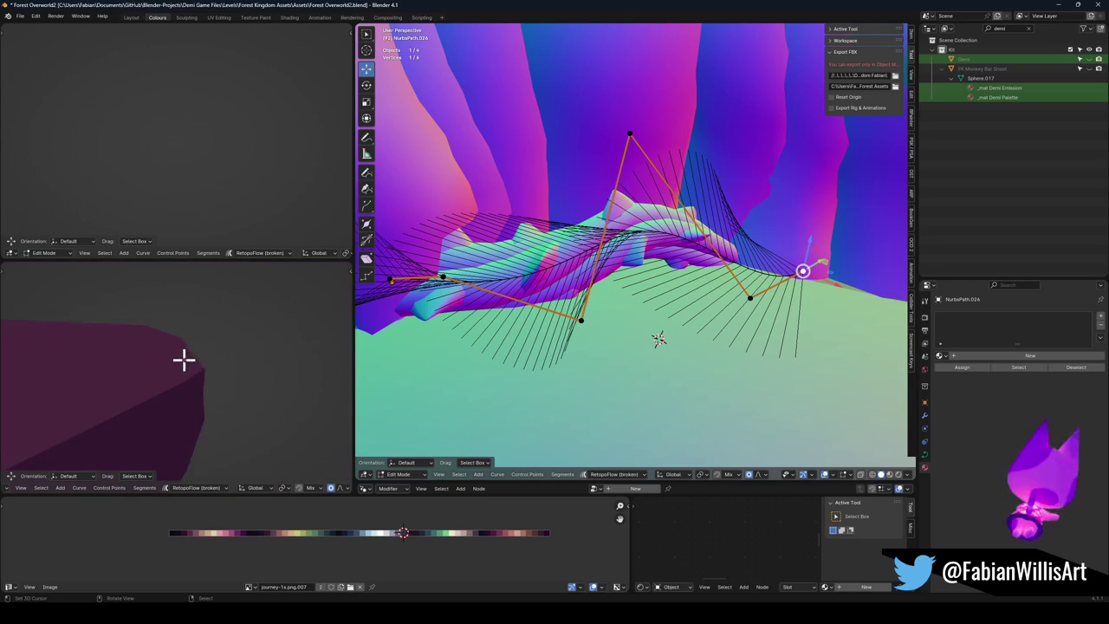
pyautogui.scroll(5, 243, 348)
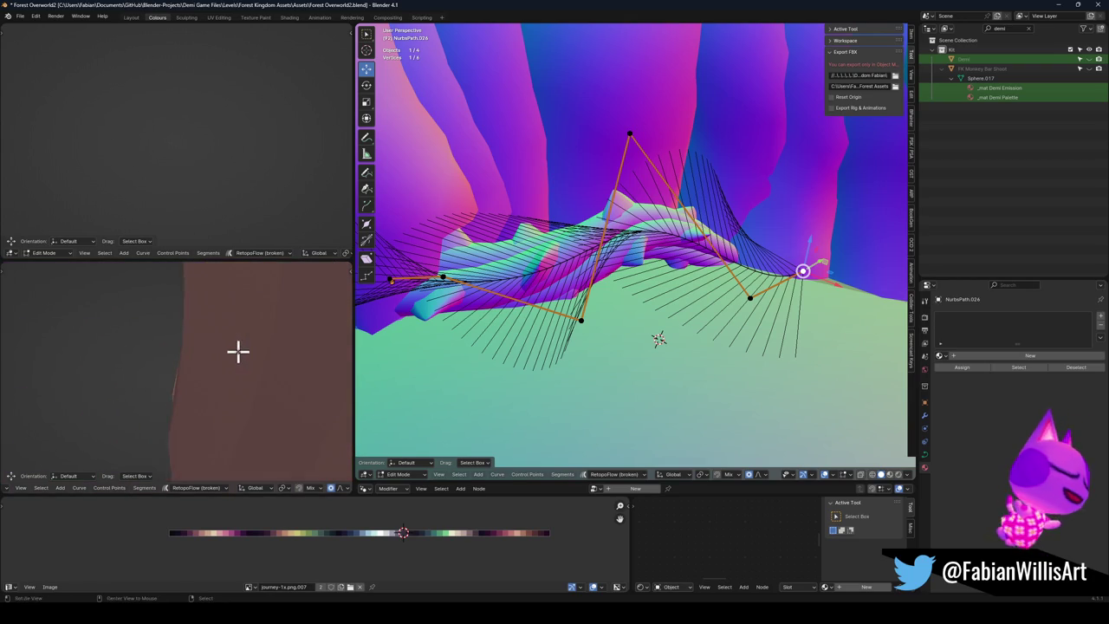
pyautogui.scroll(-6, 210, 355)
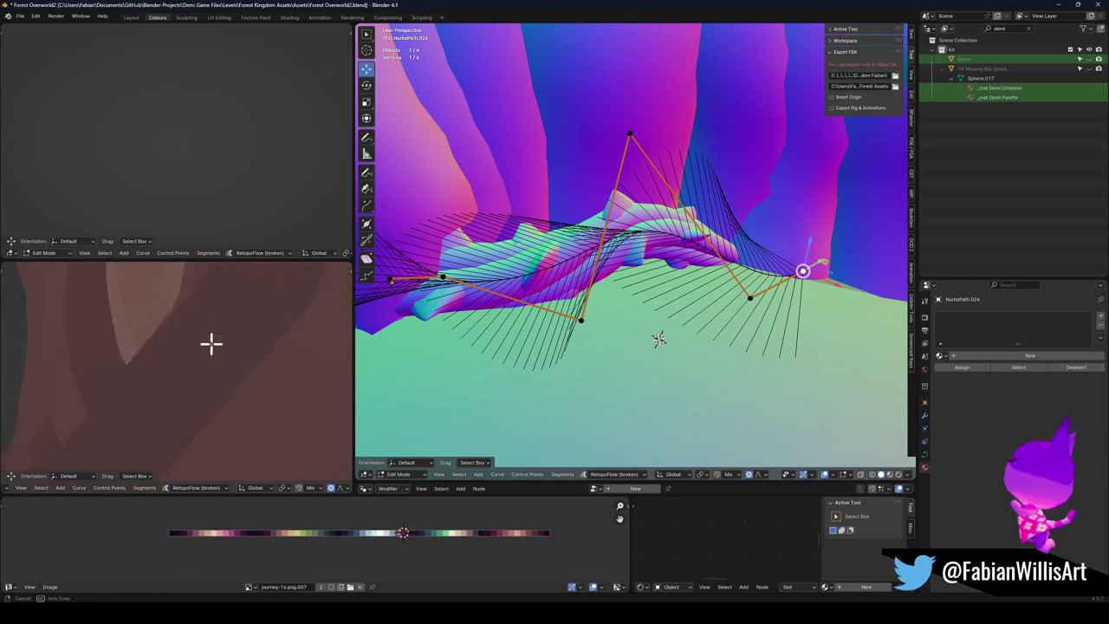
pyautogui.scroll(3, 230, 348)
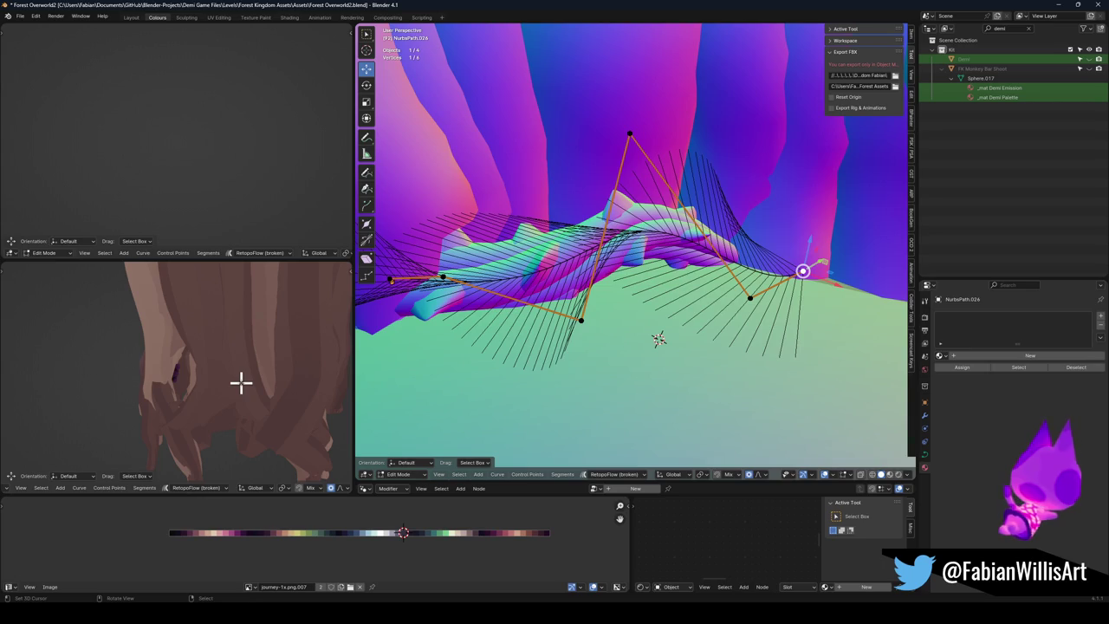
# Step: Return to Object Mode, deselect everything and reveal all hidden scene objects
pyautogui.press('Tab')
pyautogui.hotkey('alt', 'a')
pyautogui.hotkey('alt', 'h')
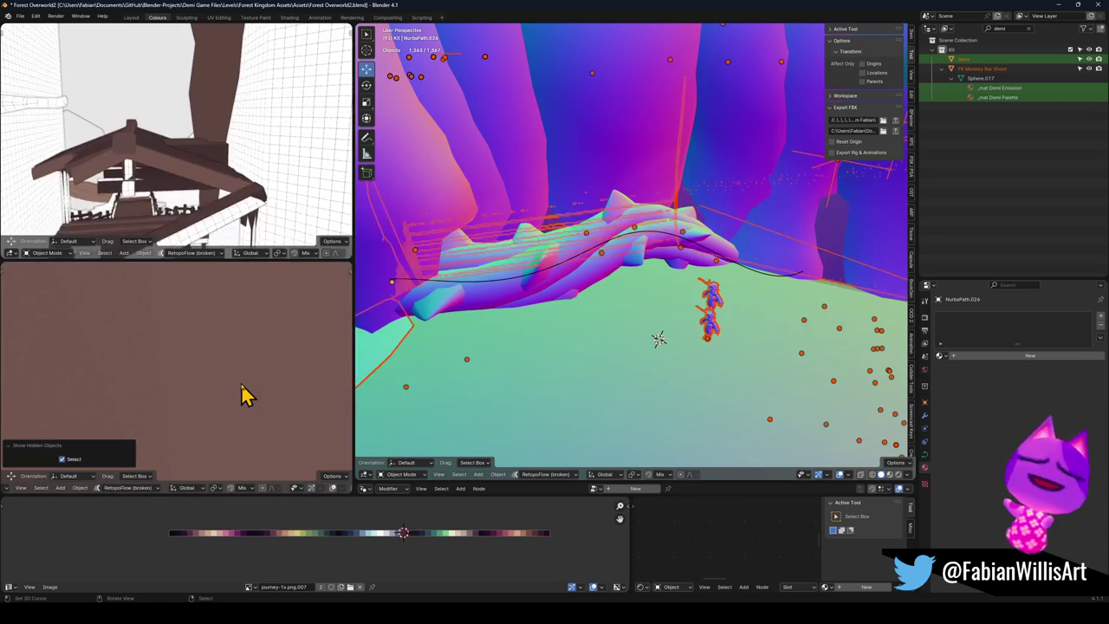
pyautogui.moveTo(303, 389)
pyautogui.mouseDown()
pyautogui.moveTo(280, 378)
pyautogui.moveTo(269, 355)
pyautogui.moveTo(74, 358)
pyautogui.moveTo(169, 381)
pyautogui.moveTo(141, 384)
pyautogui.mouseUp()
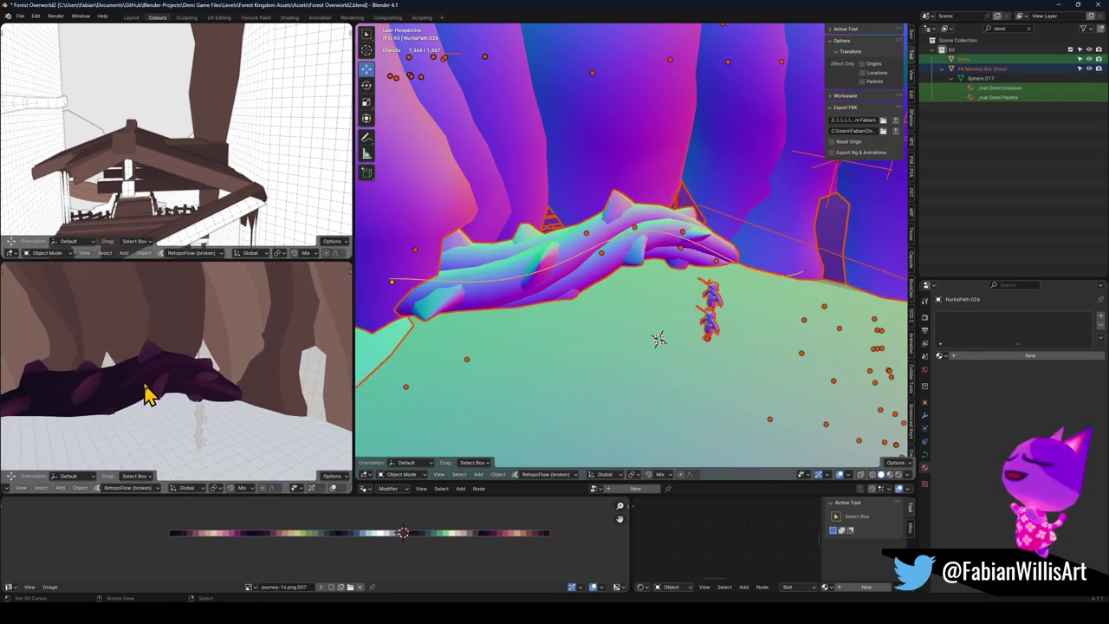
# Step: Select the vine's path curve together with the thorny vine mesh and duplicate them
pyautogui.click(538, 286)
pyautogui.hotkey('ctrl', 'z')
pyautogui.hotkey('ctrl', 'z')
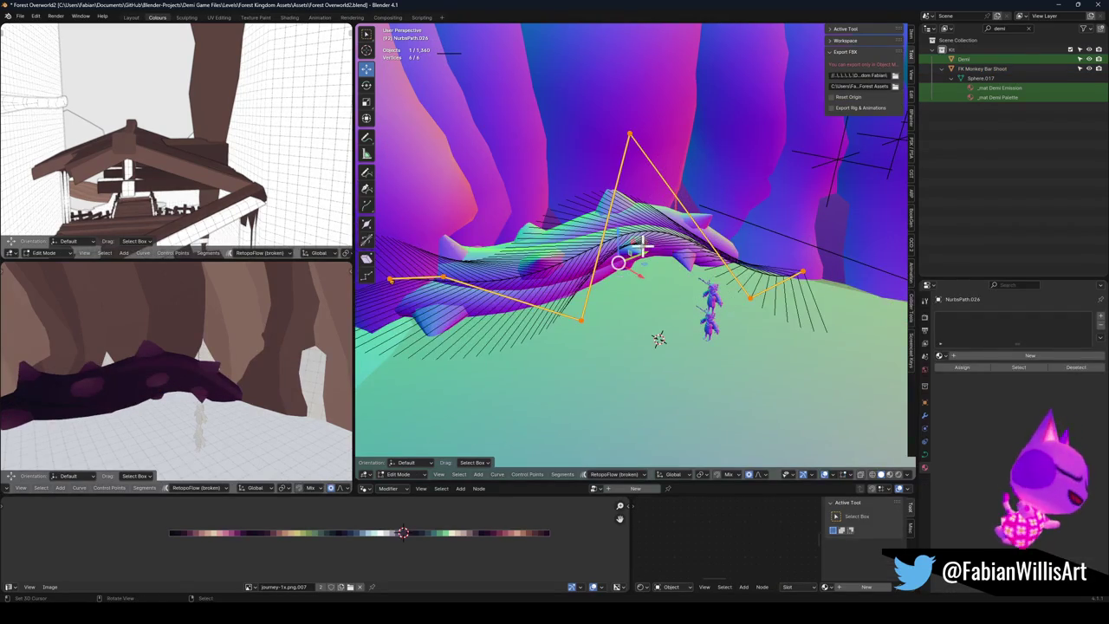
pyautogui.hotkey('alt', 'a')
pyautogui.press('Tab')
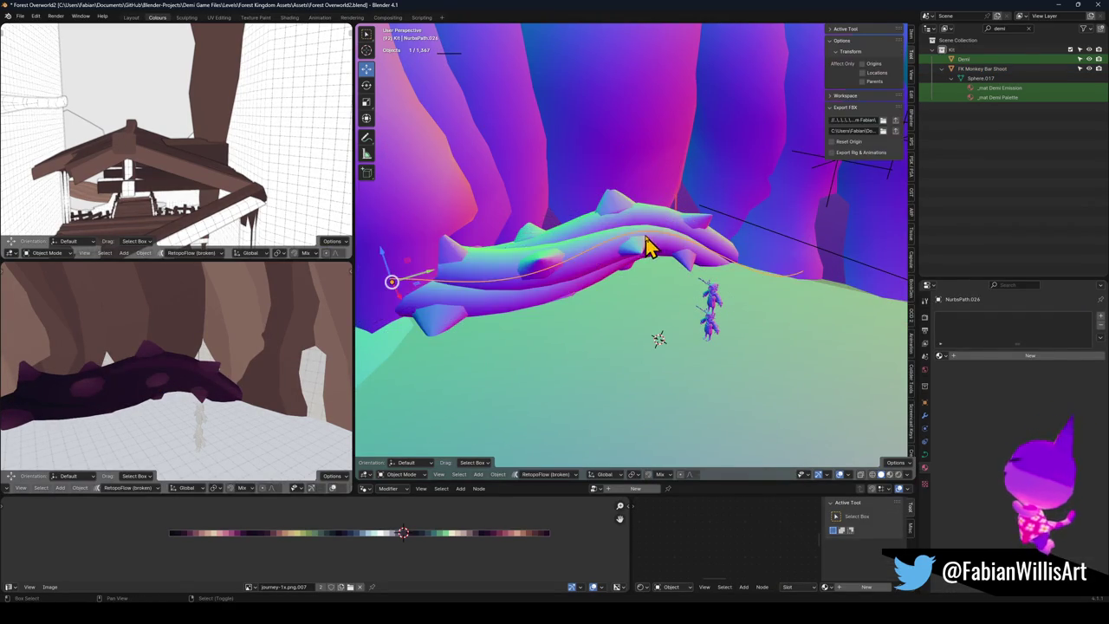
pyautogui.keyDown('shift'); pyautogui.click(616, 272); pyautogui.keyUp('shift')
pyautogui.hotkey('shift', 'd')
pyautogui.click(748, 288)
# Step: Rotate the copied vine -34.1° about Z and slide it horizontally beside the original
pyautogui.press('r')
pyautogui.press('z')
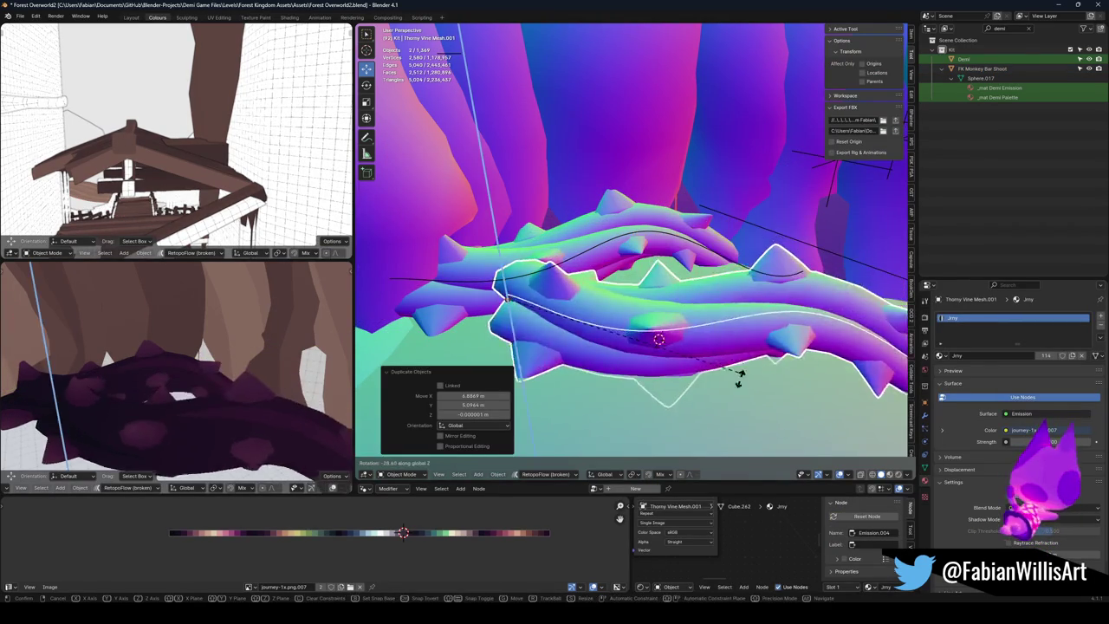
pyautogui.click(730, 344)
pyautogui.press('KP_Decimal')
pyautogui.press('g')
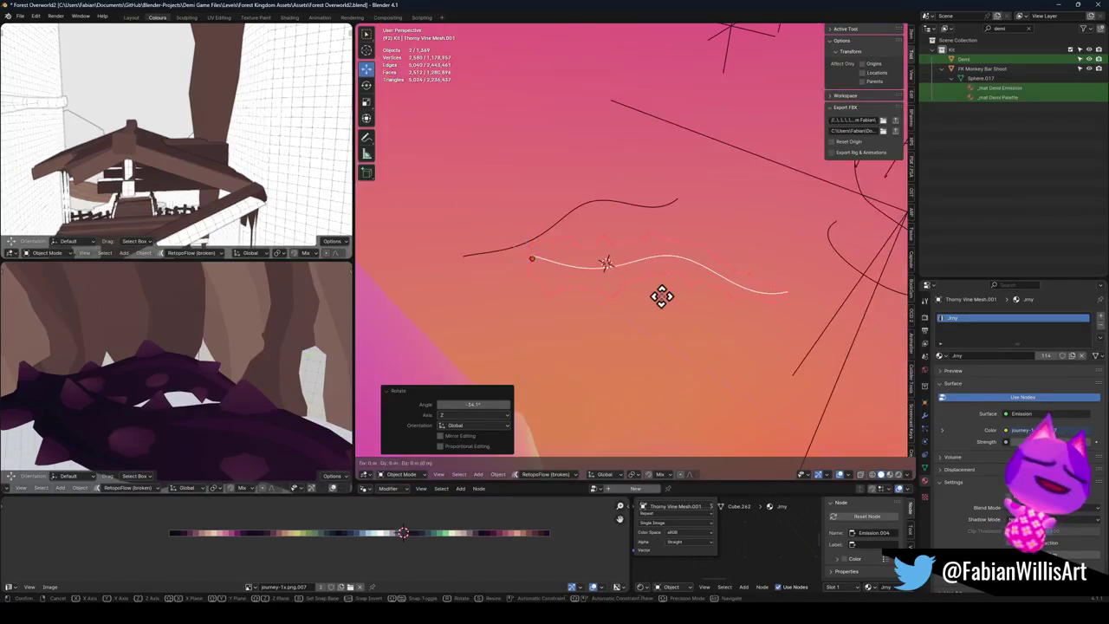
pyautogui.scroll(2, 663, 285)
pyautogui.hotkey('shift', 'z')
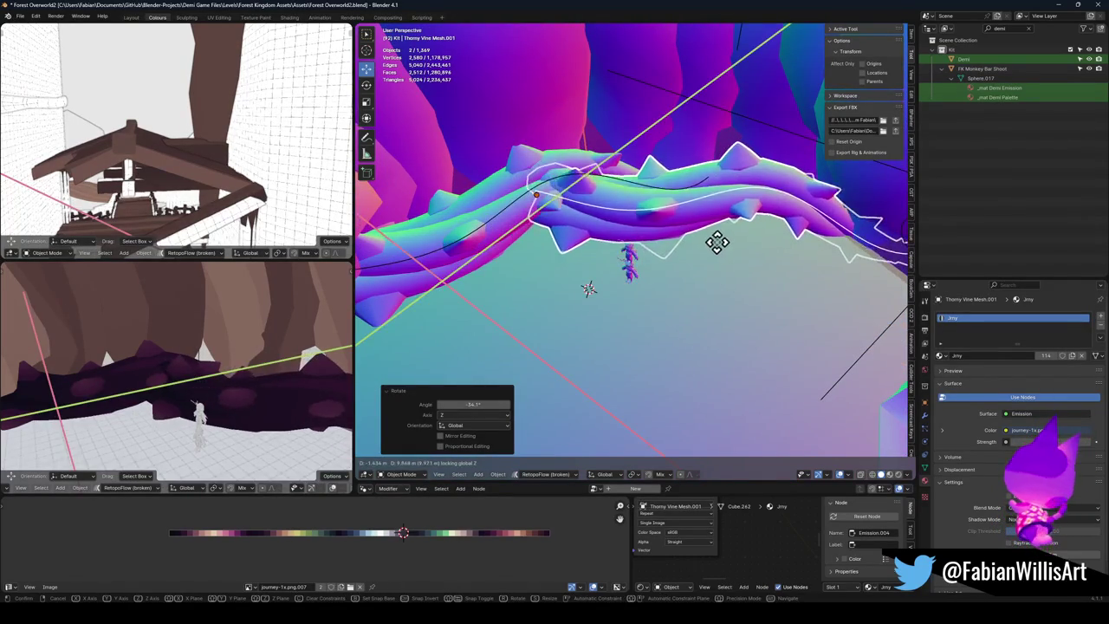
pyautogui.click(717, 243)
# Step: Turn the copy again to -19.9° about Z and reposition it horizontally
pyautogui.press('r')
pyautogui.press('z')
pyautogui.click(754, 268)
pyautogui.press('g')
pyautogui.hotkey('shift', 'z')
pyautogui.click(774, 279)
# Step: Pull a NurbsPath.028 control point about -1.09 m X, 6.51 m Y with proportional editing
pyautogui.click(742, 240)
pyautogui.press('Tab')
pyautogui.press('g')
pyautogui.scroll(6, 679, 268)
pyautogui.scroll(13, 691, 185)
pyautogui.click(699, 198)
pyautogui.press('g')
pyautogui.press('z')
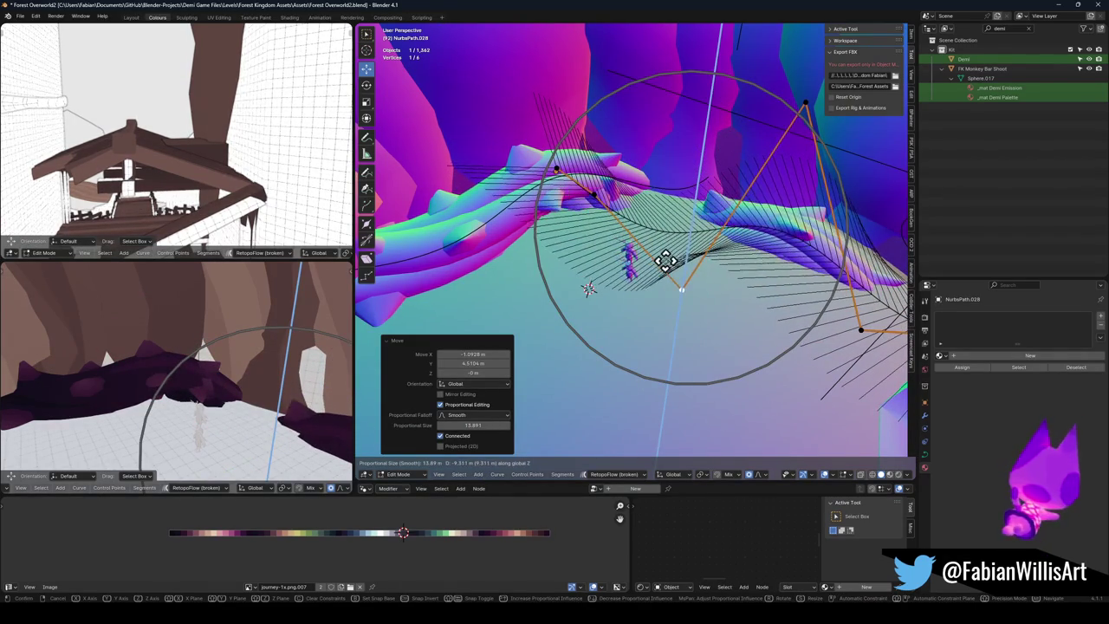
# Step: Finish lowering one curve point and move another control point, then deselect all points
pyautogui.click(665, 260)
pyautogui.click(559, 171)
pyautogui.press('g')
pyautogui.hotkey('shift', 'z')
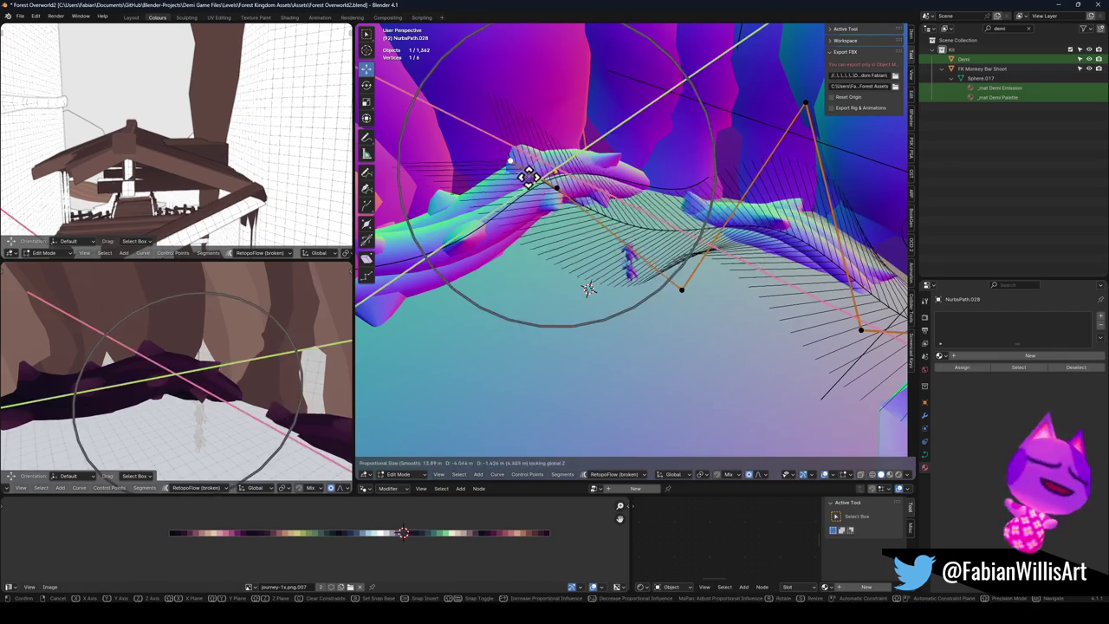
pyautogui.click(530, 175)
pyautogui.click(757, 220)
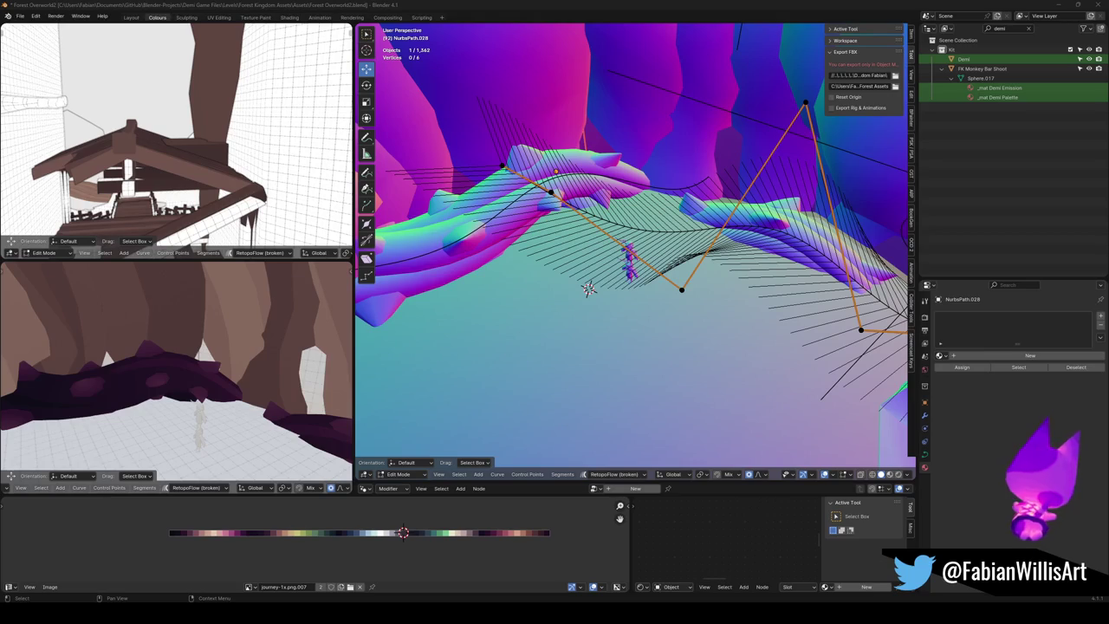
# Step: Shift the top control point up-left, slide points left, and lower the bottom point
pyautogui.moveTo(733, 278)
pyautogui.mouseDown()
pyautogui.moveTo(681, 329)
pyautogui.moveTo(658, 421)
pyautogui.moveTo(648, 405)
pyautogui.moveTo(614, 405)
pyautogui.moveTo(606, 421)
pyautogui.mouseUp()
pyautogui.click(736, 198)
pyautogui.press('g')
pyautogui.click(710, 189)
pyautogui.moveTo(711, 189); pyautogui.dragTo(756, 283)
pyautogui.press('g')
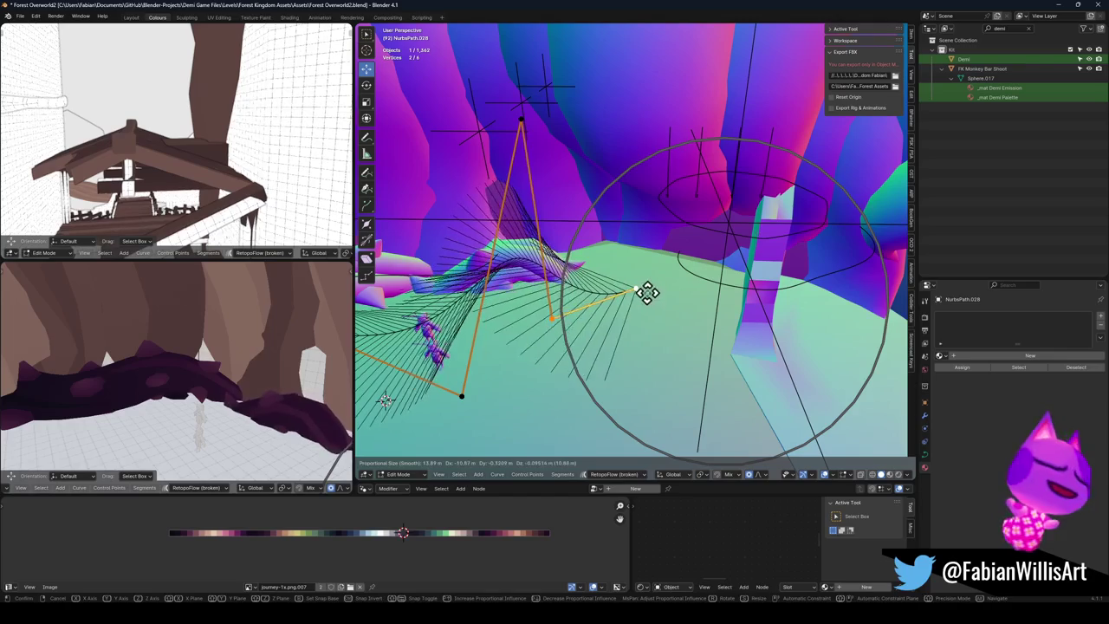
pyautogui.click(646, 290)
pyautogui.click(460, 398)
pyautogui.press('g')
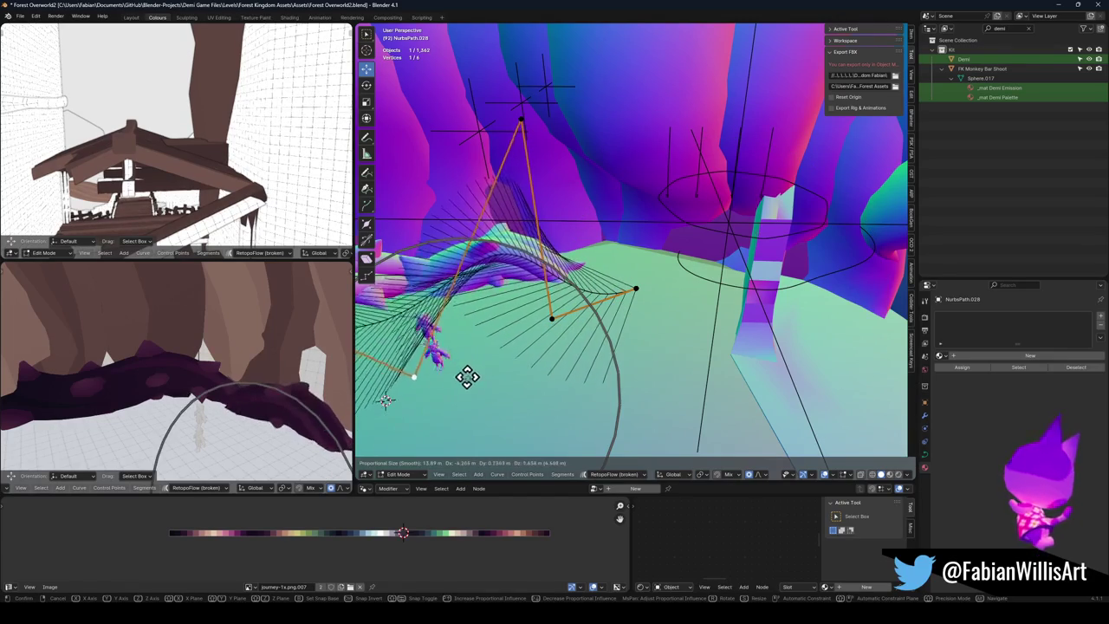
pyautogui.click(513, 394)
pyautogui.hotkey('shift', '`')
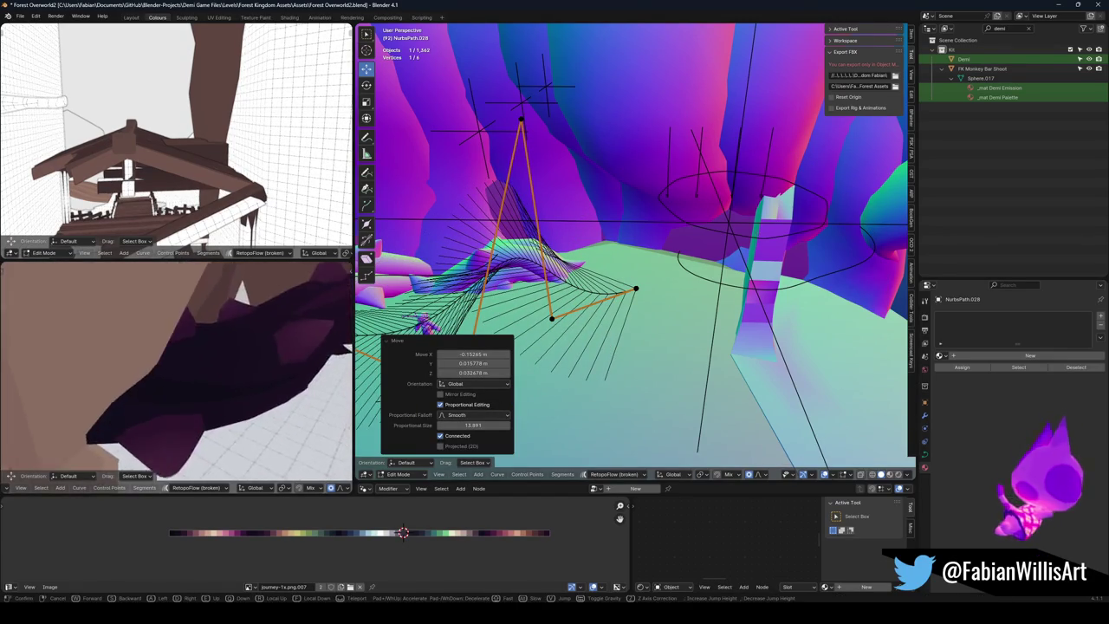
pyautogui.click(175, 381)
# Step: Lower a control point of NurbsPath.026 vertically with proportional falloff so its vine droops
pyautogui.press('Tab')
pyautogui.hotkey('shift', '`')
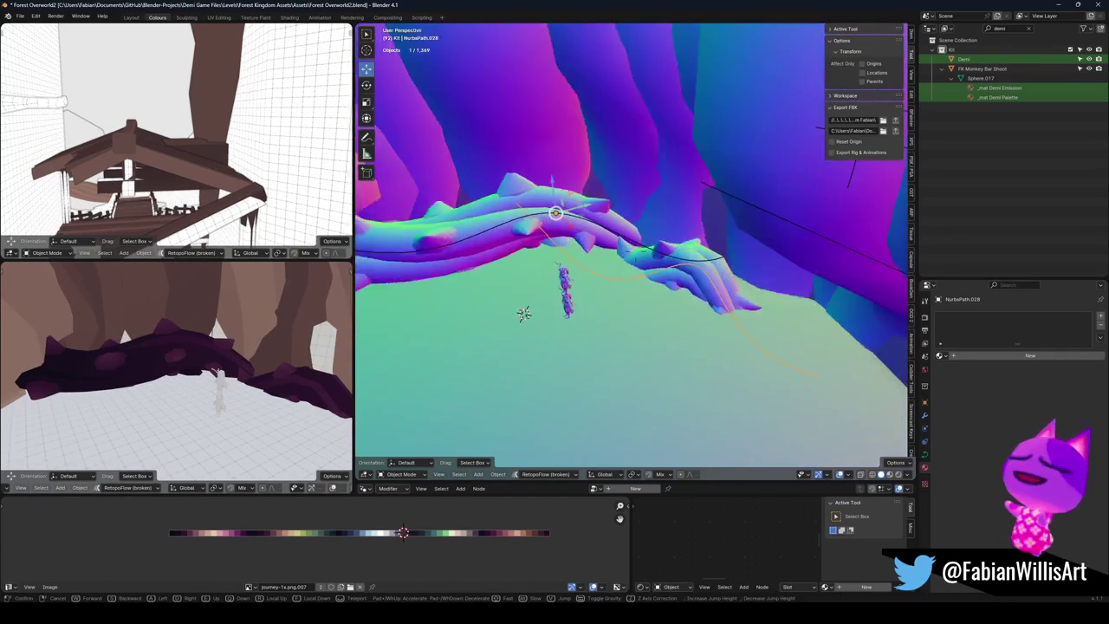
pyautogui.click(606, 243)
pyautogui.click(606, 242)
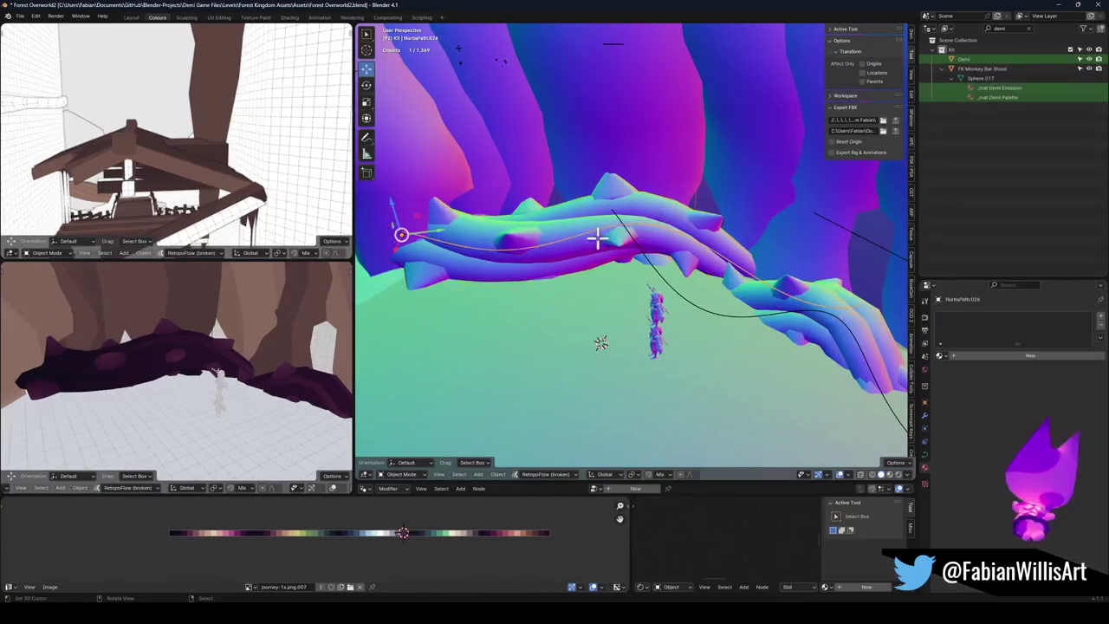
pyautogui.press('Tab')
pyautogui.click(560, 304)
pyautogui.press('g')
pyautogui.press('z')
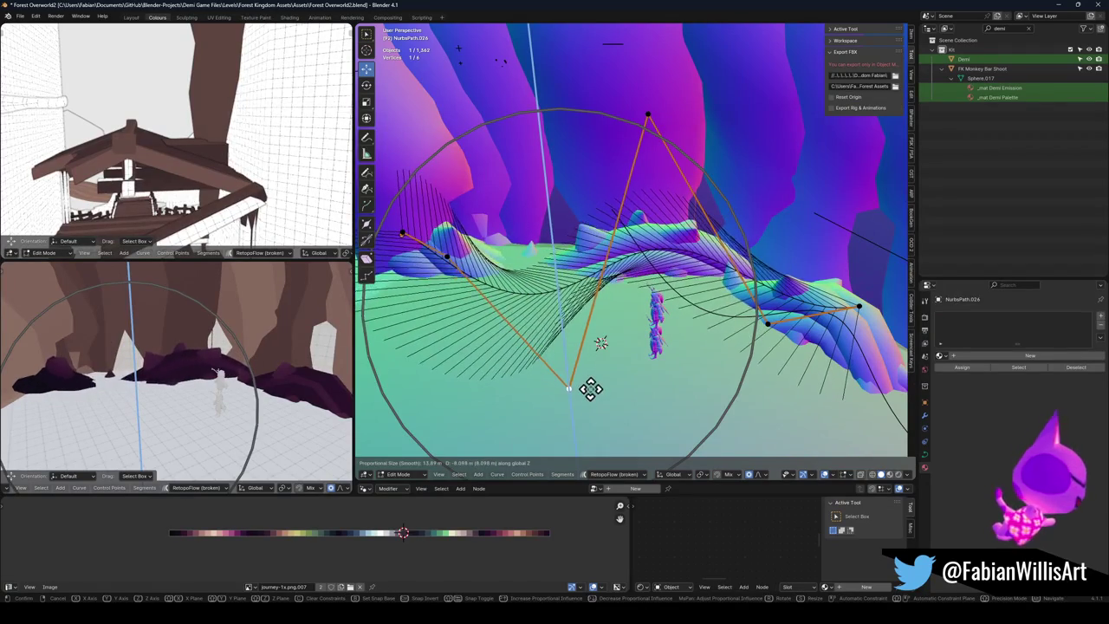
pyautogui.click(593, 346)
pyautogui.press('Tab')
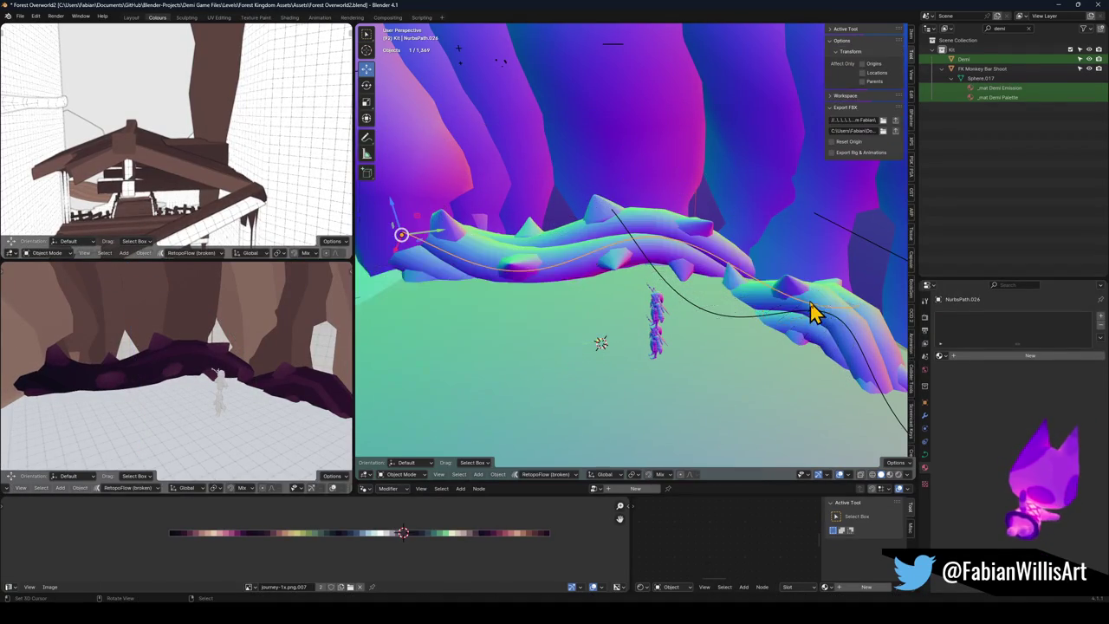
# Step: Try a Ctrl+1 subdivision on Thorny Vine Mesh.001, then undo it
pyautogui.click(815, 312)
pyautogui.hotkey('ctrl', '1')
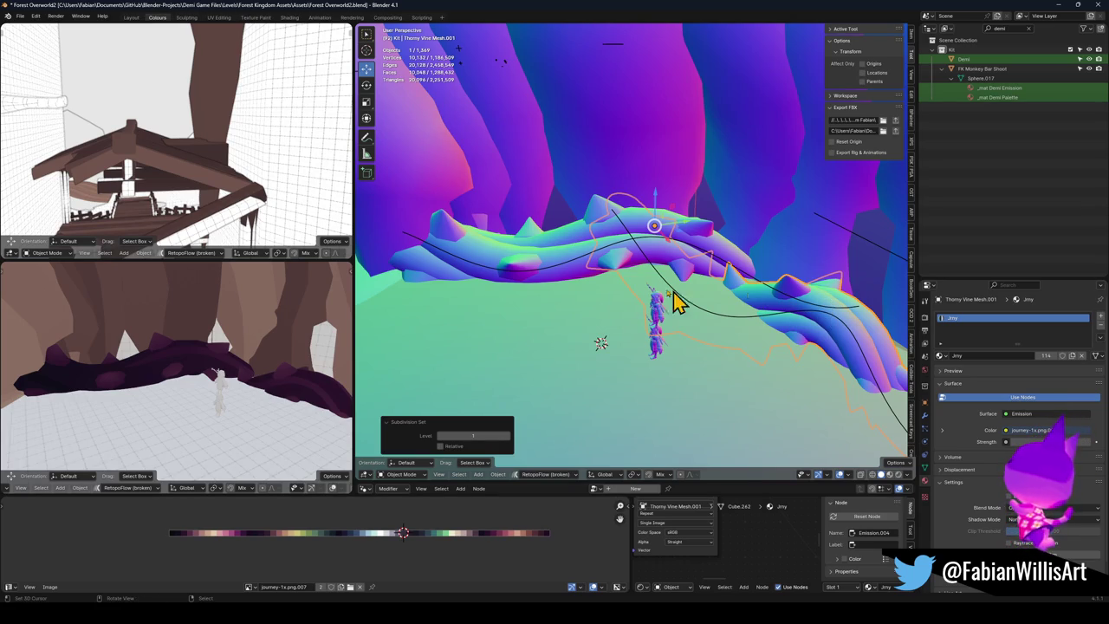
pyautogui.hotkey('ctrl', 'z')
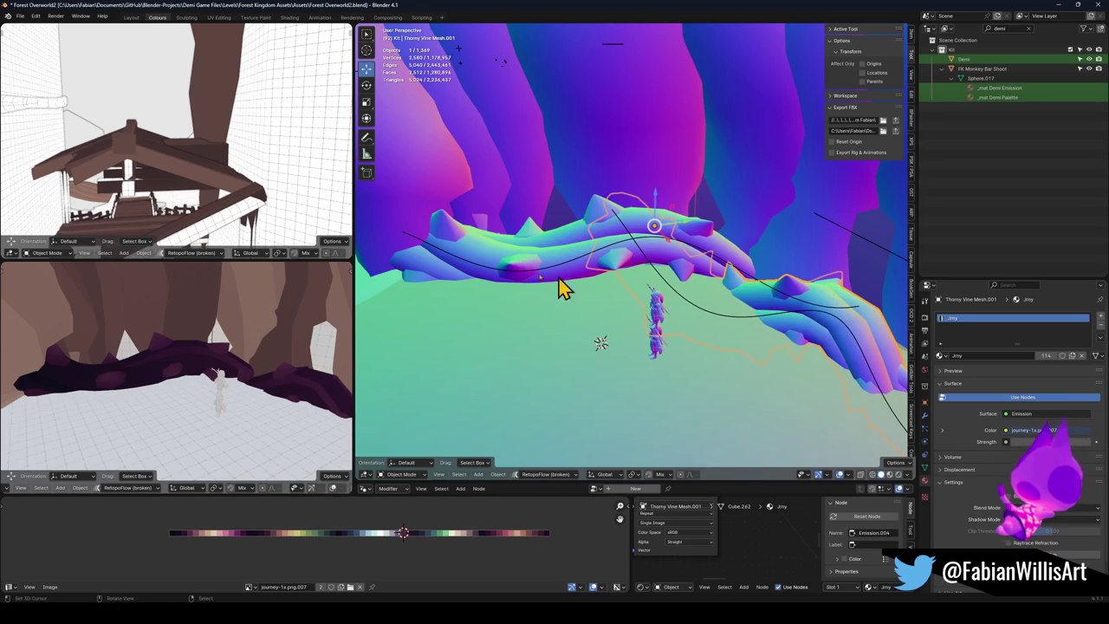
# Step: Slide NurbsPath.028's lower and top points horizontally with proportional editing
pyautogui.hotkey('shift', '`')
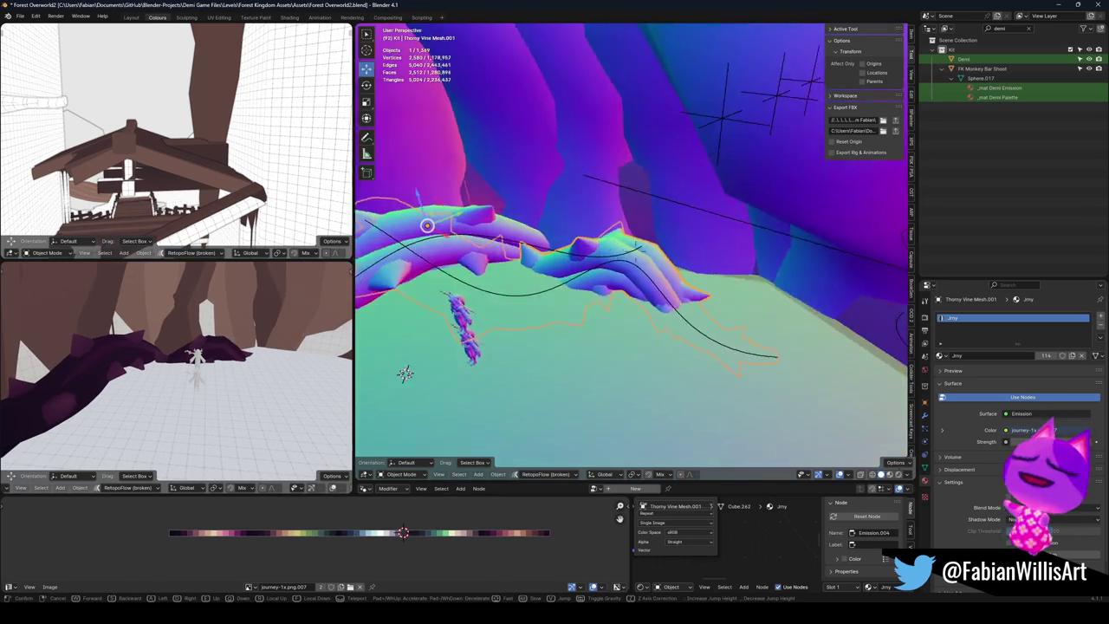
pyautogui.click(660, 343)
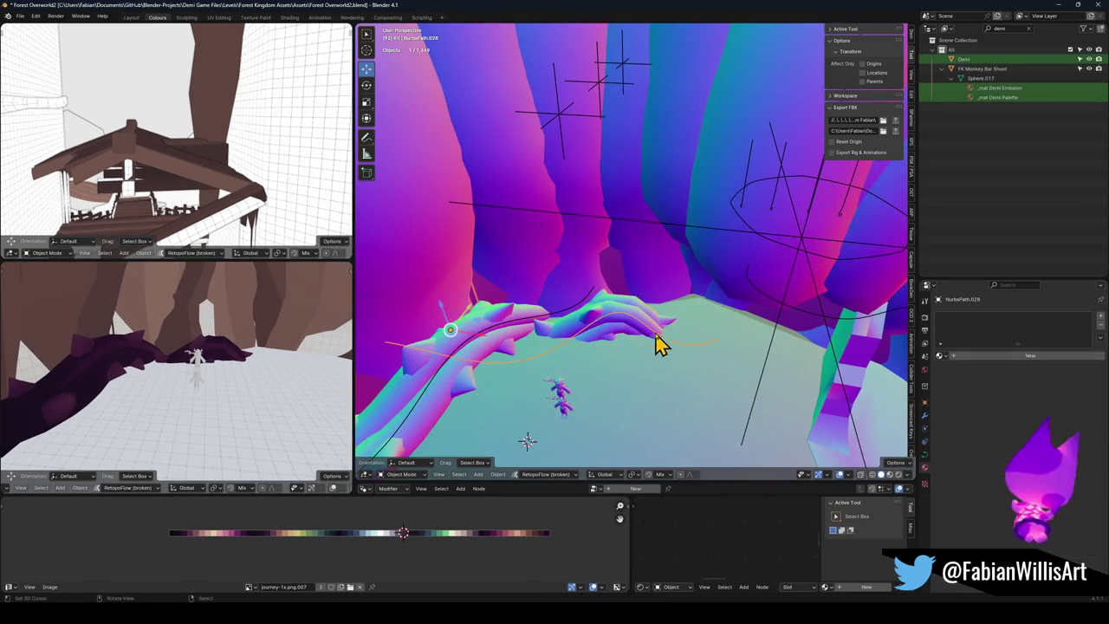
pyautogui.press('Tab')
pyautogui.press('g')
pyautogui.hotkey('shift', 'z')
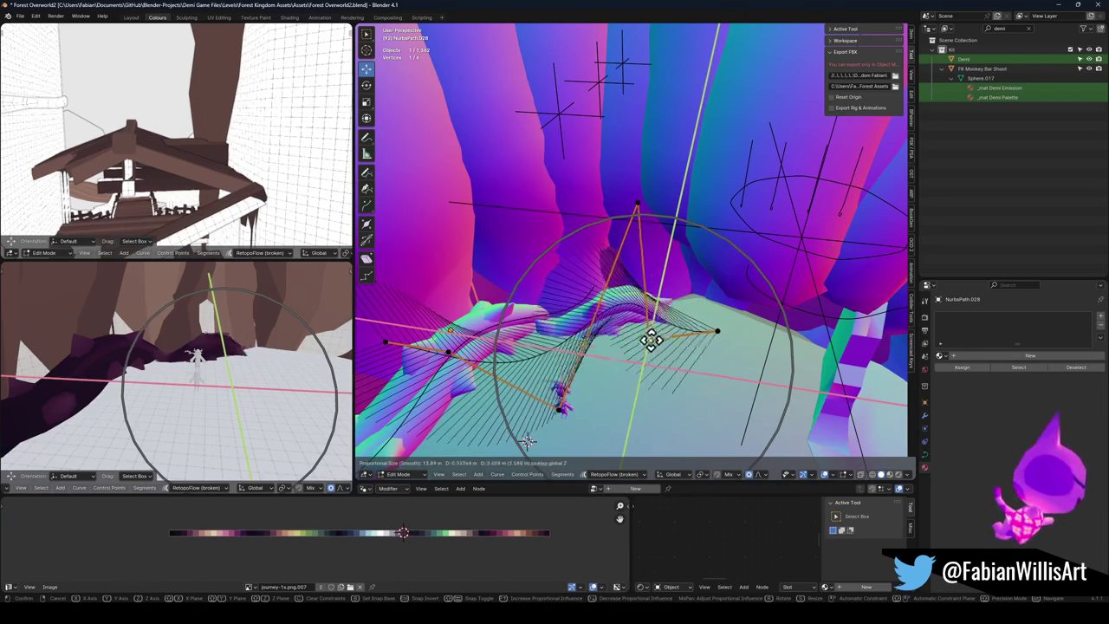
pyautogui.click(658, 338)
pyautogui.click(596, 343)
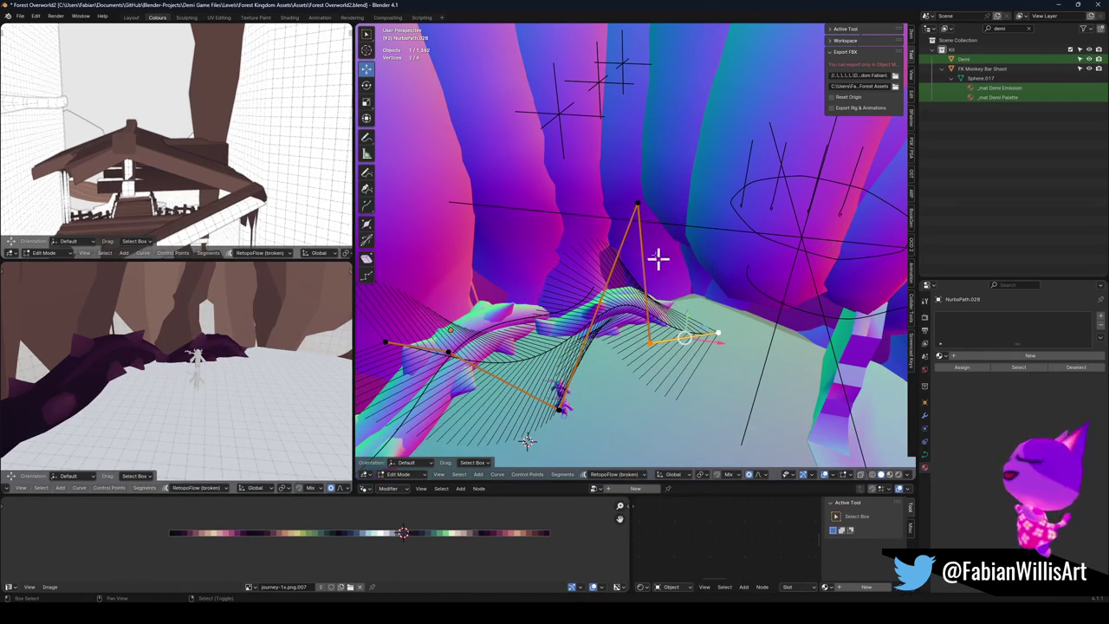
pyautogui.click(639, 206)
pyautogui.press('g')
pyautogui.hotkey('shift', 'z')
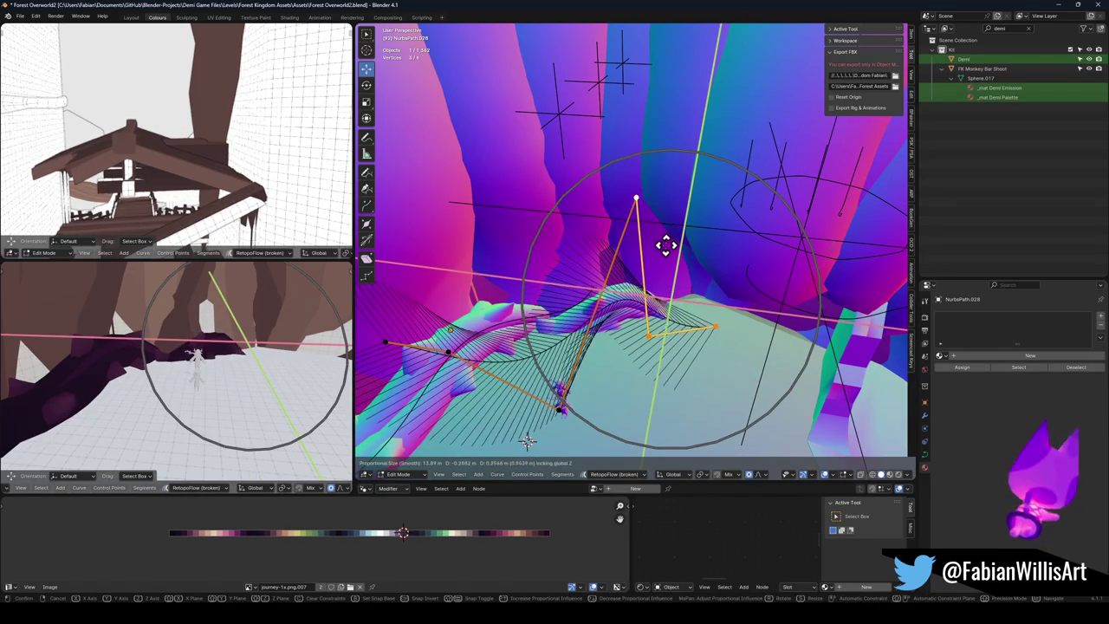
pyautogui.click(666, 260)
pyautogui.press('Tab')
# Step: Duplicate the thorny vine mesh to create Thorny Vine Mesh.002
pyautogui.scroll(-4, 646, 285)
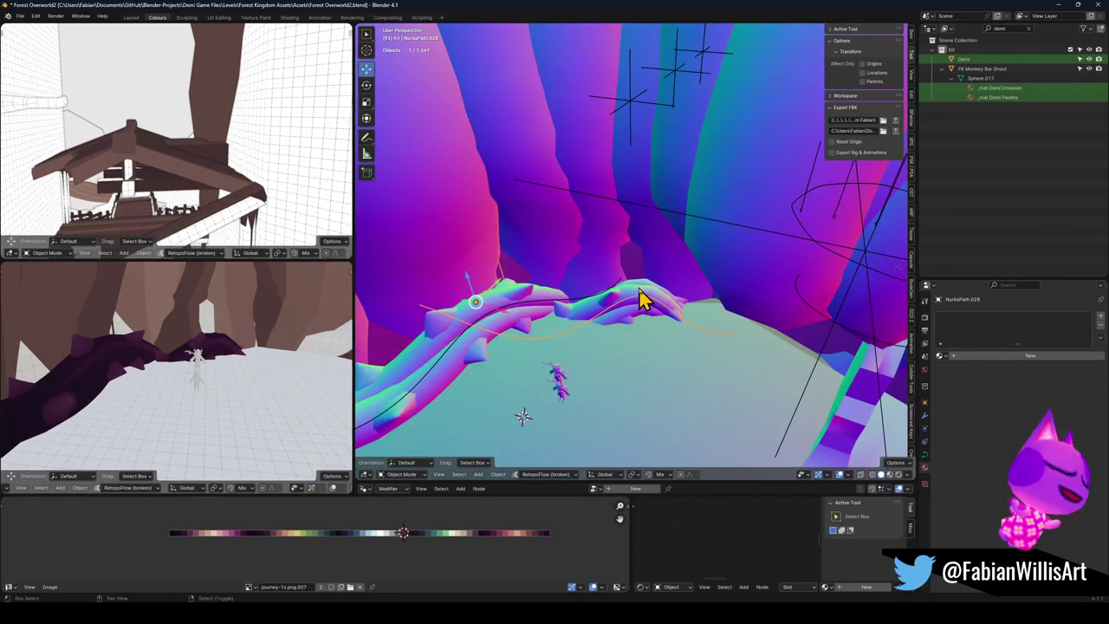
pyautogui.click(641, 299)
pyautogui.hotkey('shift', 'd')
# Step: Rotate the duplicated vine -50.4° about Z and fly the view toward it
pyautogui.press('r')
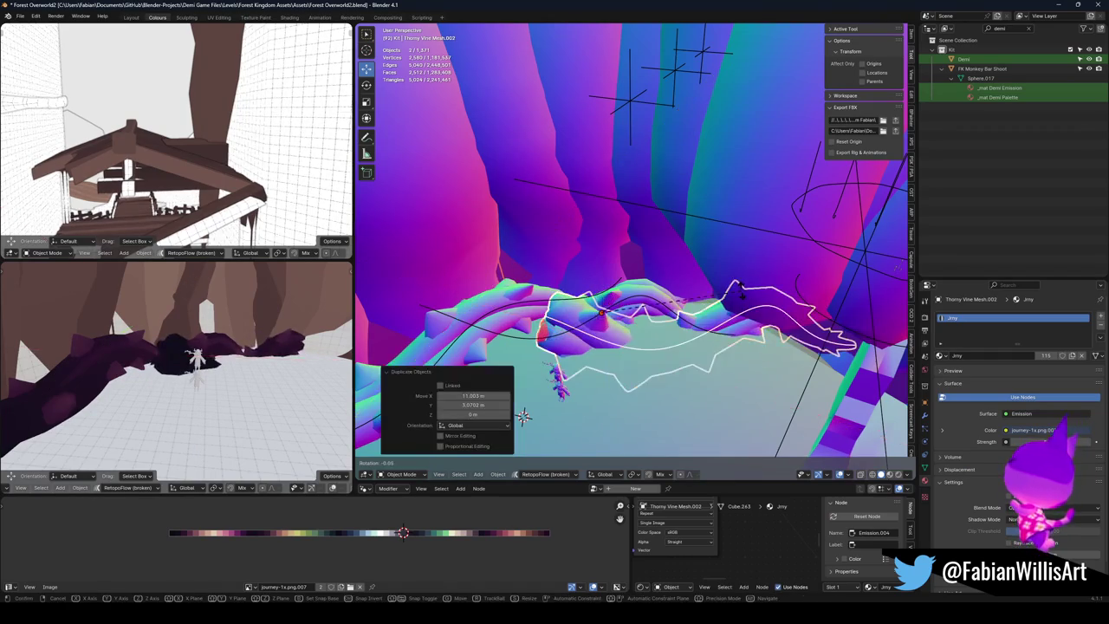
pyautogui.press('z')
pyautogui.click(519, 407)
pyautogui.hotkey('shift', '`')
pyautogui.press('w')
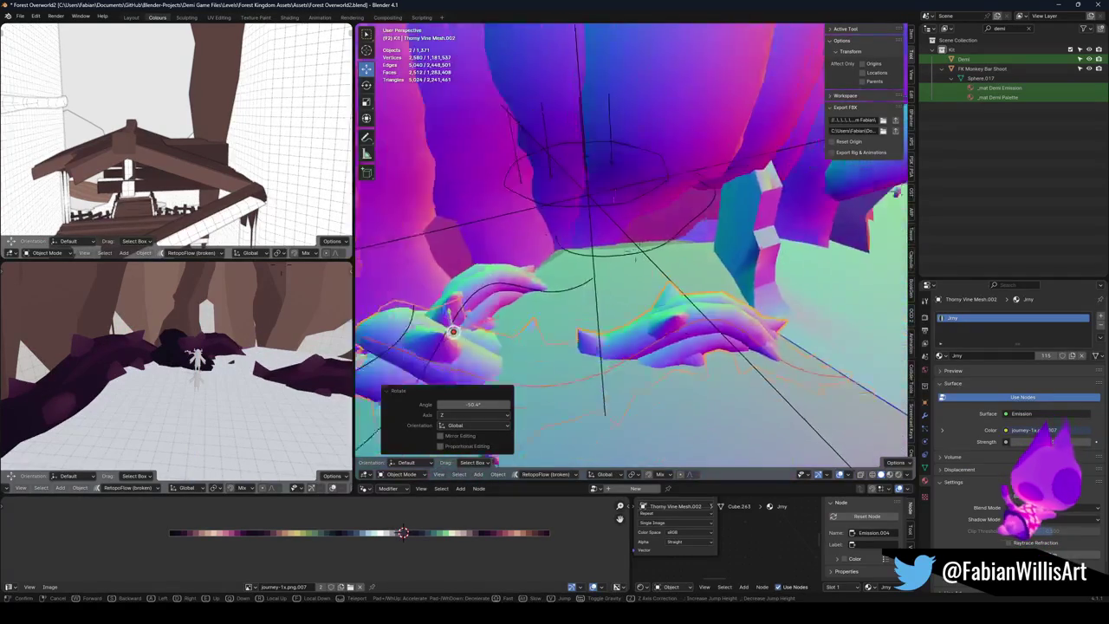
pyautogui.click(606, 367)
# Step: Move the copy level, rotate it 14.7°, and place it about 4.91 m X, 7.52 m Y
pyautogui.press('g')
pyautogui.hotkey('shift', 'z')
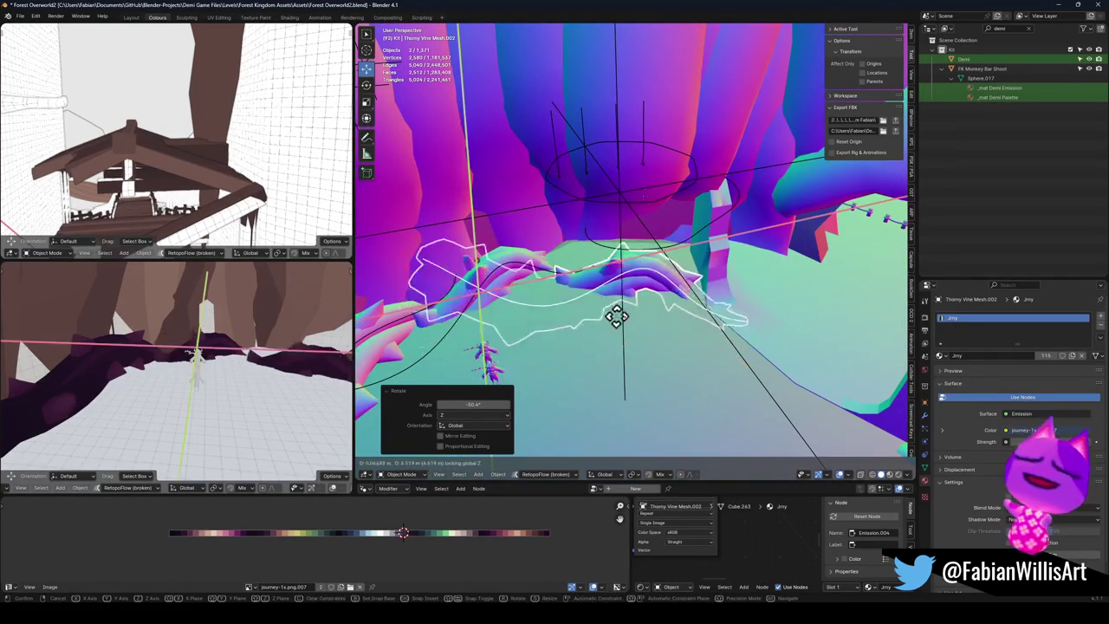
pyautogui.click(658, 307)
pyautogui.press('r')
pyautogui.press('z')
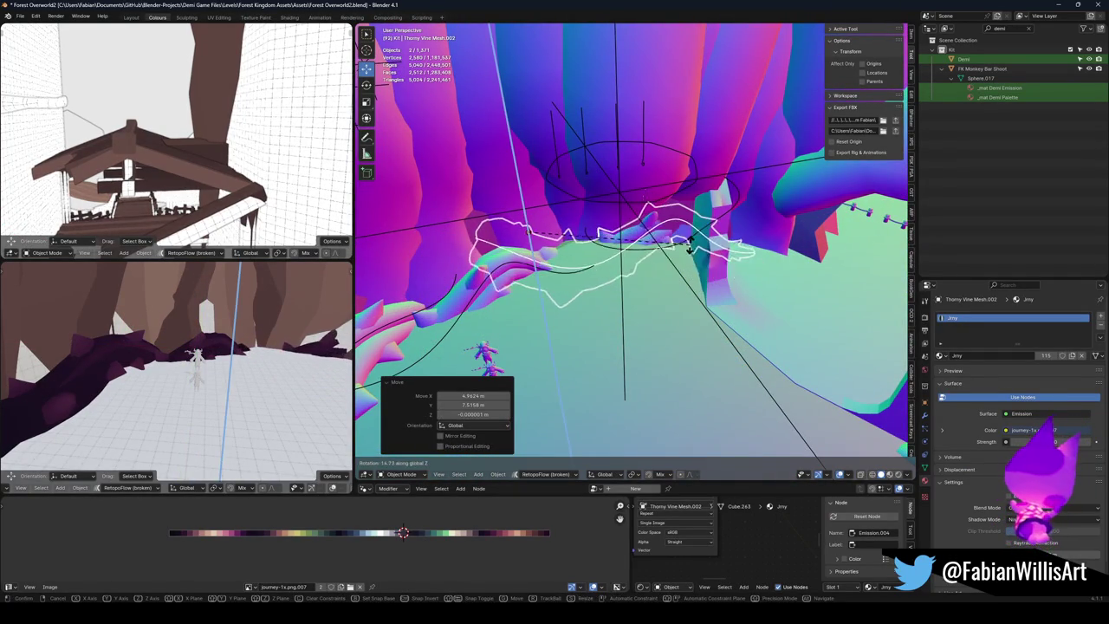
pyautogui.click(689, 249)
pyautogui.press('g')
pyautogui.hotkey('shift', 'z')
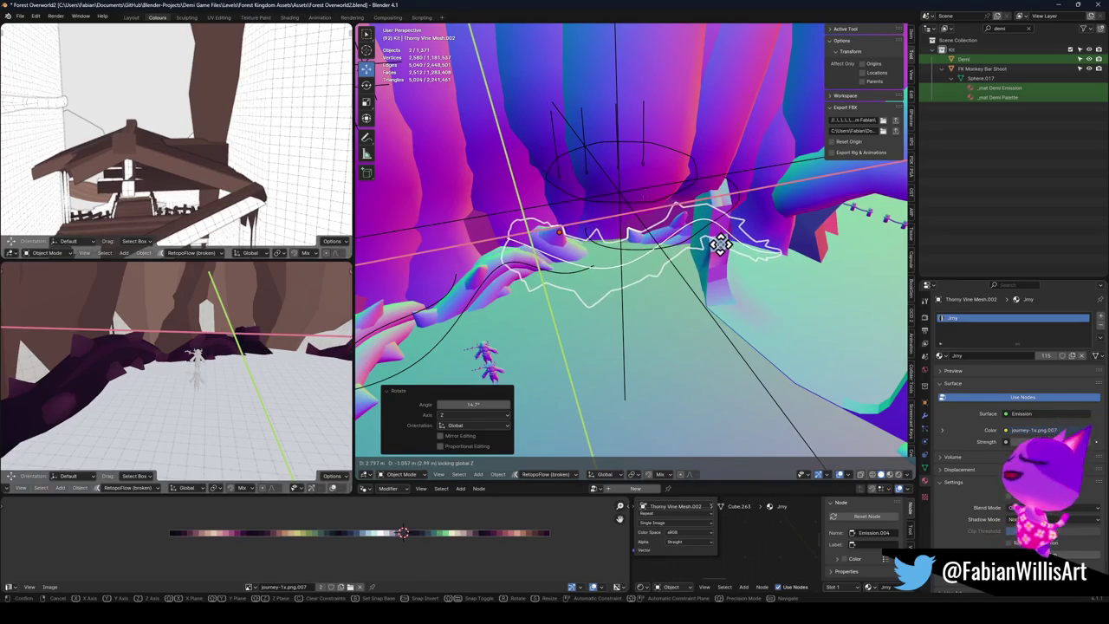
pyautogui.click(719, 244)
# Step: Select the new vine curve NurbsPath.032 and enter Edit Mode on it
pyautogui.hotkey('alt', 'a')
pyautogui.click(617, 278)
pyautogui.press('Tab')
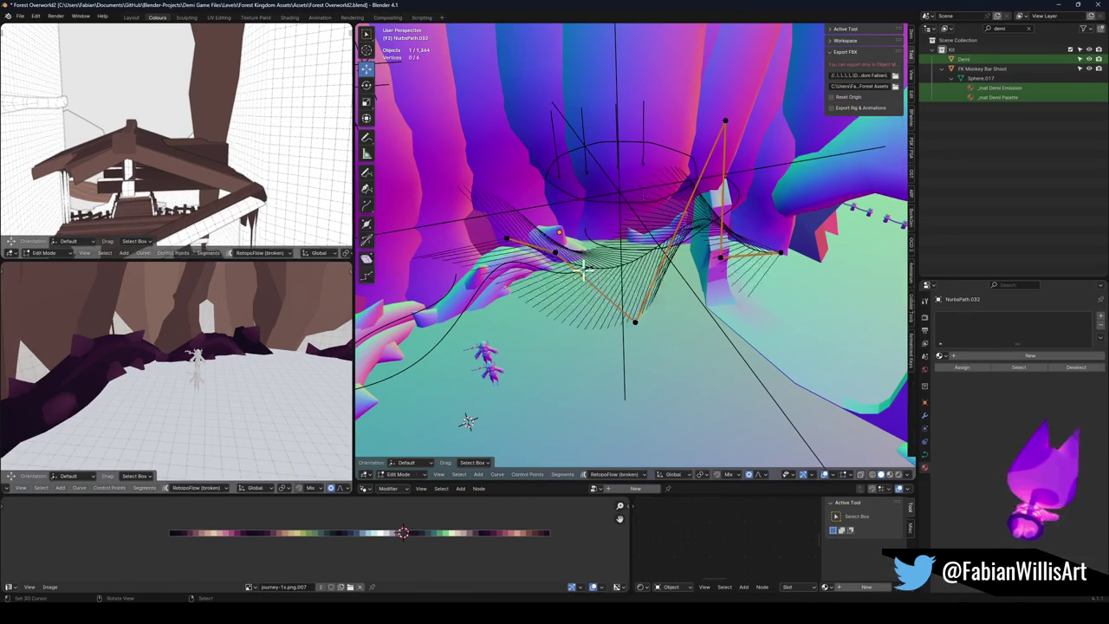
# Step: Lower one NurbsPath.032 point vertically with proportional editing
pyautogui.click(560, 236)
pyautogui.press('g')
pyautogui.scroll(6, 631, 286)
pyautogui.press('z')
pyautogui.click(632, 277)
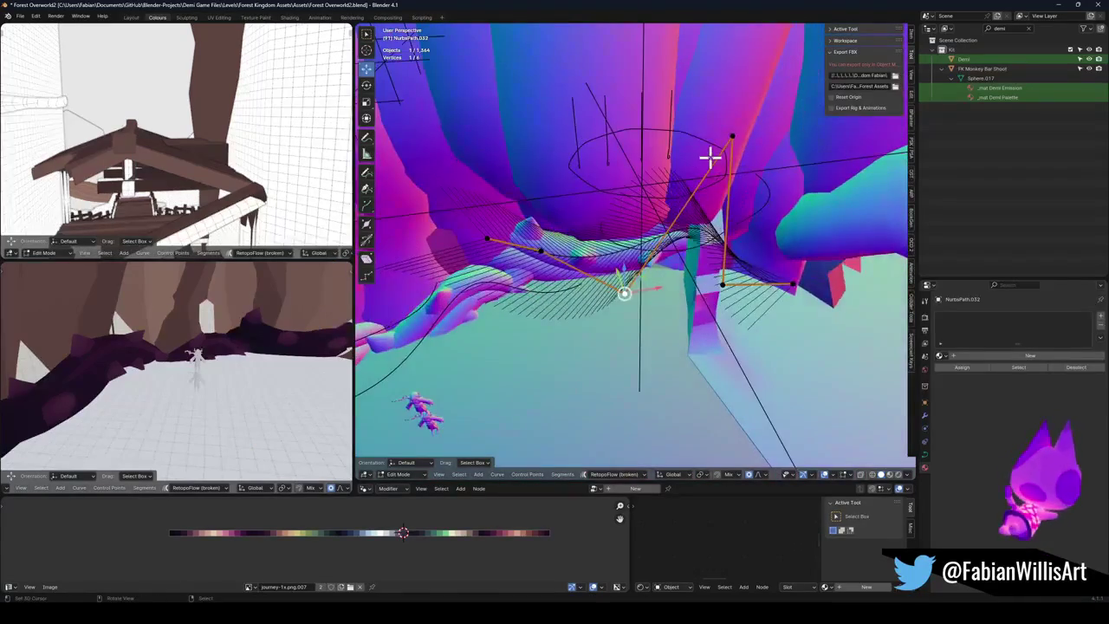
pyautogui.click(715, 155)
# Step: Slide another NurbsPath.032 point horizontally, exit Edit Mode, and select the tree platform
pyautogui.click(735, 294)
pyautogui.press('g')
pyautogui.hotkey('shift', 'z')
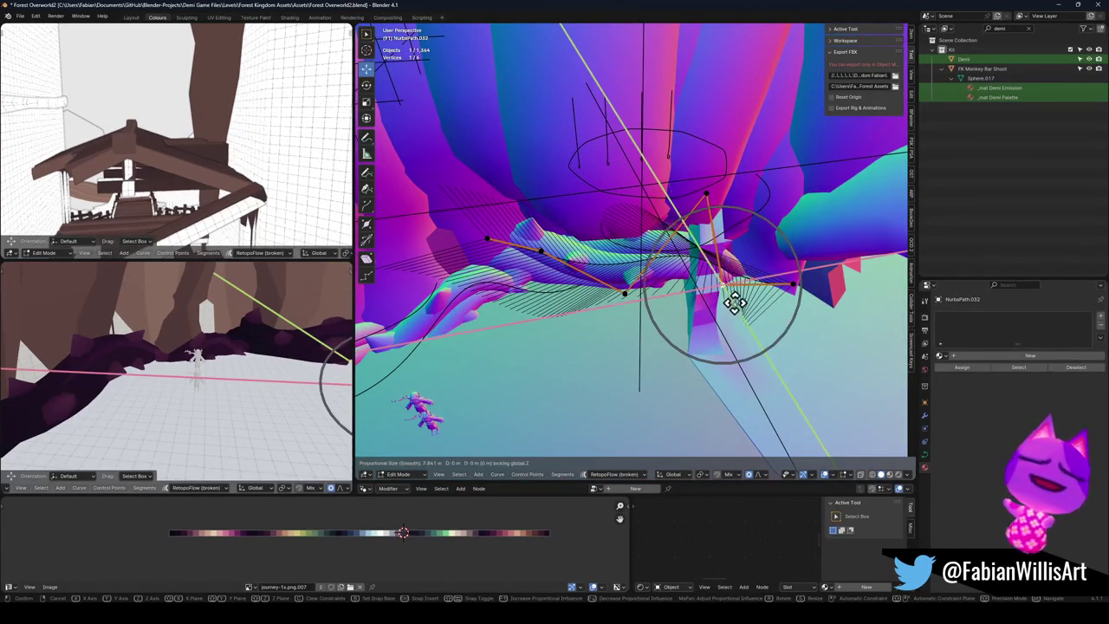
pyautogui.click(808, 298)
pyautogui.click(632, 313)
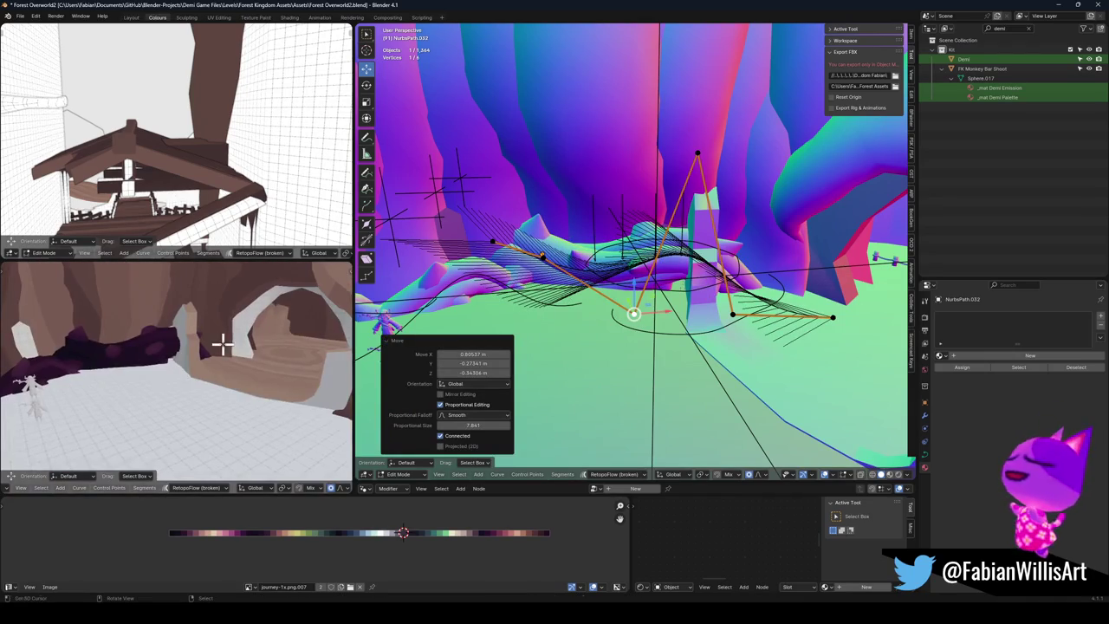
pyautogui.press('Tab')
pyautogui.click(196, 362)
pyautogui.hotkey('shift', '`')
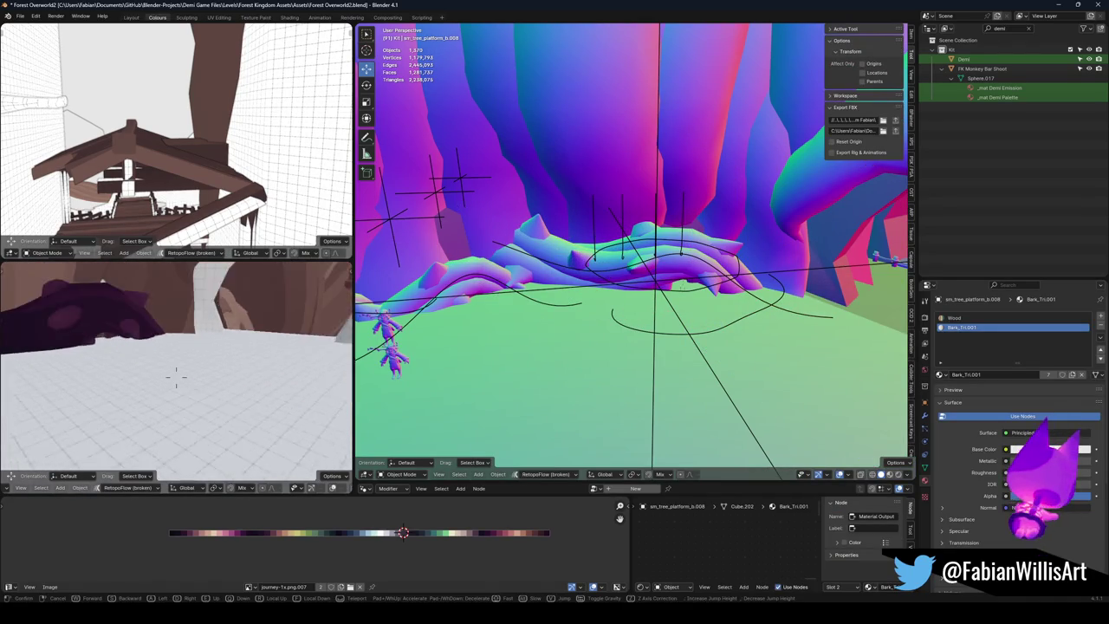
# Step: Select Combat Room Vine Door.001 and save the Forest Overworld2 file
pyautogui.click(236, 320)
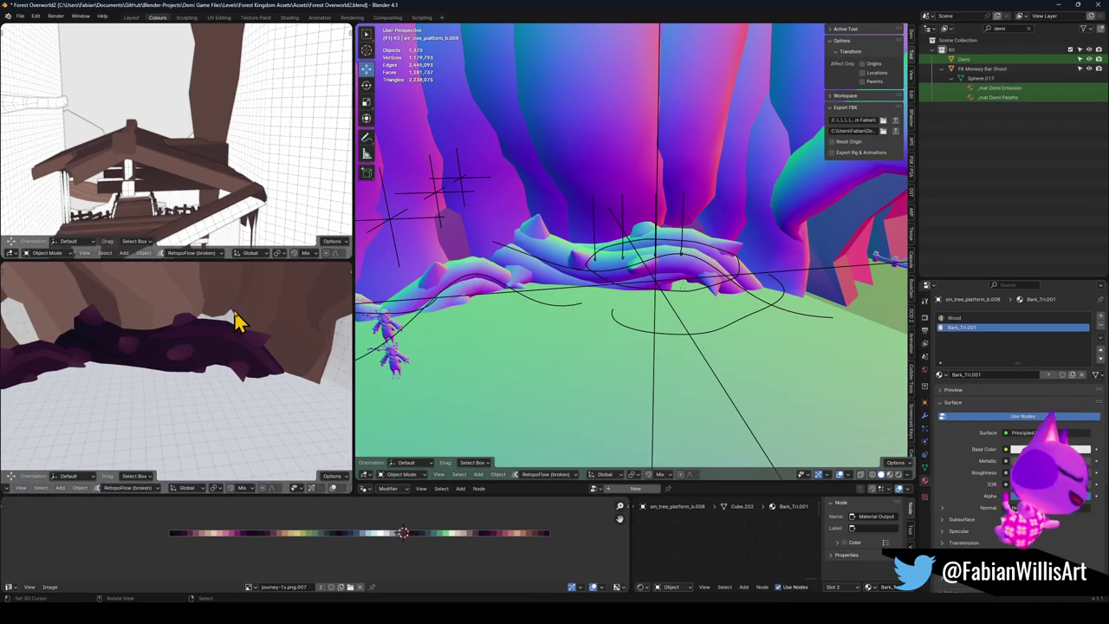
pyautogui.click(227, 328)
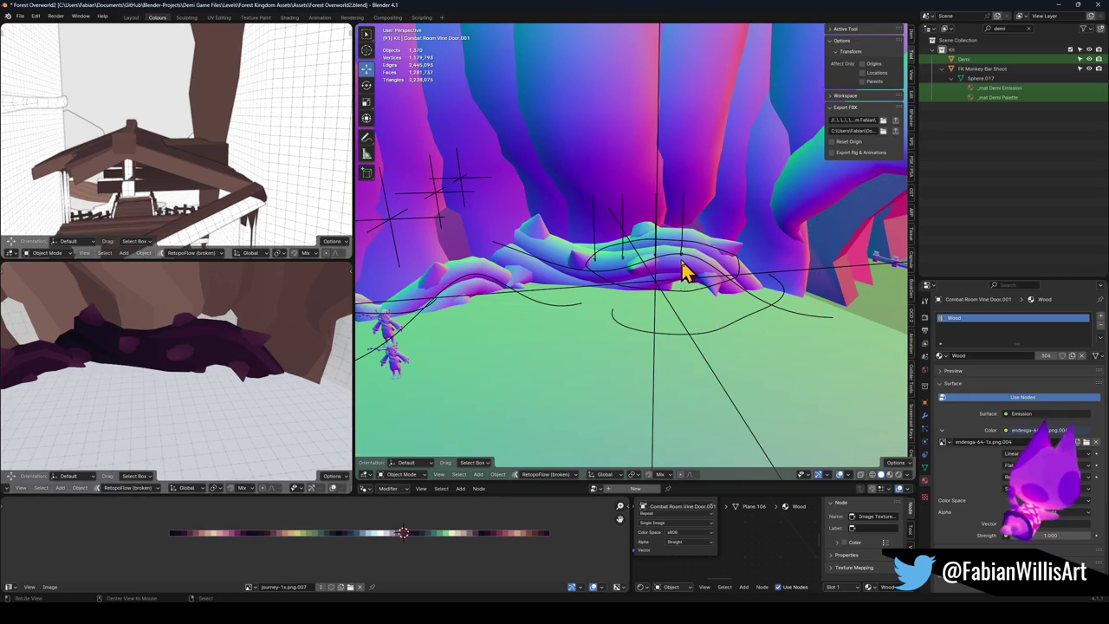
pyautogui.hotkey('alt', 'h')
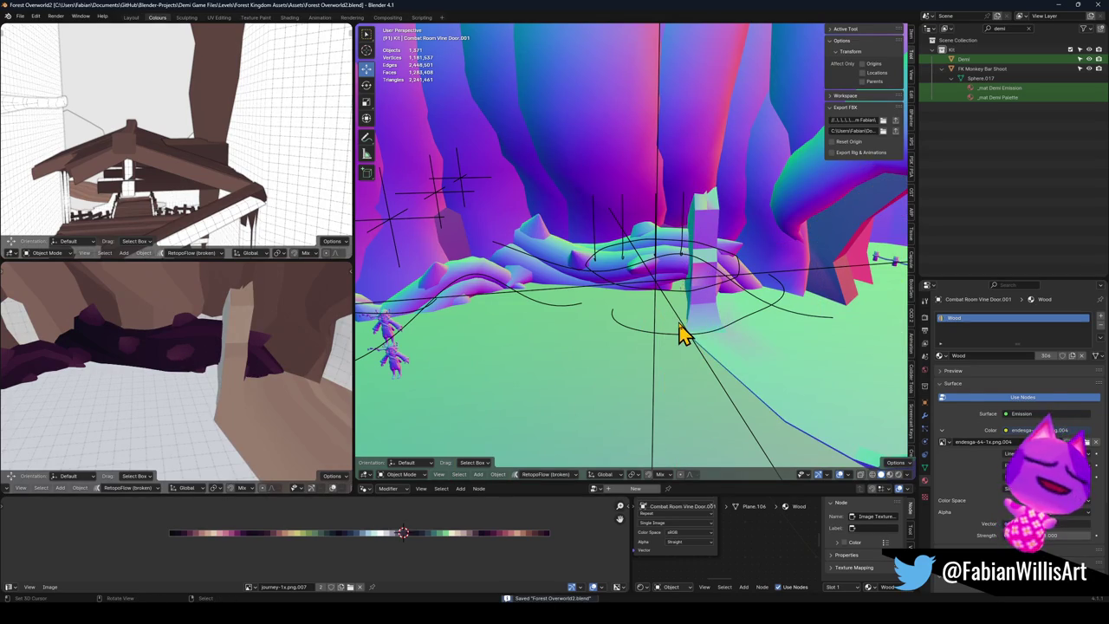
# Step: Export FK_OVERWORLD with all its children, then inspect a forest tree in Unity's level
pyautogui.click(682, 332)
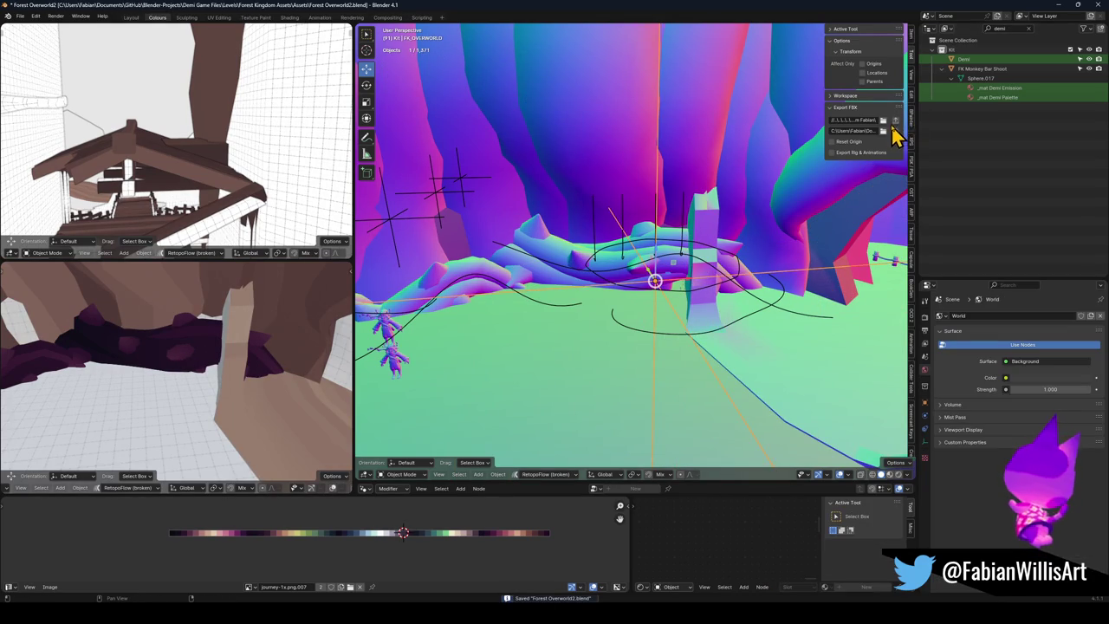
pyautogui.hotkey('shift', ']')
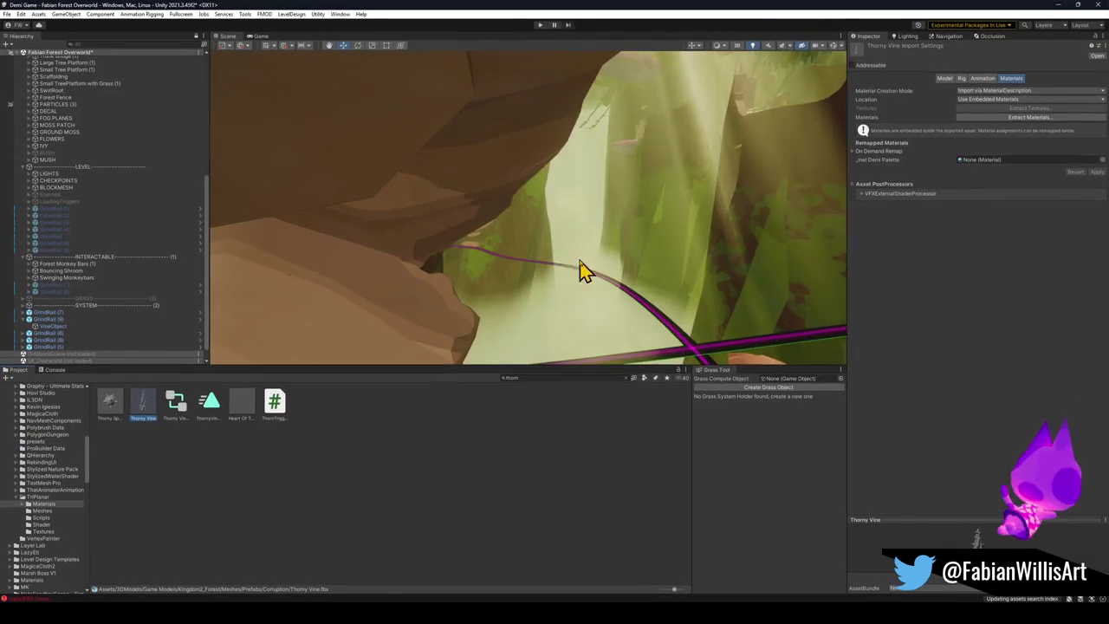
pyautogui.moveTo(582, 270)
pyautogui.mouseDown()
pyautogui.moveTo(713, 215)
pyautogui.moveTo(725, 231)
pyautogui.moveTo(807, 253)
pyautogui.moveTo(580, 235)
pyautogui.moveTo(624, 228)
pyautogui.moveTo(696, 239)
pyautogui.moveTo(703, 257)
pyautogui.moveTo(720, 250)
pyautogui.moveTo(696, 220)
pyautogui.moveTo(564, 208)
pyautogui.moveTo(633, 195)
pyautogui.moveTo(641, 142)
pyautogui.moveTo(555, 188)
pyautogui.moveTo(555, 240)
pyautogui.moveTo(656, 192)
pyautogui.mouseUp()
pyautogui.click(554, 188)
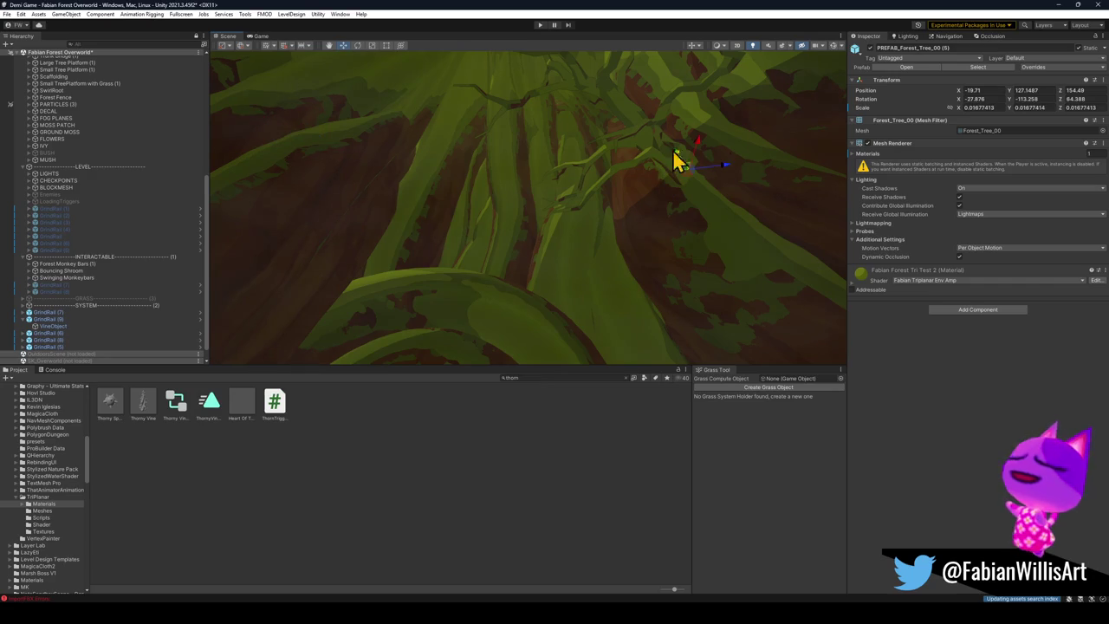
# Step: Select the god-ray particle systems in the canopy and tilt them to a new angle
pyautogui.moveTo(686, 154)
pyautogui.mouseDown()
pyautogui.moveTo(588, 141)
pyautogui.moveTo(542, 319)
pyautogui.moveTo(546, 311)
pyautogui.moveTo(539, 300)
pyautogui.moveTo(525, 324)
pyautogui.moveTo(520, 310)
pyautogui.mouseUp()
pyautogui.click(569, 240)
pyautogui.moveTo(569, 240); pyautogui.dragTo(564, 254)
pyautogui.moveTo(437, 243)
pyautogui.mouseDown()
pyautogui.moveTo(470, 228)
pyautogui.moveTo(519, 247)
pyautogui.mouseUp()
pyautogui.click(520, 247)
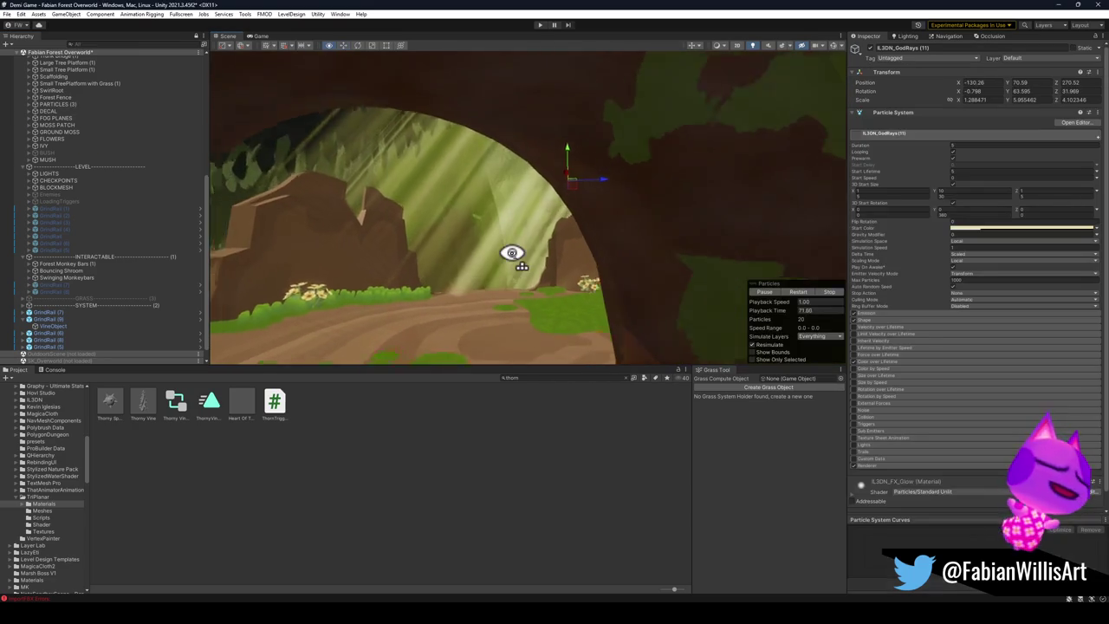
pyautogui.click(511, 253)
pyautogui.press('f')
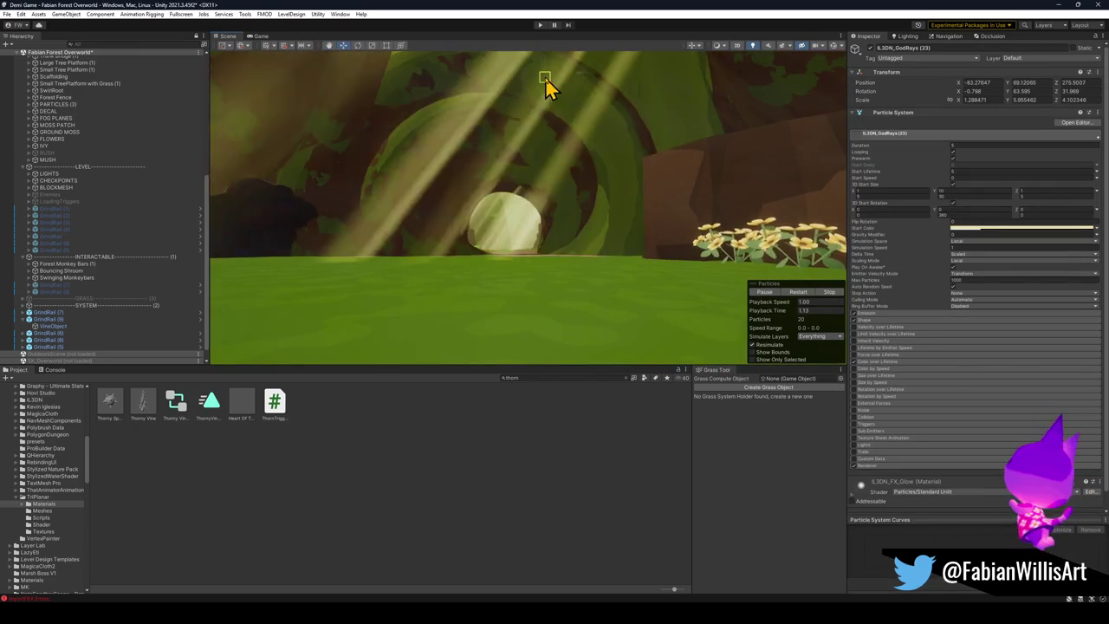
pyautogui.press('e')
pyautogui.moveTo(539, 269)
pyautogui.mouseDown()
pyautogui.moveTo(601, 258)
pyautogui.moveTo(572, 267)
pyautogui.moveTo(549, 243)
pyautogui.moveTo(555, 232)
pyautogui.moveTo(537, 240)
pyautogui.moveTo(557, 216)
pyautogui.moveTo(537, 112)
pyautogui.moveTo(560, 213)
pyautogui.moveTo(540, 173)
pyautogui.moveTo(539, 92)
pyautogui.moveTo(528, 192)
pyautogui.mouseUp()
# Step: Reposition the god-ray light shafts, shifting them right, nudging back, then left
pyautogui.press('r')
pyautogui.moveTo(544, 143)
pyautogui.mouseDown()
pyautogui.moveTo(567, 205)
pyautogui.moveTo(542, 144)
pyautogui.moveTo(539, 190)
pyautogui.moveTo(537, 144)
pyautogui.moveTo(562, 292)
pyautogui.moveTo(537, 238)
pyautogui.moveTo(537, 268)
pyautogui.moveTo(520, 156)
pyautogui.moveTo(534, 128)
pyautogui.mouseUp()
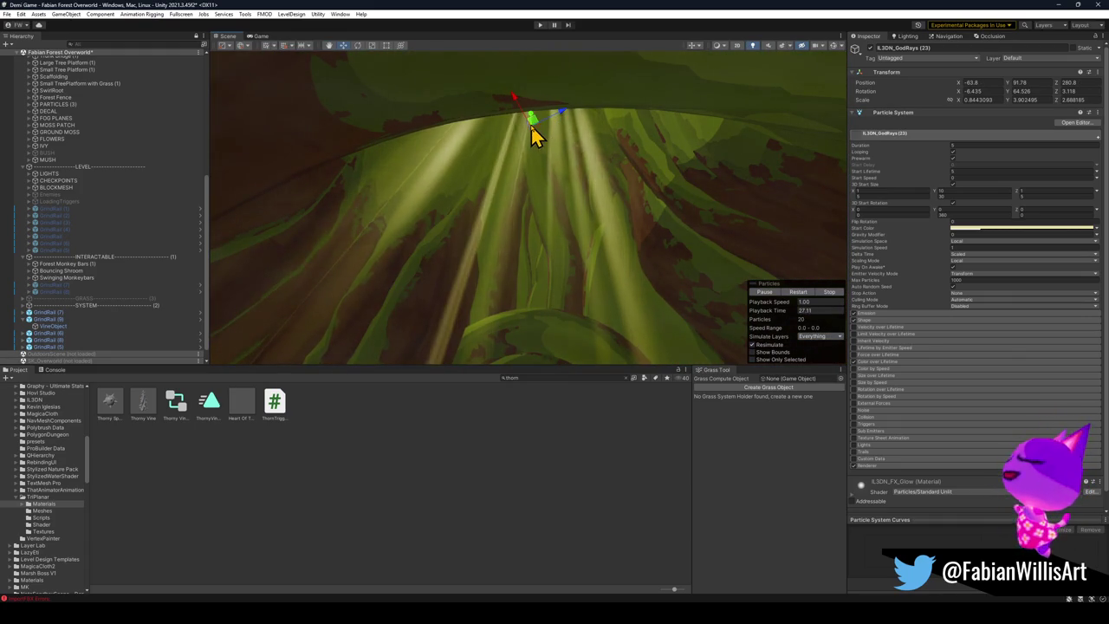
pyautogui.moveTo(531, 125)
pyautogui.mouseDown()
pyautogui.moveTo(639, 141)
pyautogui.moveTo(620, 121)
pyautogui.mouseUp()
pyautogui.moveTo(629, 164)
pyautogui.mouseDown()
pyautogui.moveTo(631, 176)
pyautogui.moveTo(565, 184)
pyautogui.mouseUp()
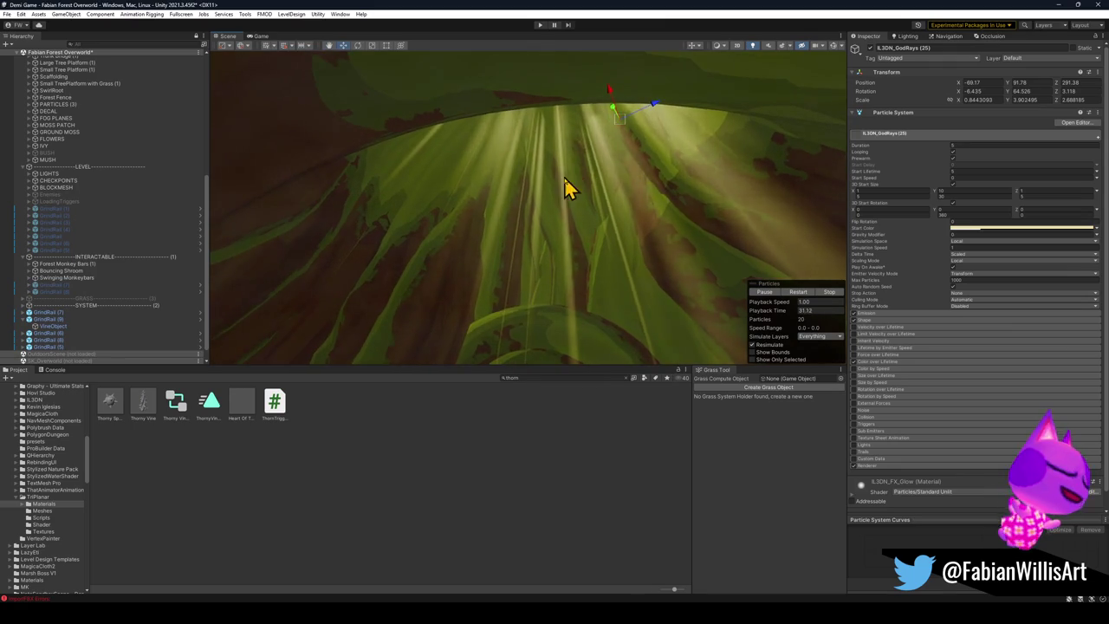
pyautogui.moveTo(534, 121)
pyautogui.mouseDown()
pyautogui.moveTo(489, 130)
pyautogui.moveTo(497, 123)
pyautogui.moveTo(557, 166)
pyautogui.moveTo(552, 253)
pyautogui.moveTo(554, 230)
pyautogui.moveTo(512, 243)
pyautogui.moveTo(512, 230)
pyautogui.moveTo(477, 257)
pyautogui.moveTo(373, 269)
pyautogui.moveTo(485, 252)
pyautogui.moveTo(416, 248)
pyautogui.moveTo(550, 231)
pyautogui.moveTo(436, 220)
pyautogui.mouseUp()
# Step: Check behind the mossy tree stump, restore it, and review the god-rays group
pyautogui.moveTo(554, 212)
pyautogui.mouseDown()
pyautogui.moveTo(557, 202)
pyautogui.moveTo(485, 235)
pyautogui.mouseUp()
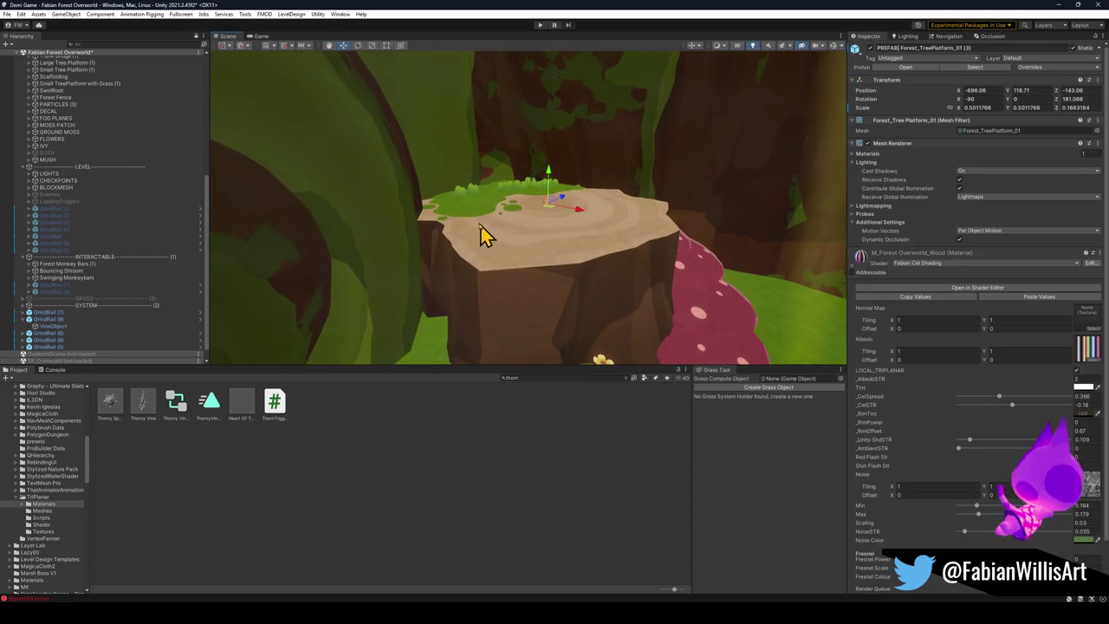
pyautogui.click(870, 49)
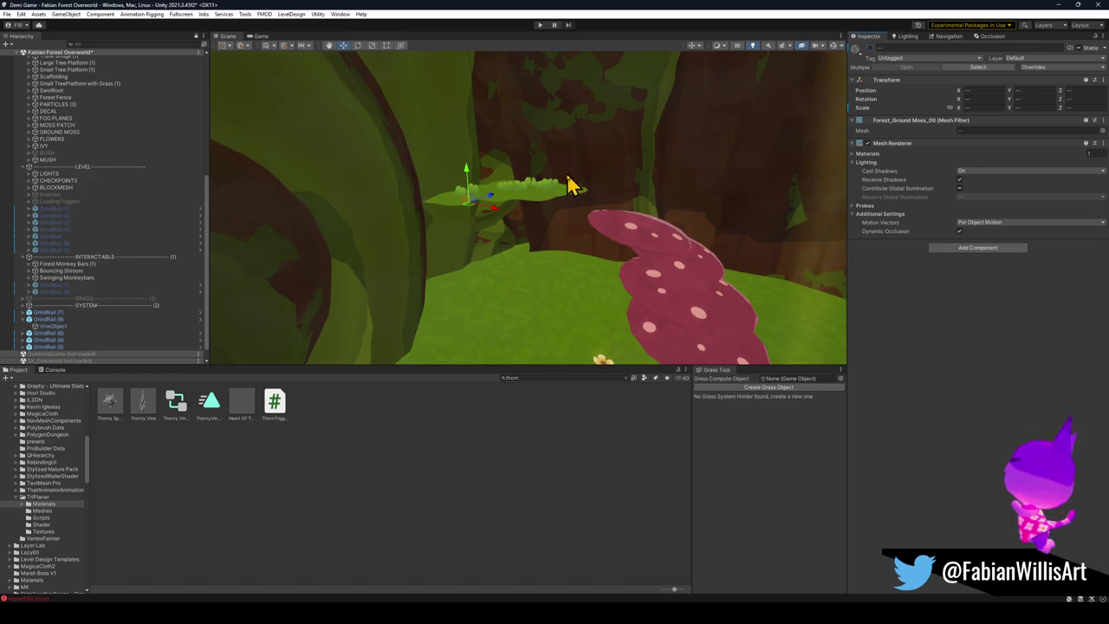
pyautogui.hotkey('ctrl', 'z')
pyautogui.moveTo(675, 273); pyautogui.dragTo(554, 290)
pyautogui.click(736, 173)
pyautogui.moveTo(511, 208)
pyautogui.mouseDown()
pyautogui.moveTo(165, 260)
pyautogui.moveTo(327, 244)
pyautogui.mouseUp()
pyautogui.click(83, 173)
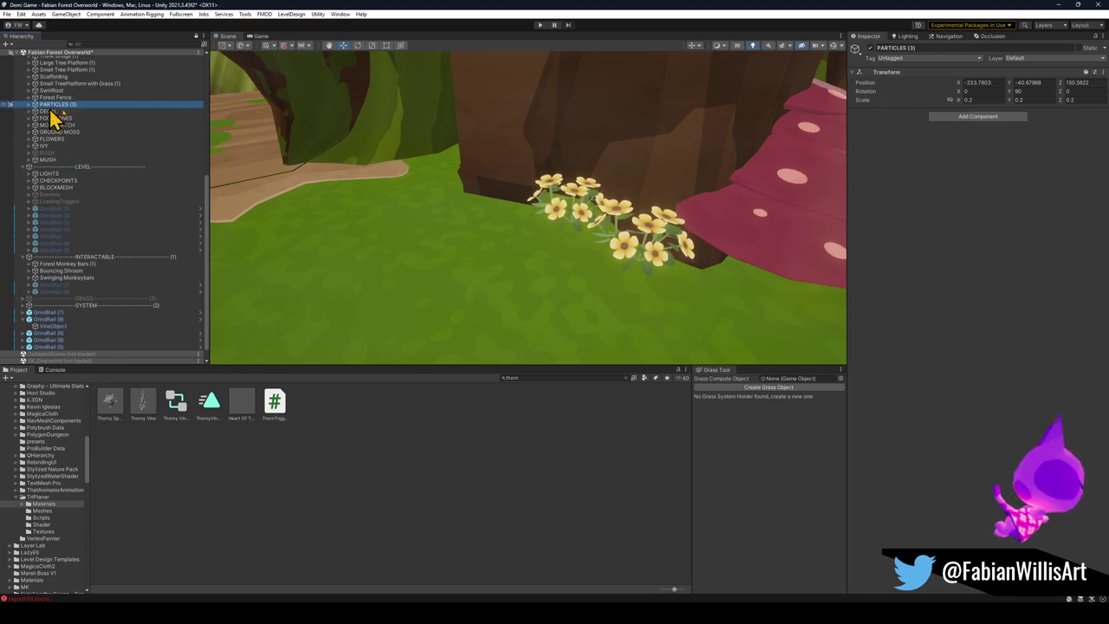
pyautogui.click(304, 472)
# Step: Undo the extra flower group, review the mossy wall and mushrooms, then minimize Unity
pyautogui.click(580, 227)
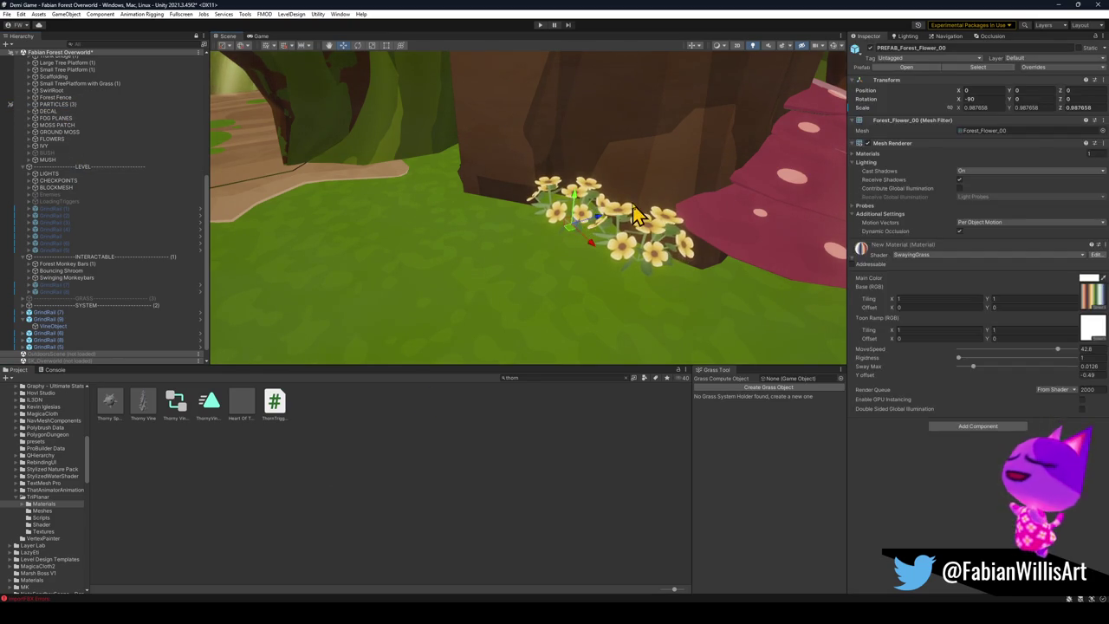
pyautogui.hotkey('ctrl', 'z')
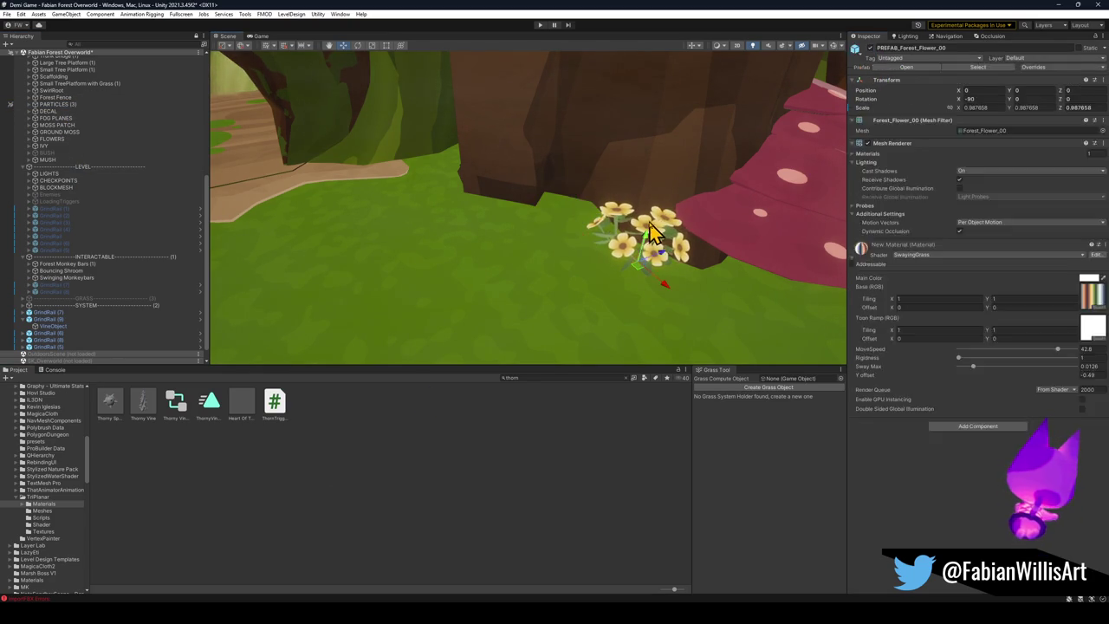
pyautogui.hotkey('ctrl', 'z')
pyautogui.moveTo(658, 329)
pyautogui.mouseDown()
pyautogui.moveTo(733, 225)
pyautogui.moveTo(577, 181)
pyautogui.moveTo(607, 171)
pyautogui.moveTo(611, 182)
pyautogui.mouseUp()
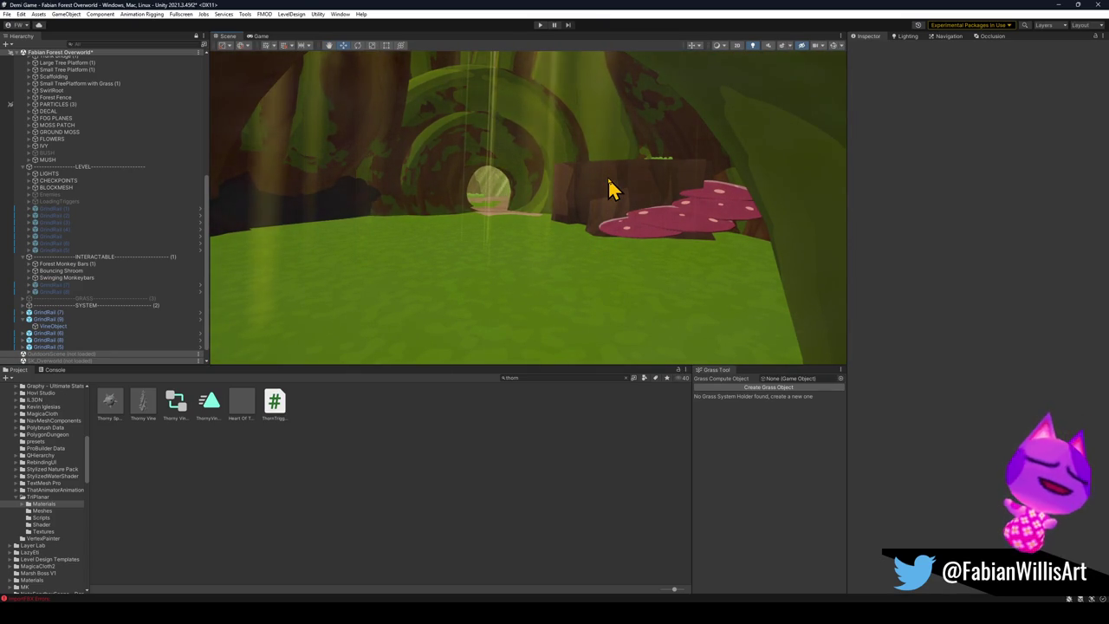
pyautogui.moveTo(611, 169)
pyautogui.mouseDown()
pyautogui.moveTo(616, 217)
pyautogui.moveTo(607, 216)
pyautogui.mouseUp()
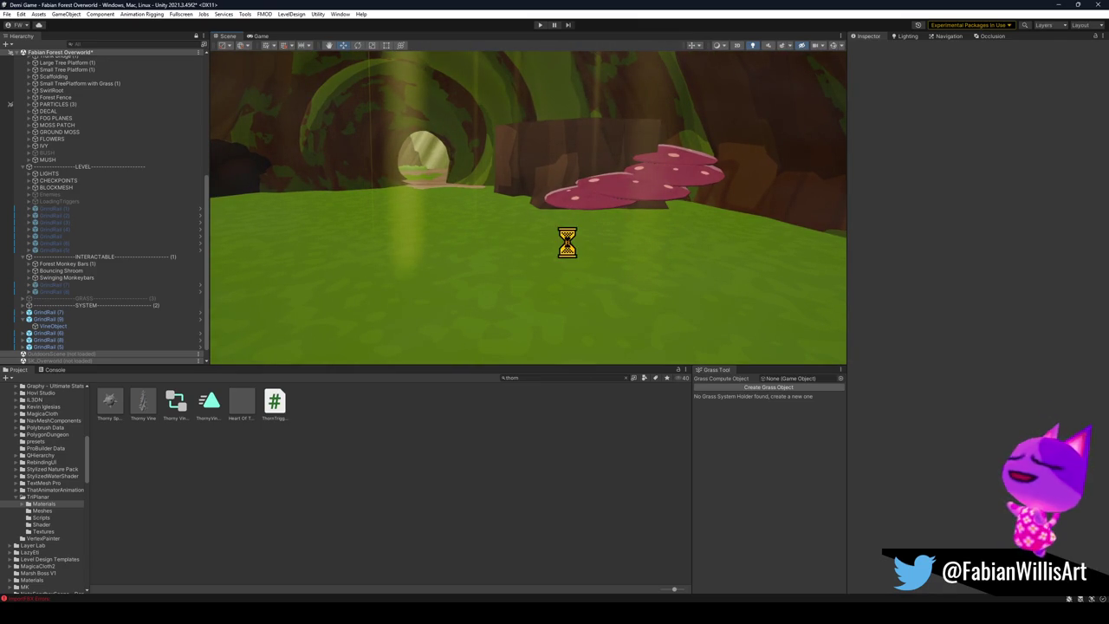
pyautogui.moveTo(560, 242); pyautogui.dragTo(541, 242)
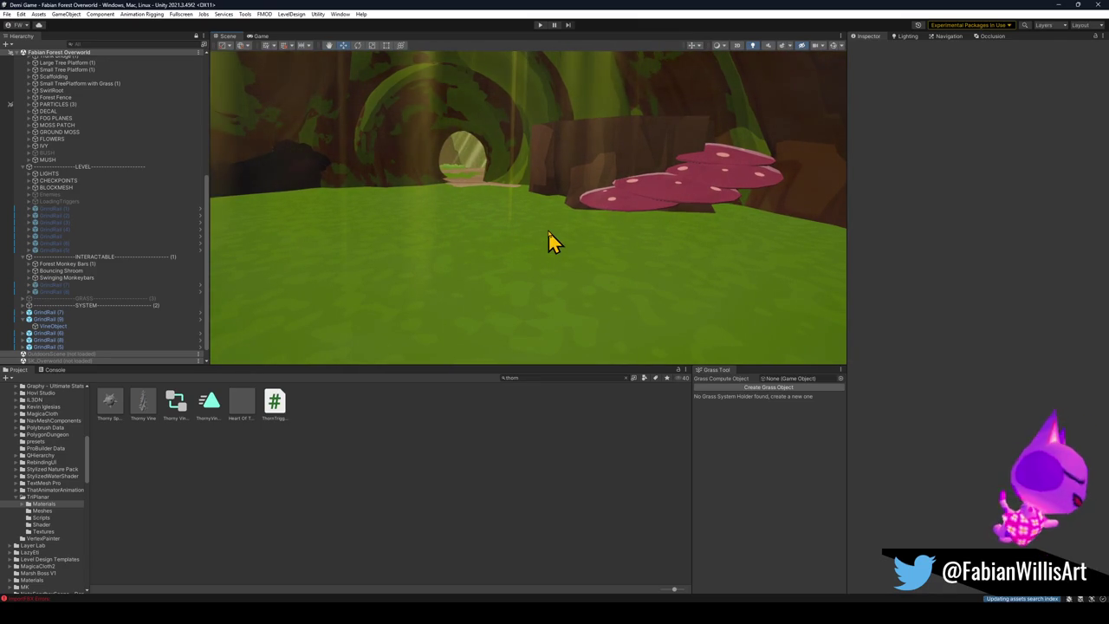
pyautogui.click(1060, 5)
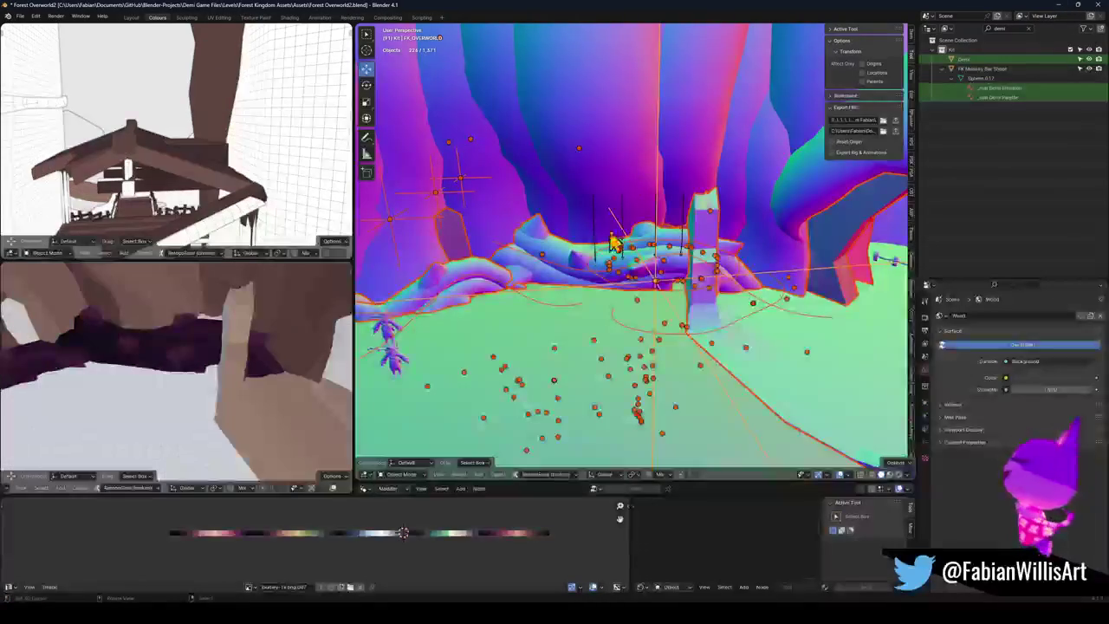
# Step: Select the thorny vine and enter Edit Mode with all its geometry selected
pyautogui.hotkey('alt', 'a')
pyautogui.scroll(5, 606, 264)
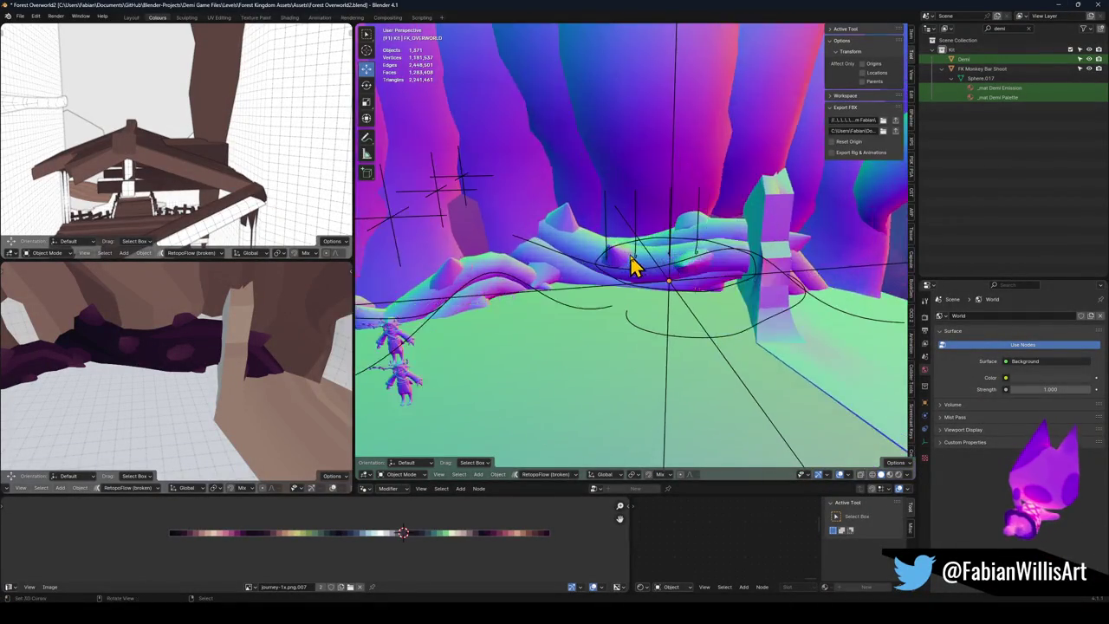
pyautogui.click(537, 260)
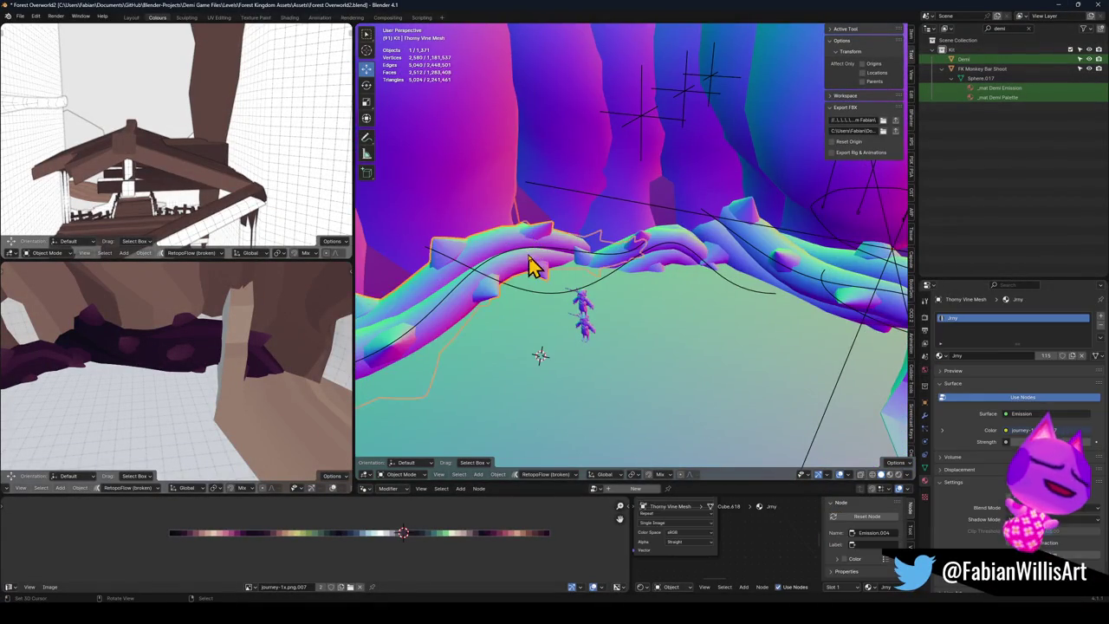
pyautogui.press('Tab')
pyautogui.press('a')
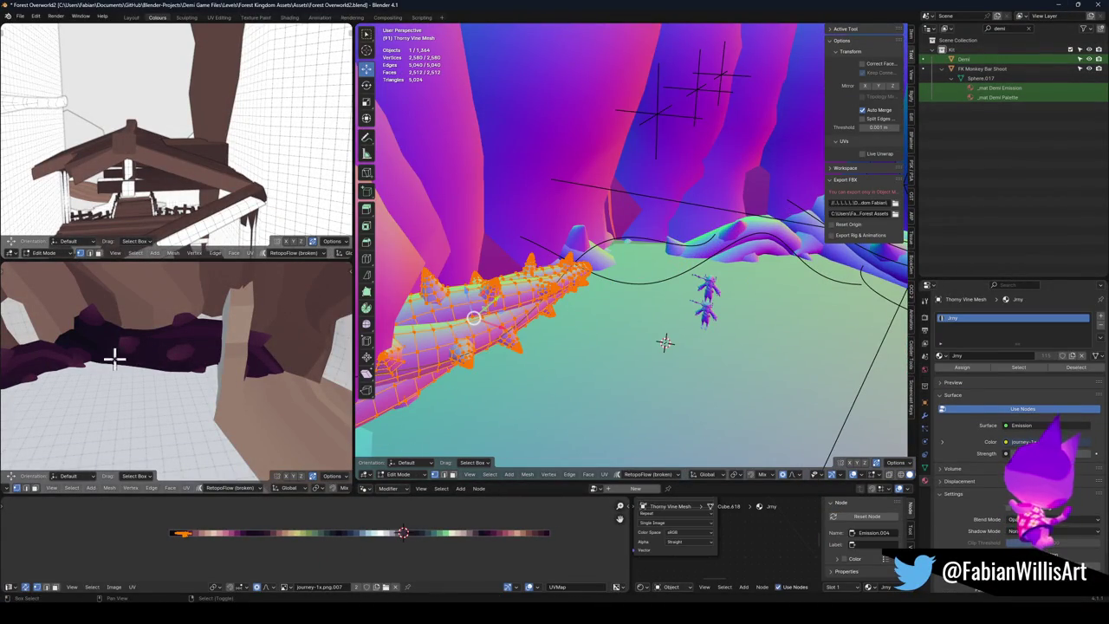
pyautogui.hotkey('shift', '`')
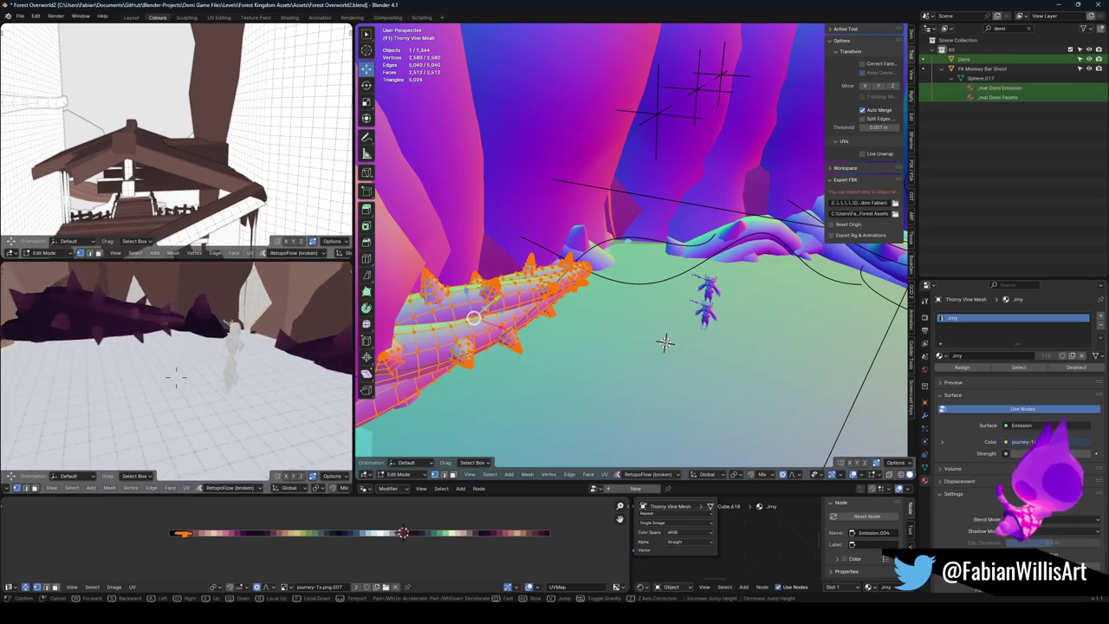
pyautogui.click(216, 526)
# Step: Shift the vine's UVs horizontally along the palette, mirror them, and shift again
pyautogui.press('g')
pyautogui.press('x')
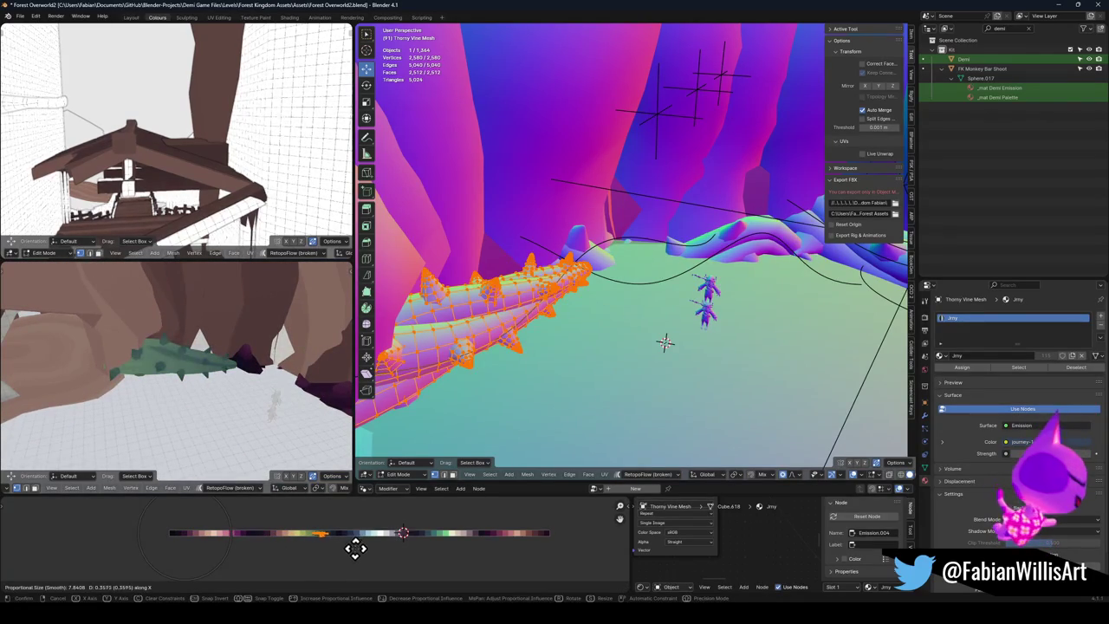
pyautogui.click(356, 548)
pyautogui.hotkey('ctrl', 'm')
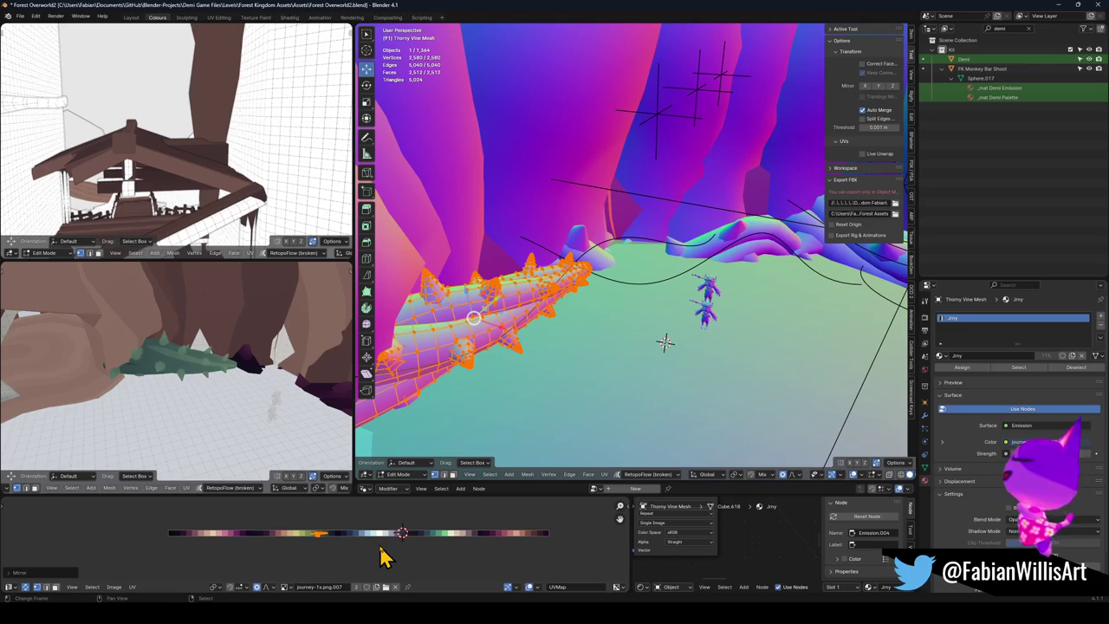
pyautogui.press('g')
pyautogui.press('x')
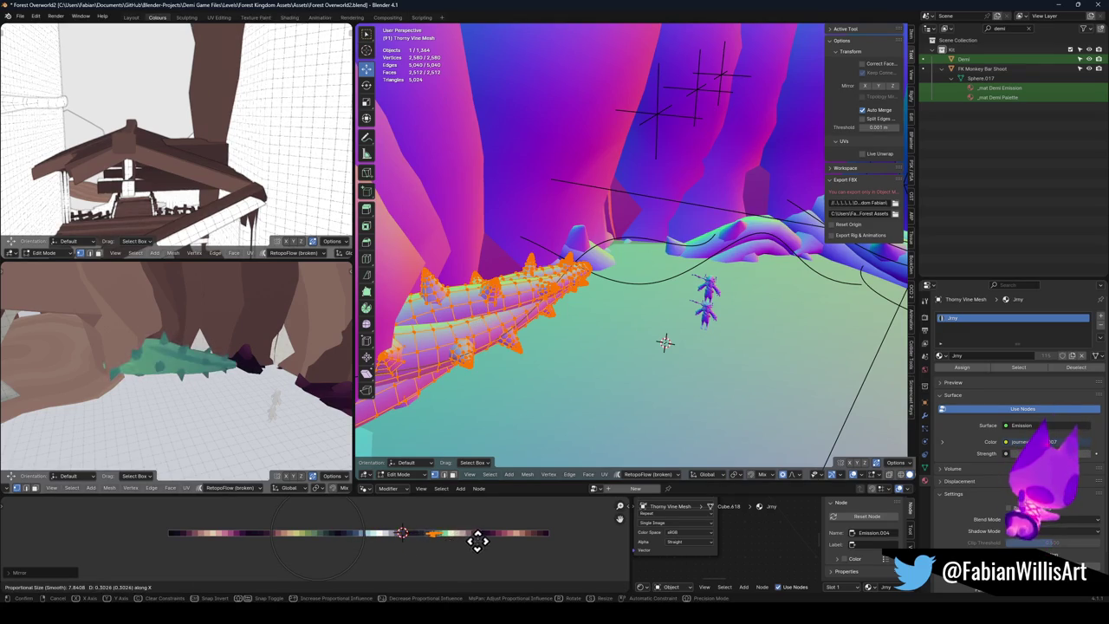
pyautogui.click(355, 553)
# Step: Mirror and shift the UVs once more, rescale them to green tones, and exit Edit Mode
pyautogui.hotkey('ctrl', 'm')
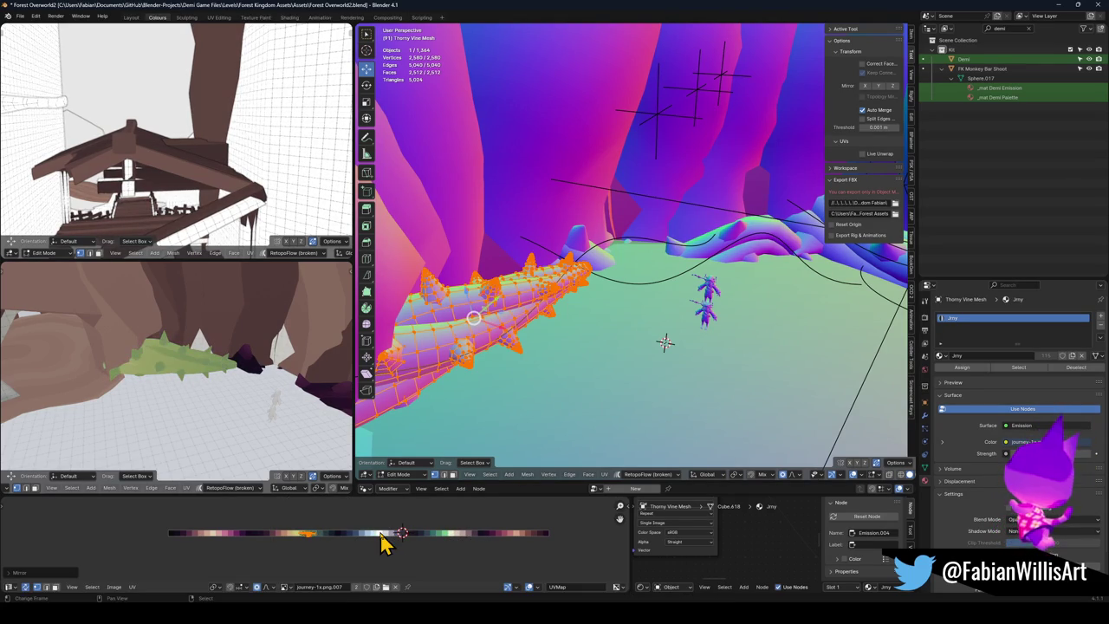
pyautogui.press('g')
pyautogui.press('x')
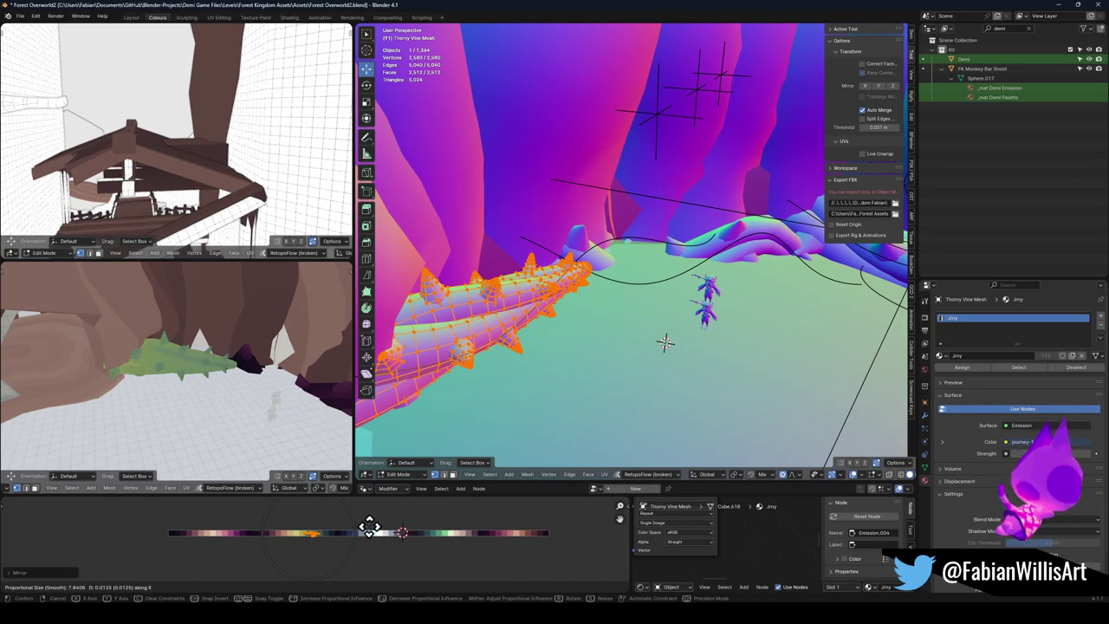
pyautogui.click(370, 527)
pyautogui.press('s')
pyautogui.click(402, 532)
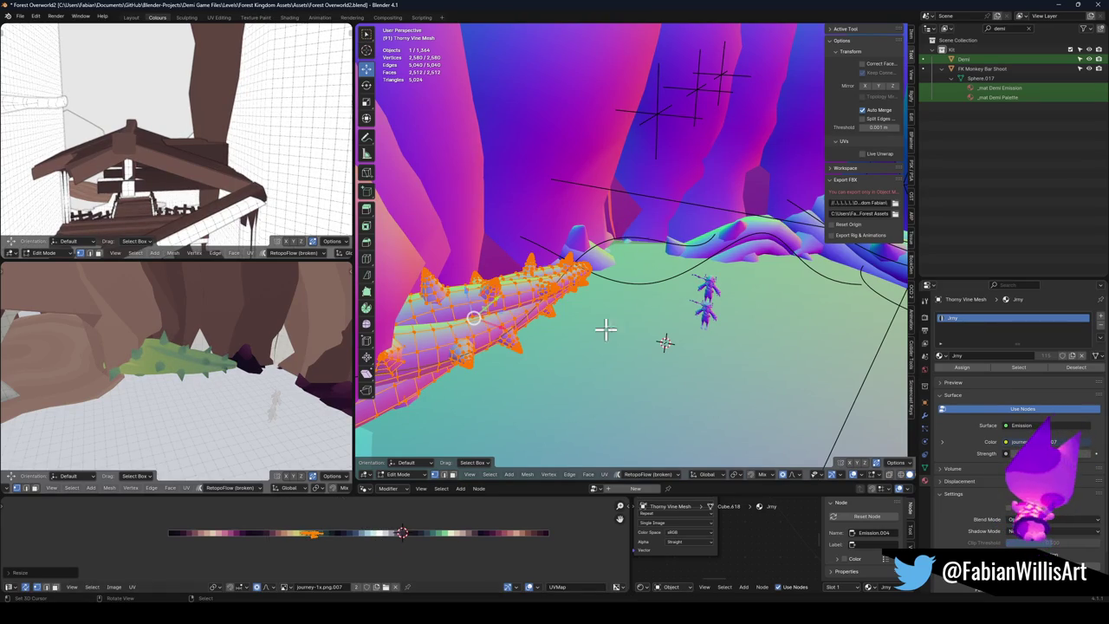
pyautogui.press('Tab')
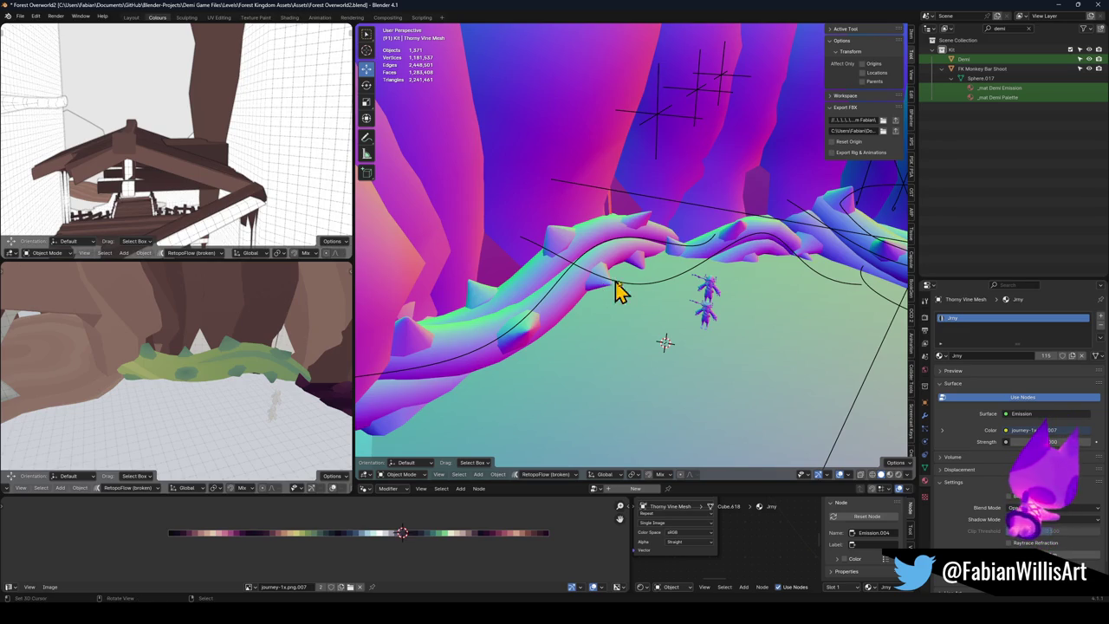
# Step: Re-export FK_OVERWORLD with its 226 children and confirm the mossy green vines in Unity
pyautogui.click(704, 211)
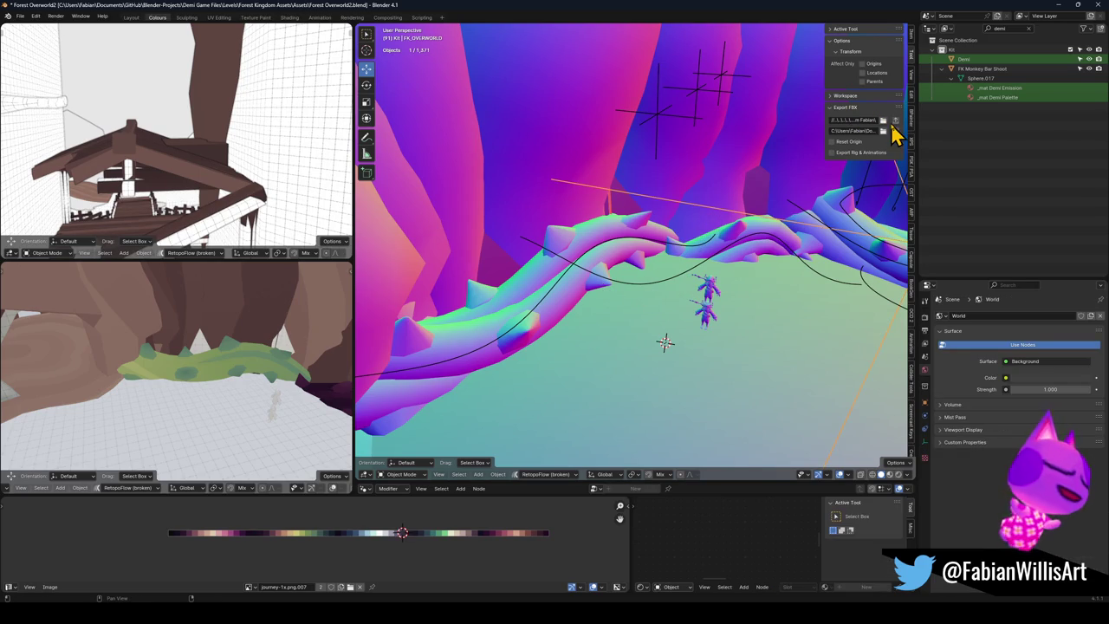
pyautogui.press('a')
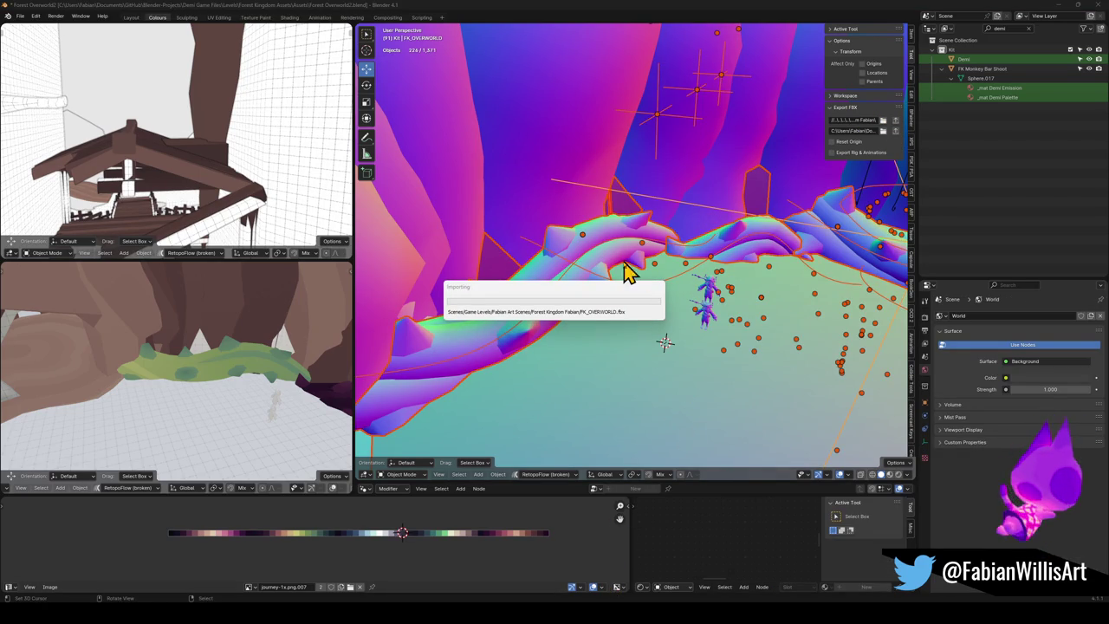
pyautogui.hotkey('alt', 'Tab')
pyautogui.moveTo(584, 280)
pyautogui.mouseDown()
pyautogui.moveTo(559, 280)
pyautogui.moveTo(554, 253)
pyautogui.moveTo(482, 272)
pyautogui.moveTo(462, 265)
pyautogui.moveTo(547, 287)
pyautogui.moveTo(521, 278)
pyautogui.mouseUp()
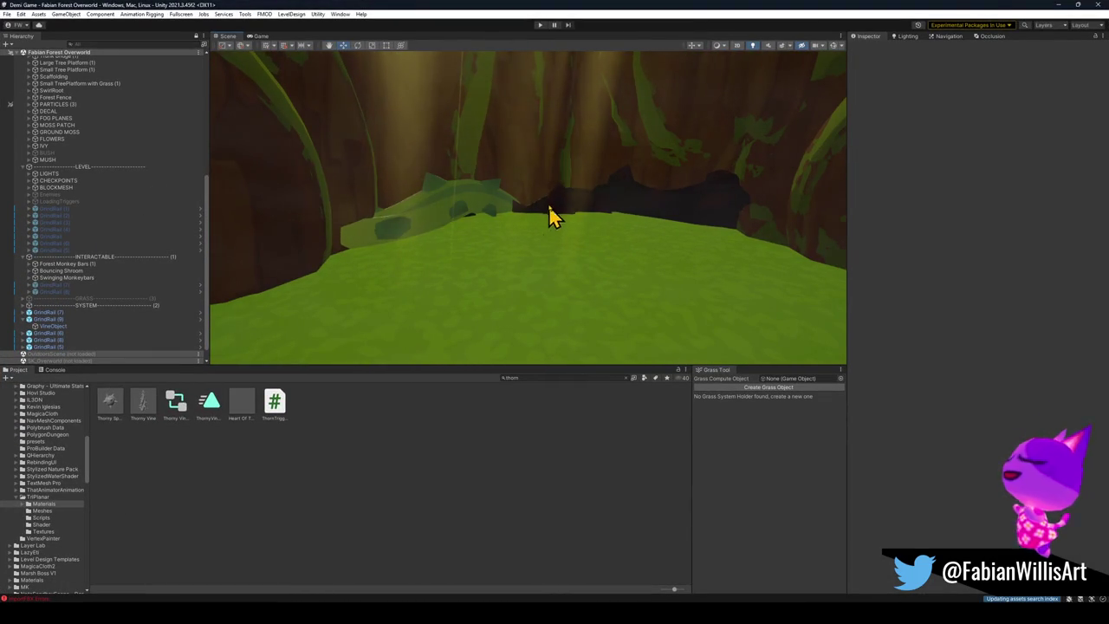
pyautogui.click(1057, 4)
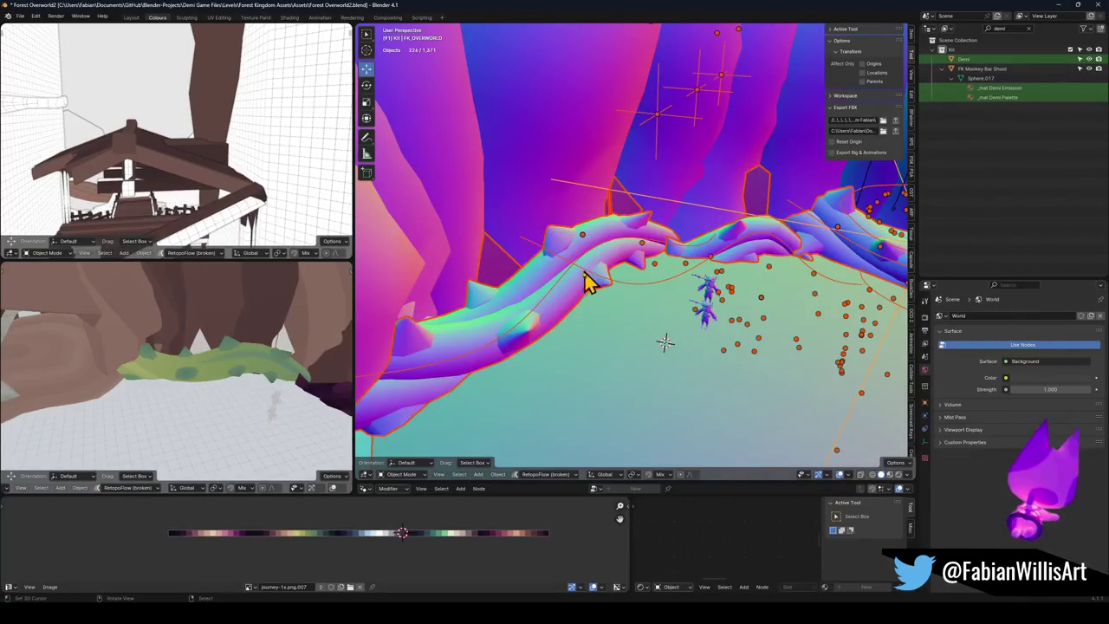
pyautogui.click(549, 284)
# Step: Try the vine's Array modifier ahead of the Curve, with 0.600 piece spacing
pyautogui.click(537, 291)
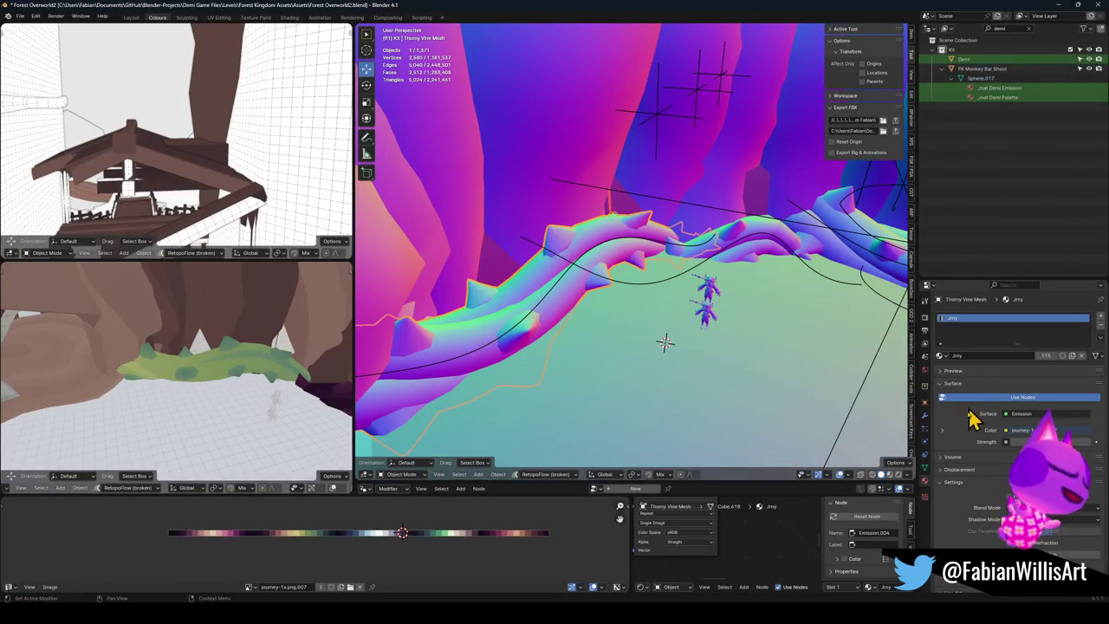
pyautogui.click(925, 416)
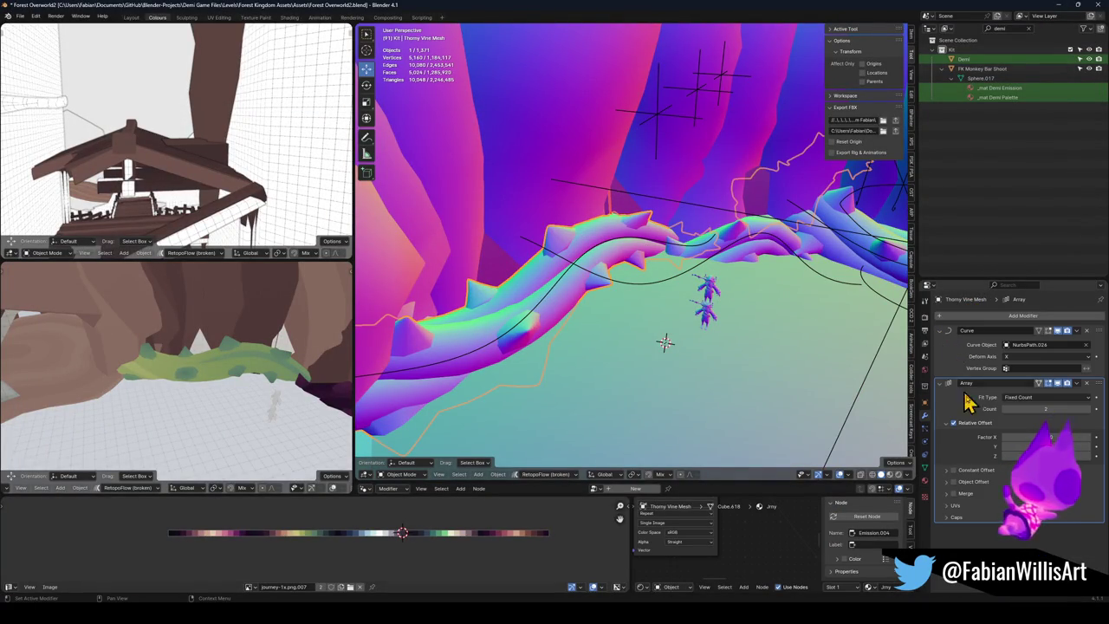
pyautogui.moveTo(1098, 385); pyautogui.dragTo(1098, 331)
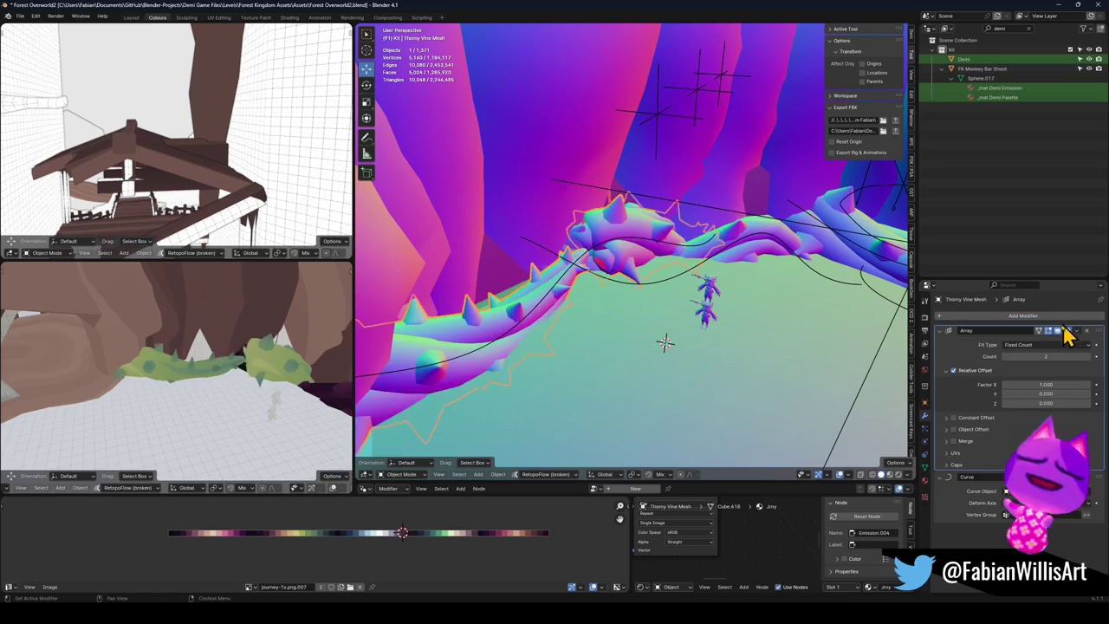
pyautogui.moveTo(703, 279)
pyautogui.mouseDown()
pyautogui.moveTo(651, 257)
pyautogui.moveTo(726, 290)
pyautogui.mouseUp()
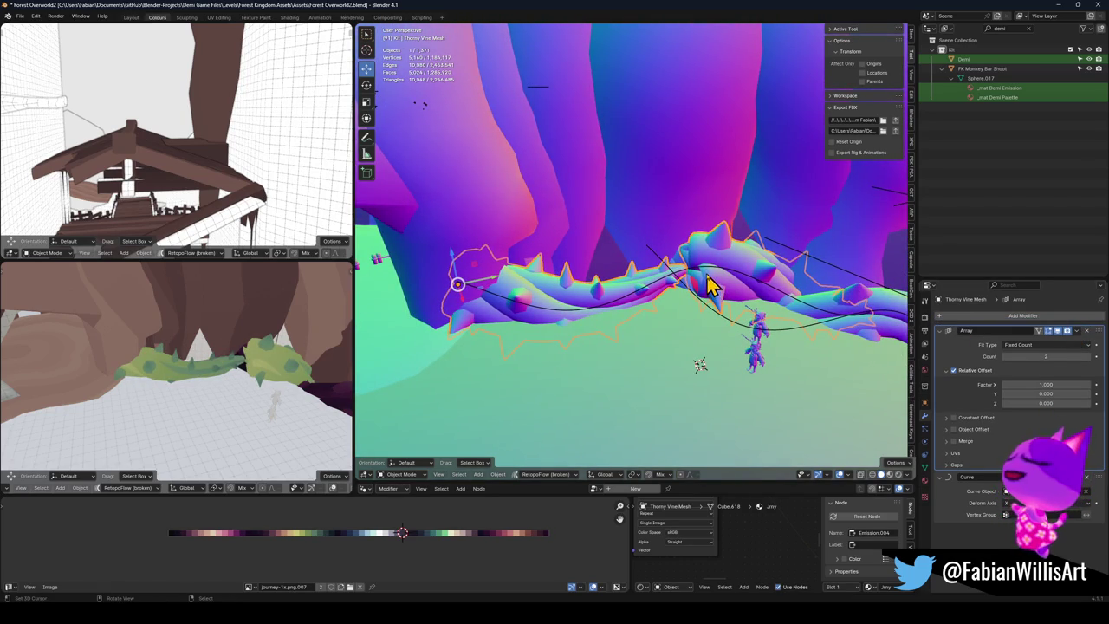
pyautogui.moveTo(1045, 384); pyautogui.dragTo(1014, 383)
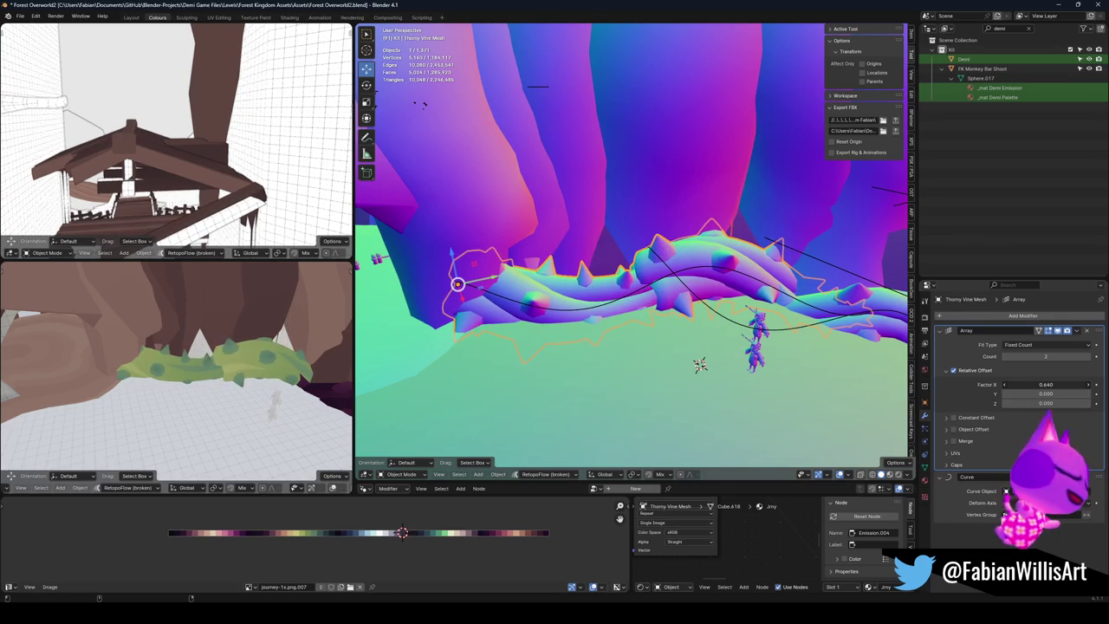
pyautogui.scroll(6, 240, 366)
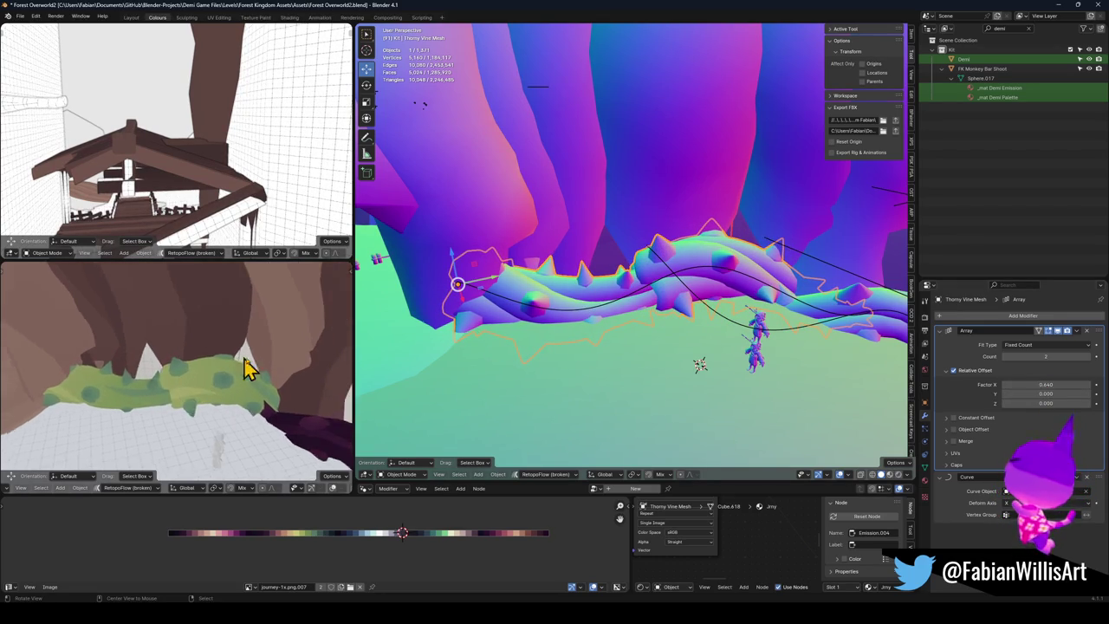
# Step: Inspect the vine mesh in Edit Mode, then delete its Array modifier
pyautogui.press('Tab')
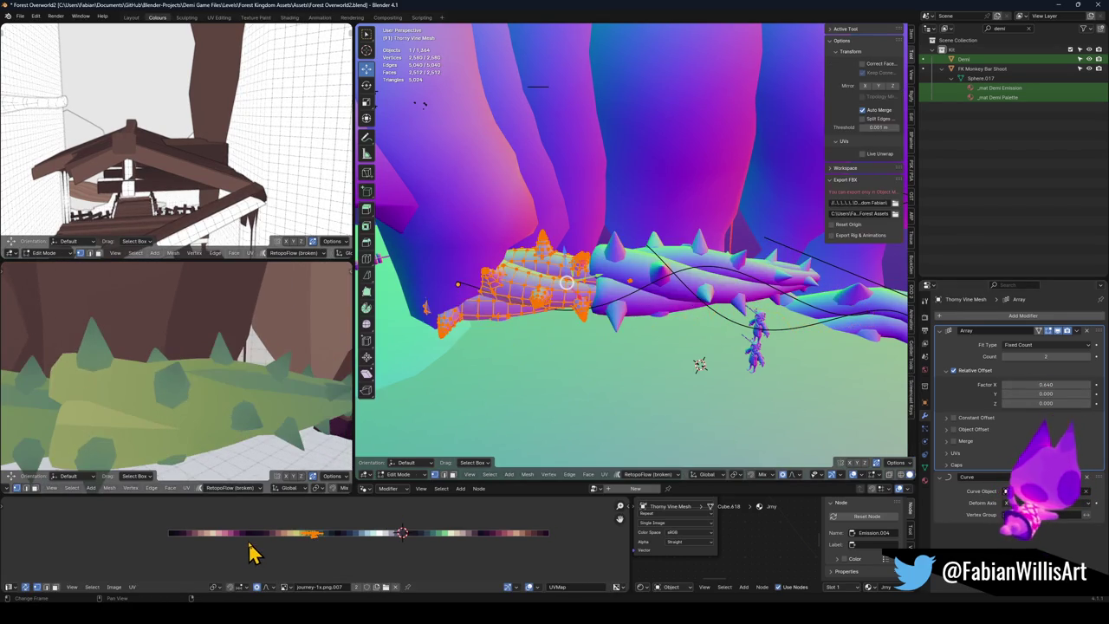
pyautogui.scroll(-5, 173, 385)
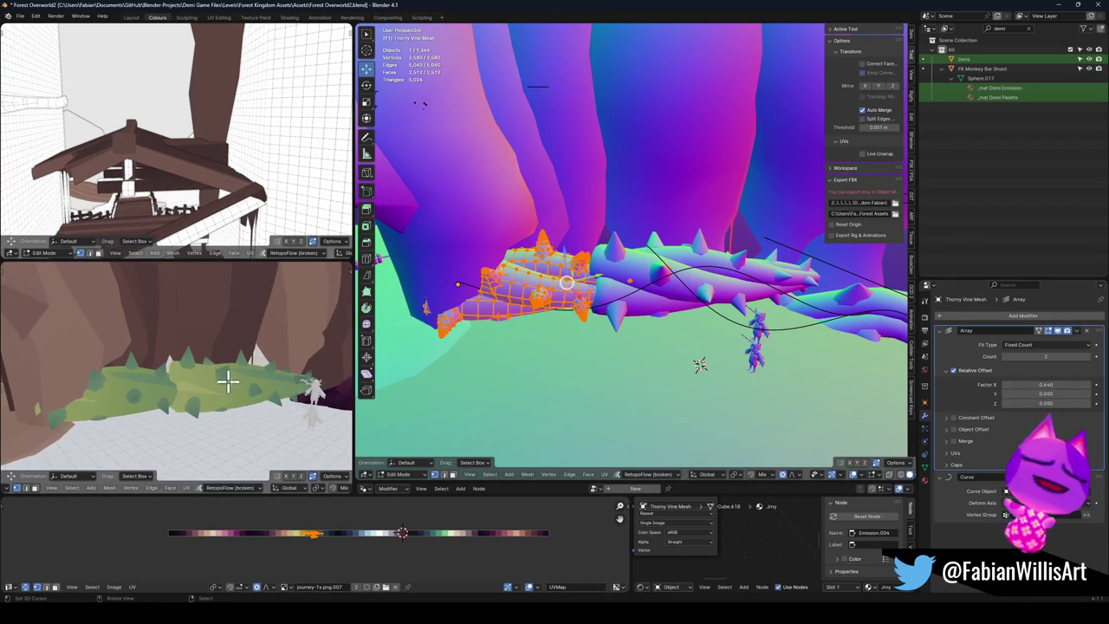
pyautogui.moveTo(500, 321); pyautogui.dragTo(595, 323)
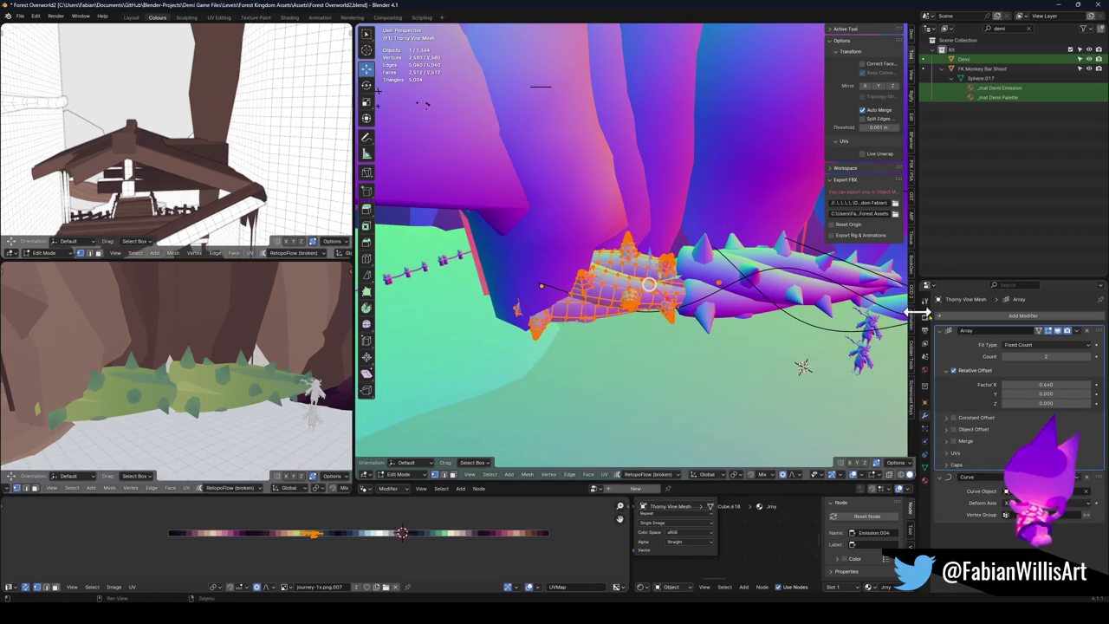
pyautogui.click(1086, 331)
pyautogui.press('Tab')
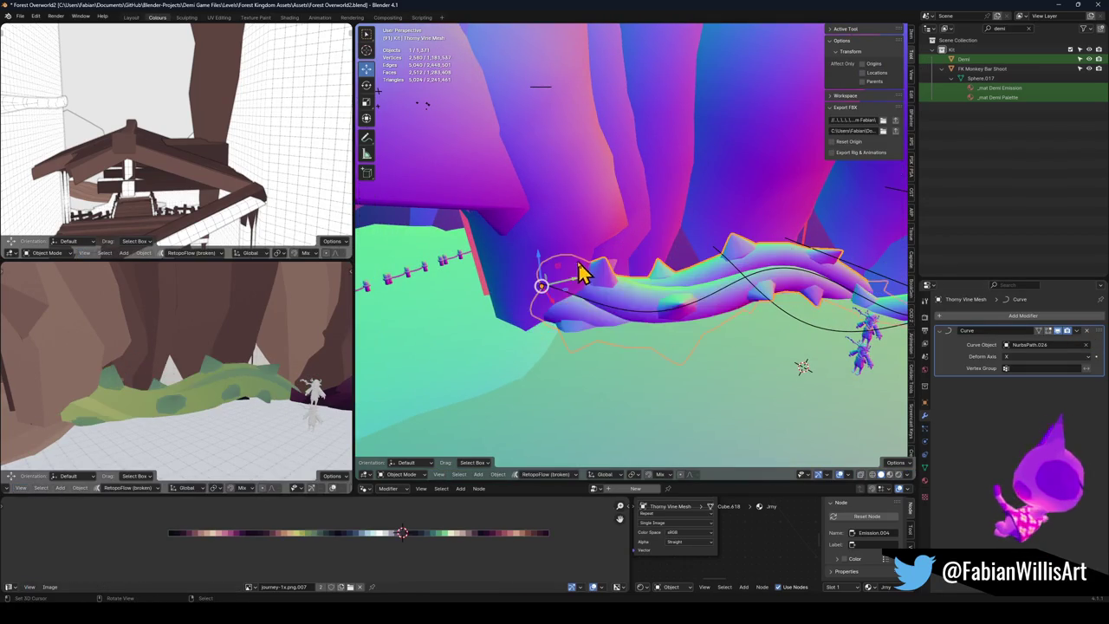
# Step: Shift Thorny Vine Mesh.001's UVs along X in Edit Mode
pyautogui.moveTo(749, 325)
pyautogui.mouseDown()
pyautogui.moveTo(730, 354)
pyautogui.moveTo(753, 317)
pyautogui.mouseUp()
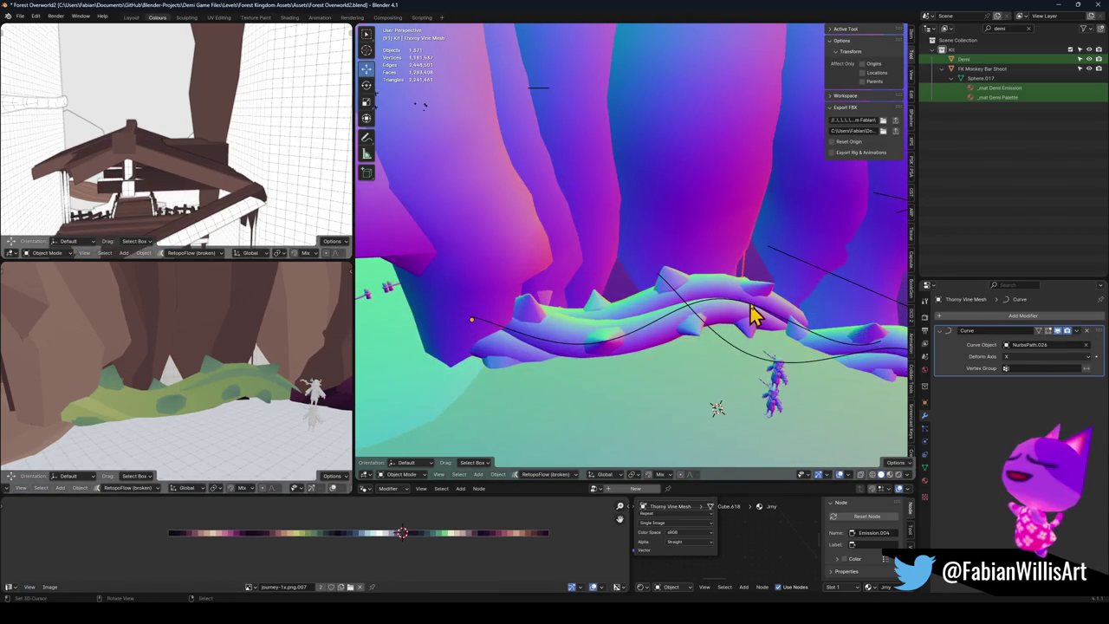
pyautogui.click(753, 319)
pyautogui.moveTo(817, 354)
pyautogui.mouseDown()
pyautogui.moveTo(693, 346)
pyautogui.moveTo(772, 322)
pyautogui.mouseUp()
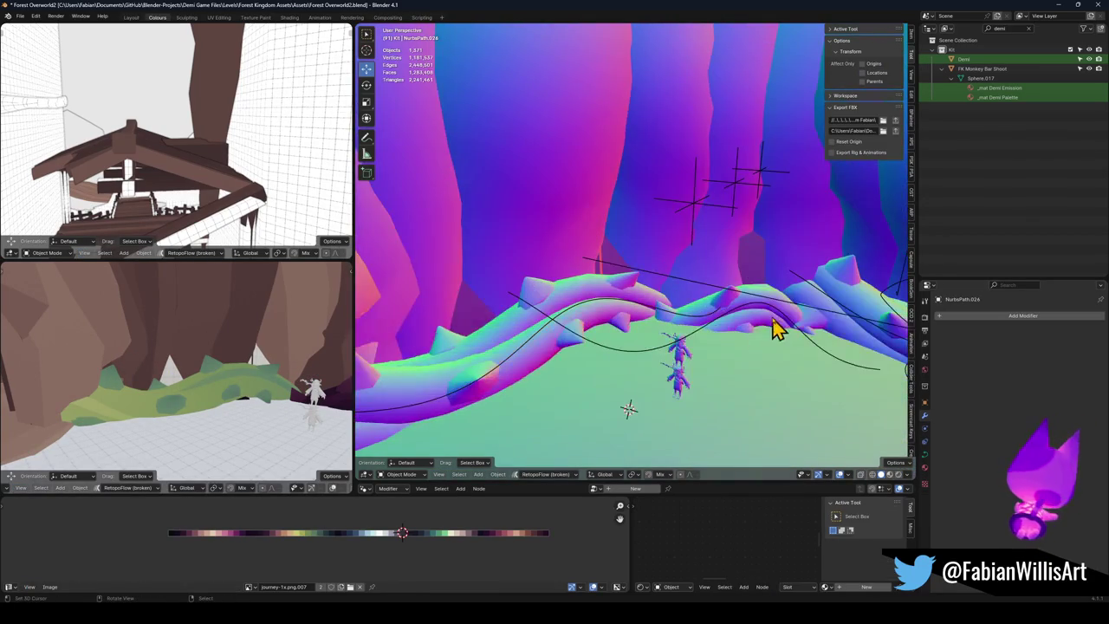
pyautogui.press('Tab')
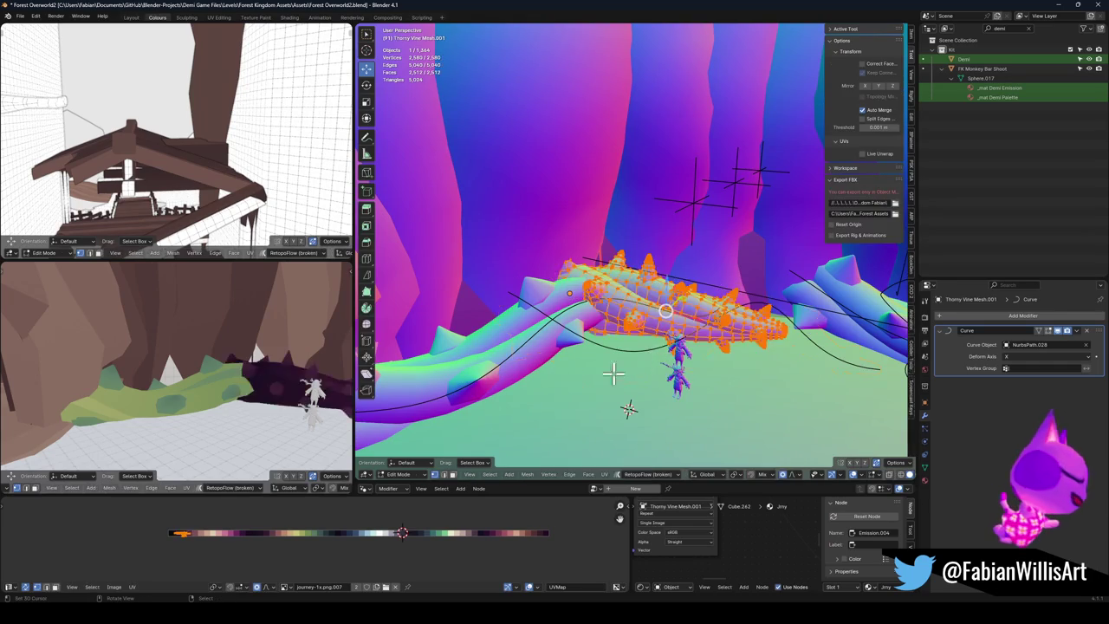
pyautogui.press('g')
pyautogui.press('x')
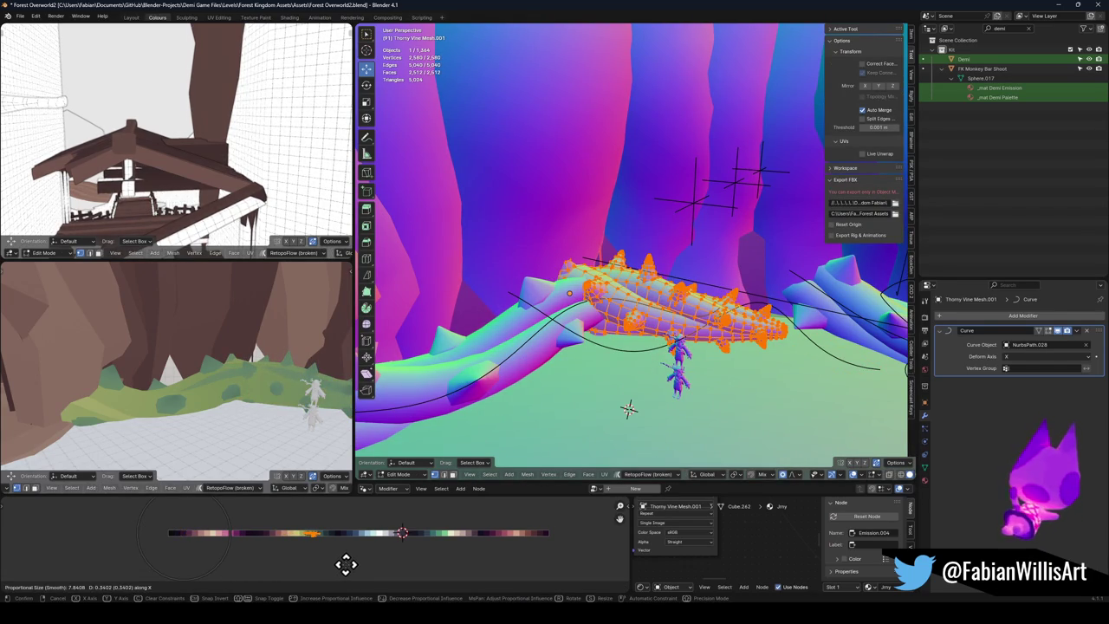
pyautogui.click(345, 564)
pyautogui.press('Tab')
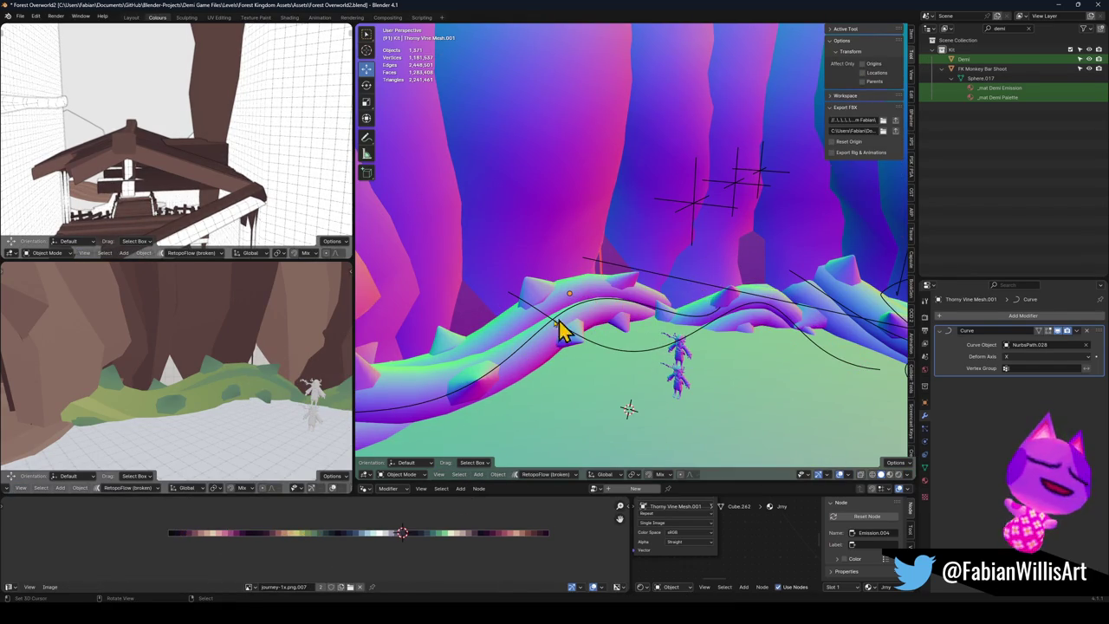
# Step: Raise NurbsPath.028 and Thorny Vine Mesh.001 about 2.53 m along Z
pyautogui.click(610, 354)
pyautogui.keyDown('shift'); pyautogui.click(706, 316); pyautogui.keyUp('shift')
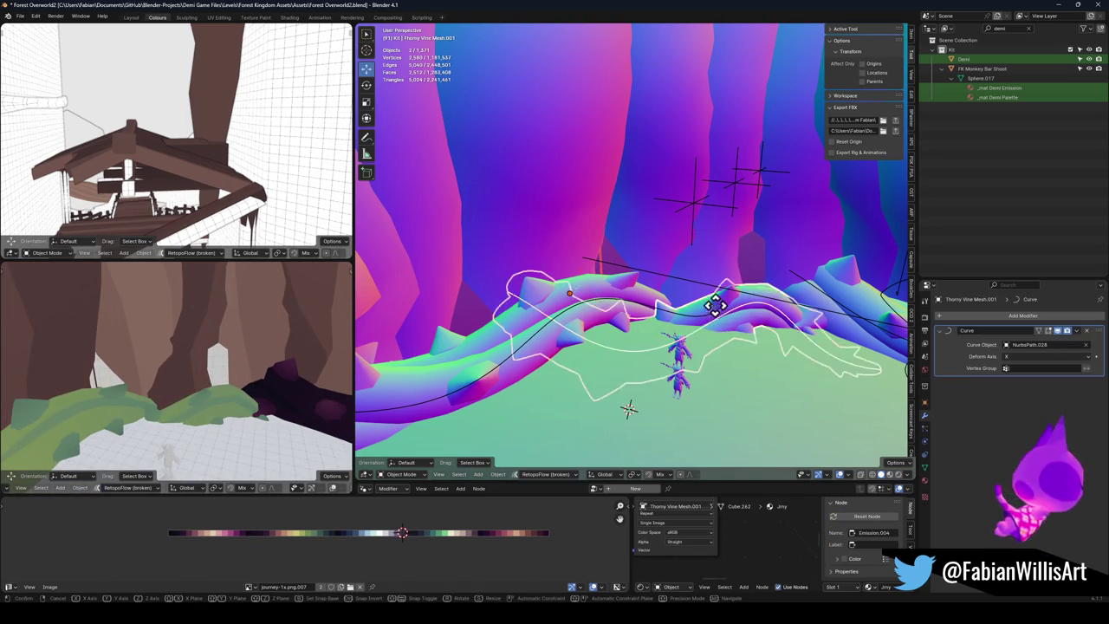
pyautogui.press('g')
pyautogui.press('z')
pyautogui.press('g')
pyautogui.hotkey('shift', 'z')
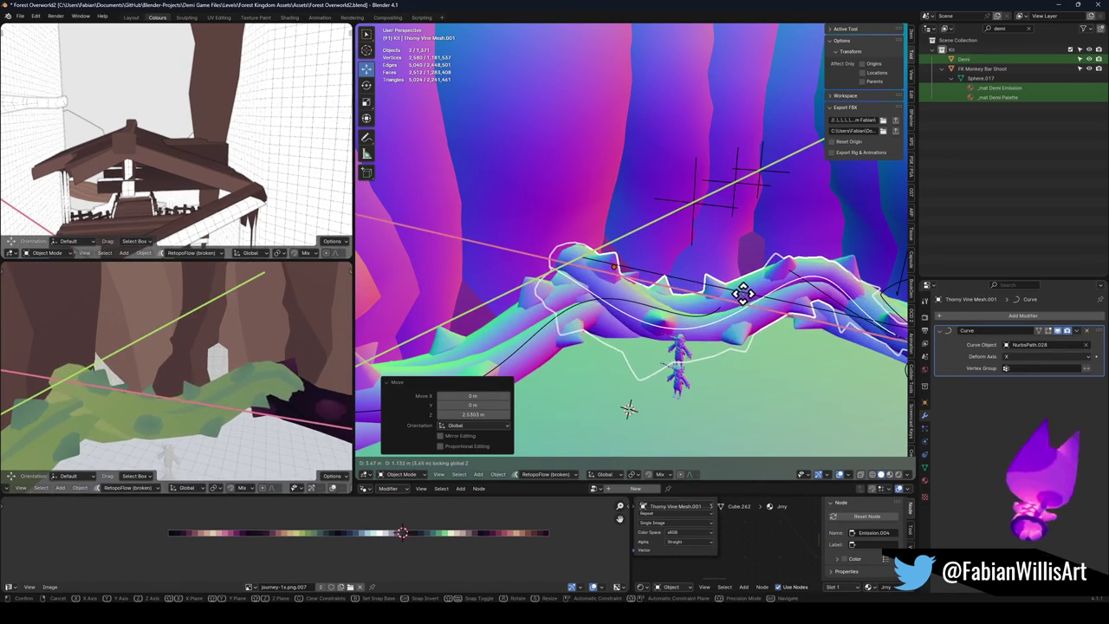
pyautogui.rightClick(740, 292)
pyautogui.click(613, 270)
pyautogui.click(574, 286)
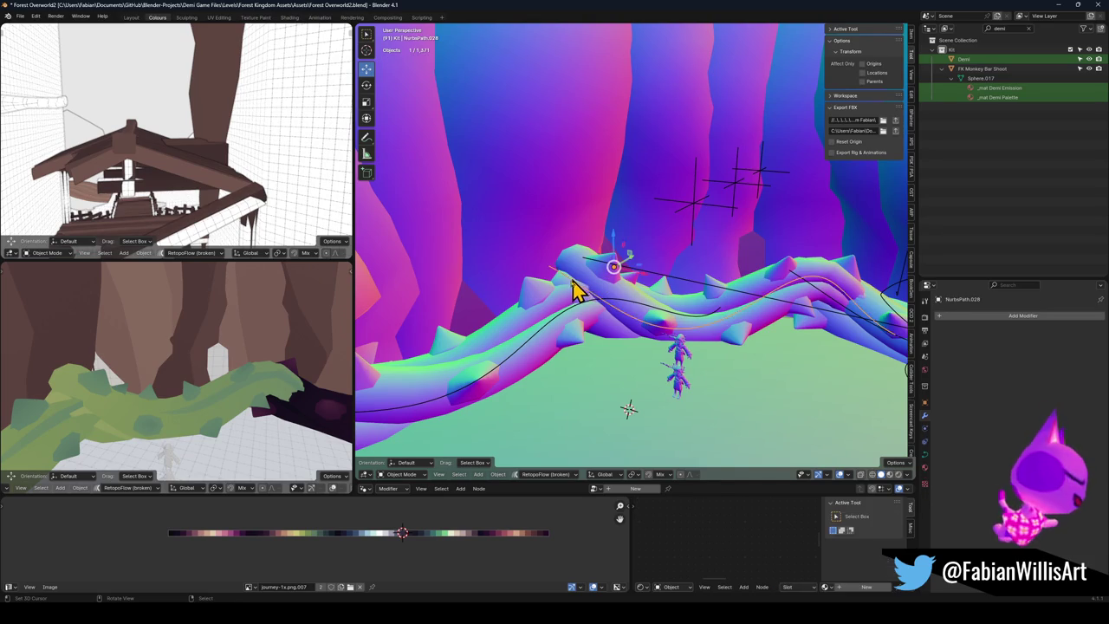
# Step: Move NurbsPath.028's top, bottom and left control points to re-bend its vine
pyautogui.press('Tab')
pyautogui.press('g')
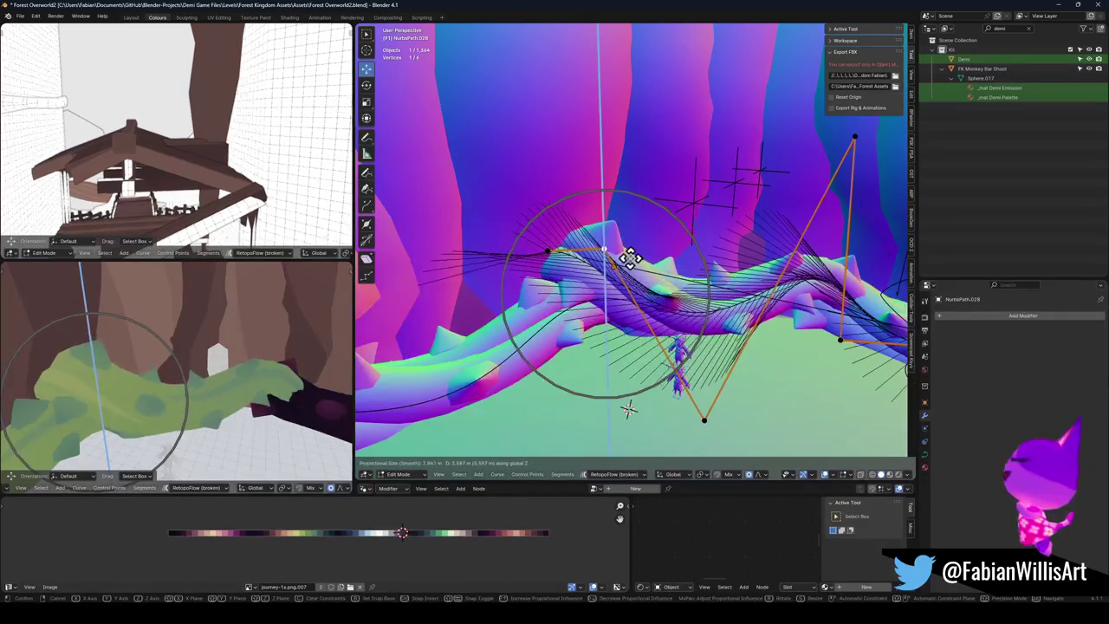
pyautogui.click(598, 284)
pyautogui.click(703, 420)
pyautogui.press('g')
pyautogui.click(710, 351)
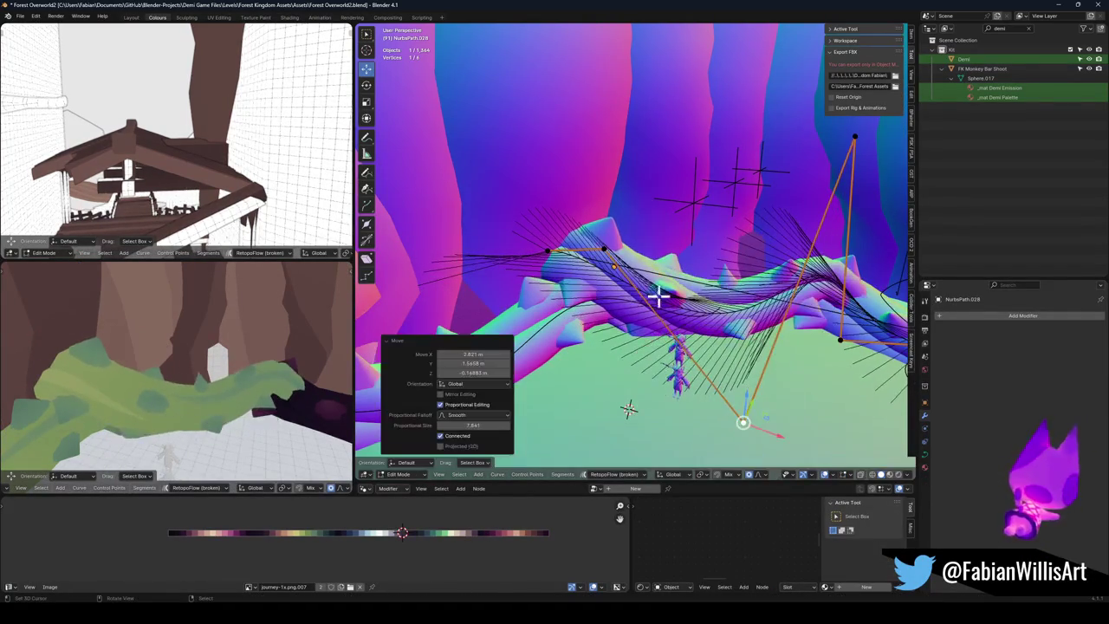
pyautogui.click(547, 250)
pyautogui.press('g')
pyautogui.click(700, 280)
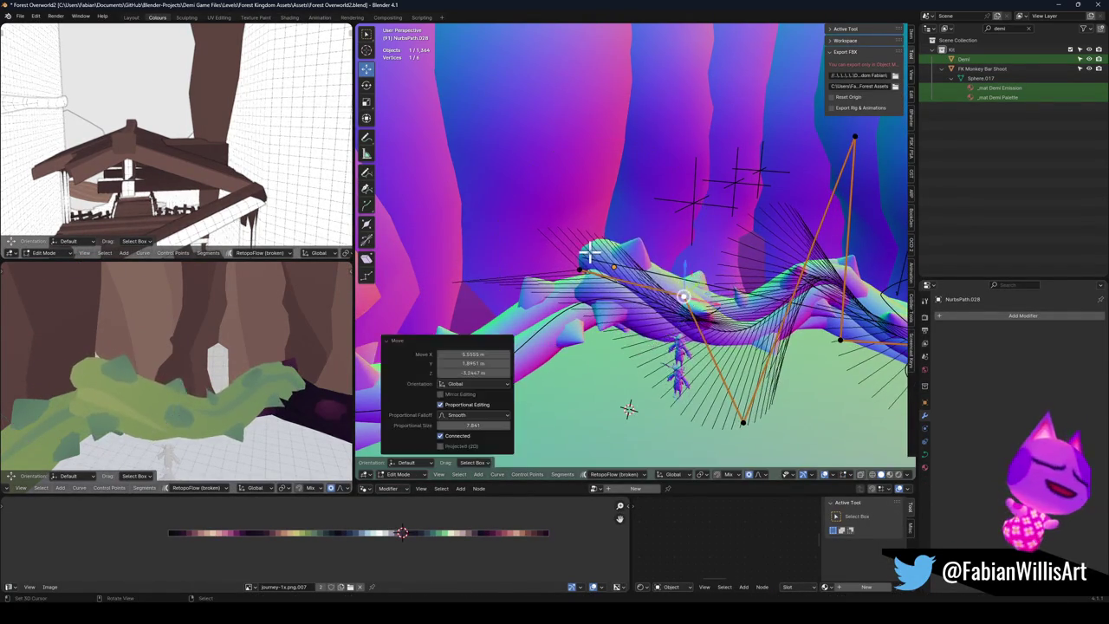
pyautogui.press('g')
pyautogui.click(534, 234)
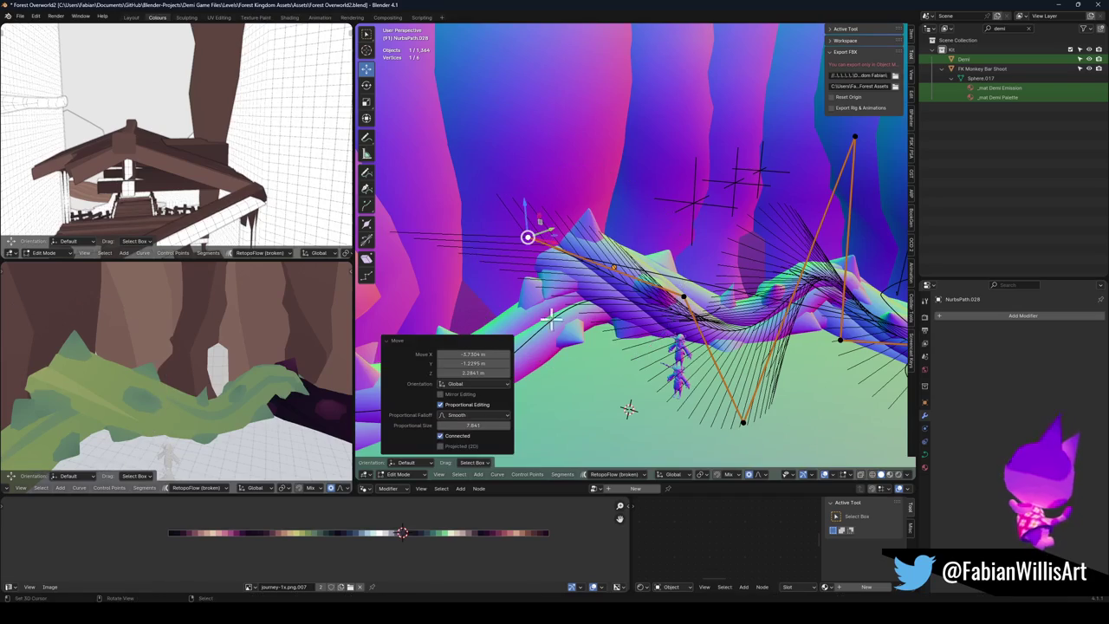
# Step: Nudge one more curve point up-left and return to Object Mode
pyautogui.click(683, 296)
pyautogui.press('g')
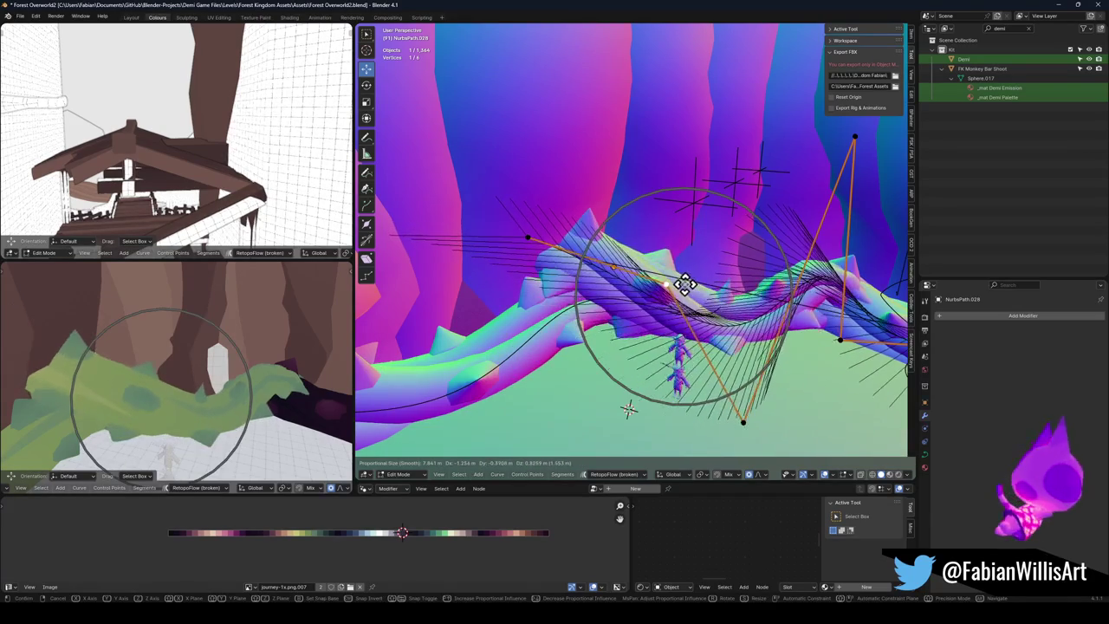
pyautogui.click(684, 286)
pyautogui.press('g')
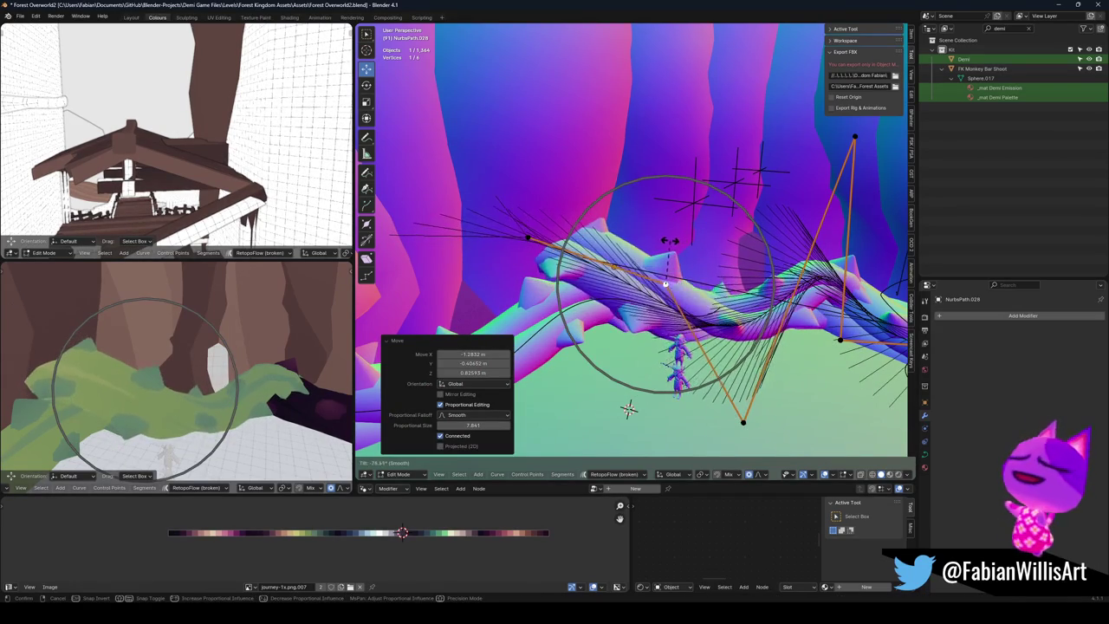
pyautogui.press('Escape')
pyautogui.press('Tab')
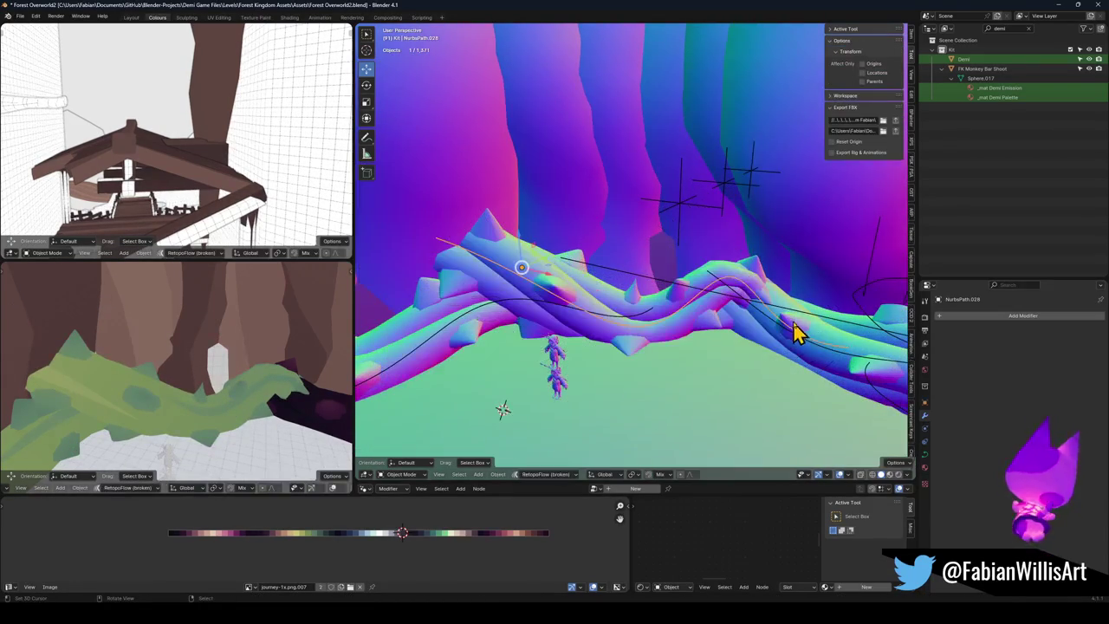
# Step: Copy UV maps from Thorny Vine Mesh.002 onto the second vine
pyautogui.click(804, 328)
pyautogui.keyDown('shift'); pyautogui.click(700, 280); pyautogui.keyUp('shift')
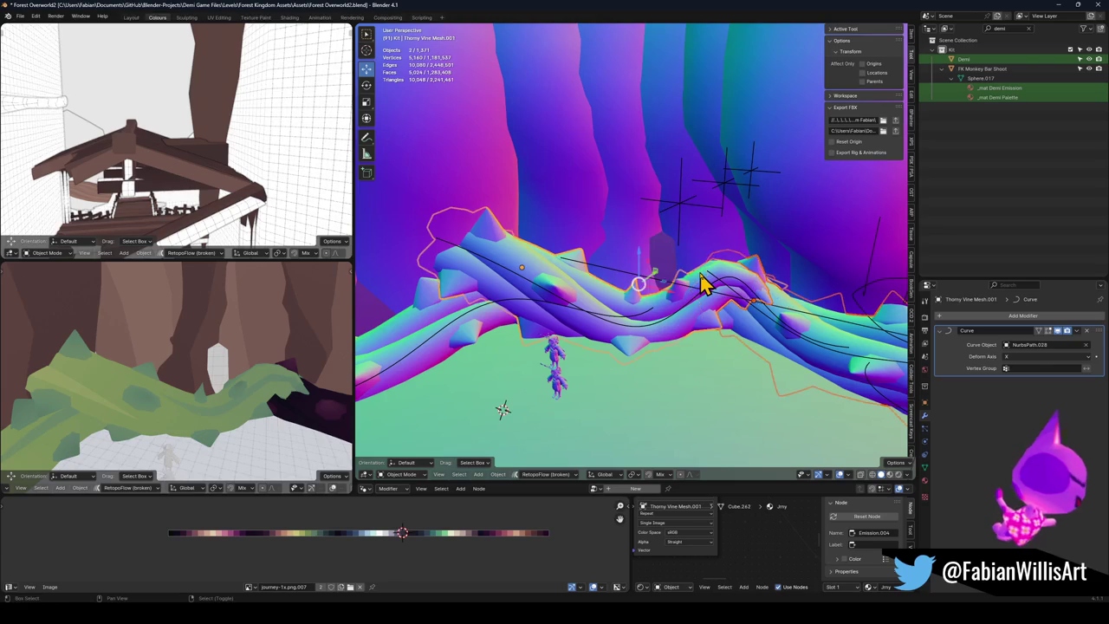
pyautogui.press('q')
pyautogui.click(668, 152)
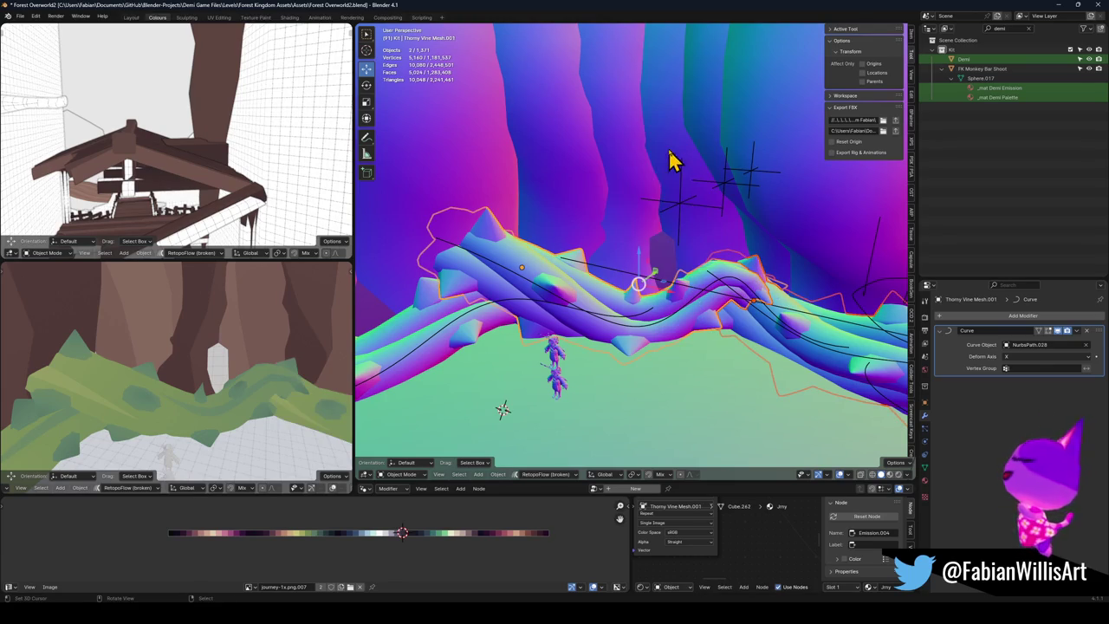
pyautogui.hotkey('alt', 'a')
pyautogui.moveTo(134, 290); pyautogui.dragTo(177, 307)
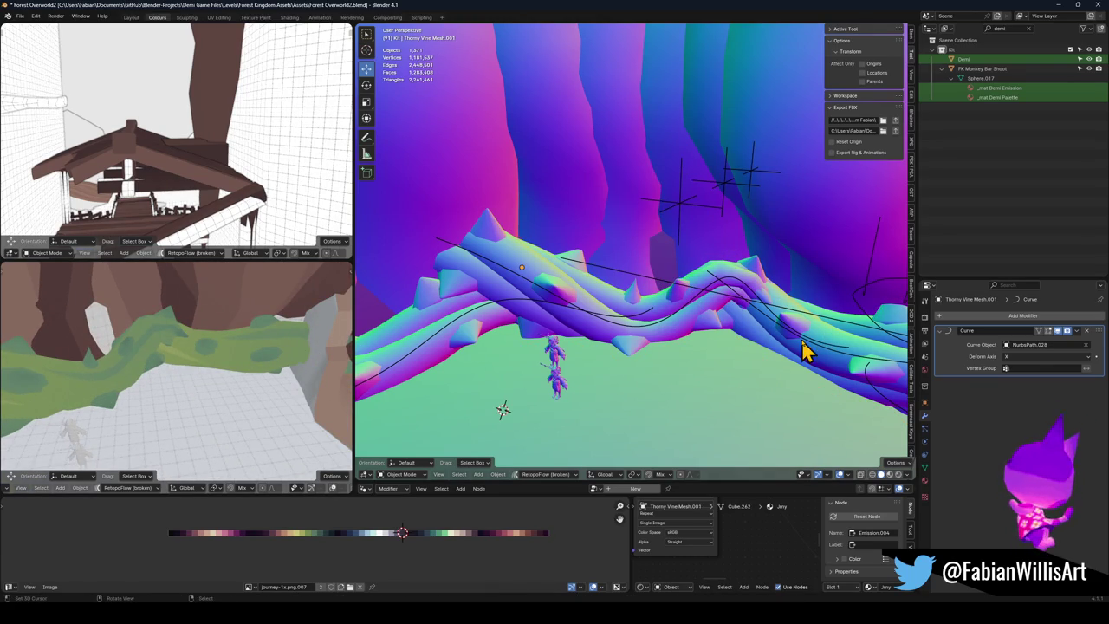
# Step: Delete NurbsPath.032 and another object, then duplicate a vine mesh as Thorny Vine Mesh.002
pyautogui.click(836, 359)
pyautogui.hotkey('shift', '`')
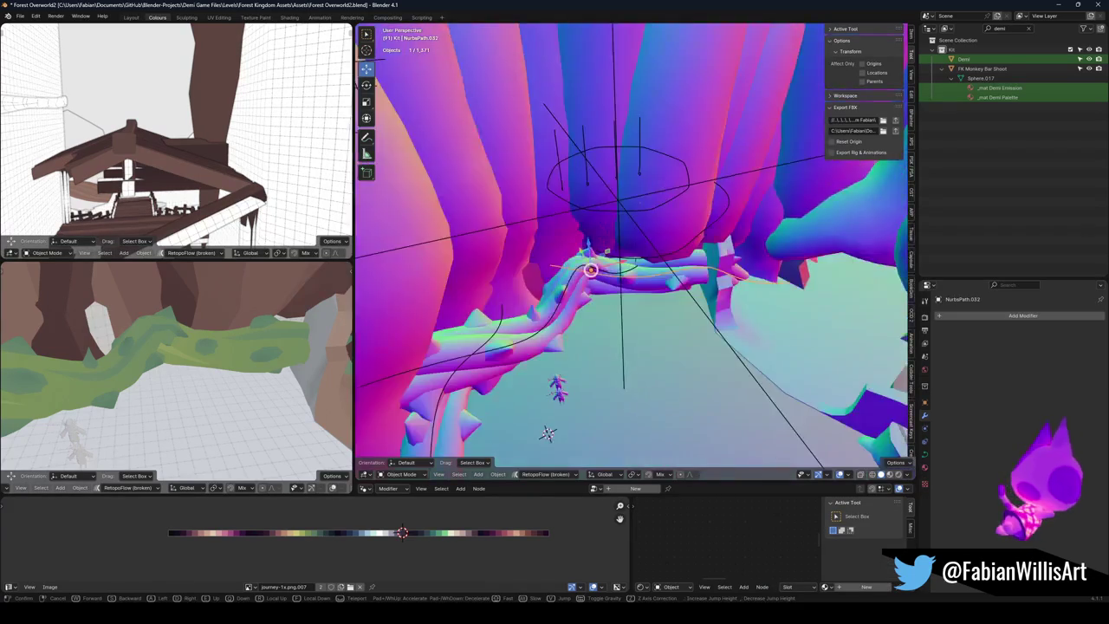
pyautogui.click(747, 261)
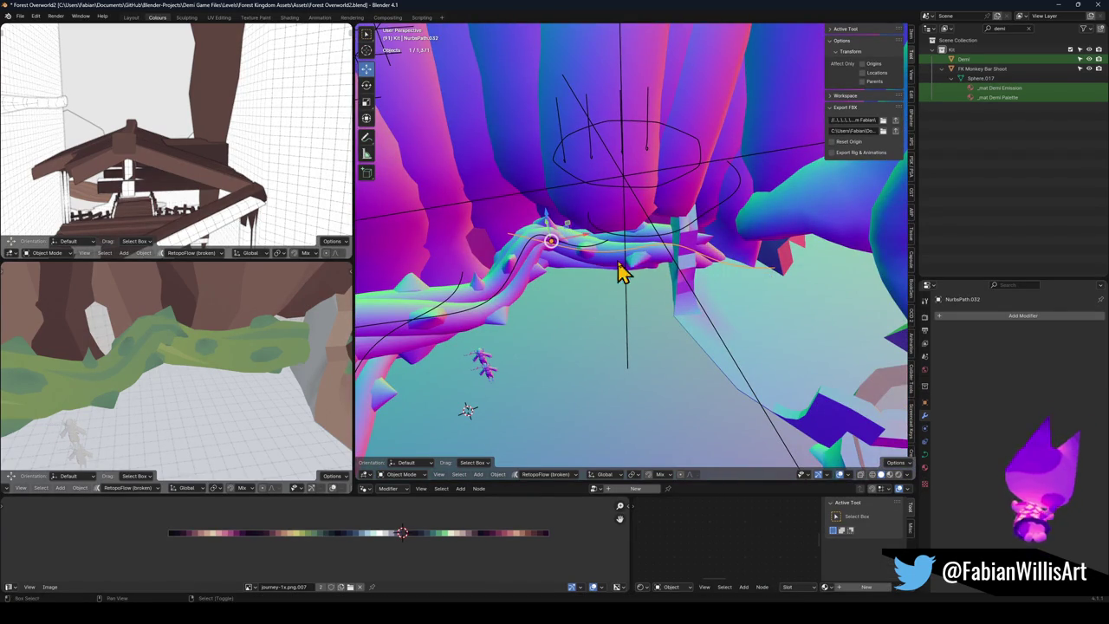
pyautogui.press('Delete')
pyautogui.click(511, 297)
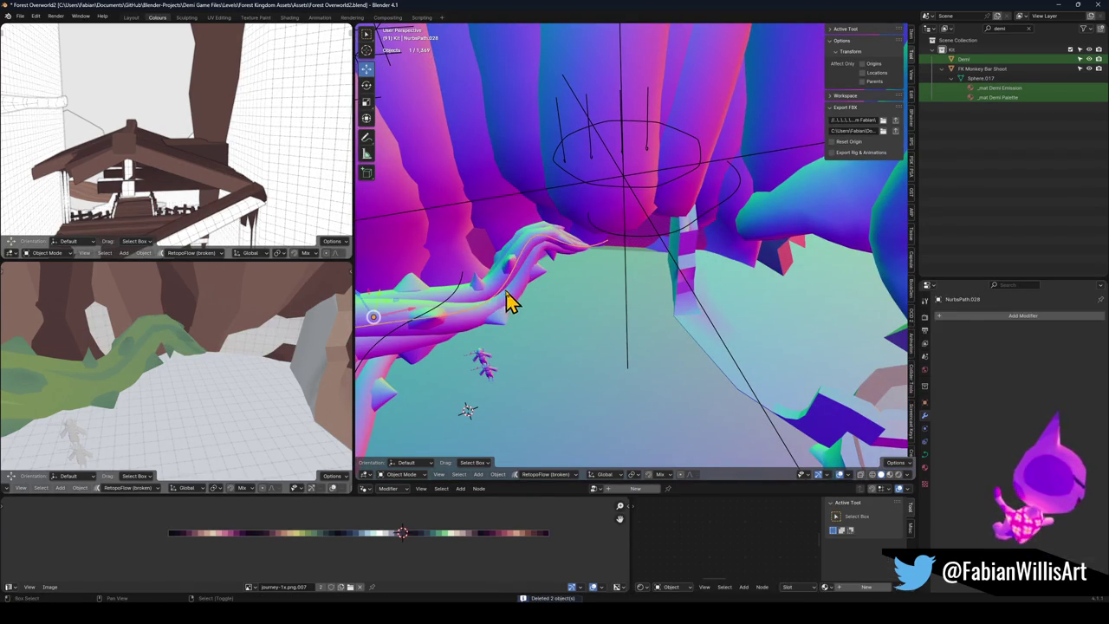
pyautogui.hotkey('shift', 'd')
# Step: Place the duplicated vine, rotate it about Z and slide it along the ledge
pyautogui.click(614, 302)
pyautogui.press('r')
pyautogui.press('z')
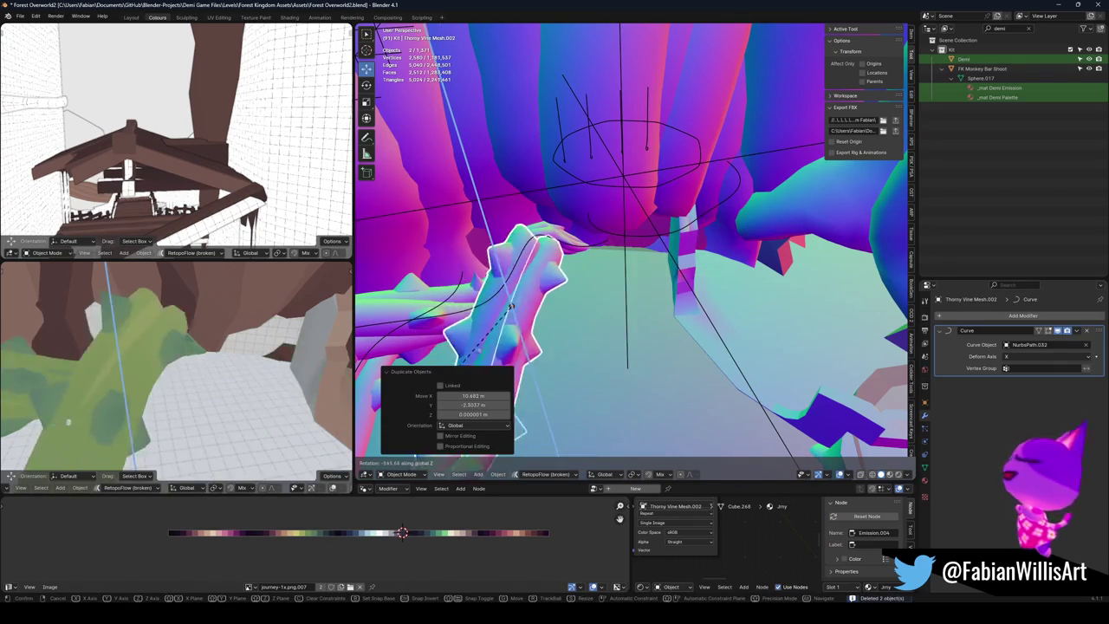
pyautogui.click(440, 309)
pyautogui.press('g')
pyautogui.press('z')
pyautogui.click(654, 205)
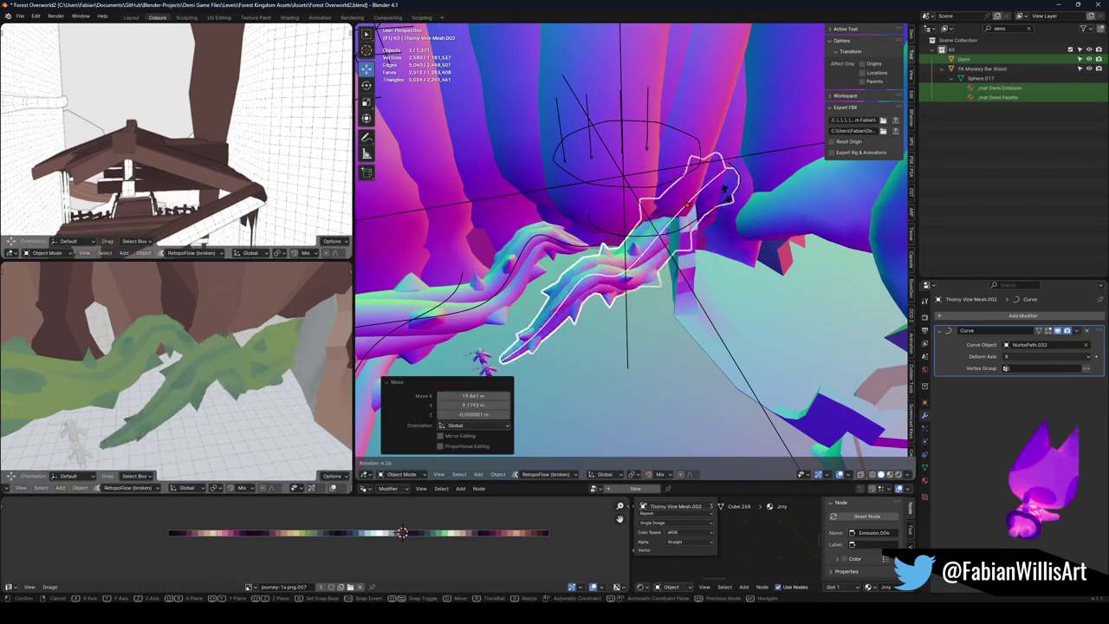
# Step: Turn the duplicate to -32.8° around Z and shift it to a new spot
pyautogui.press('r')
pyautogui.press('z')
pyautogui.click(743, 223)
pyautogui.press('g')
pyautogui.press('z')
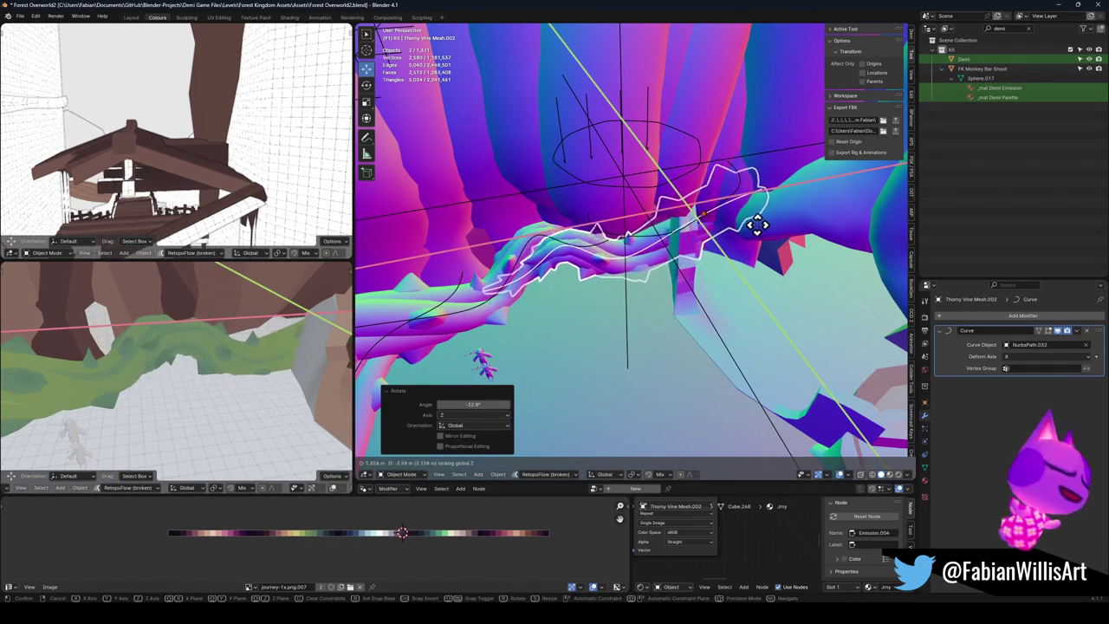
pyautogui.click(756, 227)
# Step: Switch the viewport to wireframe, then back to solid shading
pyautogui.press('z')
pyautogui.press('4')
pyautogui.press('z')
pyautogui.press('2')
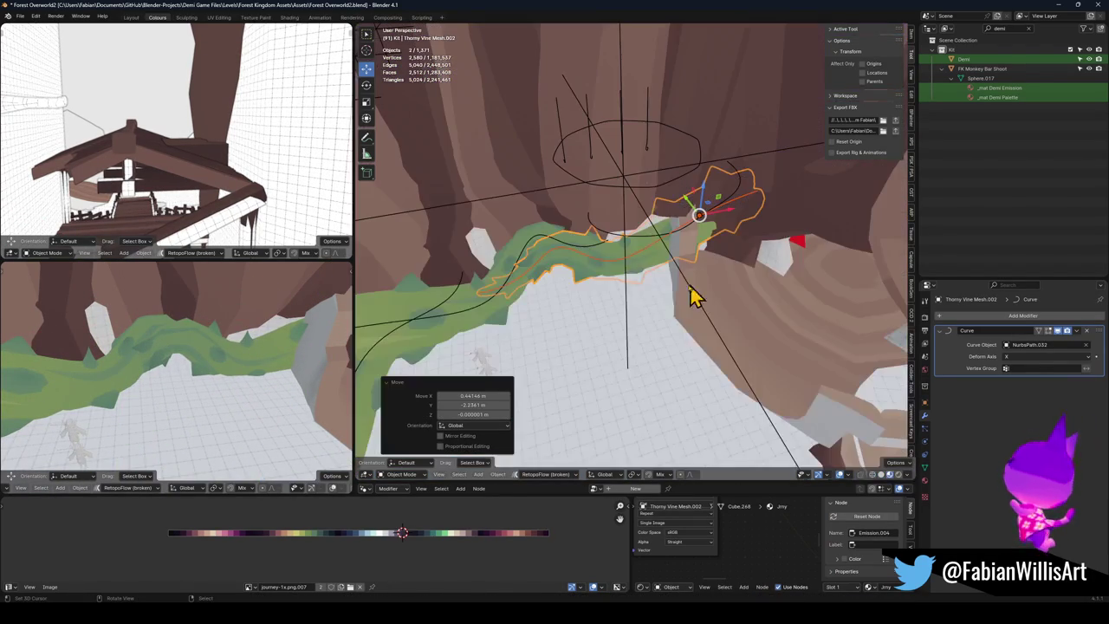
pyautogui.click(697, 285)
# Step: Rotate Thorny Vine Mesh.002 about Z and lower it about 1.9 m
pyautogui.press('r')
pyautogui.press('z')
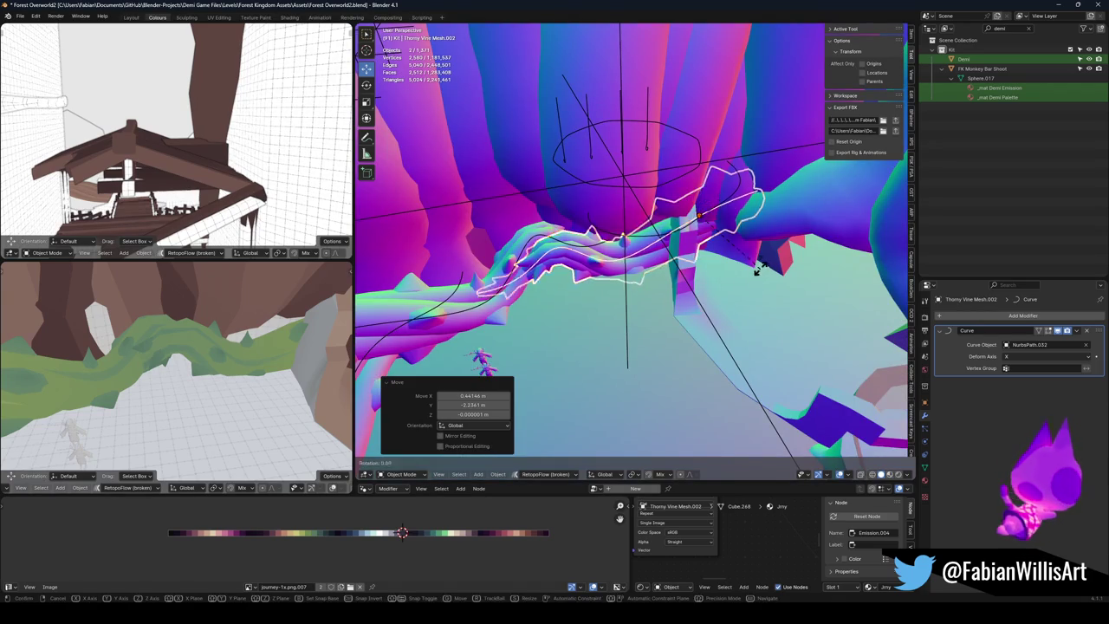
pyautogui.click(750, 255)
pyautogui.press('g')
pyautogui.press('z')
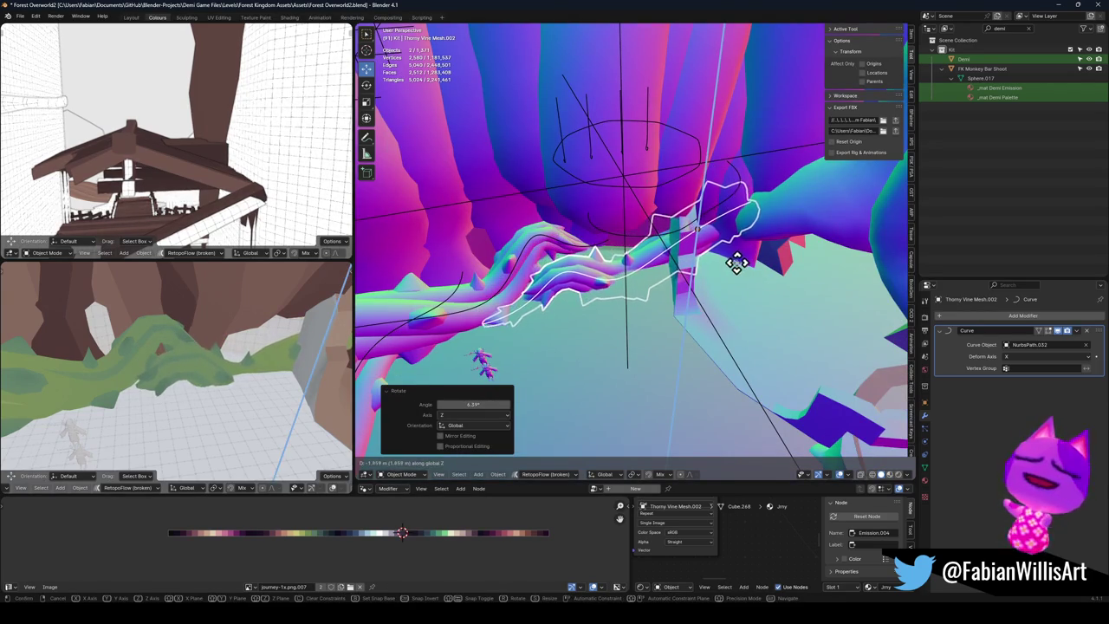
pyautogui.click(734, 260)
# Step: Shift the vine horizontally, fine-tune its height, then open NurbsPath.032 in Edit Mode
pyautogui.press('g')
pyautogui.hotkey('shift', 'z')
pyautogui.click(709, 257)
pyautogui.press('g')
pyautogui.press('z')
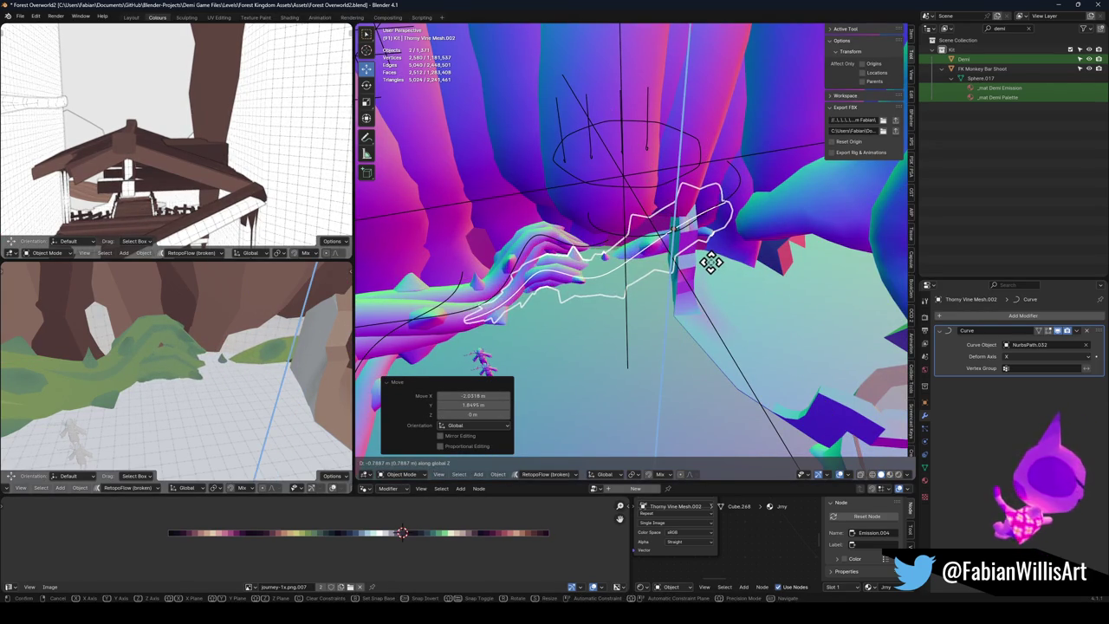
pyautogui.click(664, 279)
pyautogui.click(638, 277)
pyautogui.press('Tab')
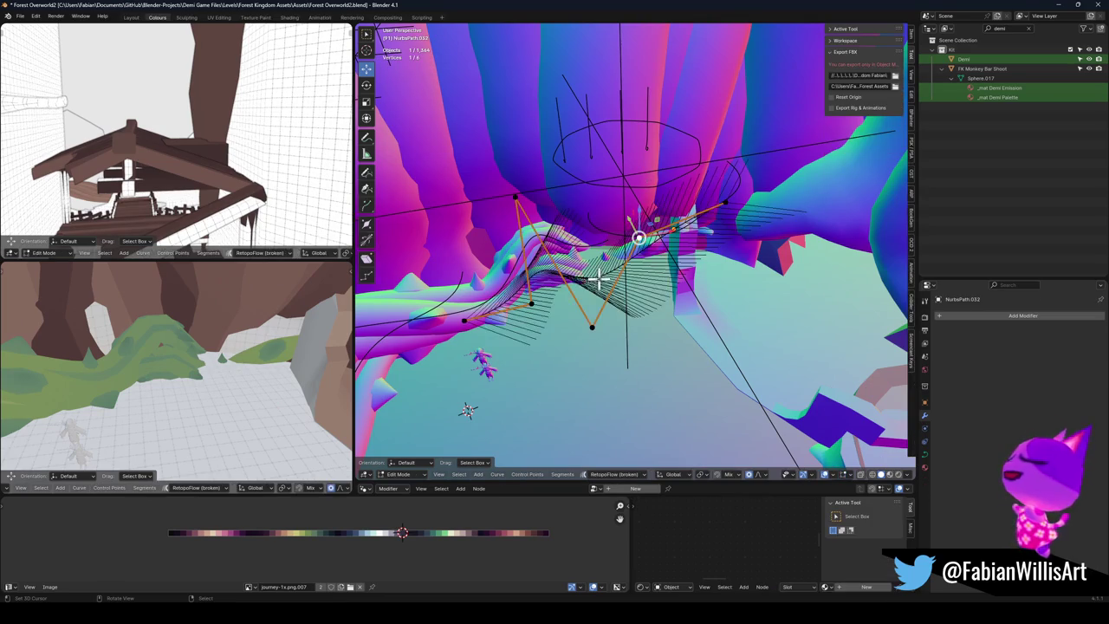
# Step: Raise two NurbsPath.032 control points, the second with proportional falloff
pyautogui.press('g')
pyautogui.press('z')
pyautogui.click(537, 302)
pyautogui.moveTo(537, 302)
pyautogui.mouseDown()
pyautogui.moveTo(655, 248)
pyautogui.moveTo(623, 178)
pyautogui.mouseUp()
pyautogui.moveTo(554, 90); pyautogui.dragTo(589, 320)
pyautogui.press('g')
pyautogui.scroll(-3, 589, 321)
pyautogui.click(589, 145)
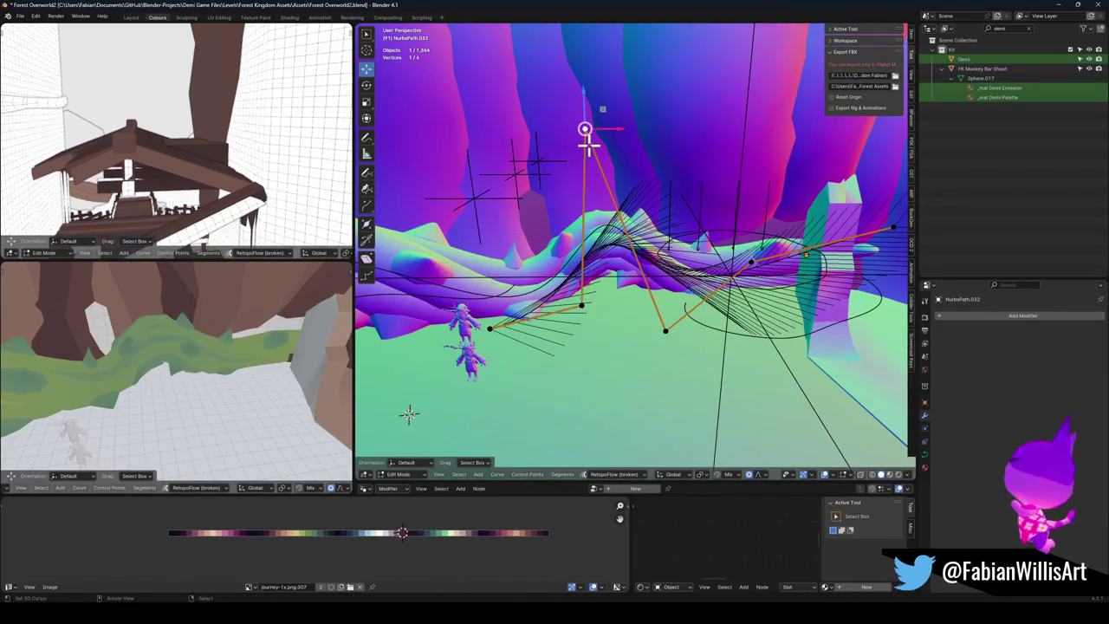
# Step: Lower another control point and shift one horizontally at fixed height
pyautogui.press('g')
pyautogui.press('z')
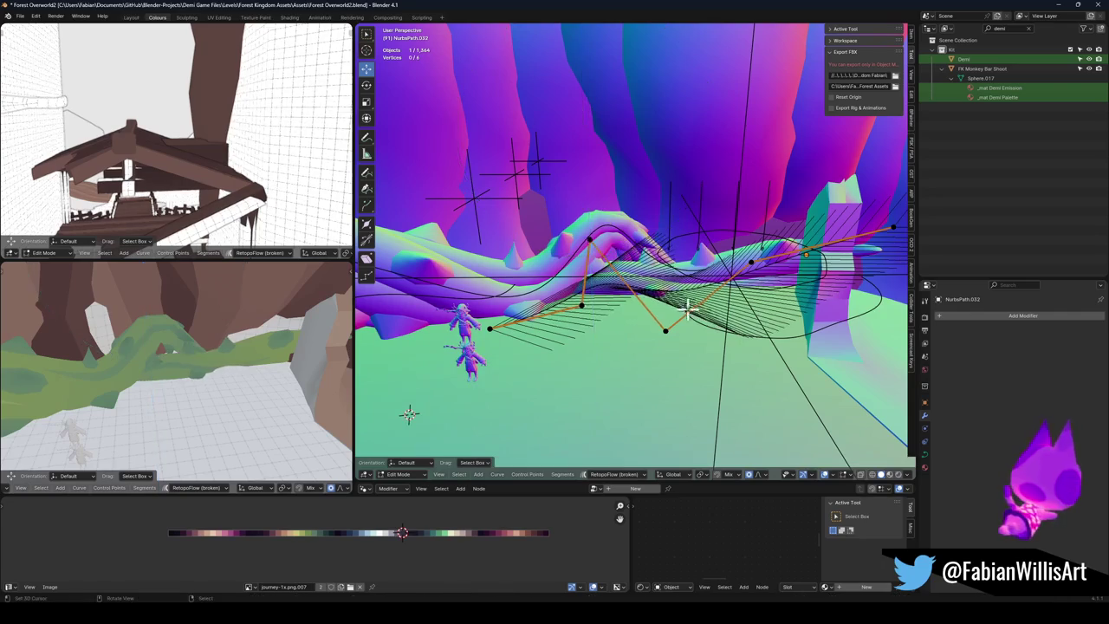
pyautogui.click(676, 276)
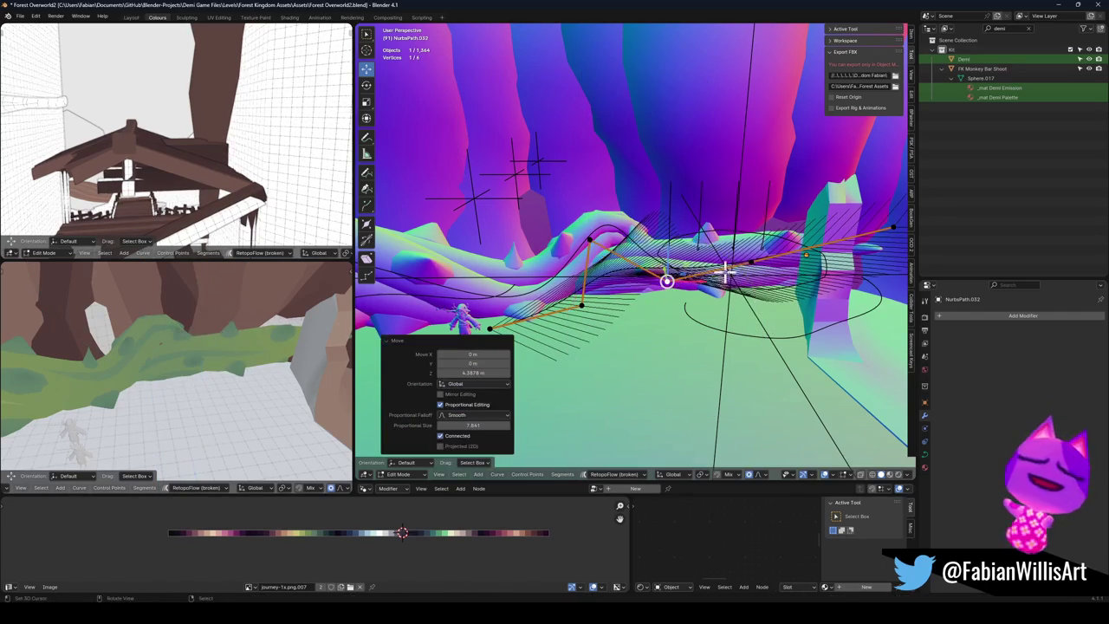
pyautogui.press('g')
pyautogui.hotkey('shift', 'z')
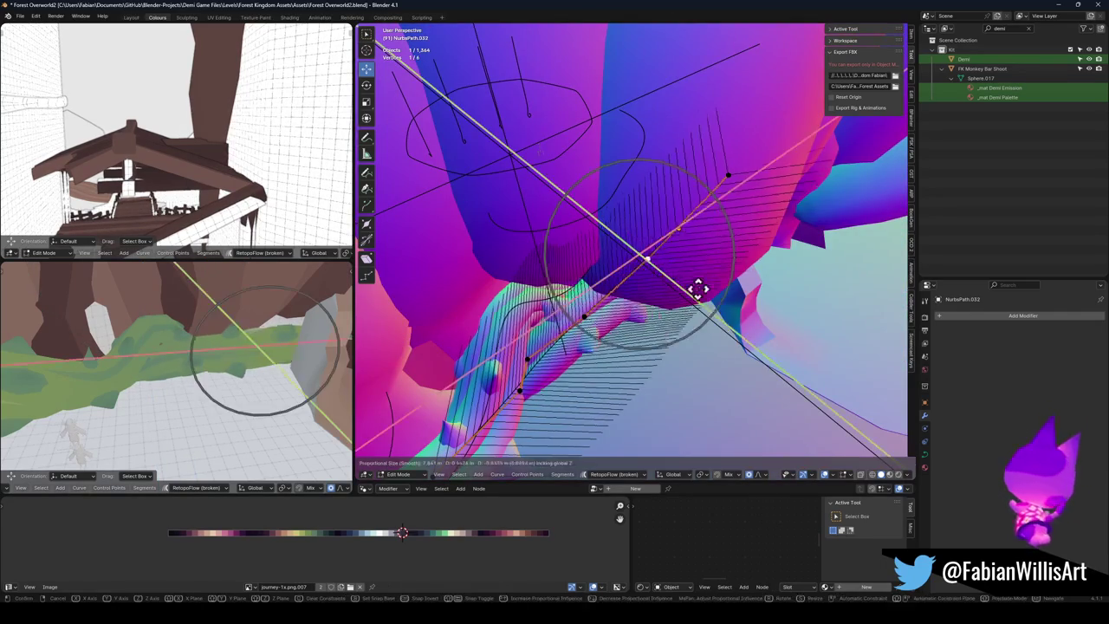
pyautogui.click(712, 289)
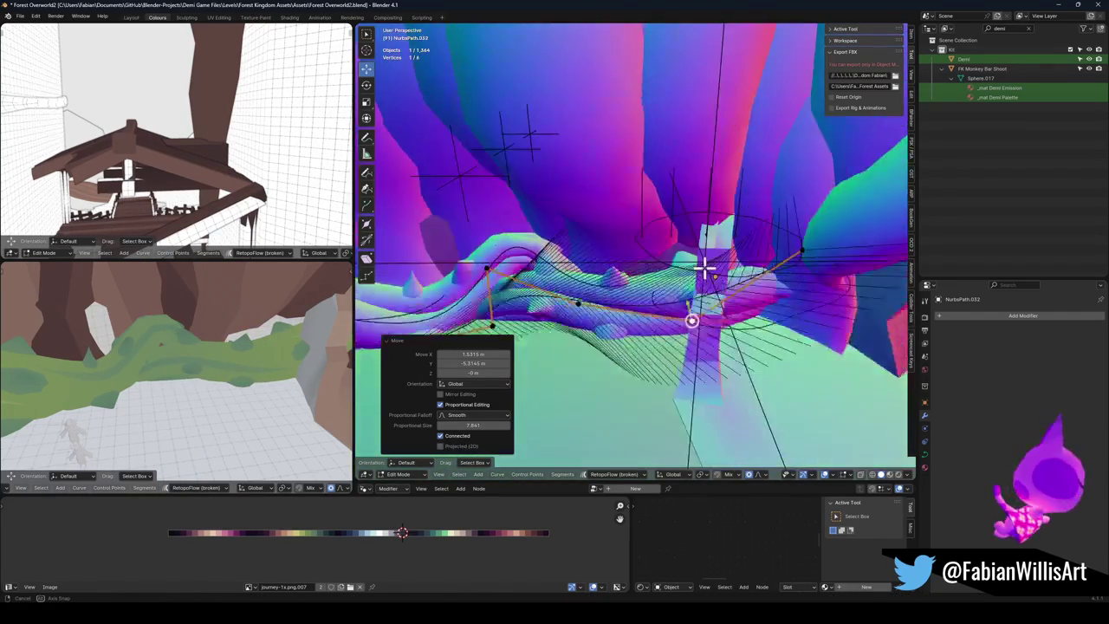
# Step: Slide the curve's end point horizontally and lower a point about 3 m
pyautogui.click(788, 237)
pyautogui.press('g')
pyautogui.hotkey('shift', 'z')
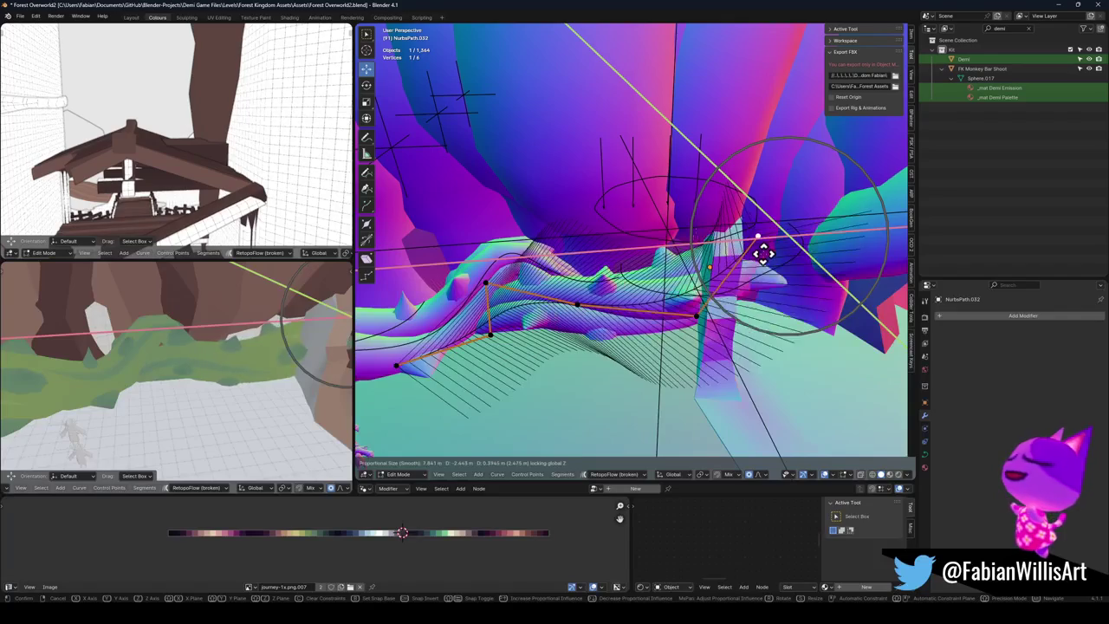
pyautogui.click(765, 251)
pyautogui.press('g')
pyautogui.press('z')
pyautogui.click(752, 262)
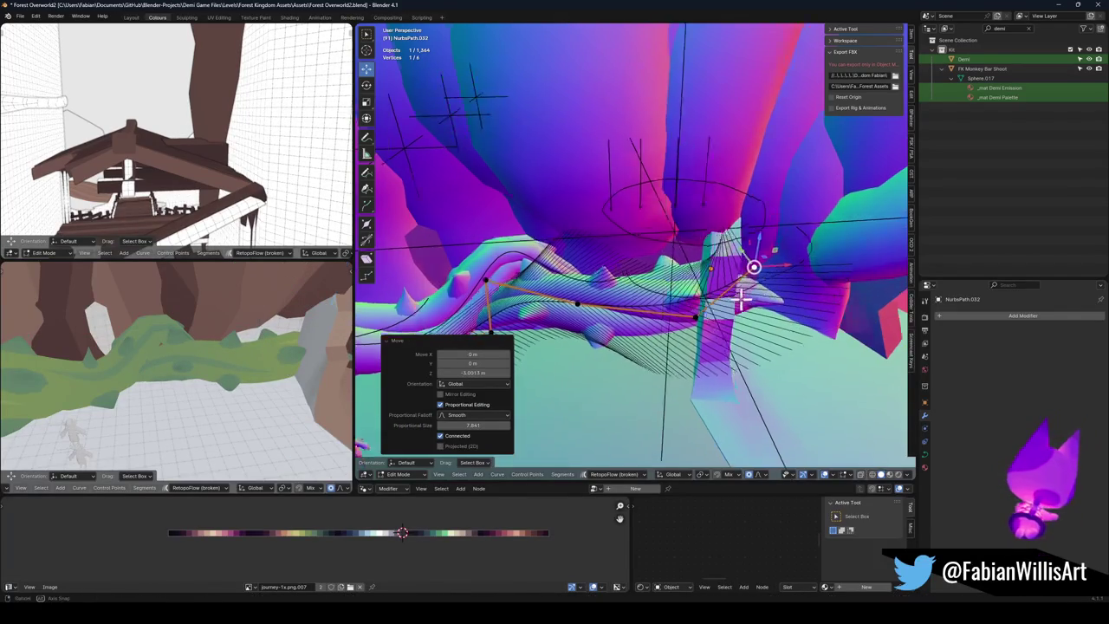
# Step: Return to Object Mode and inspect the bent vine from several views
pyautogui.hotkey('shift', '`')
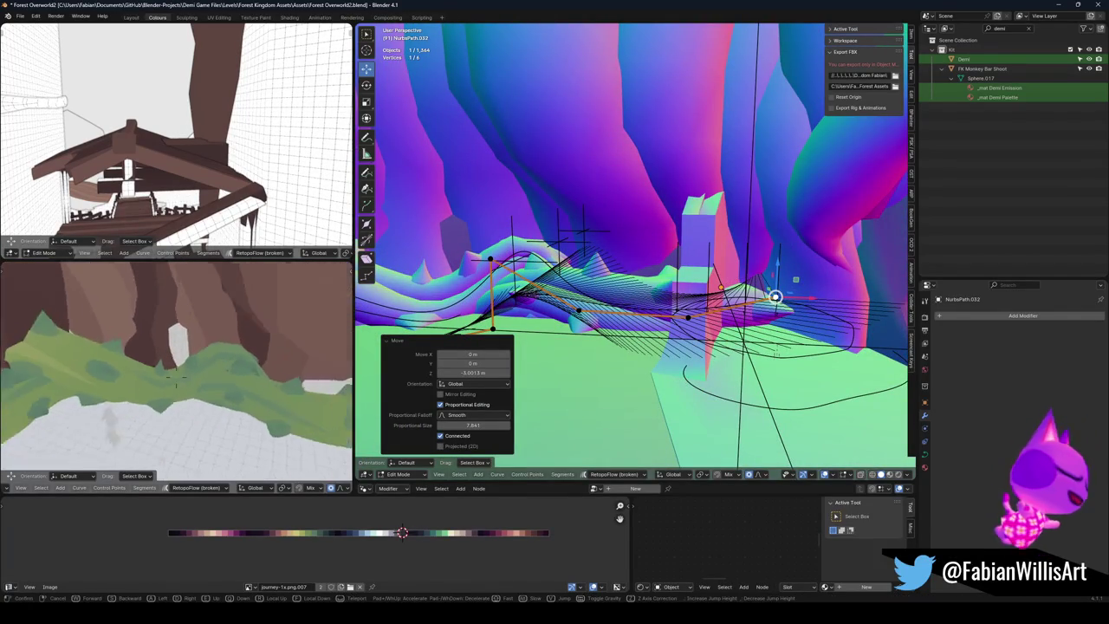
pyautogui.click(240, 371)
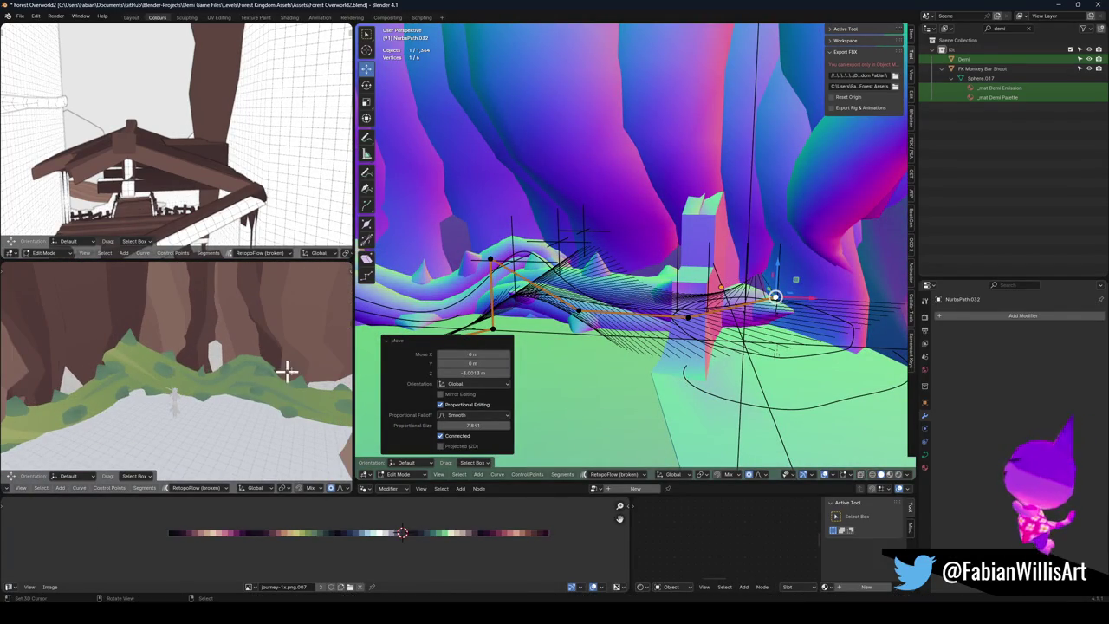
pyautogui.press('Tab')
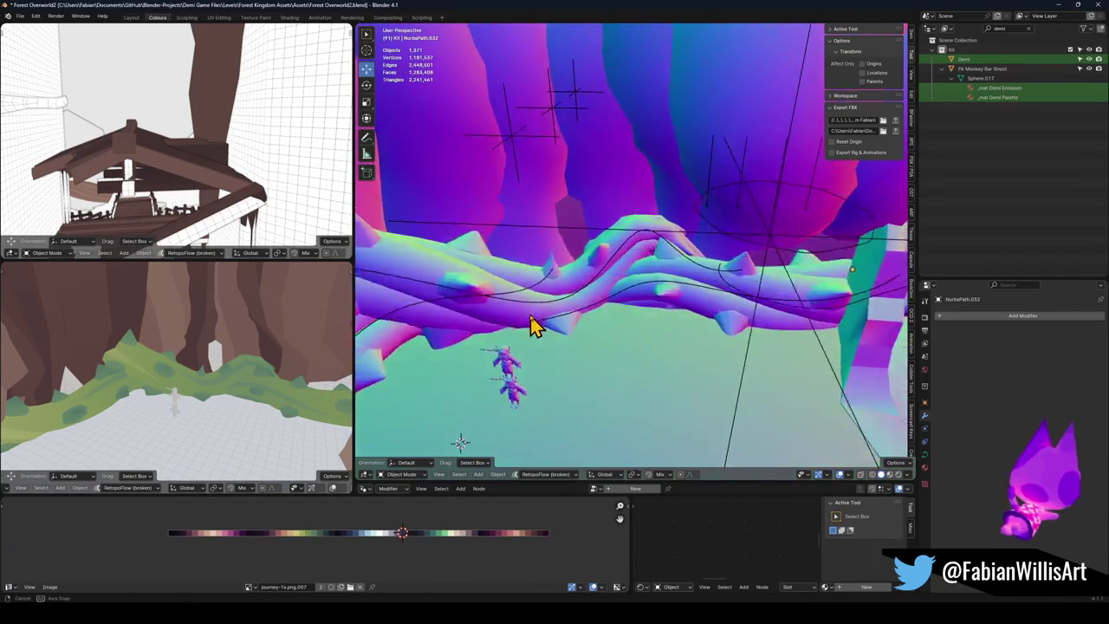
pyautogui.moveTo(512, 303); pyautogui.dragTo(563, 301)
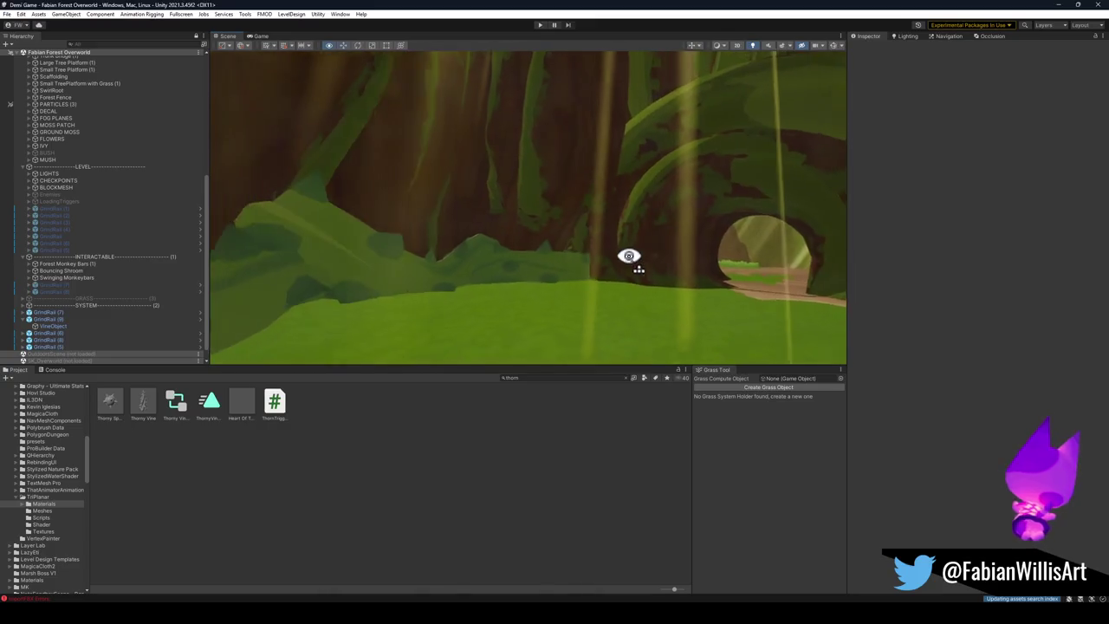
pyautogui.moveTo(629, 257)
pyautogui.mouseDown()
pyautogui.moveTo(618, 273)
pyautogui.moveTo(632, 274)
pyautogui.mouseUp()
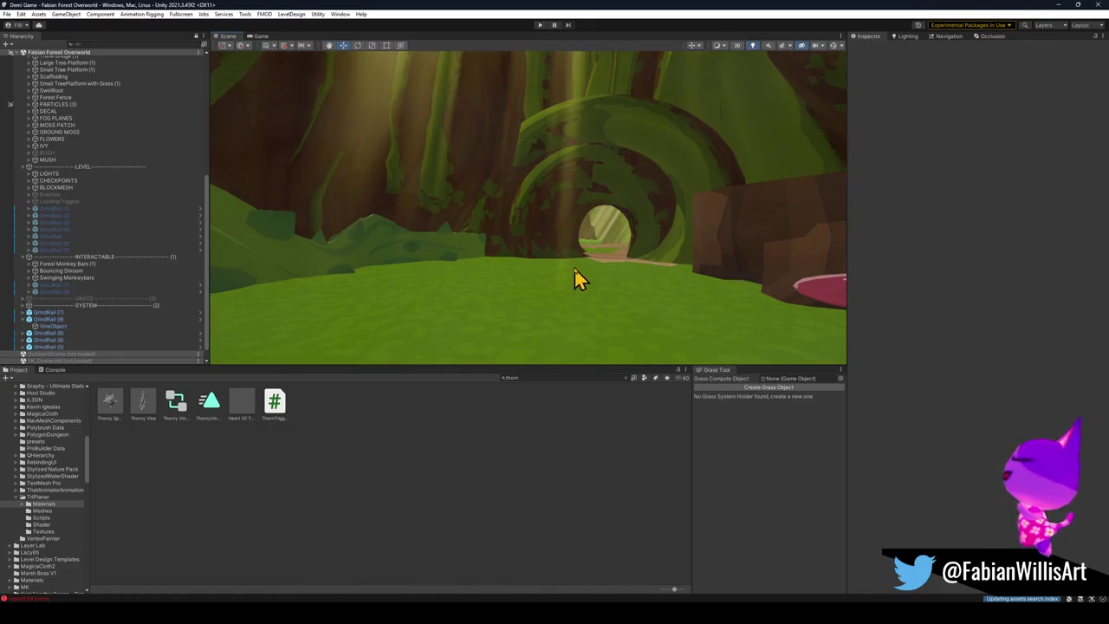
# Step: Fly the Scene view toward the tunnel, selecting the FK_OVERWORLD ground and Cylinder_46_003
pyautogui.moveTo(630, 265)
pyautogui.mouseDown()
pyautogui.moveTo(614, 277)
pyautogui.moveTo(515, 279)
pyautogui.mouseUp()
pyautogui.click(498, 303)
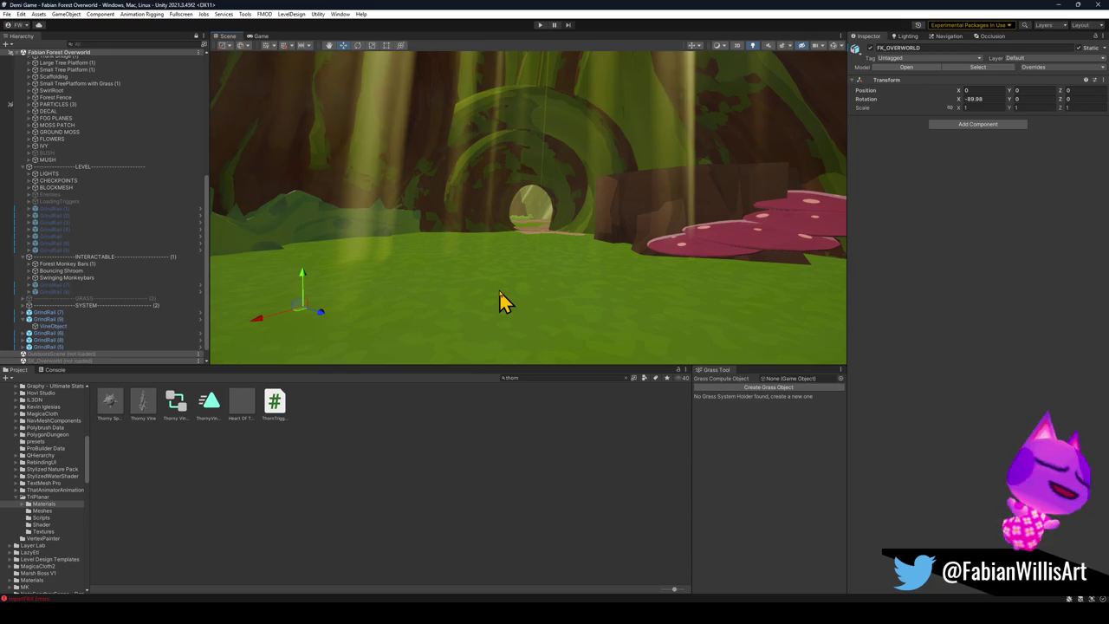
pyautogui.click(552, 289)
pyautogui.moveTo(552, 289)
pyautogui.mouseDown()
pyautogui.moveTo(537, 307)
pyautogui.moveTo(564, 298)
pyautogui.mouseUp()
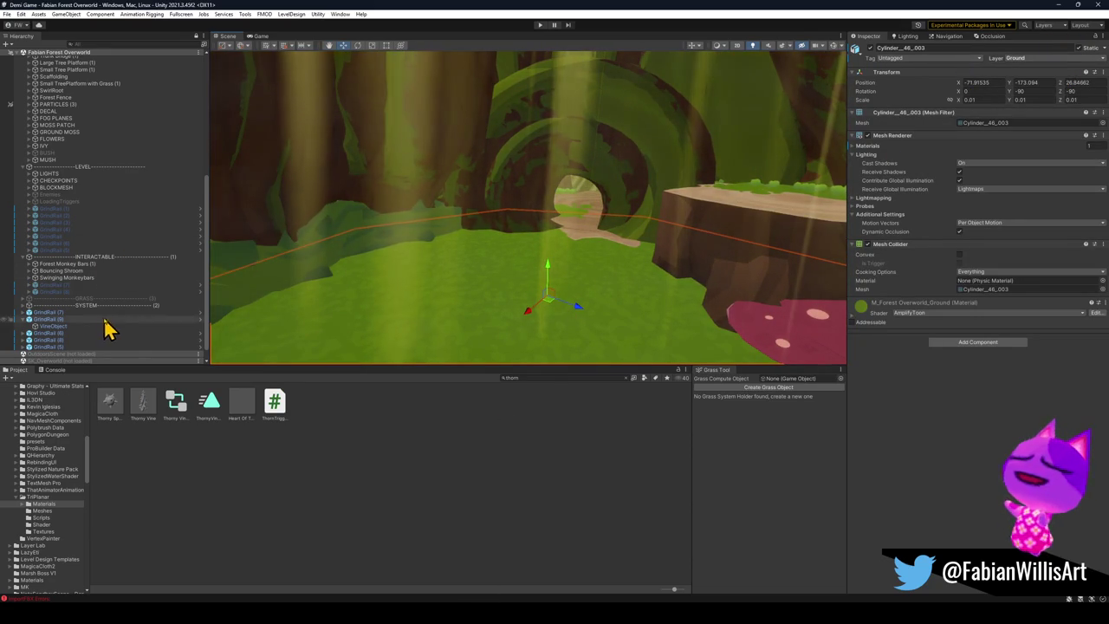
pyautogui.scroll(-1, 104, 329)
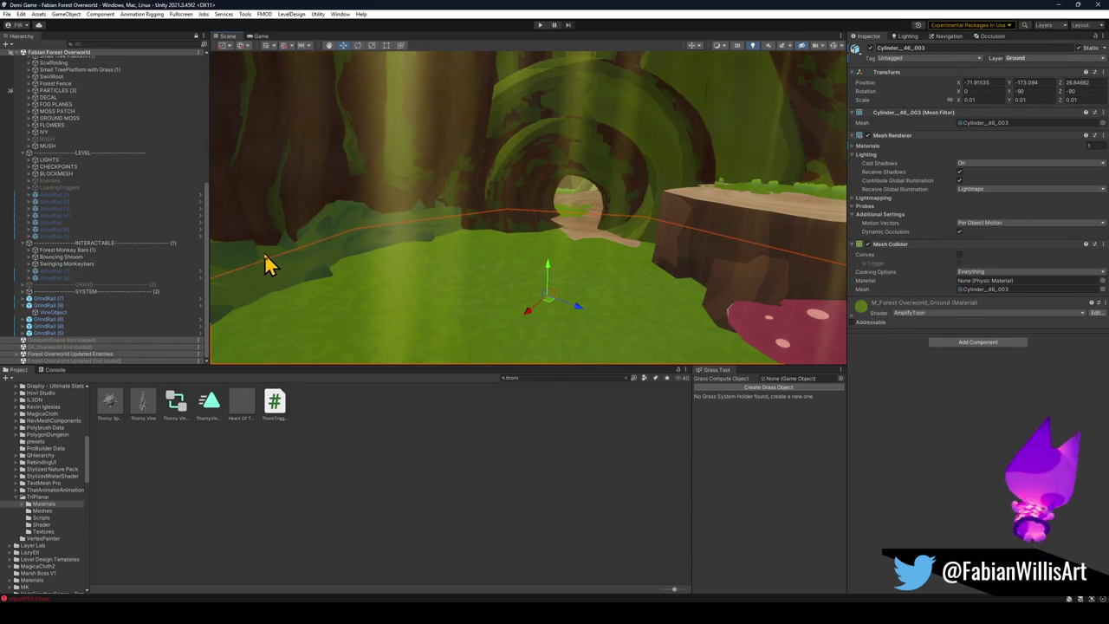
# Step: Select the ----GRASS---- object and check its name and layer list in the Inspector
pyautogui.click(86, 284)
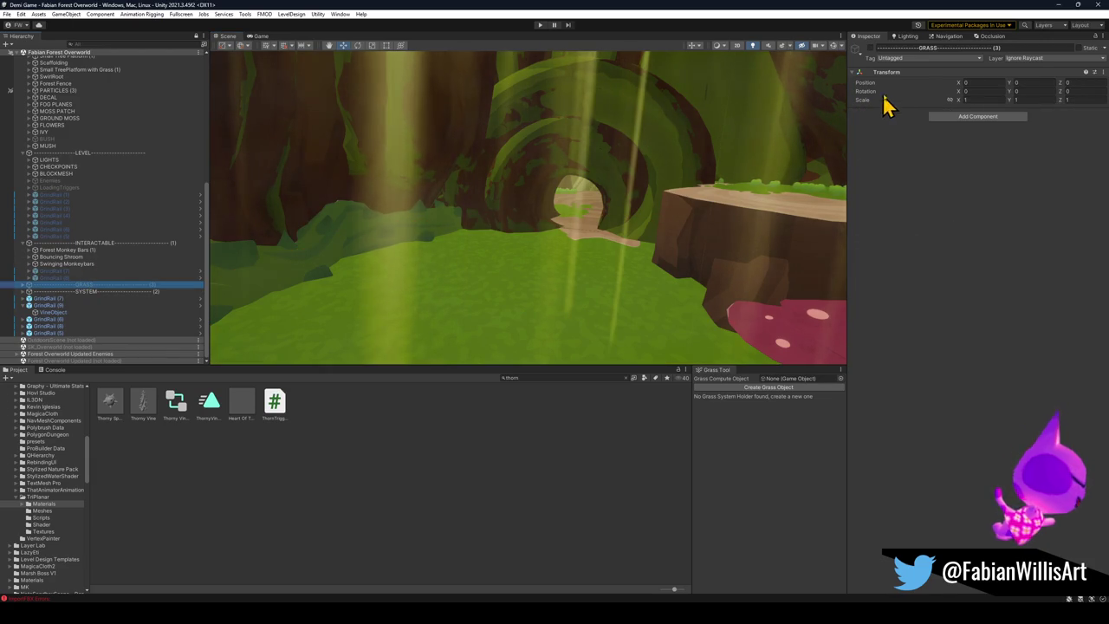
pyautogui.click(866, 63)
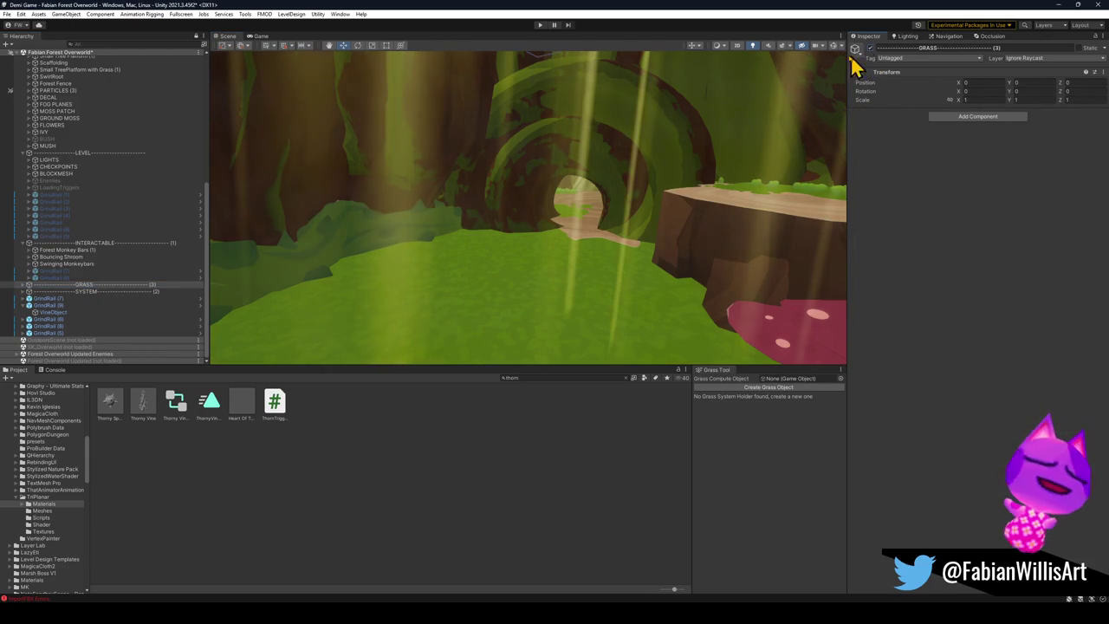
pyautogui.click(529, 378)
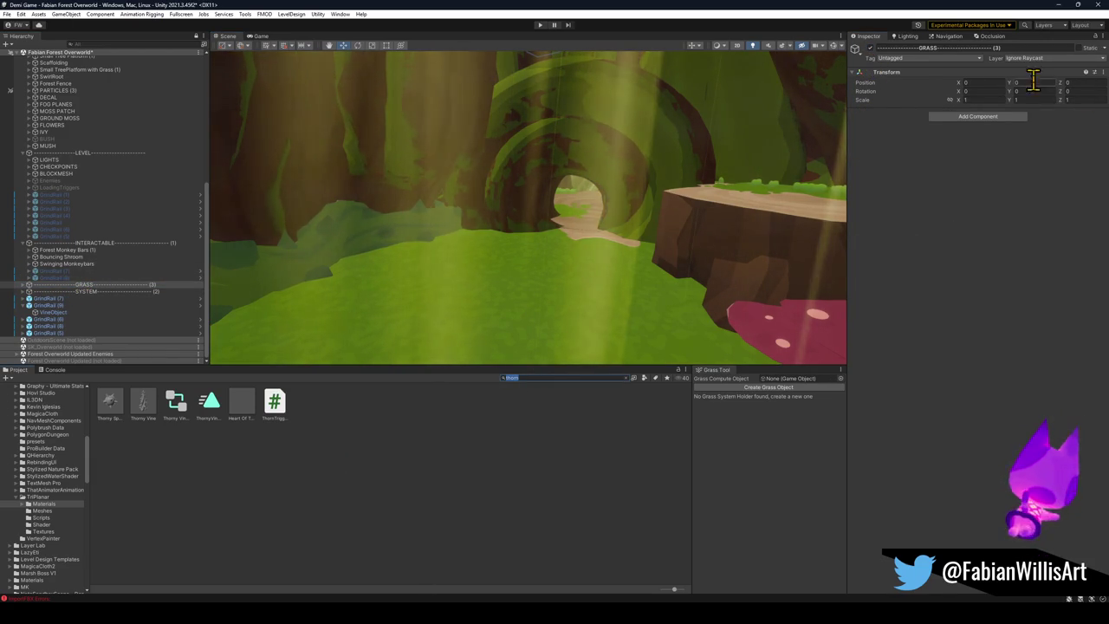
pyautogui.click(1040, 49)
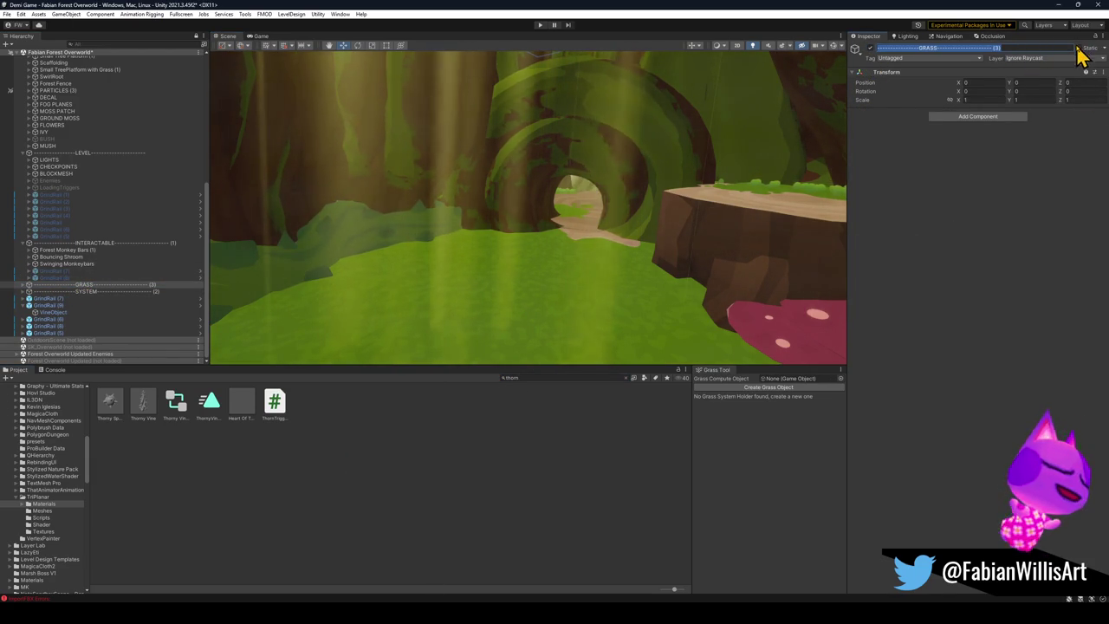
pyautogui.click(1044, 26)
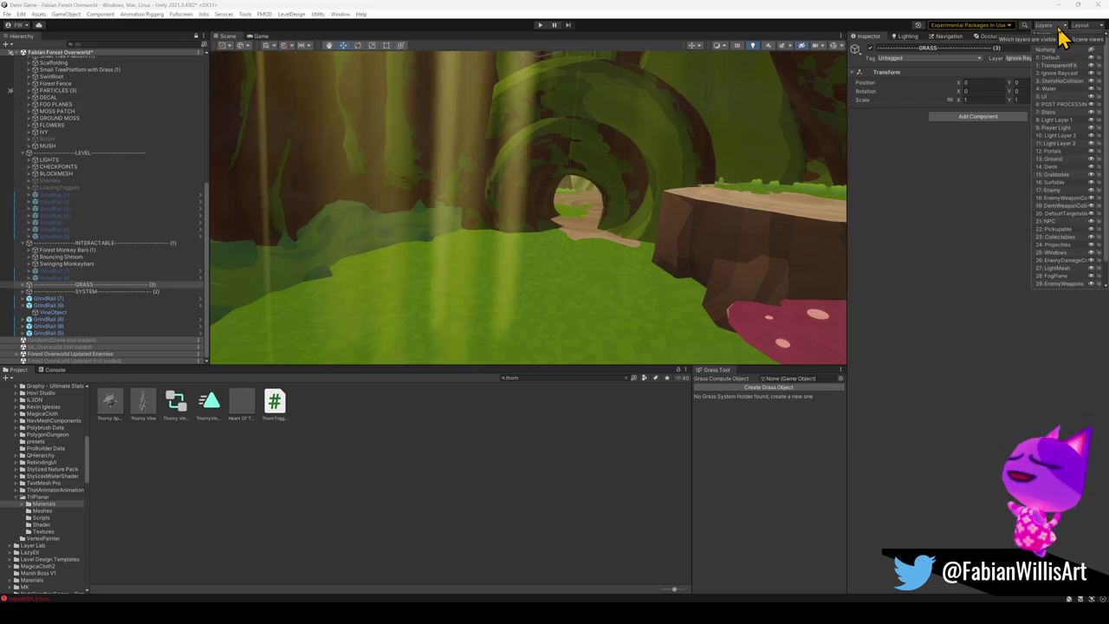
pyautogui.click(961, 158)
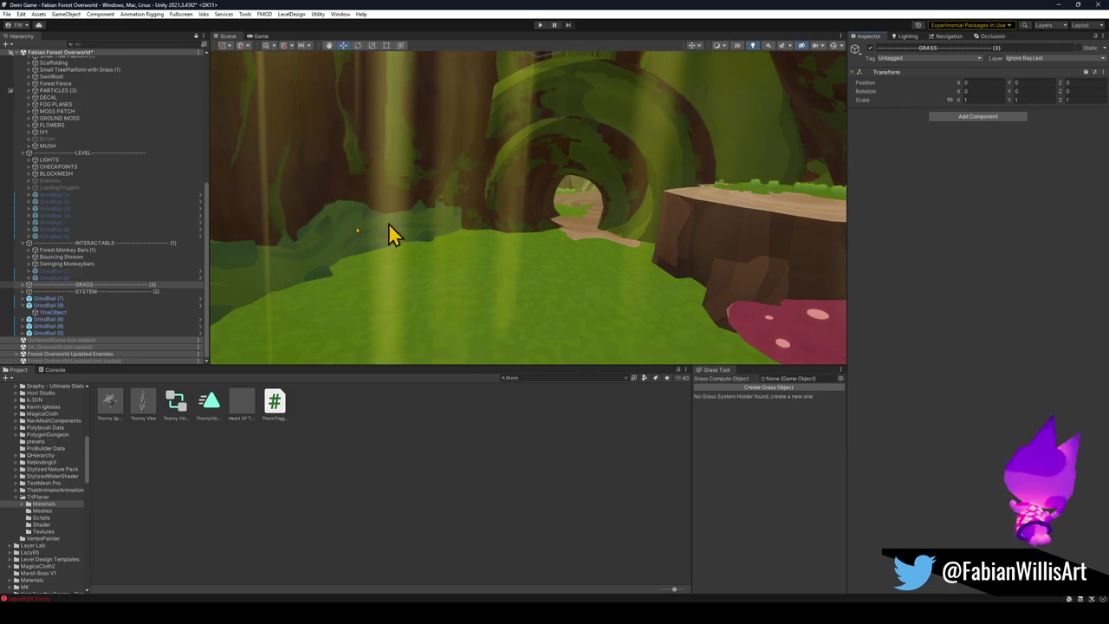
# Step: Bake the terrain texture from TerrainRenderer (1)'s Render Terrain Map component
pyautogui.click(24, 285)
pyautogui.click(57, 292)
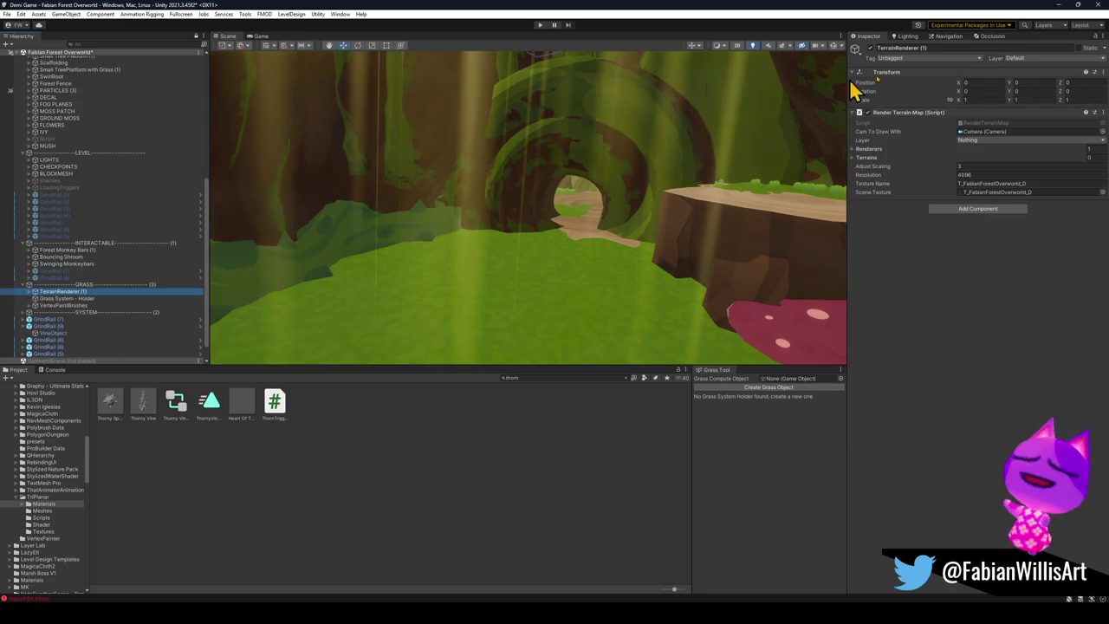
pyautogui.rightClick(961, 112)
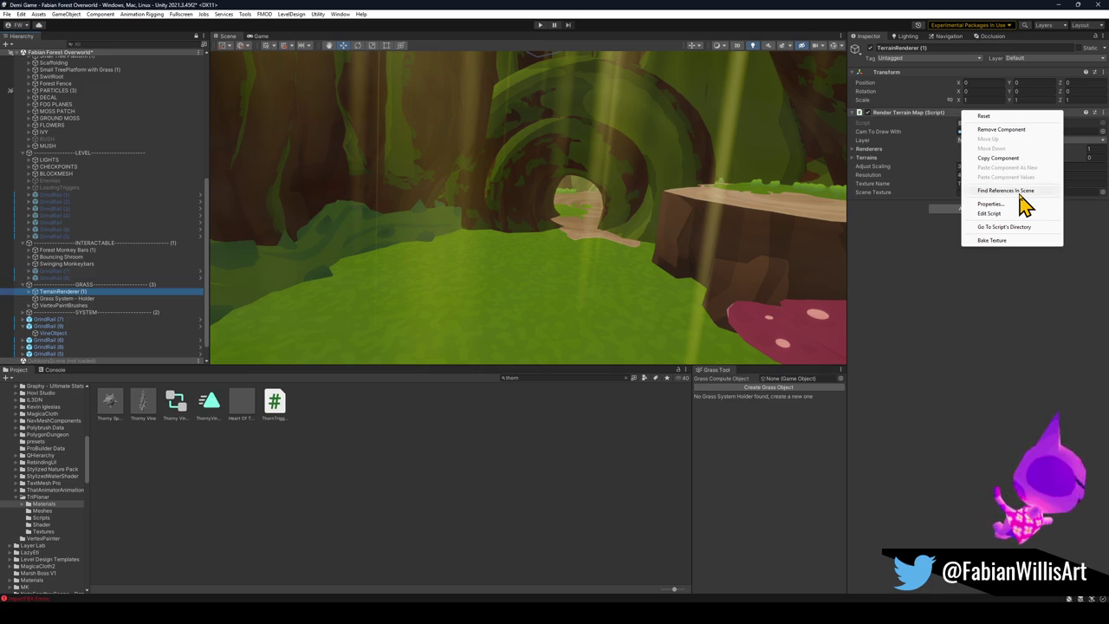
pyautogui.click(1009, 241)
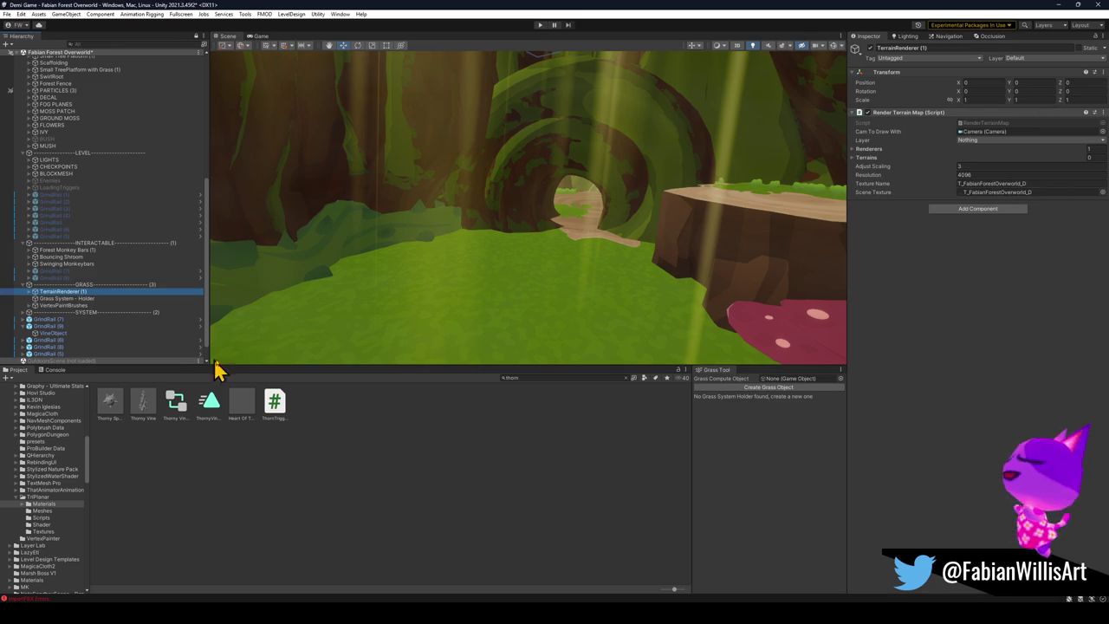
# Step: Select ground mesh Cylinder_46_003 and bring up the Grass Tool's Generate settings
pyautogui.click(479, 319)
pyautogui.moveTo(563, 311)
pyautogui.mouseDown()
pyautogui.moveTo(479, 318)
pyautogui.moveTo(470, 297)
pyautogui.mouseUp()
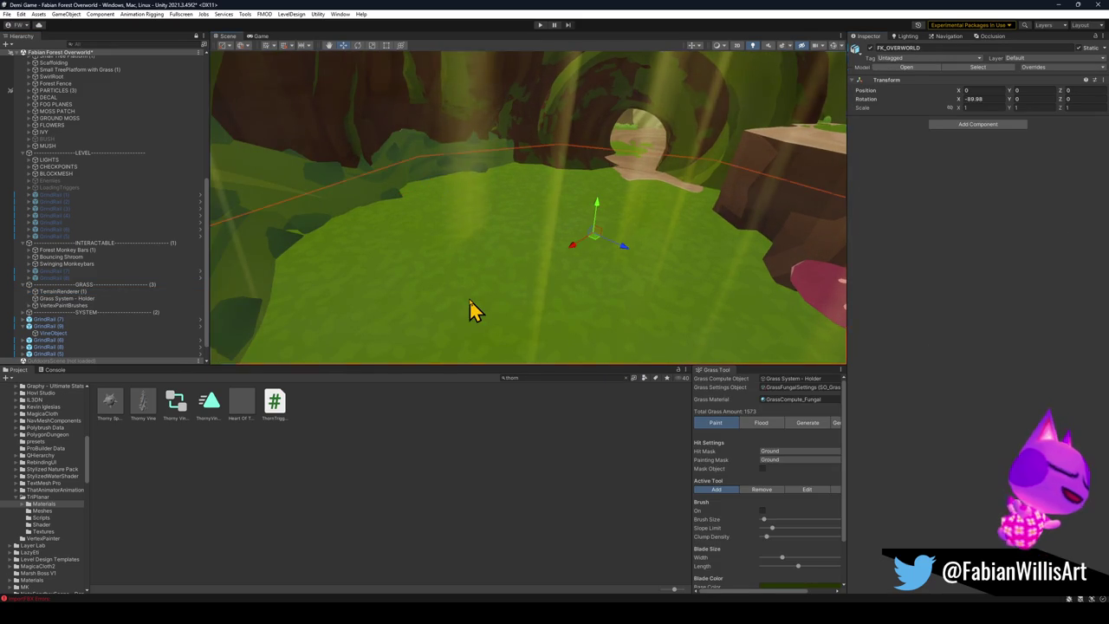
pyautogui.click(469, 303)
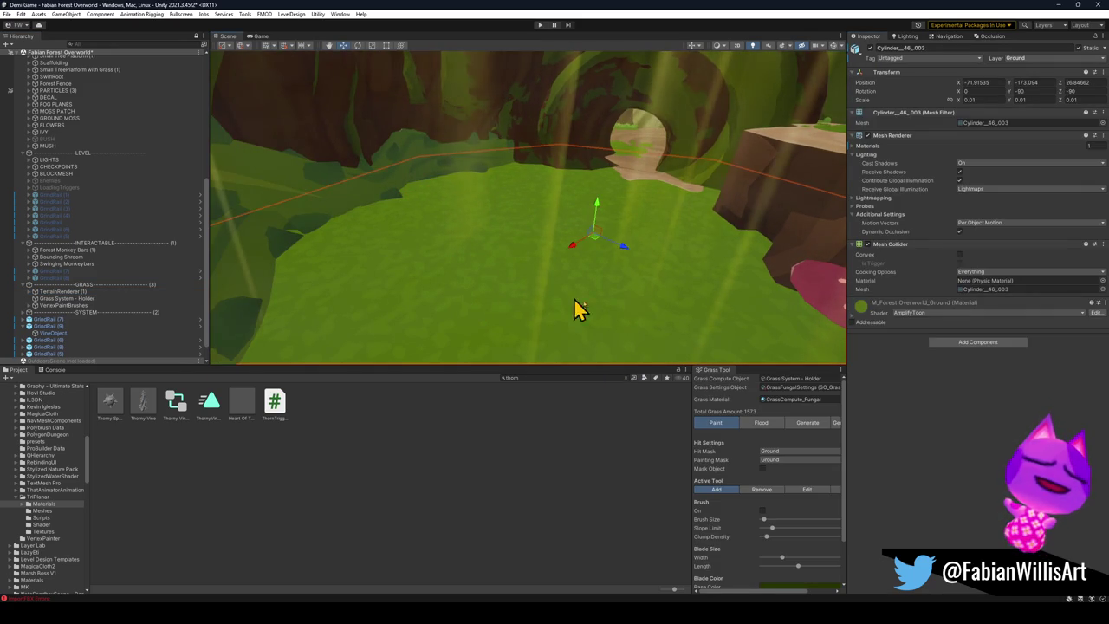
pyautogui.click(816, 435)
pyautogui.scroll(-3, 754, 537)
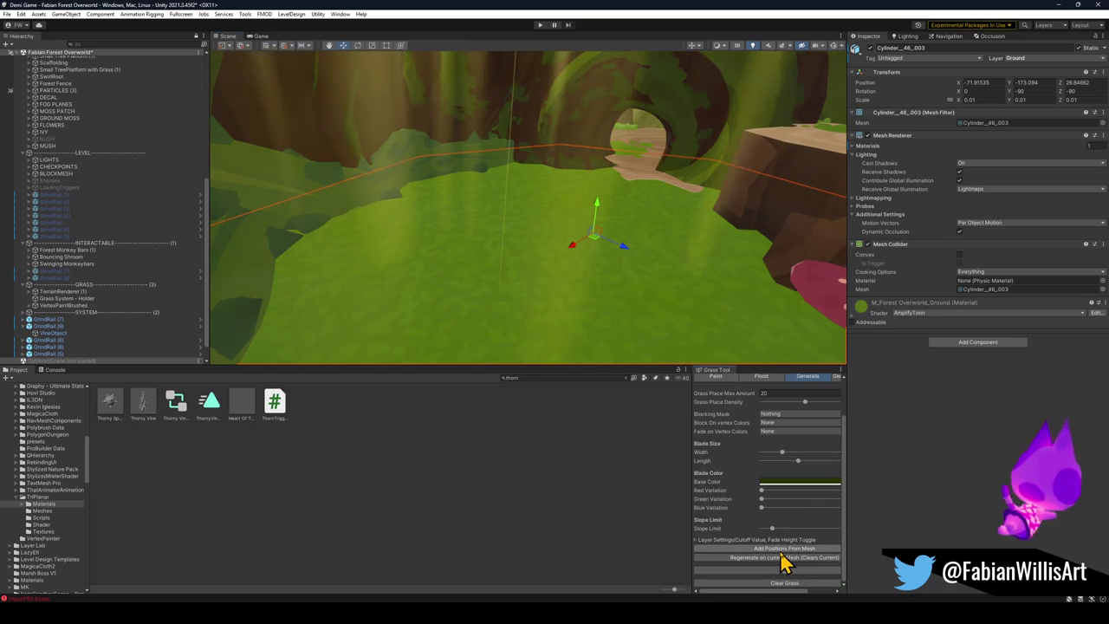
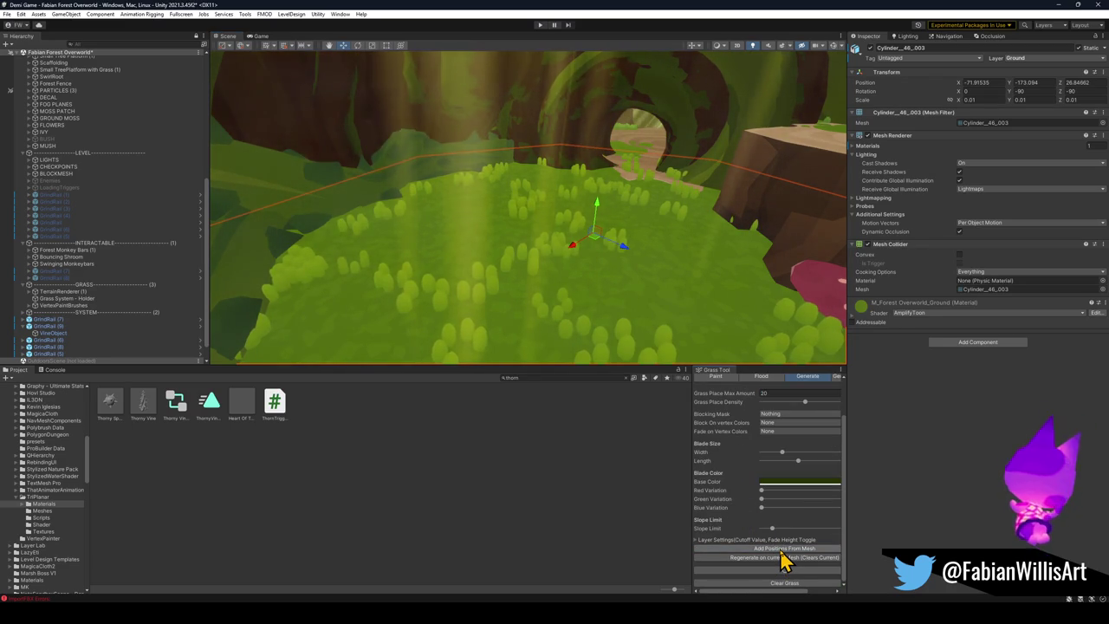
# Step: Fly through the tree tunnel to the dirt path, then select and frame the platform's Forest_TreePlatform_02 mesh
pyautogui.moveTo(604, 233)
pyautogui.mouseDown()
pyautogui.moveTo(643, 258)
pyautogui.moveTo(653, 235)
pyautogui.moveTo(643, 208)
pyautogui.moveTo(675, 179)
pyautogui.moveTo(648, 181)
pyautogui.mouseUp()
pyautogui.click(453, 549)
pyautogui.moveTo(526, 235)
pyautogui.mouseDown()
pyautogui.moveTo(445, 240)
pyautogui.moveTo(520, 239)
pyautogui.moveTo(615, 275)
pyautogui.moveTo(728, 265)
pyautogui.moveTo(658, 256)
pyautogui.moveTo(661, 270)
pyautogui.mouseUp()
pyautogui.press('w')
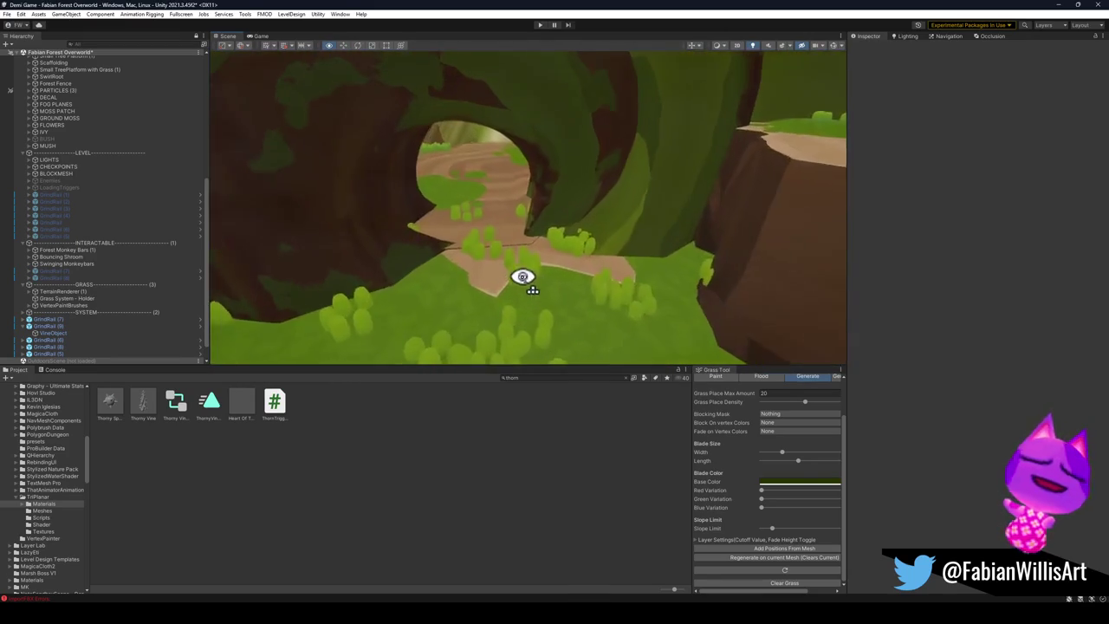
pyautogui.click(518, 324)
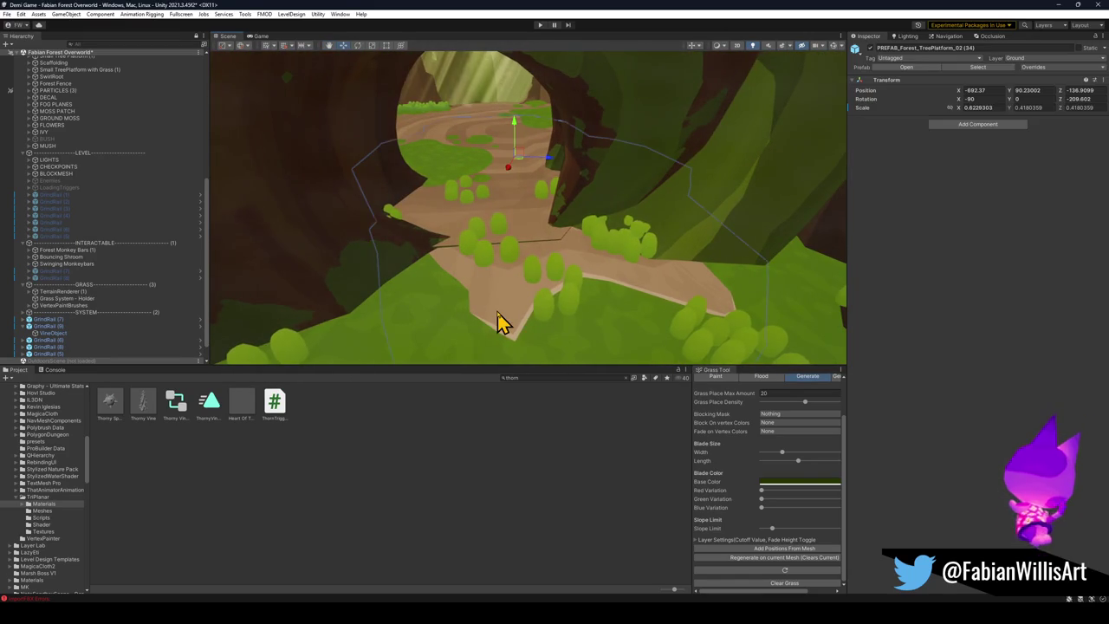
pyautogui.click(509, 316)
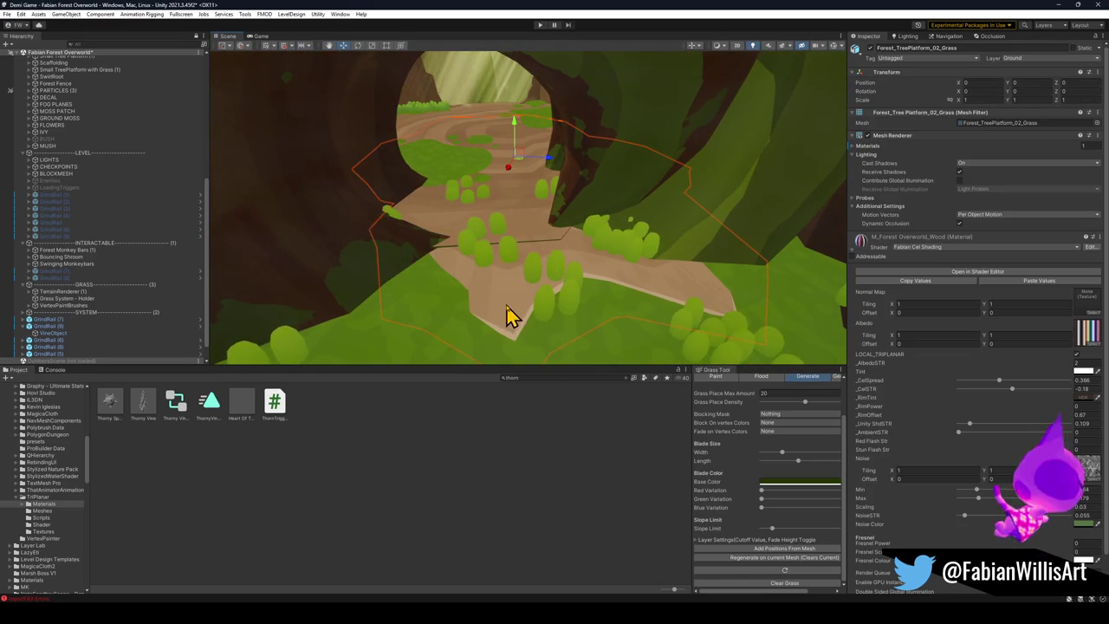
pyautogui.click(518, 315)
pyautogui.moveTo(520, 314)
pyautogui.mouseDown()
pyautogui.moveTo(543, 277)
pyautogui.moveTo(589, 284)
pyautogui.moveTo(577, 205)
pyautogui.moveTo(650, 216)
pyautogui.moveTo(673, 234)
pyautogui.moveTo(679, 217)
pyautogui.moveTo(554, 255)
pyautogui.mouseUp()
pyautogui.press('f')
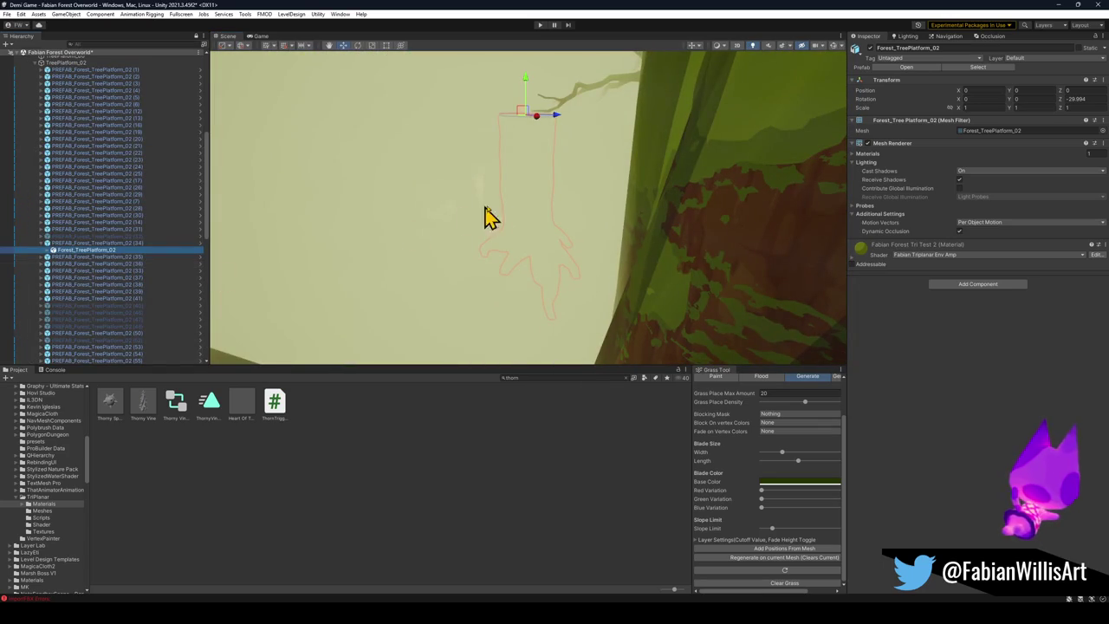
pyautogui.moveTo(564, 179)
pyautogui.mouseDown()
pyautogui.moveTo(564, 168)
pyautogui.moveTo(537, 186)
pyautogui.moveTo(473, 166)
pyautogui.moveTo(416, 178)
pyautogui.mouseUp()
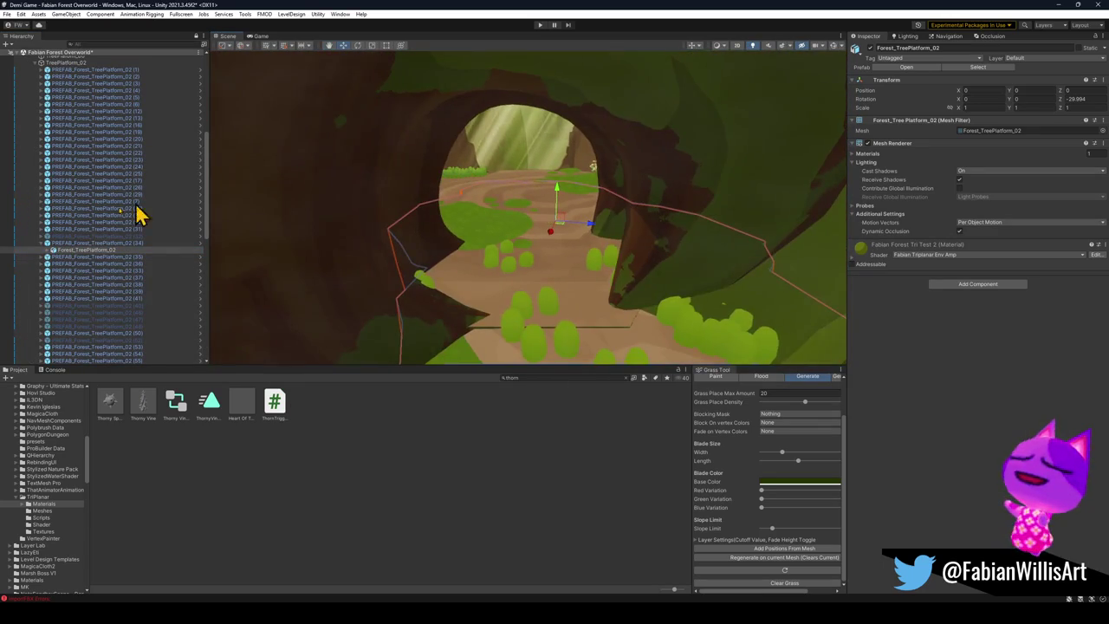
pyautogui.click(91, 251)
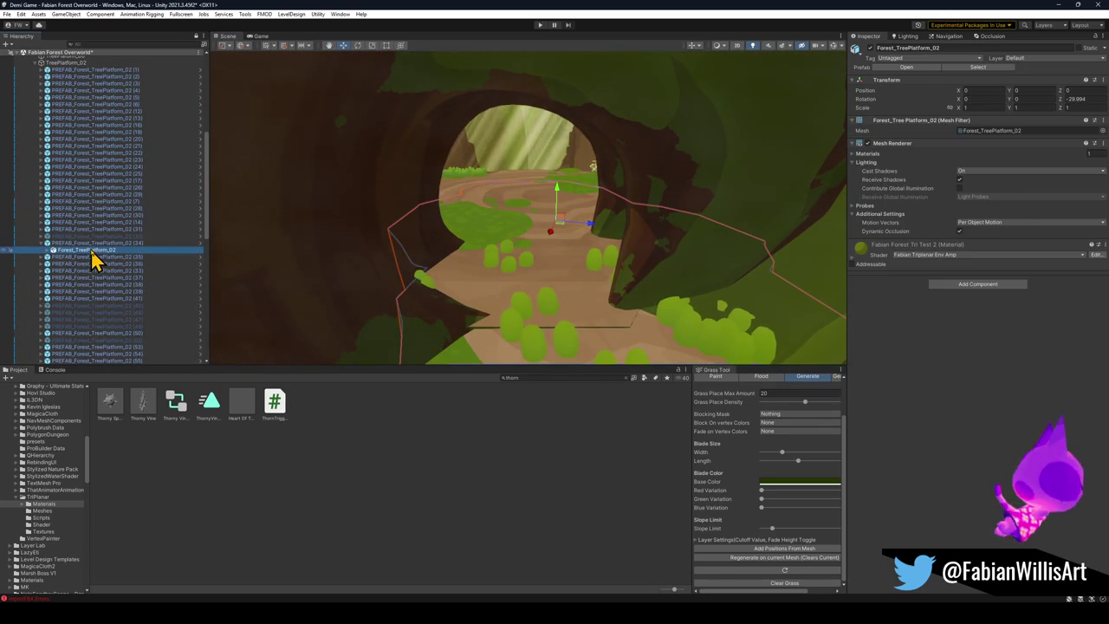
pyautogui.press('Delete')
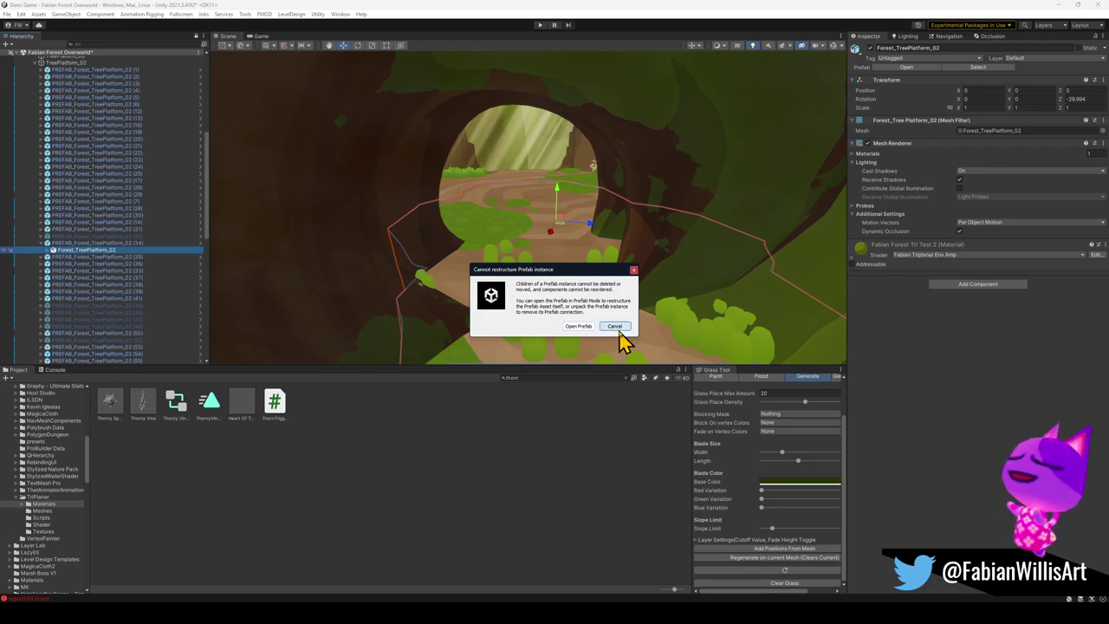
pyautogui.click(616, 327)
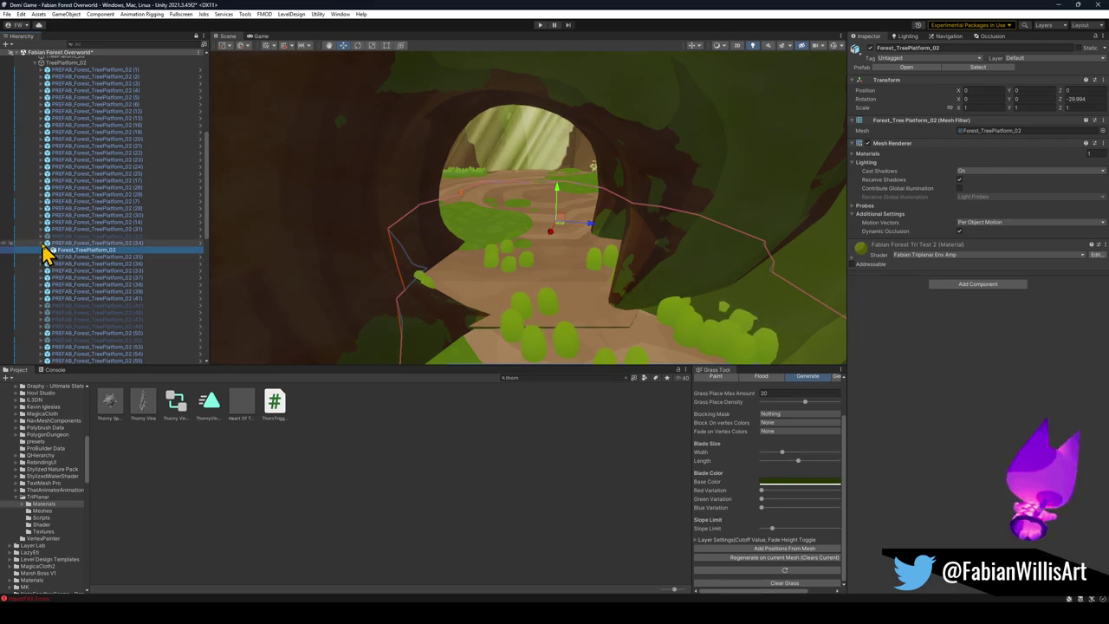
pyautogui.press('Left')
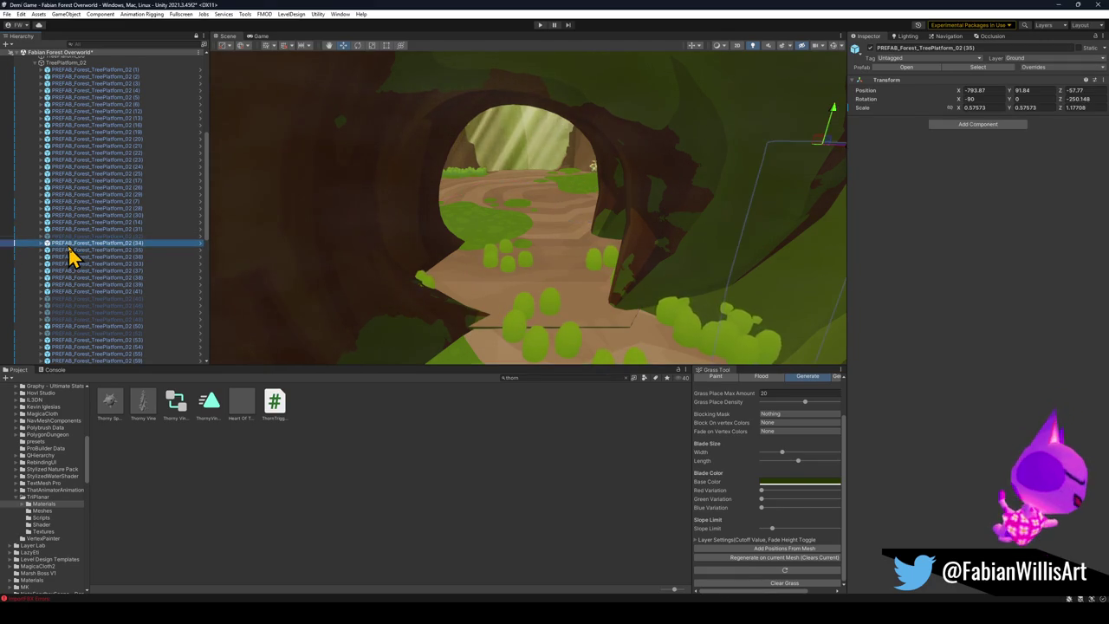
pyautogui.moveTo(498, 270)
pyautogui.mouseDown()
pyautogui.moveTo(555, 204)
pyautogui.moveTo(553, 131)
pyautogui.moveTo(545, 164)
pyautogui.moveTo(668, 217)
pyautogui.moveTo(588, 175)
pyautogui.moveTo(546, 171)
pyautogui.moveTo(618, 191)
pyautogui.mouseUp()
pyautogui.scroll(-3, 558, 178)
pyautogui.hotkey('ctrl', 'z')
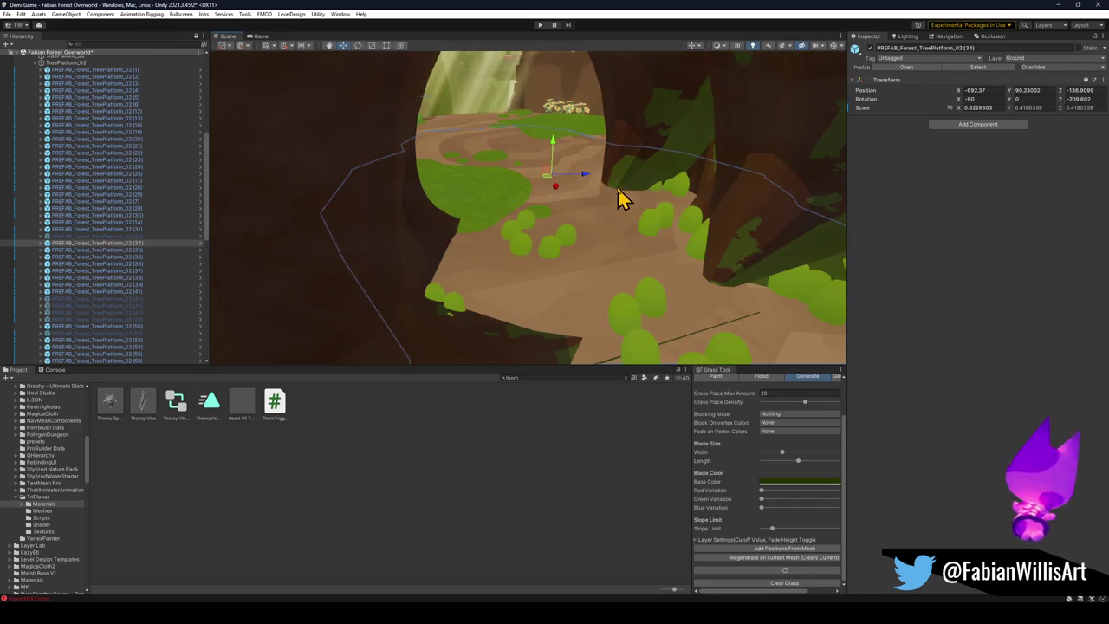
pyautogui.click(585, 199)
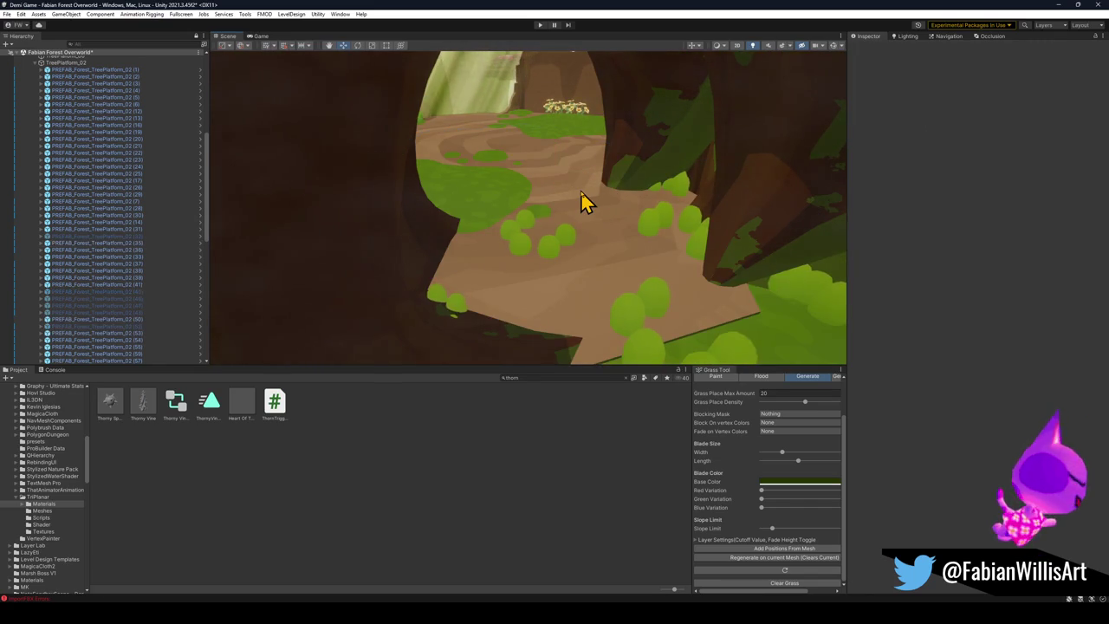
# Step: Select the moss patch by the stump, lower it slightly, then undo that move
pyautogui.moveTo(585, 262)
pyautogui.mouseDown()
pyautogui.moveTo(551, 220)
pyautogui.moveTo(768, 235)
pyautogui.moveTo(566, 220)
pyautogui.moveTo(421, 178)
pyautogui.moveTo(421, 196)
pyautogui.moveTo(451, 209)
pyautogui.mouseUp()
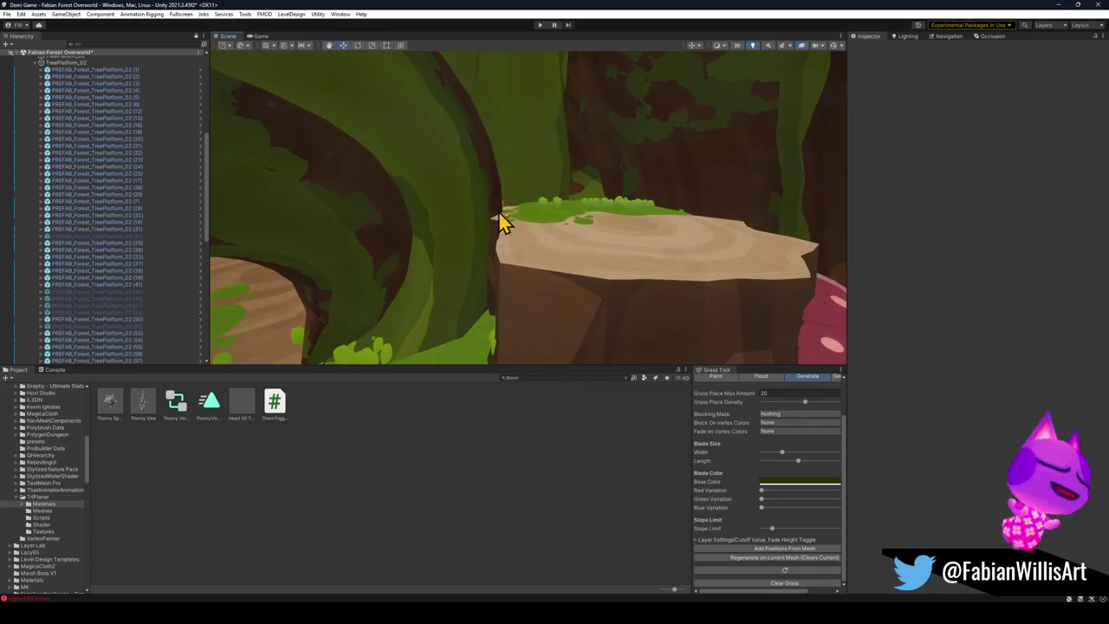
pyautogui.click(552, 223)
pyautogui.moveTo(575, 227)
pyautogui.mouseDown()
pyautogui.moveTo(625, 220)
pyautogui.moveTo(359, 344)
pyautogui.mouseUp()
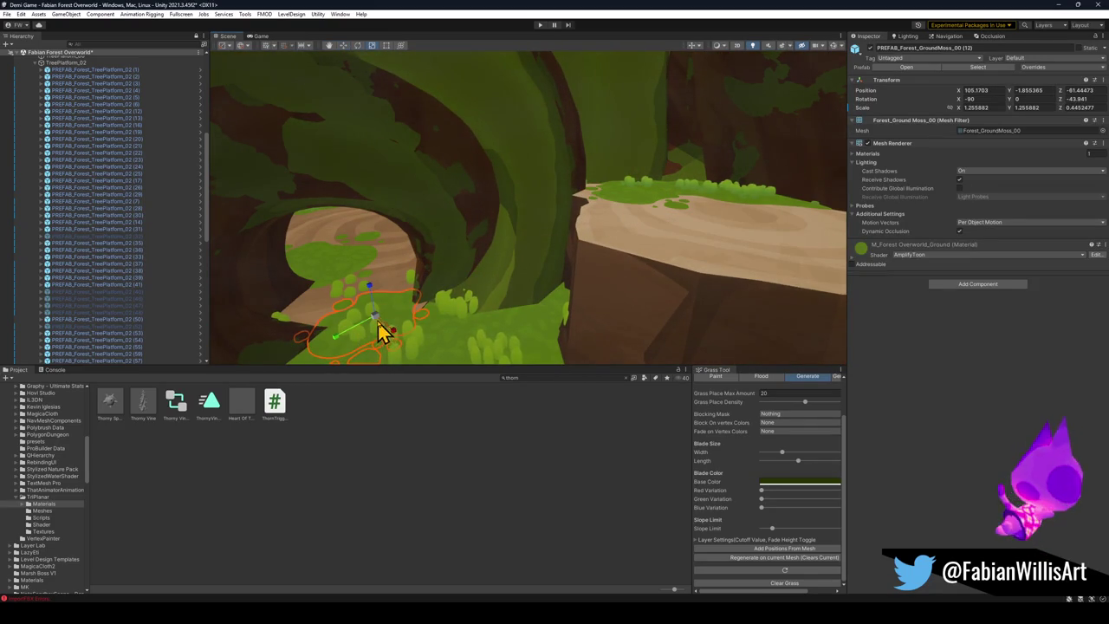
pyautogui.moveTo(401, 330)
pyautogui.mouseDown()
pyautogui.moveTo(358, 300)
pyautogui.moveTo(358, 312)
pyautogui.moveTo(459, 305)
pyautogui.mouseUp()
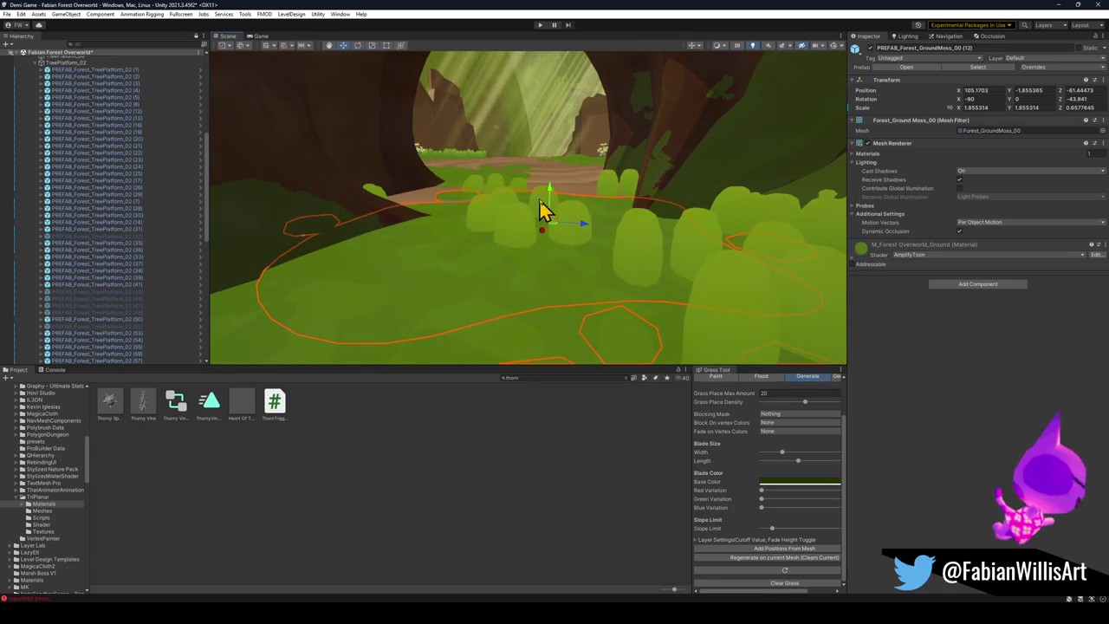
pyautogui.moveTo(548, 188); pyautogui.dragTo(549, 192)
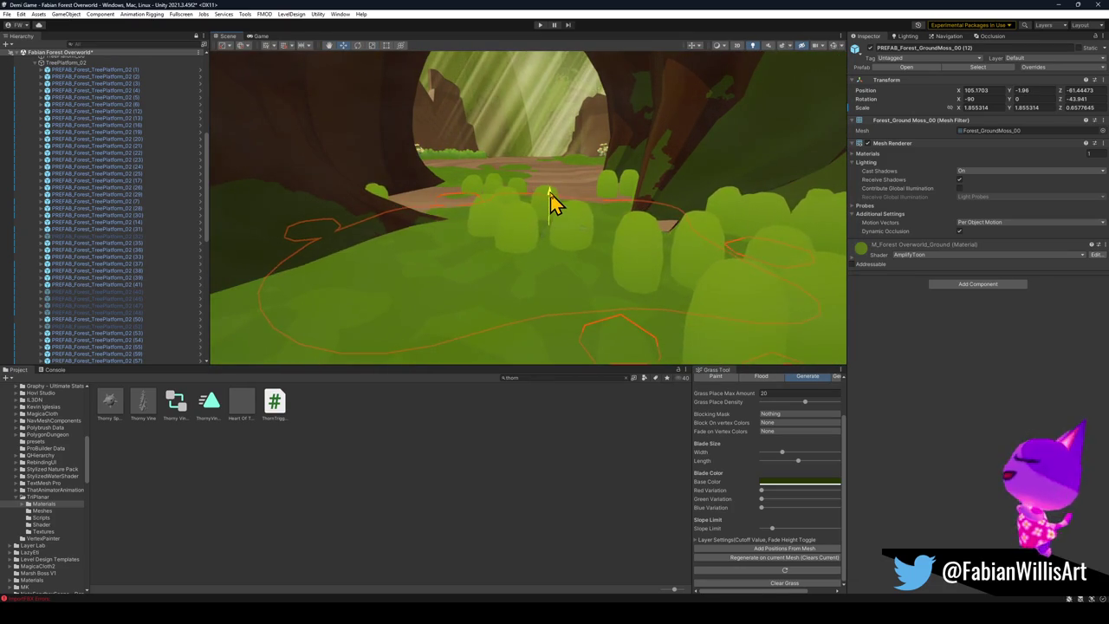
pyautogui.hotkey('ctrl', 'z')
# Step: Nudge the Forest_GroundMoss_00 patch slightly lower, then select Forest_SwirlRoot_01
pyautogui.moveTo(622, 226)
pyautogui.mouseDown()
pyautogui.moveTo(594, 279)
pyautogui.moveTo(569, 186)
pyautogui.moveTo(580, 195)
pyautogui.mouseUp()
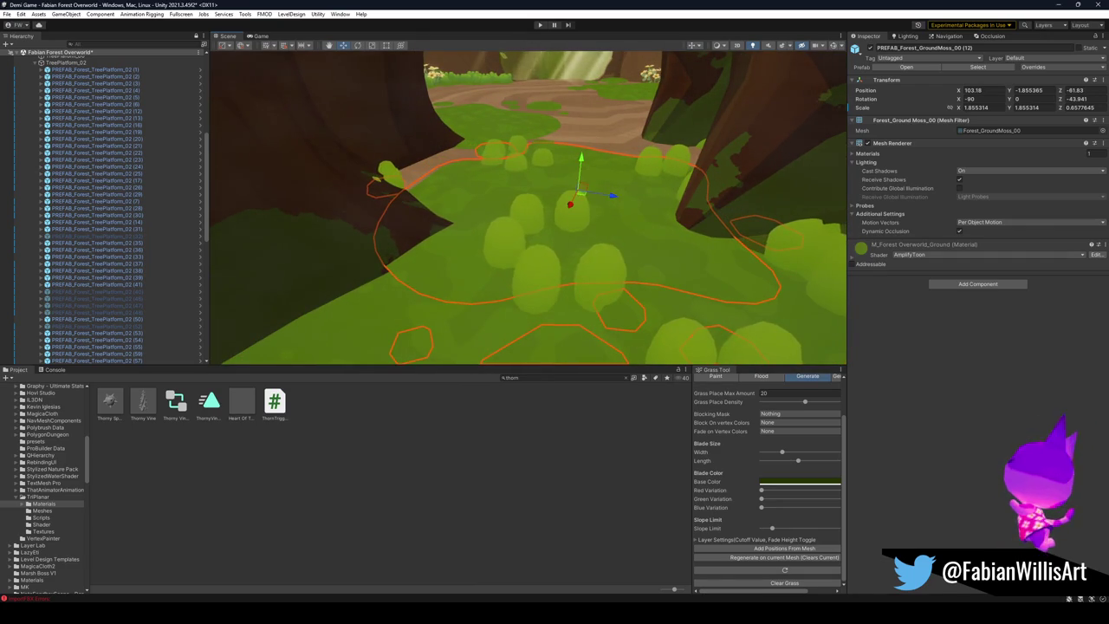
pyautogui.click(564, 280)
pyautogui.moveTo(564, 279); pyautogui.dragTo(562, 244)
pyautogui.press('s')
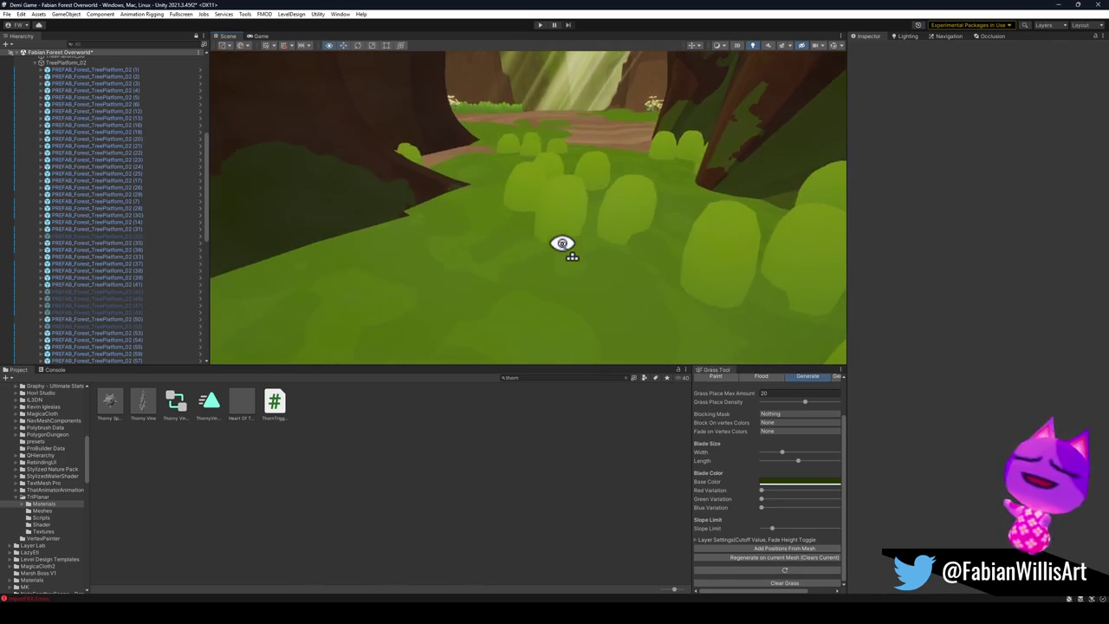
pyautogui.click(564, 255)
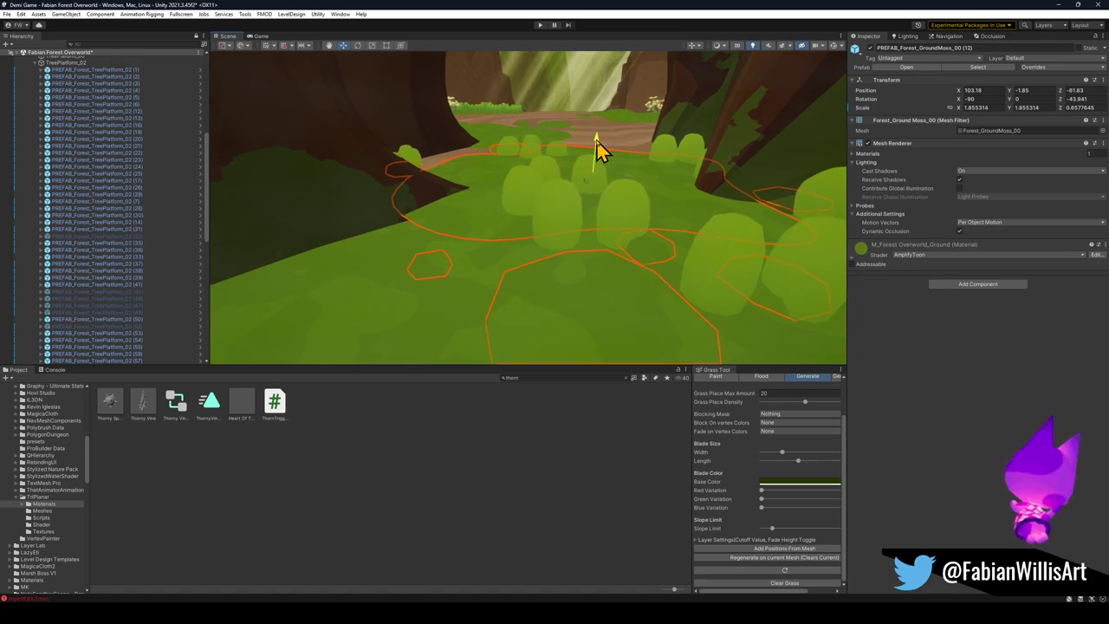
pyautogui.moveTo(597, 152); pyautogui.dragTo(597, 152)
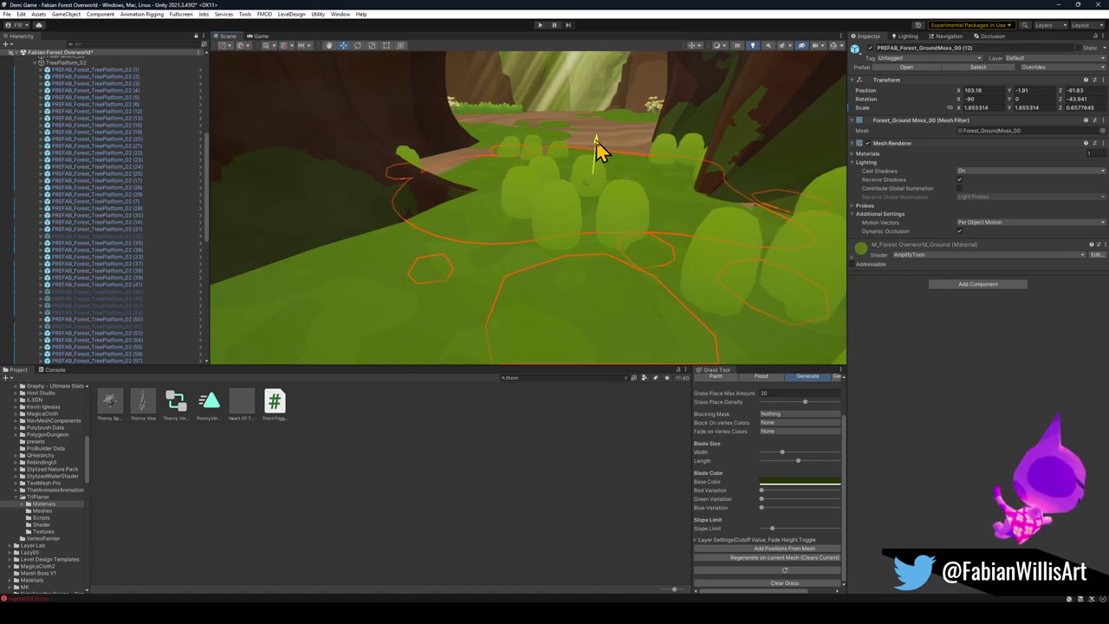
pyautogui.click(630, 386)
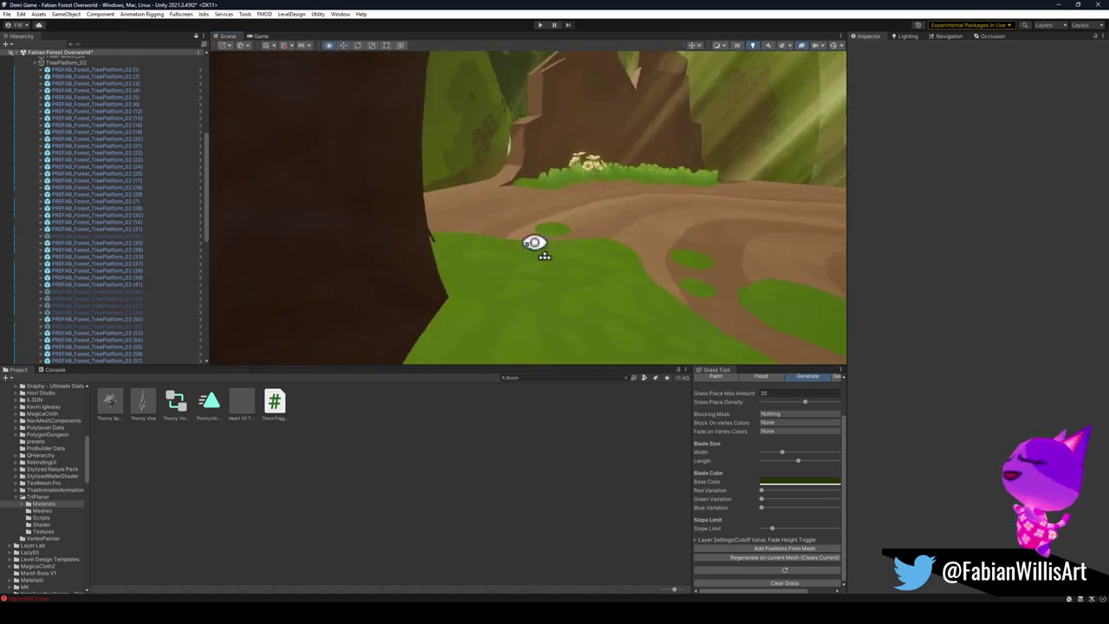
pyautogui.click(483, 238)
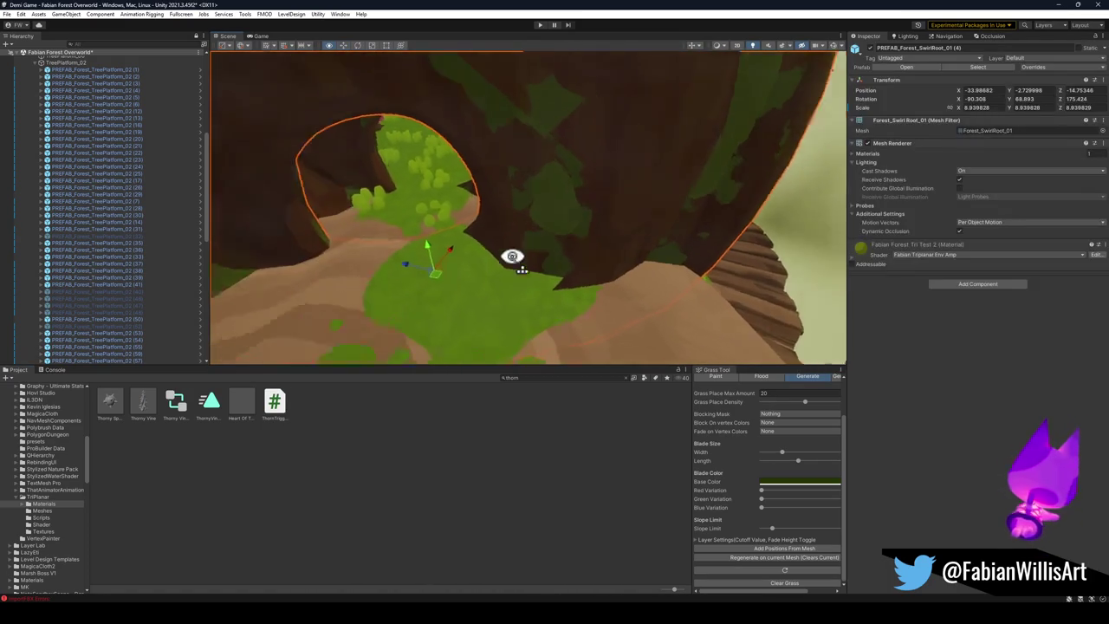
# Step: Shift Forest_SwirlRoot_01 slightly sideways and rotate it a few degrees
pyautogui.moveTo(515, 267); pyautogui.dragTo(517, 270)
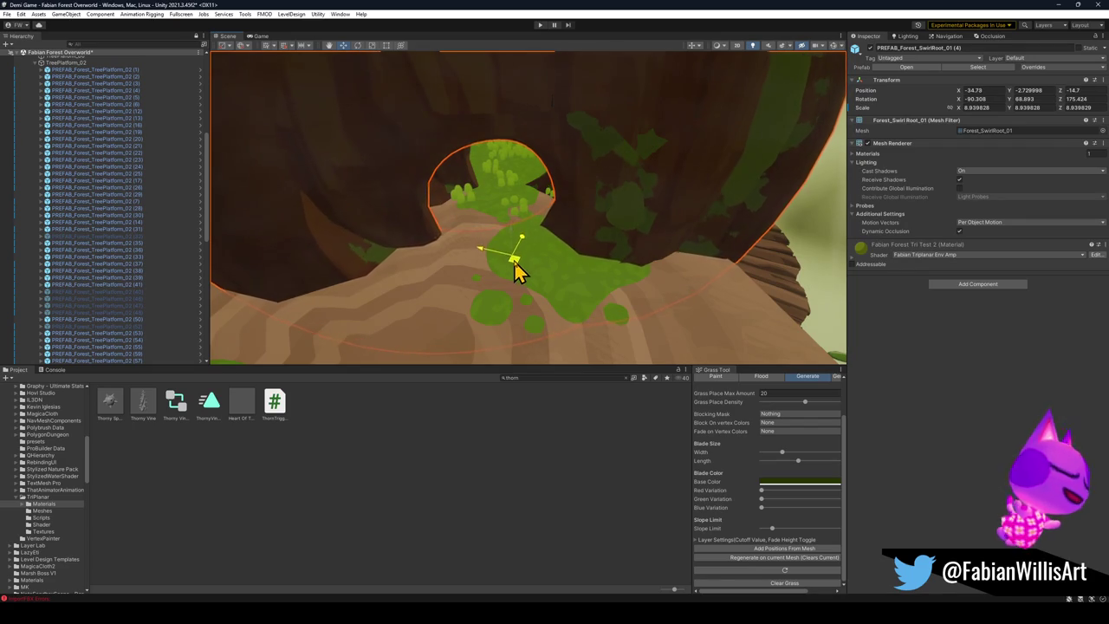
pyautogui.click(554, 389)
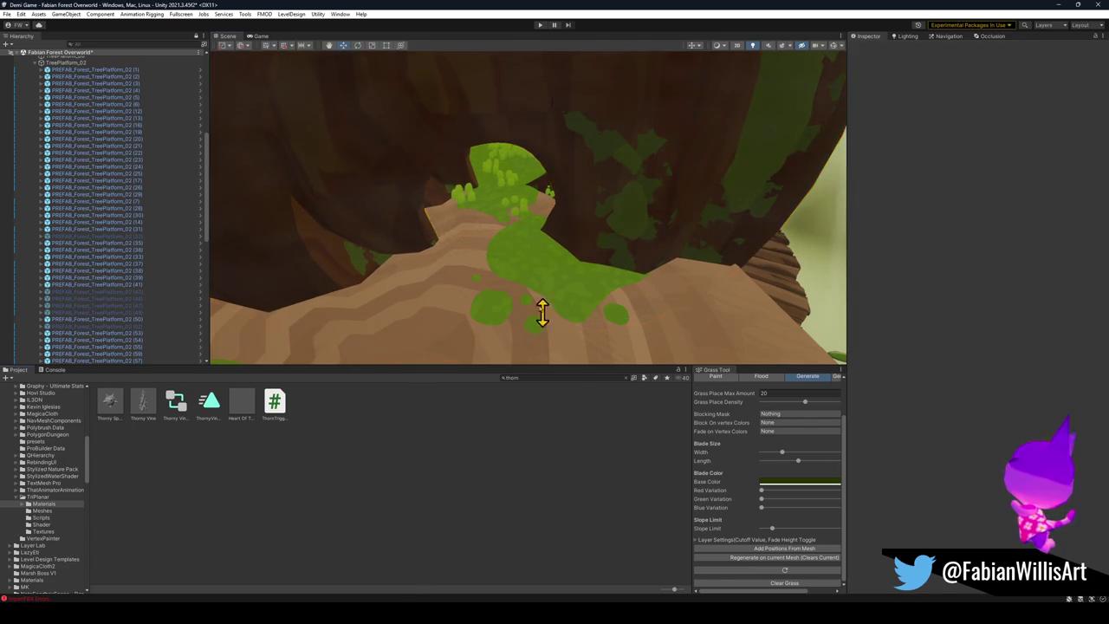
pyautogui.moveTo(499, 240)
pyautogui.mouseDown()
pyautogui.moveTo(322, 244)
pyautogui.moveTo(505, 239)
pyautogui.moveTo(452, 243)
pyautogui.moveTo(655, 255)
pyautogui.moveTo(660, 274)
pyautogui.mouseUp()
pyautogui.click(660, 274)
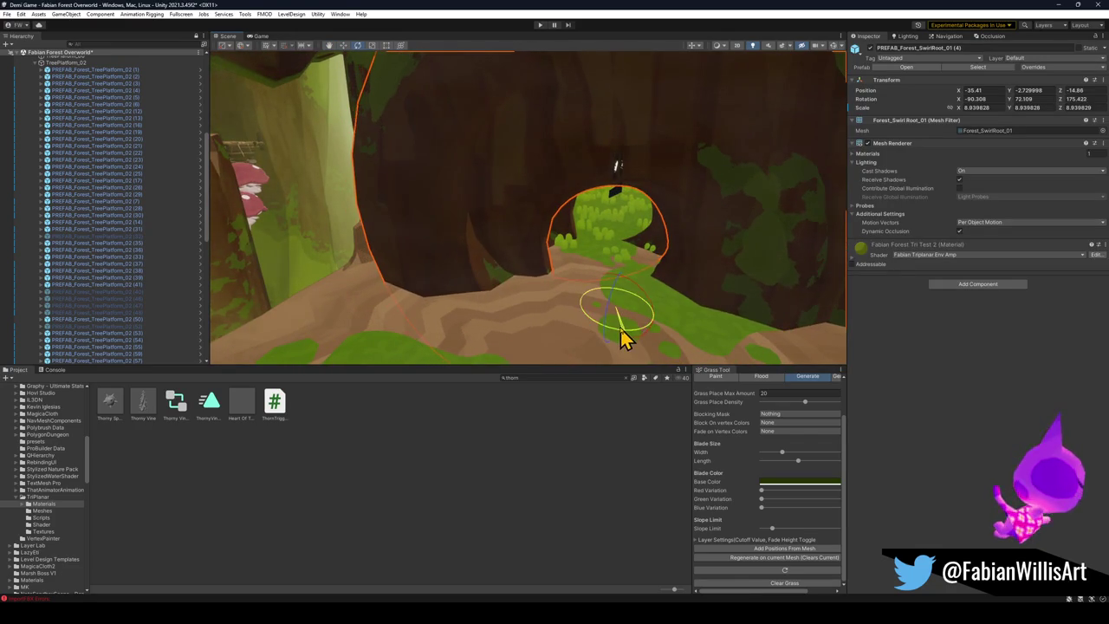
pyautogui.moveTo(649, 225)
pyautogui.mouseDown()
pyautogui.moveTo(554, 227)
pyautogui.moveTo(713, 223)
pyautogui.moveTo(624, 191)
pyautogui.moveTo(587, 218)
pyautogui.moveTo(635, 214)
pyautogui.moveTo(651, 228)
pyautogui.mouseUp()
pyautogui.click(564, 307)
# Step: Look over the forest floor, then minimize Unity and return to Blender's 3D view
pyautogui.moveTo(564, 306)
pyautogui.mouseDown()
pyautogui.moveTo(638, 275)
pyautogui.moveTo(613, 295)
pyautogui.moveTo(572, 250)
pyautogui.moveTo(577, 268)
pyautogui.moveTo(558, 229)
pyautogui.moveTo(606, 223)
pyautogui.moveTo(609, 248)
pyautogui.moveTo(635, 265)
pyautogui.mouseUp()
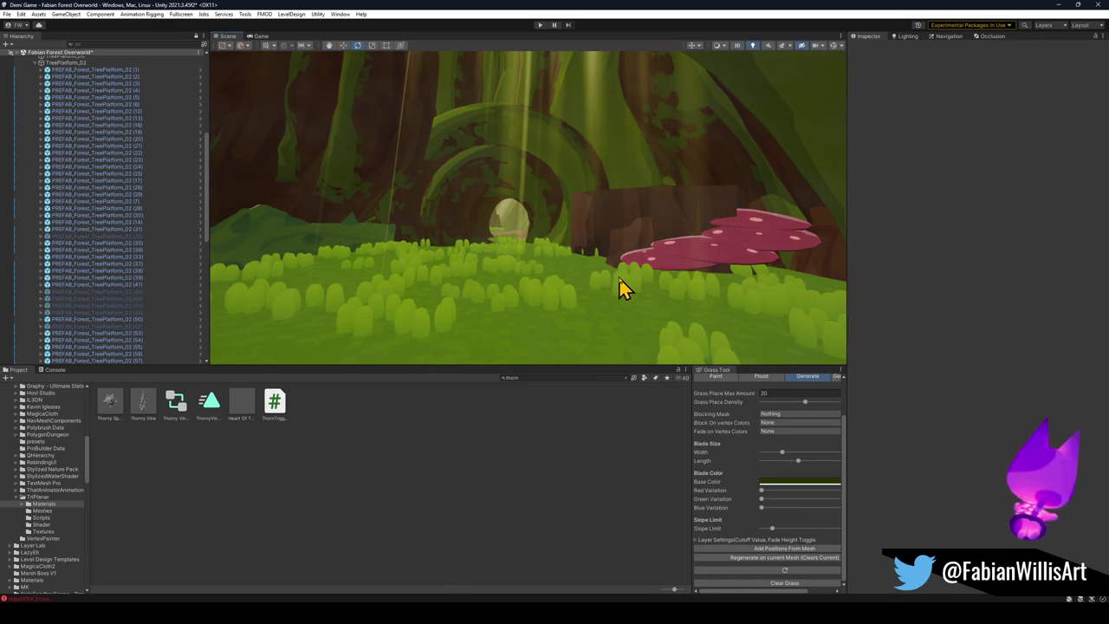
pyautogui.moveTo(565, 310)
pyautogui.mouseDown()
pyautogui.moveTo(549, 250)
pyautogui.moveTo(523, 255)
pyautogui.moveTo(512, 242)
pyautogui.mouseUp()
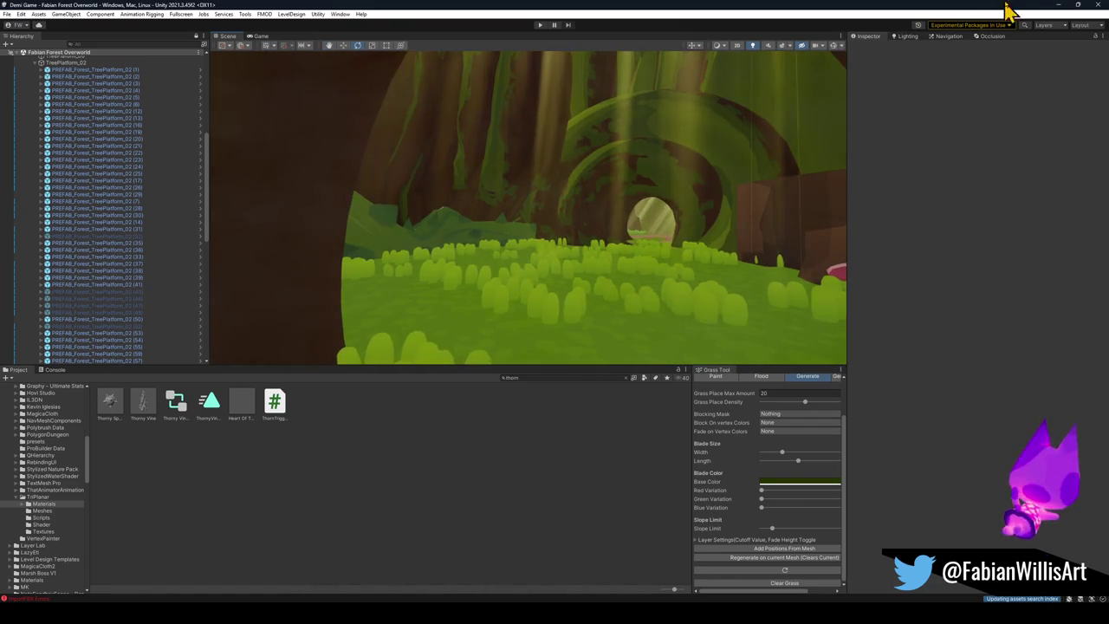
pyautogui.click(1057, 7)
pyautogui.hotkey('alt', 'a')
pyautogui.hotkey('shift', '`')
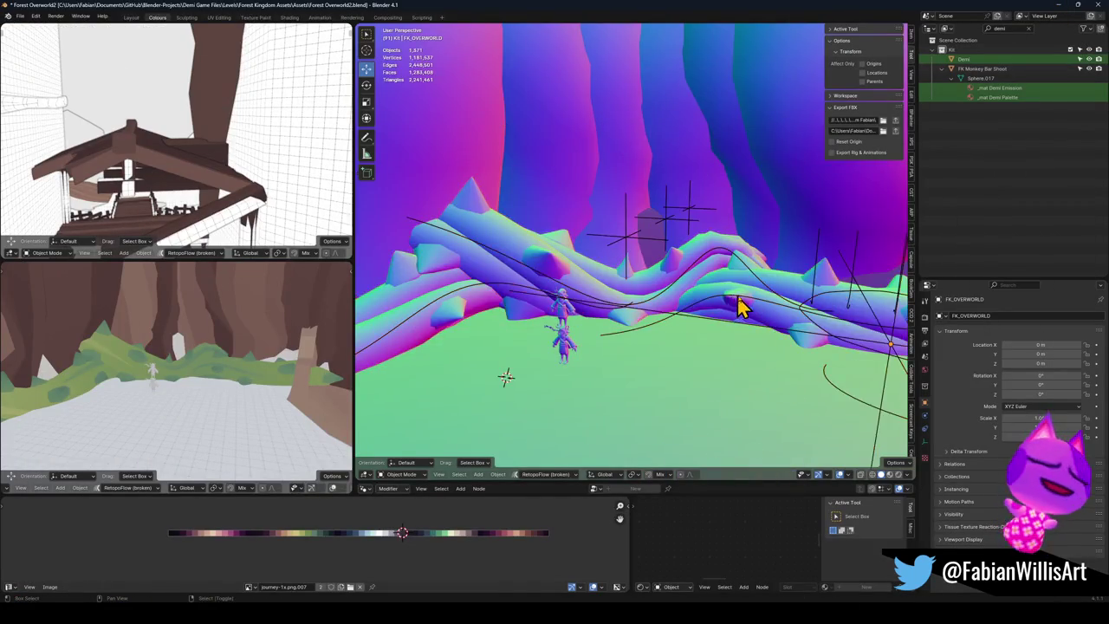
# Step: Move three NurbsPath.032 control points with proportional falloff, then select NurbsPath.028
pyautogui.click(569, 279)
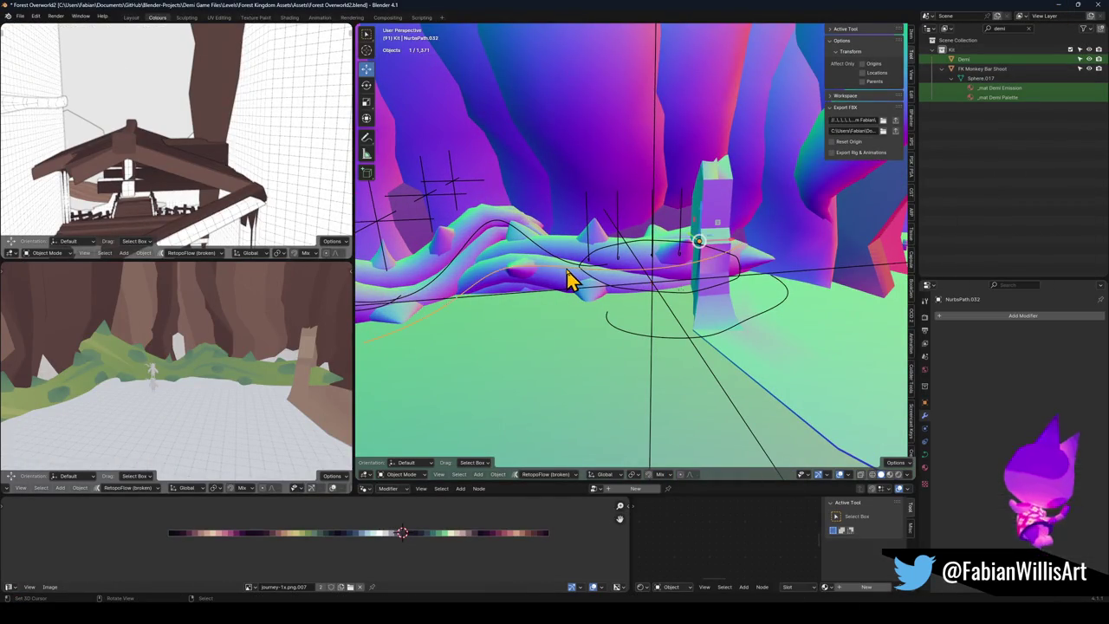
pyautogui.press('Tab')
pyautogui.press('g')
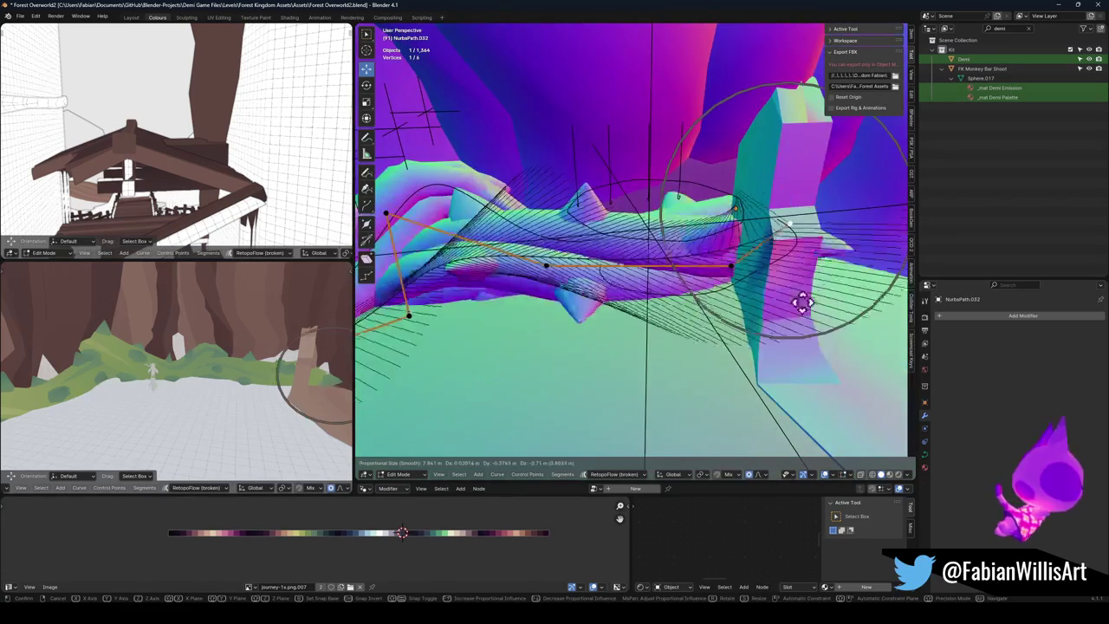
pyautogui.click(737, 363)
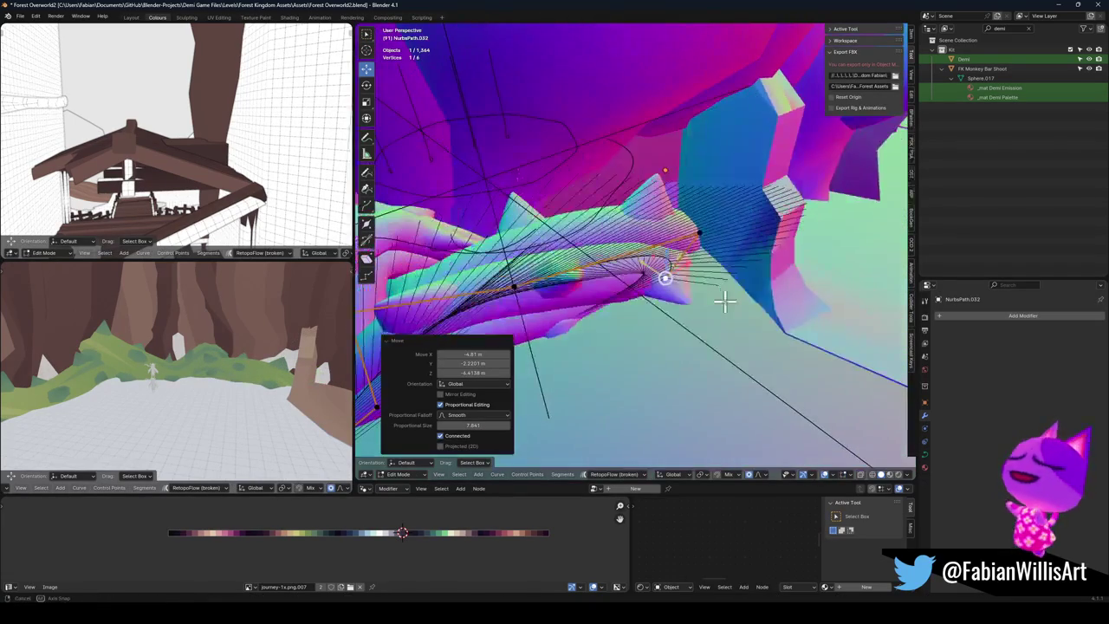
pyautogui.click(757, 352)
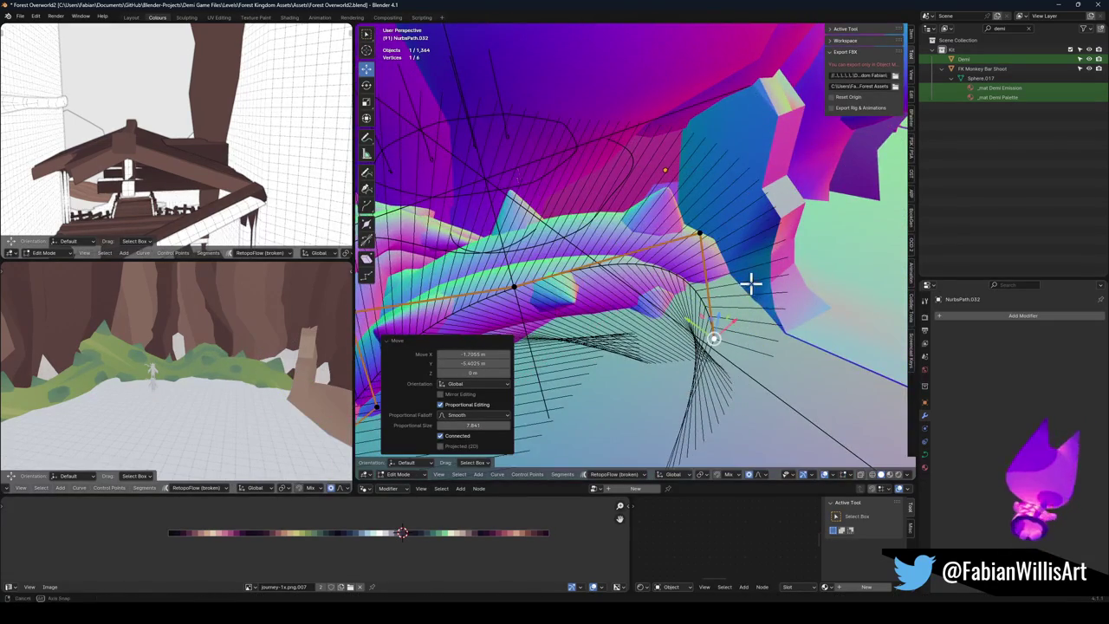
pyautogui.press('g')
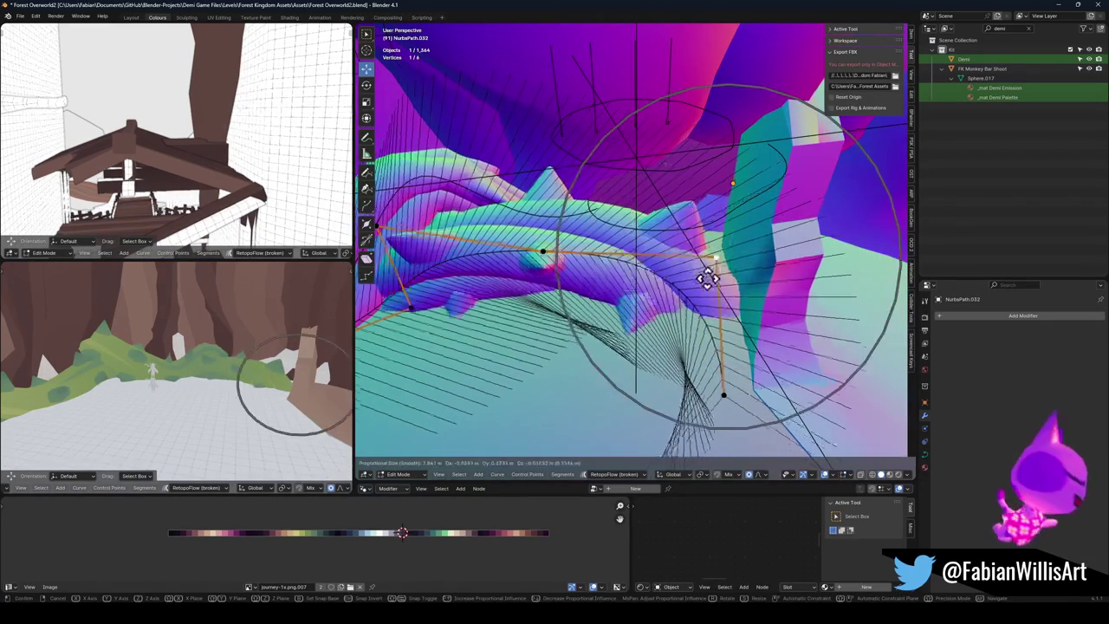
pyautogui.click(697, 288)
pyautogui.press('g')
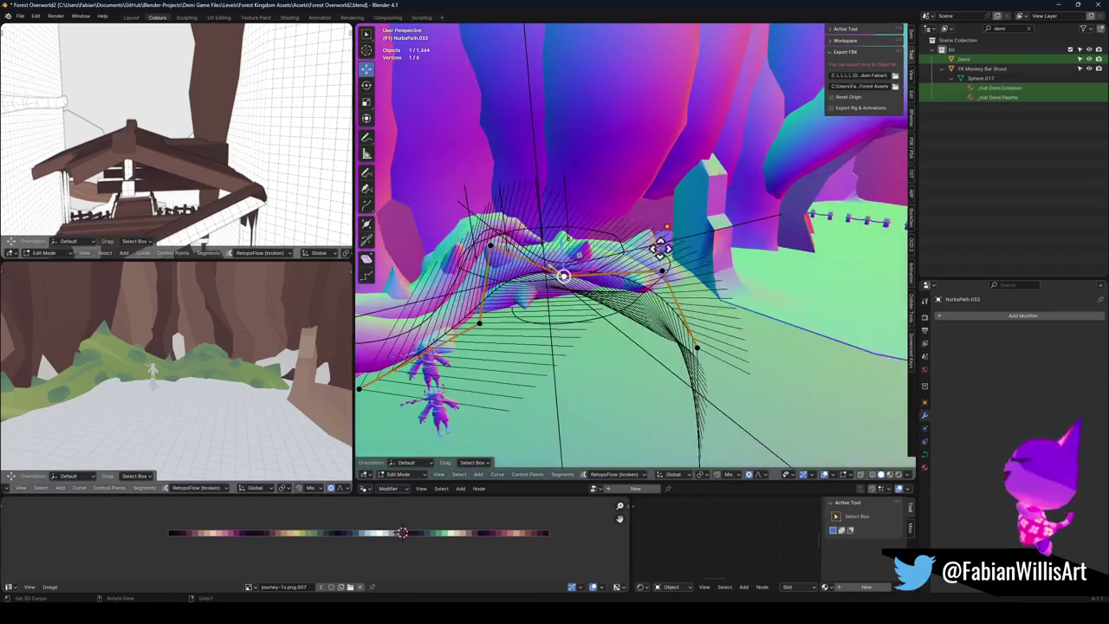
pyautogui.click(669, 191)
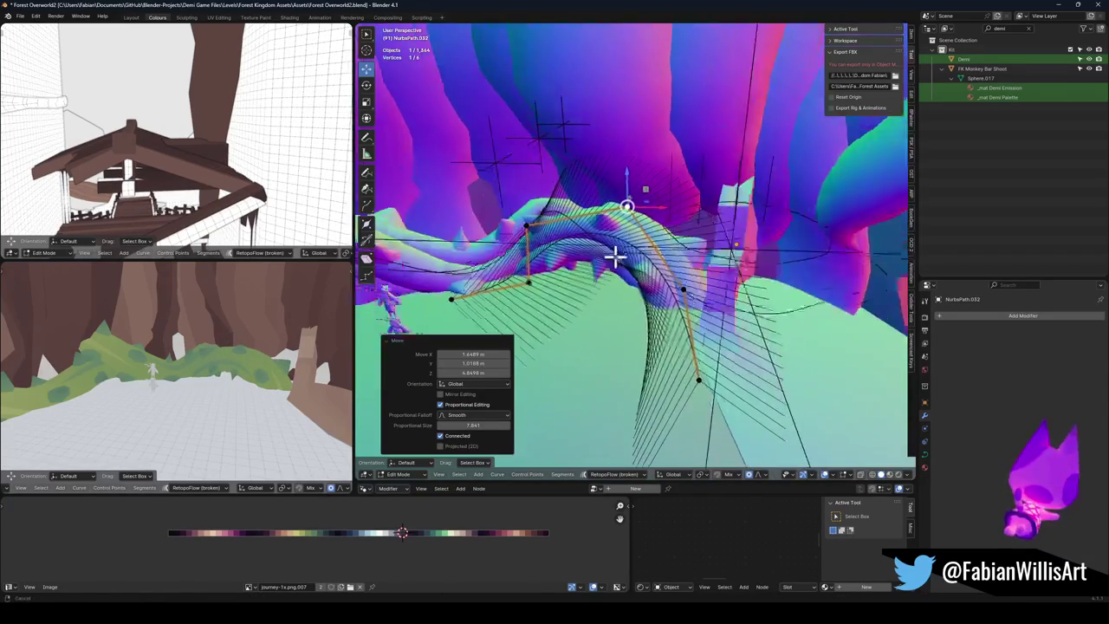
pyautogui.press('Tab')
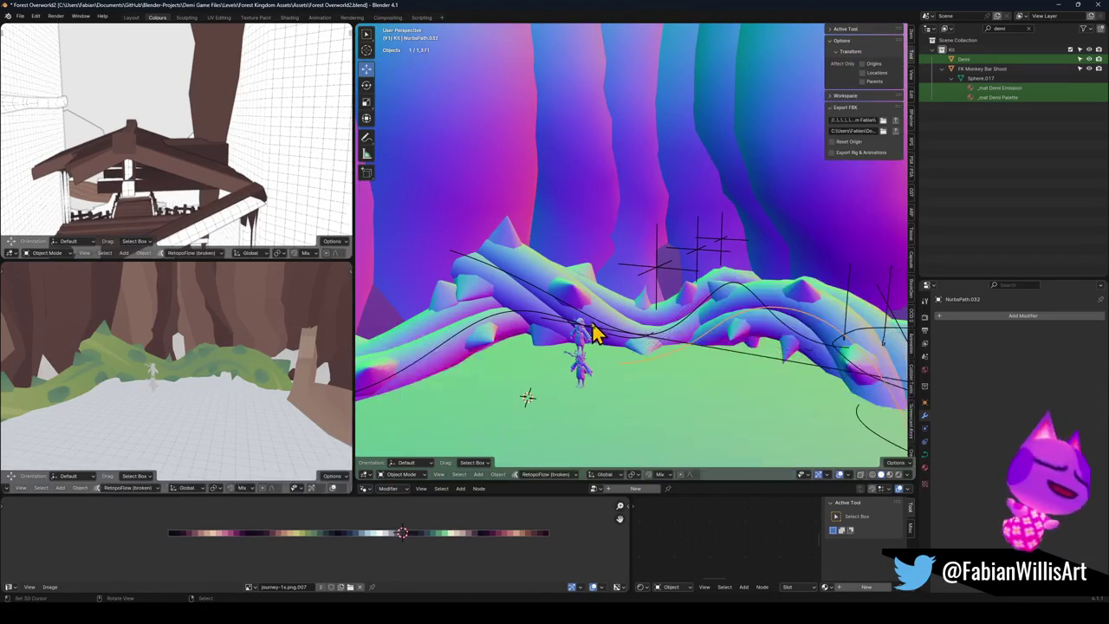
pyautogui.click(595, 330)
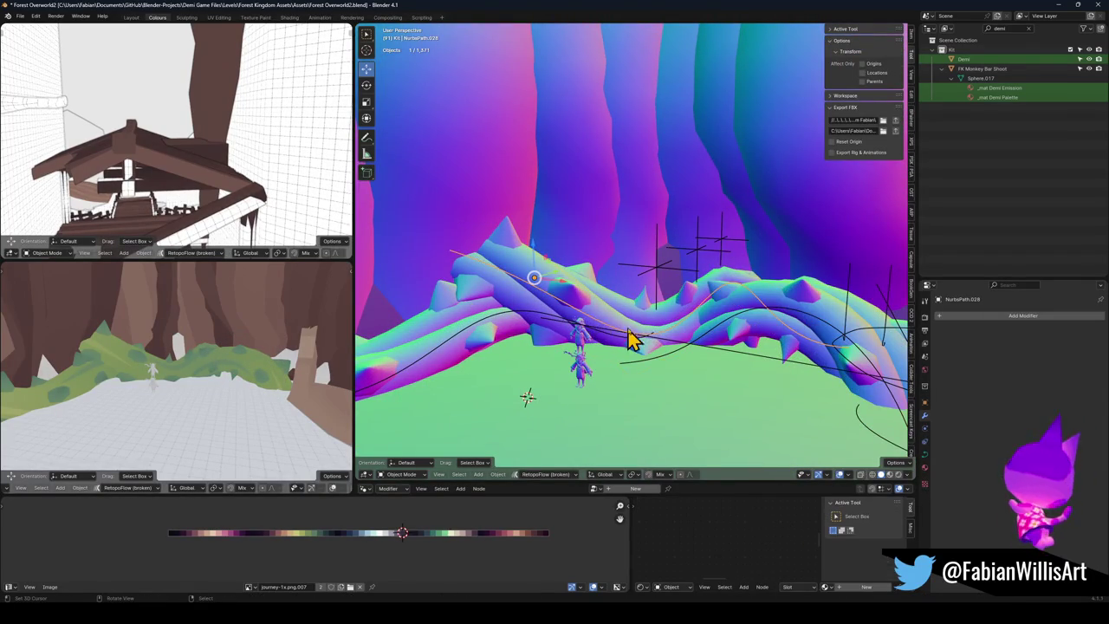
# Step: Snap the 3D cursor to the curve endpoint and scale the curve points toward it
pyautogui.press('Tab')
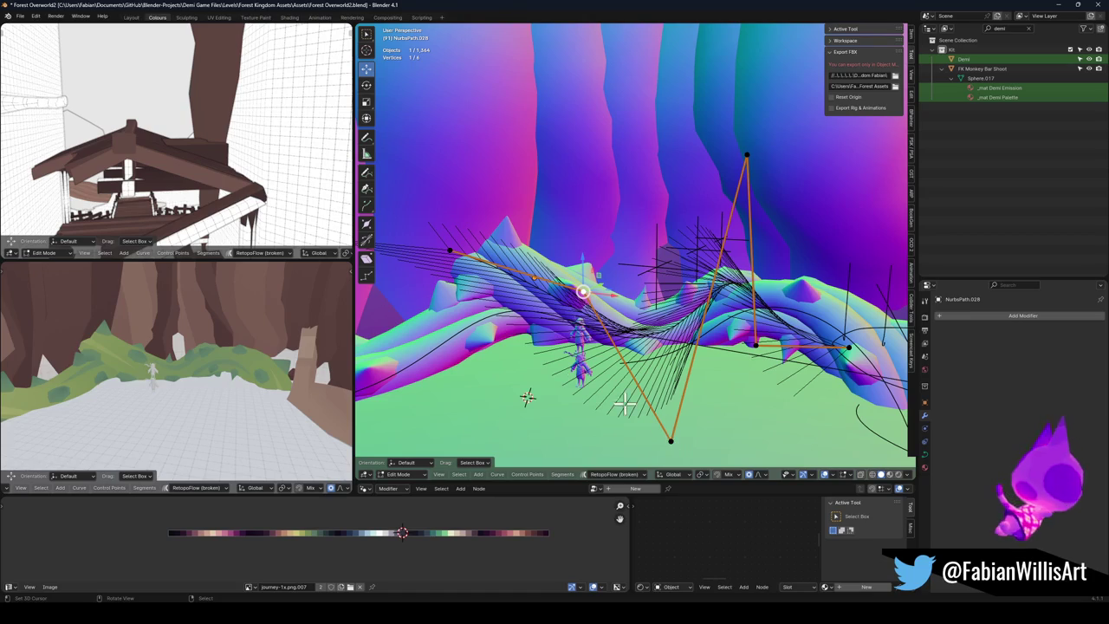
pyautogui.hotkey('shift', 's')
pyautogui.click(519, 231)
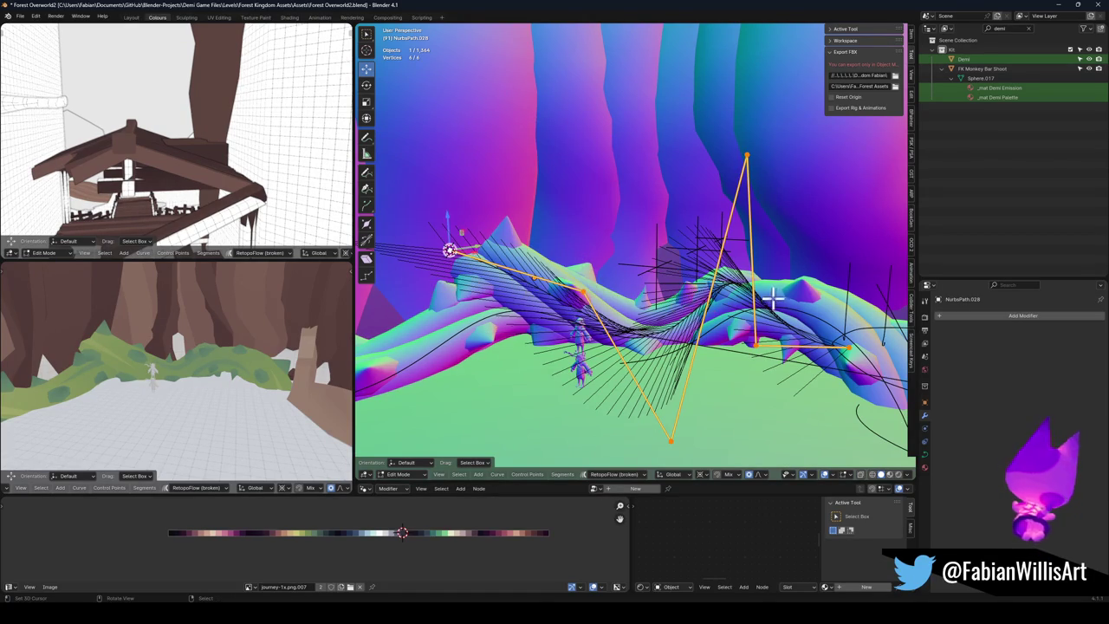
pyautogui.press('s')
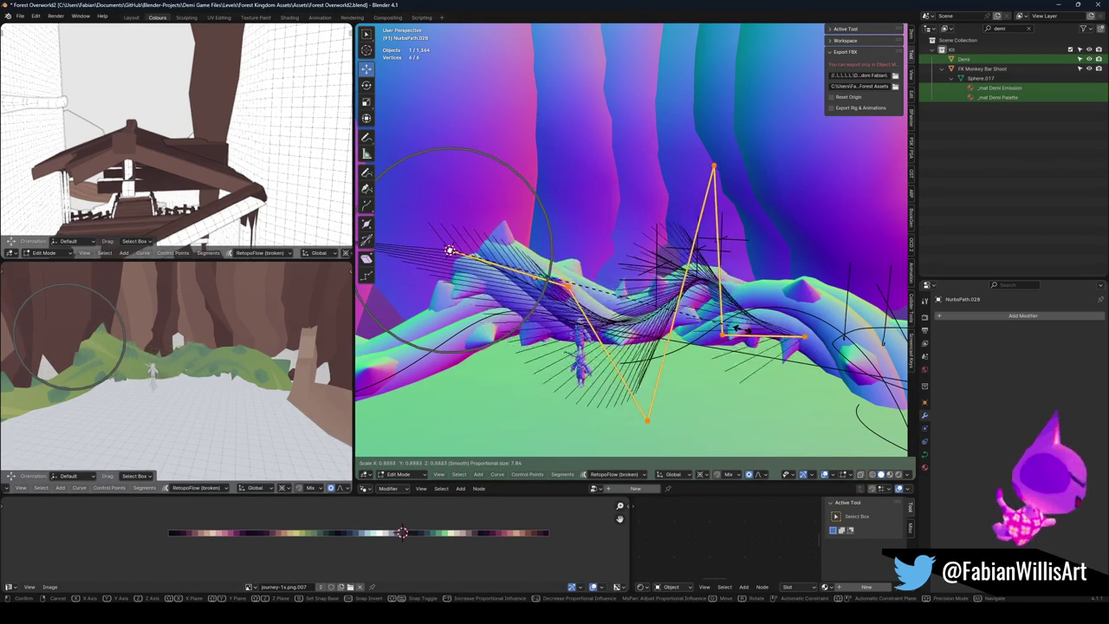
pyautogui.click(736, 329)
# Step: Reposition the bottom, top and middle curve points with proportional falloff
pyautogui.click(673, 415)
pyautogui.press('g')
pyautogui.click(618, 359)
pyautogui.click(725, 163)
pyautogui.press('g')
pyautogui.click(690, 328)
pyautogui.click(619, 301)
pyautogui.press('g')
pyautogui.click(620, 316)
pyautogui.click(658, 316)
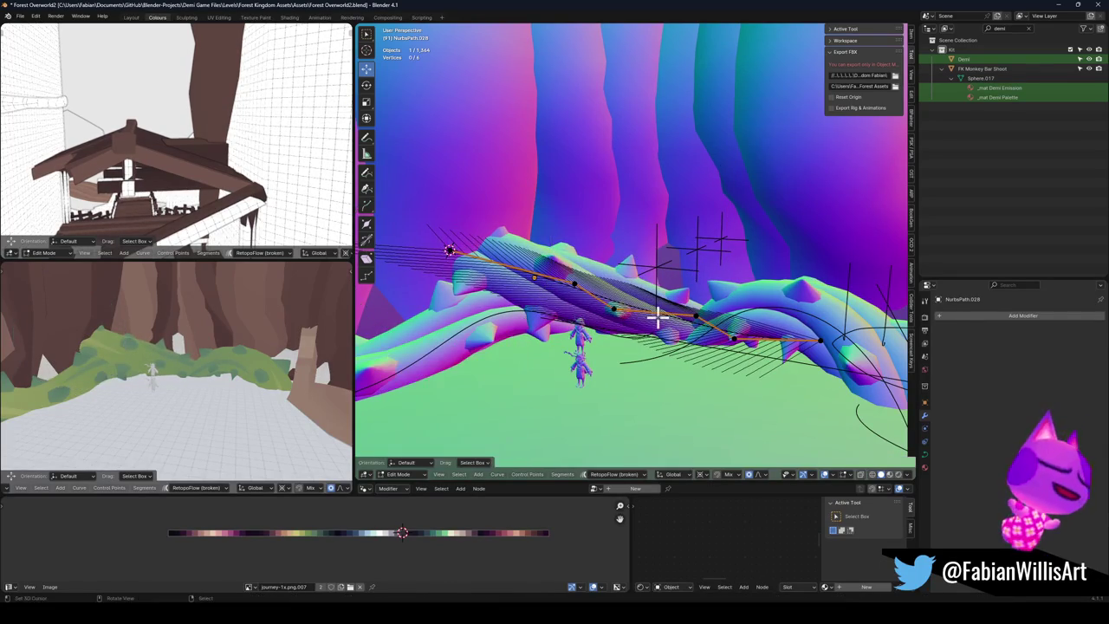
# Step: Adjust several mid-curve points, lifting one and lowering another with falloff
pyautogui.click(535, 277)
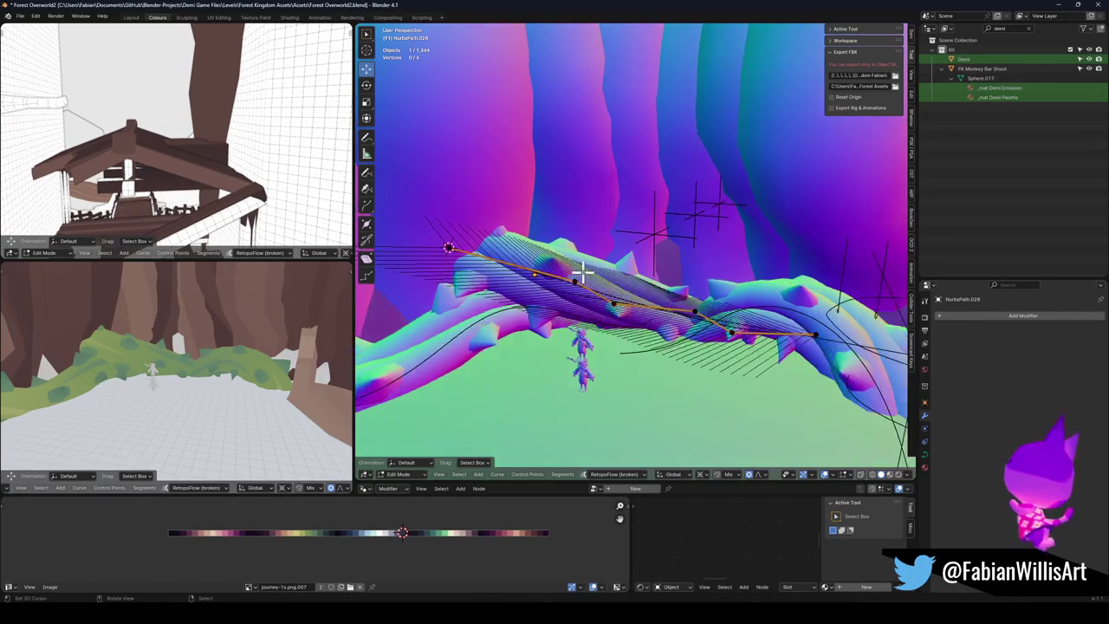
pyautogui.press('g')
pyautogui.click(542, 296)
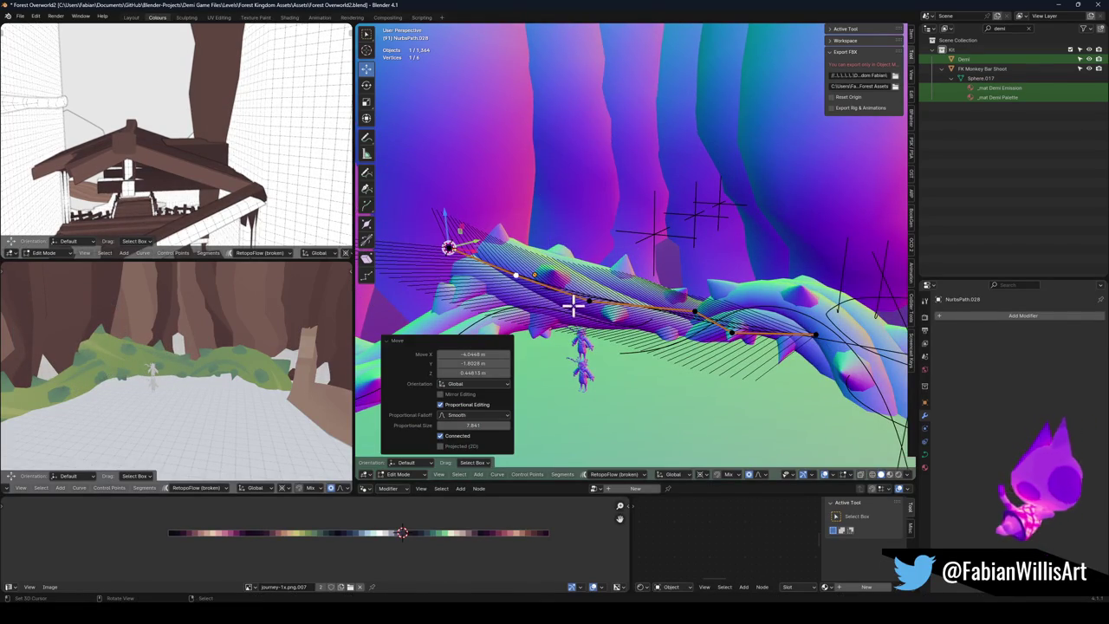
pyautogui.press('g')
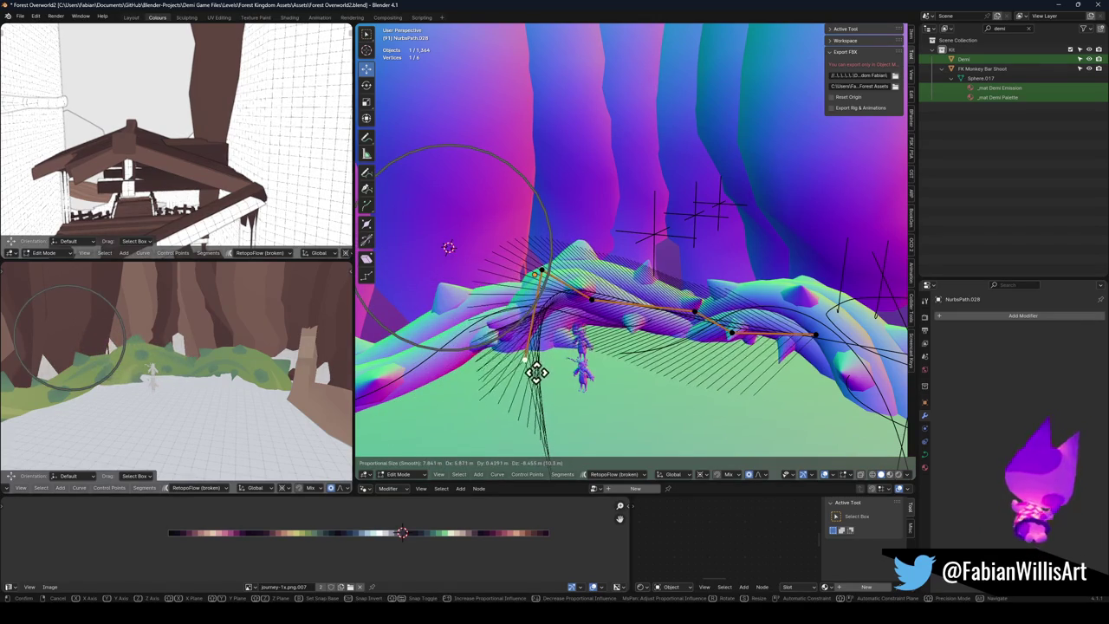
pyautogui.click(536, 370)
pyautogui.click(591, 299)
pyautogui.press('g')
pyautogui.click(612, 264)
pyautogui.click(730, 330)
pyautogui.press('g')
pyautogui.click(717, 322)
# Step: Move the curve's end point and the neighbouring right-hand point into place
pyautogui.click(814, 341)
pyautogui.press('g')
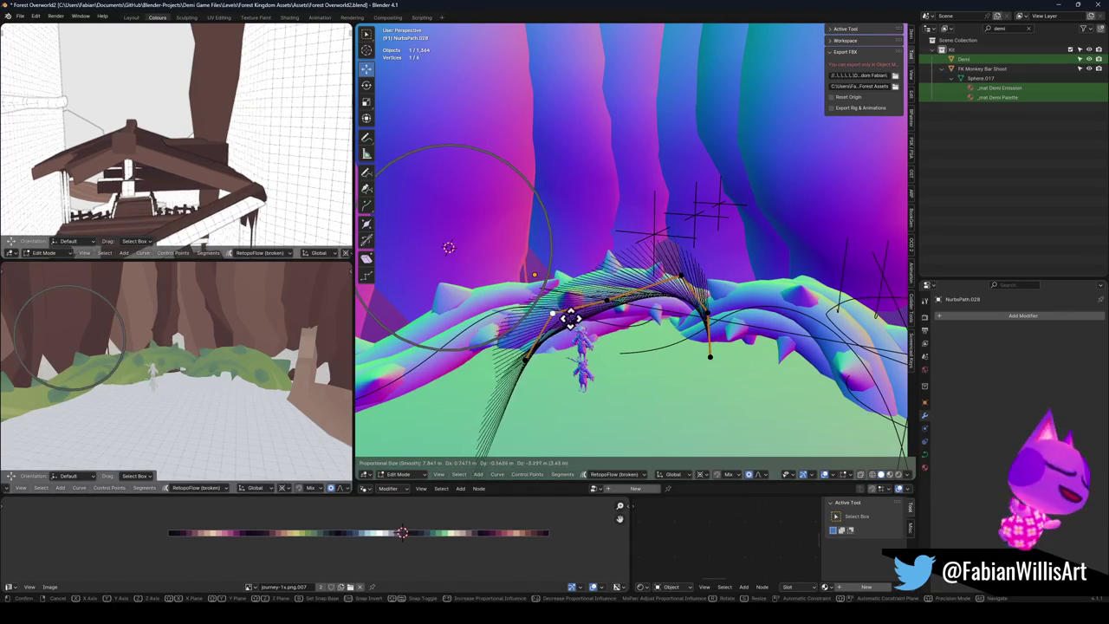
pyautogui.click(570, 318)
pyautogui.click(607, 290)
pyautogui.press('g')
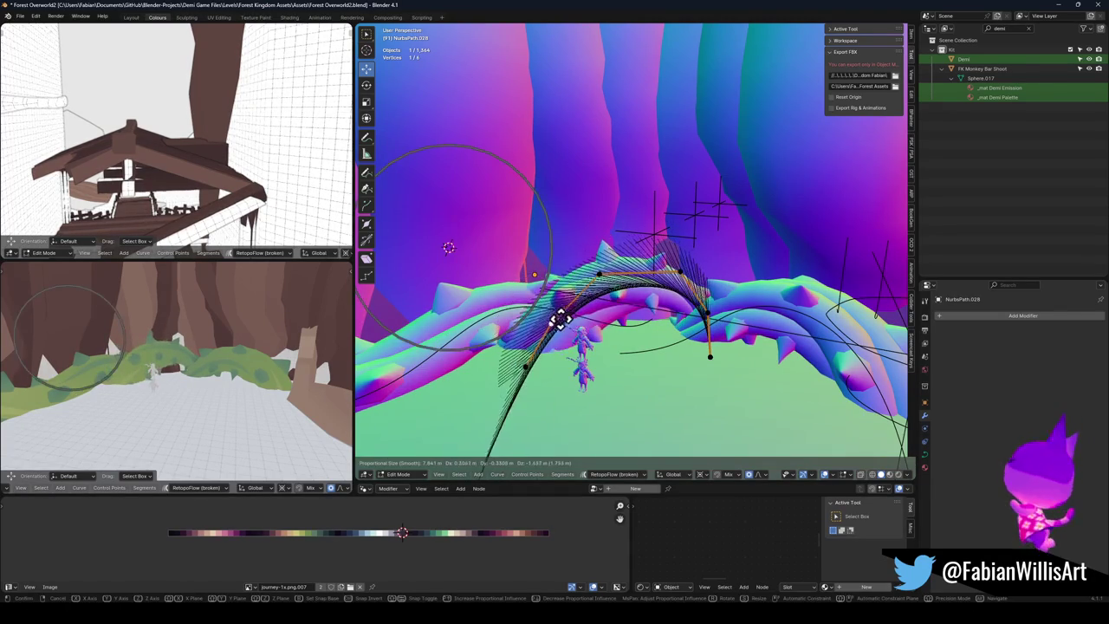
pyautogui.click(656, 296)
pyautogui.moveTo(625, 292)
pyautogui.mouseDown()
pyautogui.moveTo(636, 277)
pyautogui.moveTo(656, 302)
pyautogui.moveTo(658, 266)
pyautogui.moveTo(688, 277)
pyautogui.moveTo(601, 289)
pyautogui.moveTo(609, 297)
pyautogui.moveTo(548, 293)
pyautogui.moveTo(569, 297)
pyautogui.moveTo(599, 394)
pyautogui.mouseUp()
pyautogui.press('g')
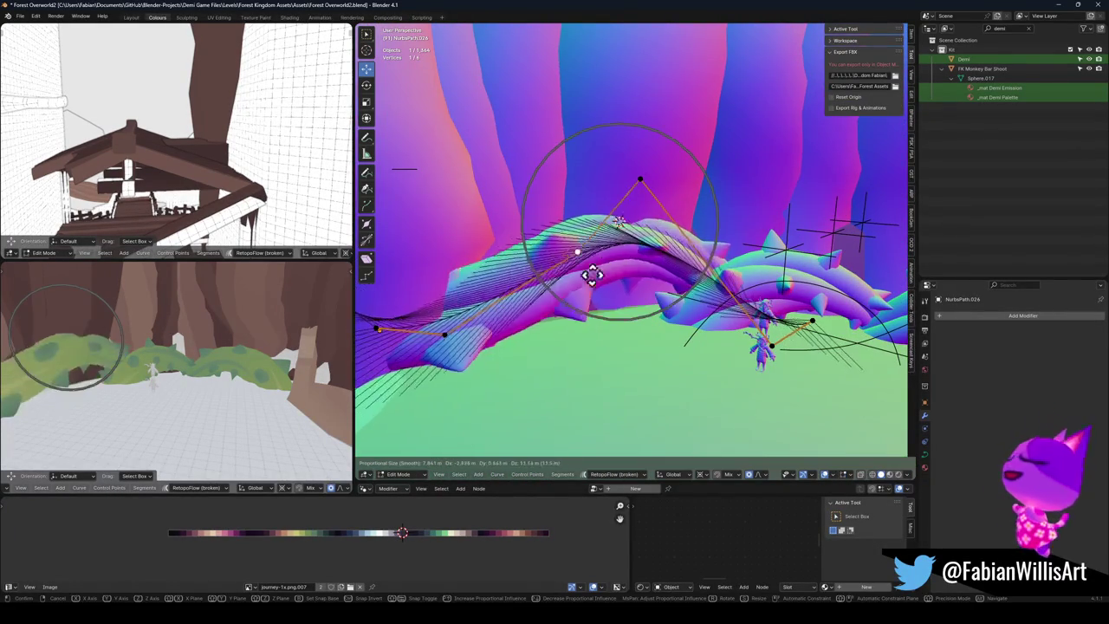
pyautogui.click(594, 279)
pyautogui.moveTo(594, 280); pyautogui.dragTo(489, 289)
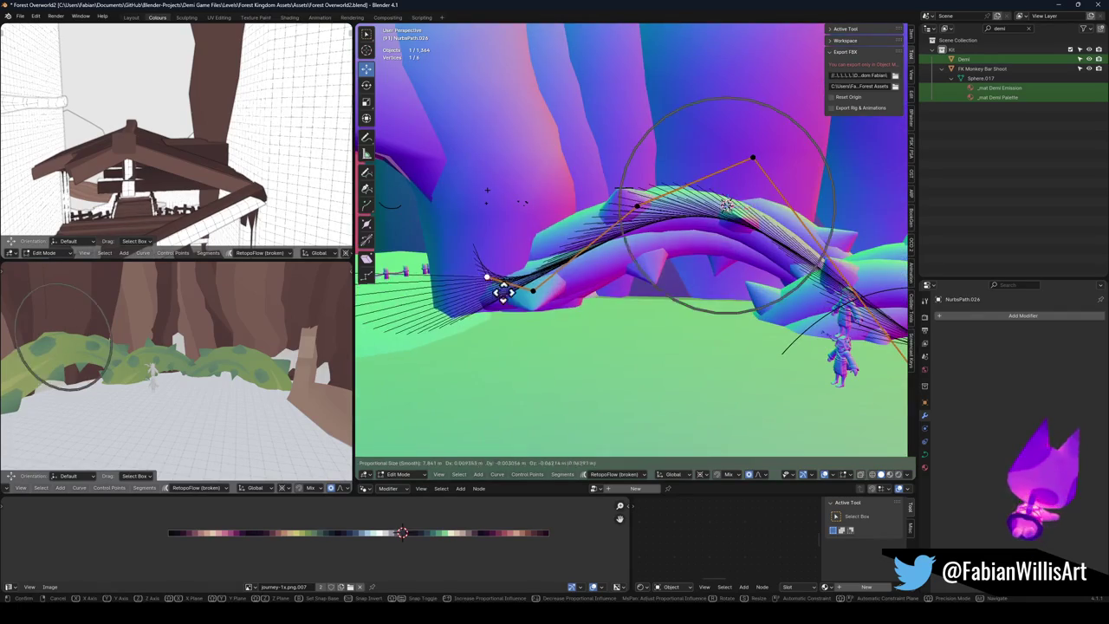
pyautogui.click(552, 275)
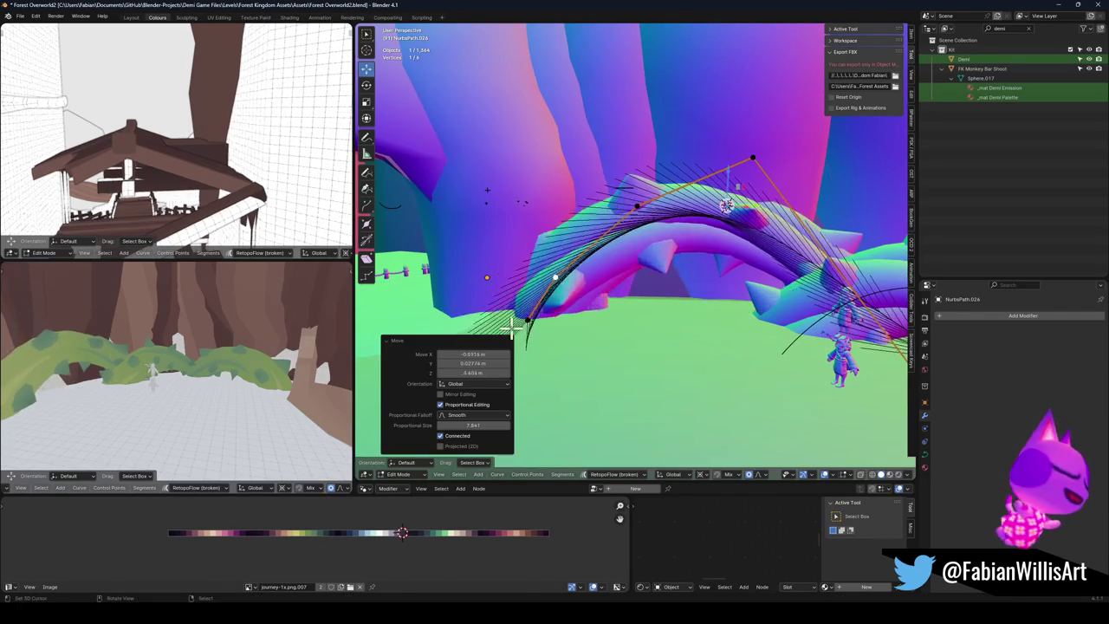
# Step: Lower the selected control point, then raise it up and to the right
pyautogui.press('g')
pyautogui.click(552, 354)
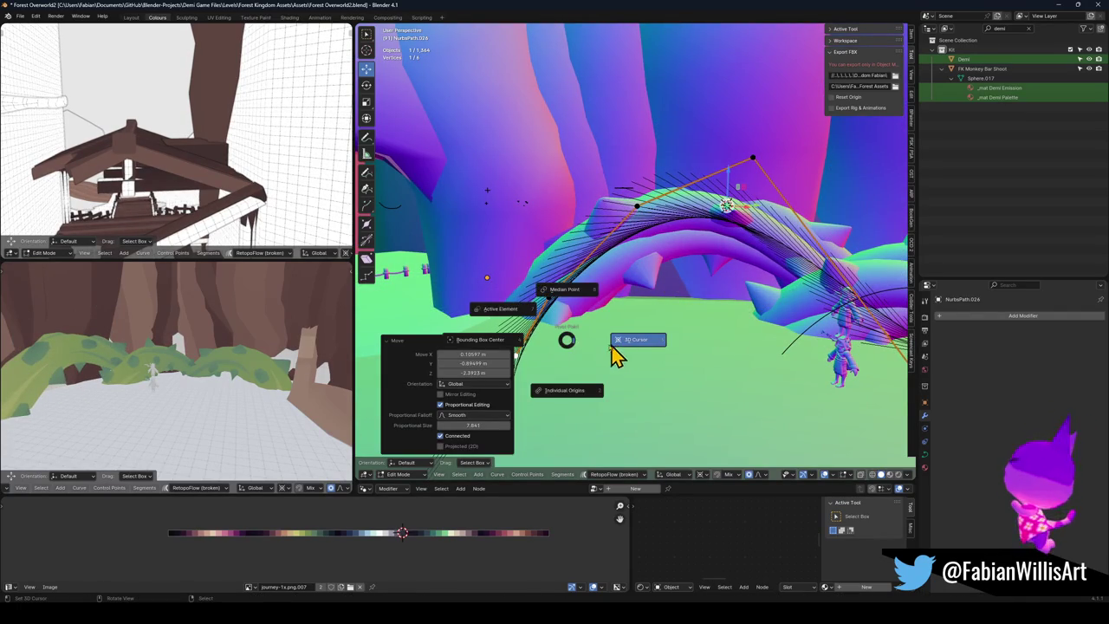
pyautogui.press('g')
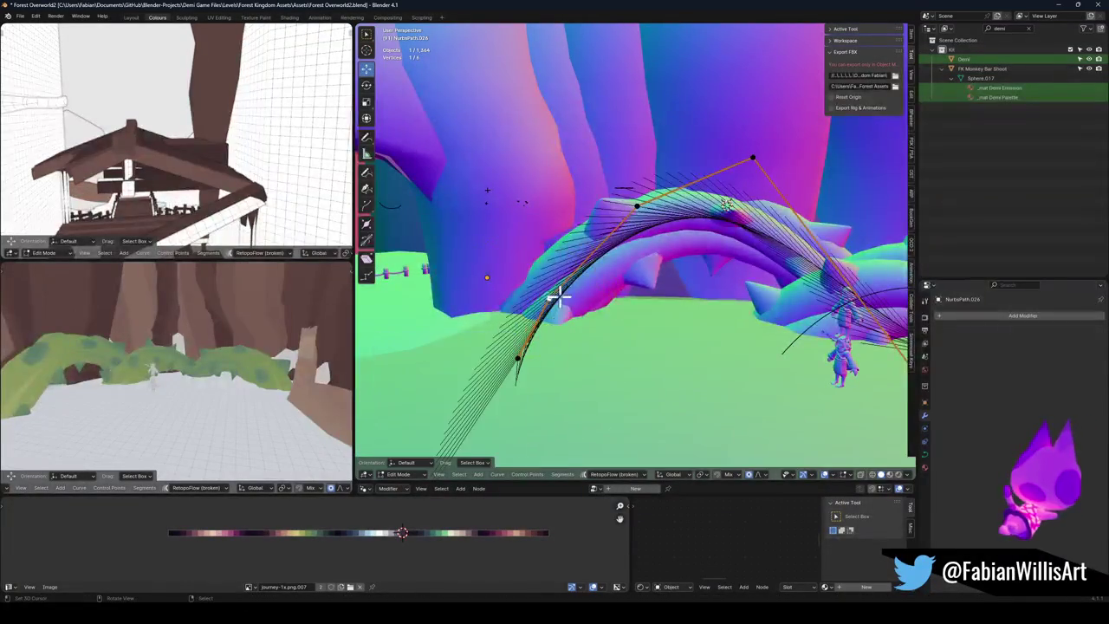
pyautogui.click(575, 267)
pyautogui.press('g')
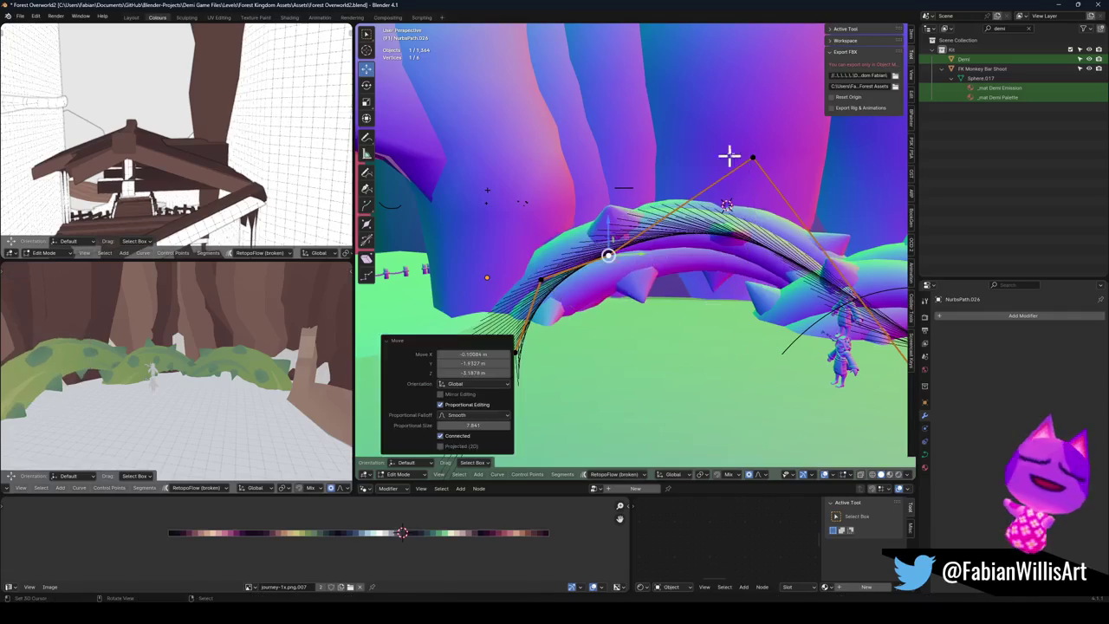
pyautogui.click(738, 208)
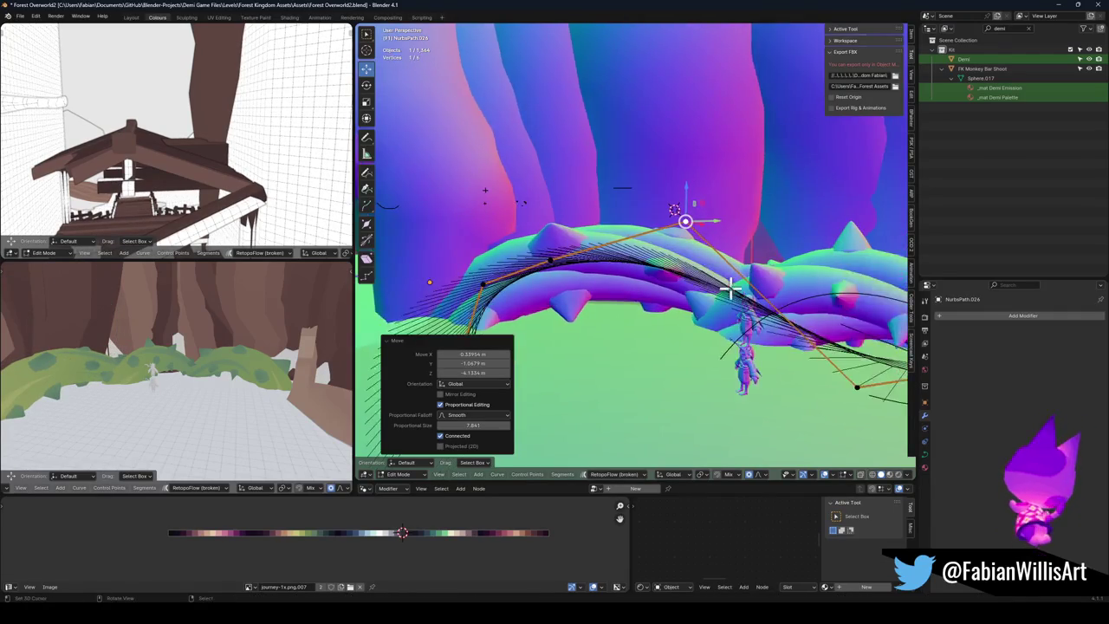
pyautogui.press('g')
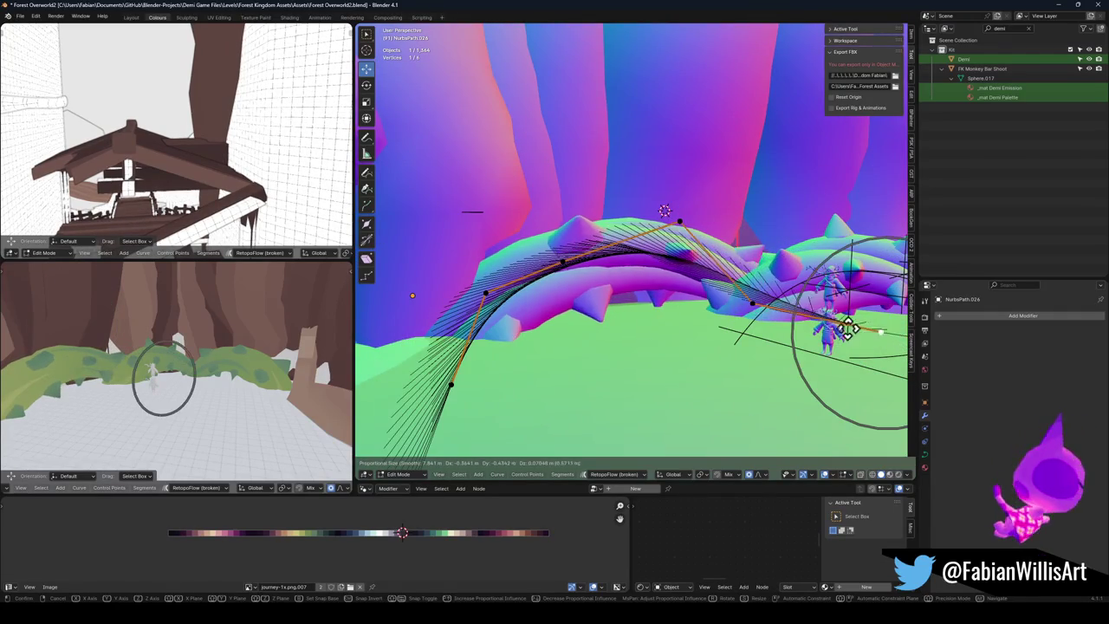
pyautogui.click(750, 329)
# Step: Fine-tune the curve point into a higher position with smooth falloff
pyautogui.press('g')
pyautogui.click(737, 326)
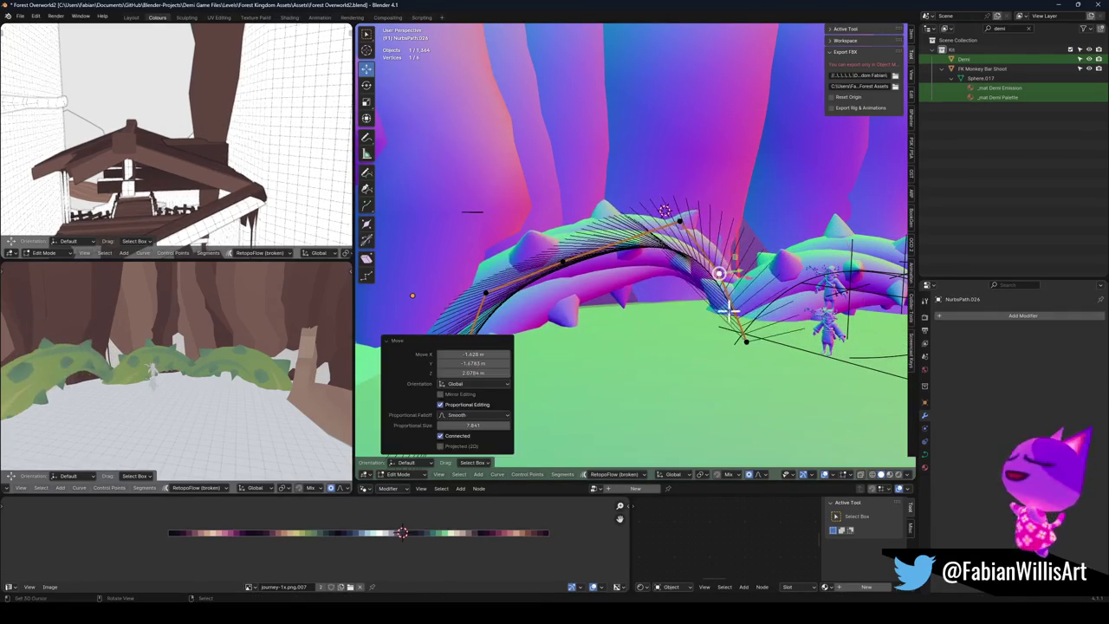
pyautogui.press('g')
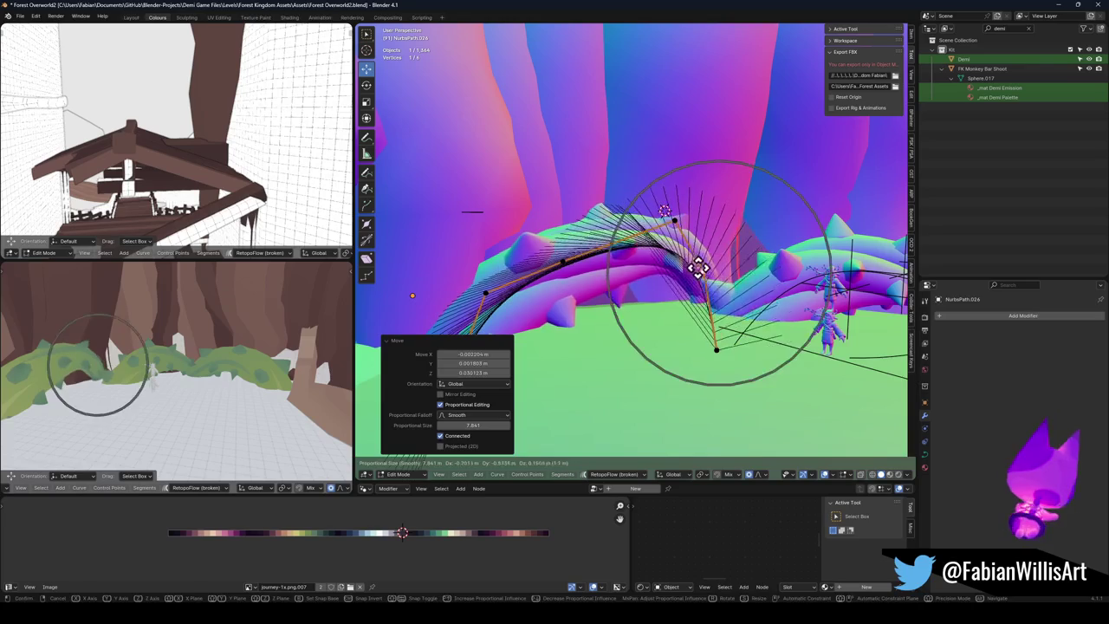
pyautogui.click(677, 227)
pyautogui.press('g')
pyautogui.click(635, 232)
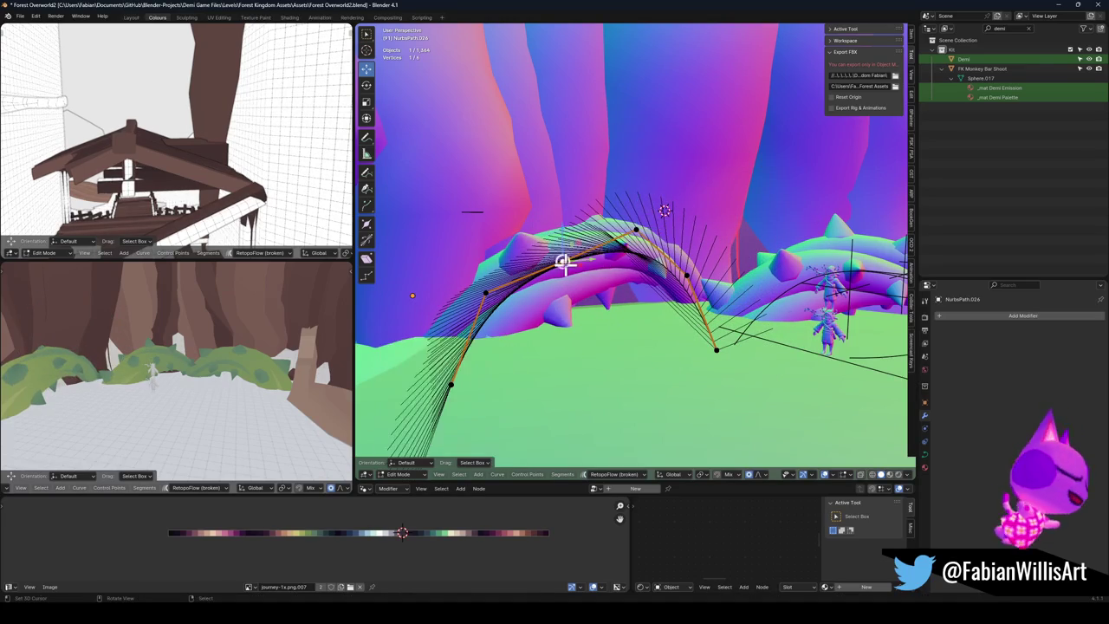
pyautogui.press('g')
pyautogui.click(548, 240)
# Step: Lift another curve point with smooth falloff, then pick the top-of-arch point
pyautogui.click(481, 285)
pyautogui.click(502, 316)
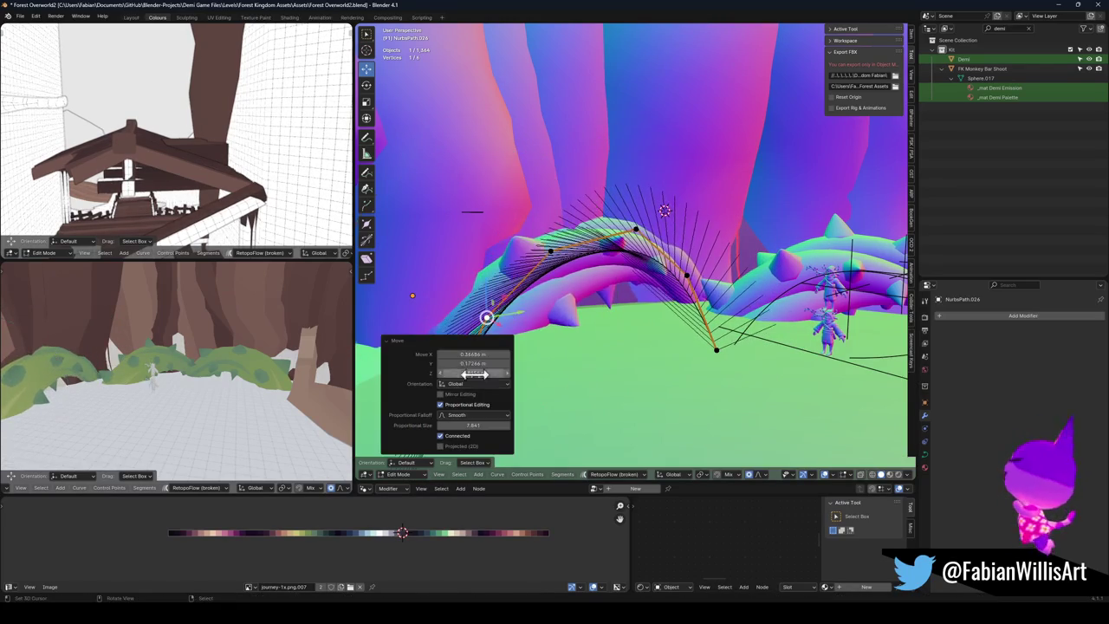
pyautogui.moveTo(557, 327)
pyautogui.mouseDown()
pyautogui.moveTo(600, 308)
pyautogui.moveTo(563, 326)
pyautogui.mouseUp()
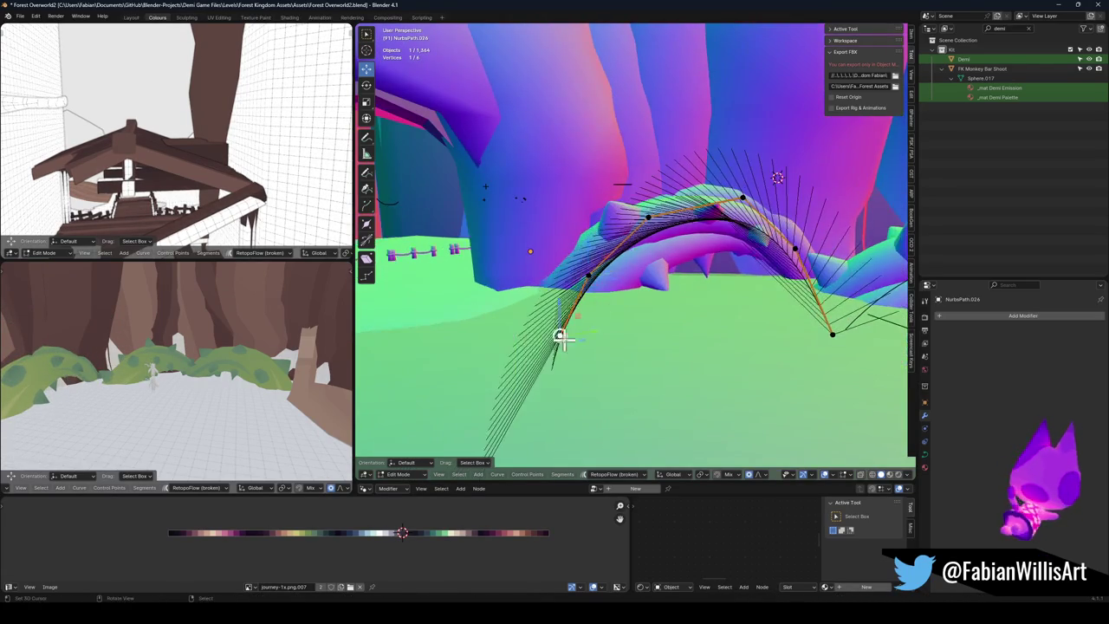
pyautogui.press('g')
pyautogui.click(613, 285)
pyautogui.press('g')
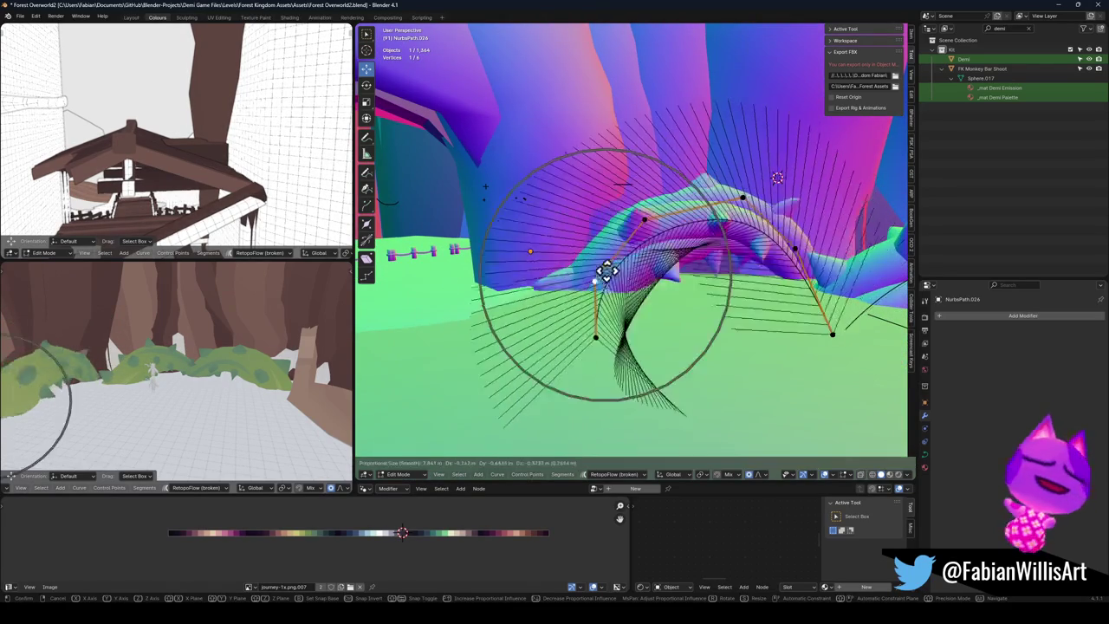
pyautogui.click(613, 277)
pyautogui.press('g')
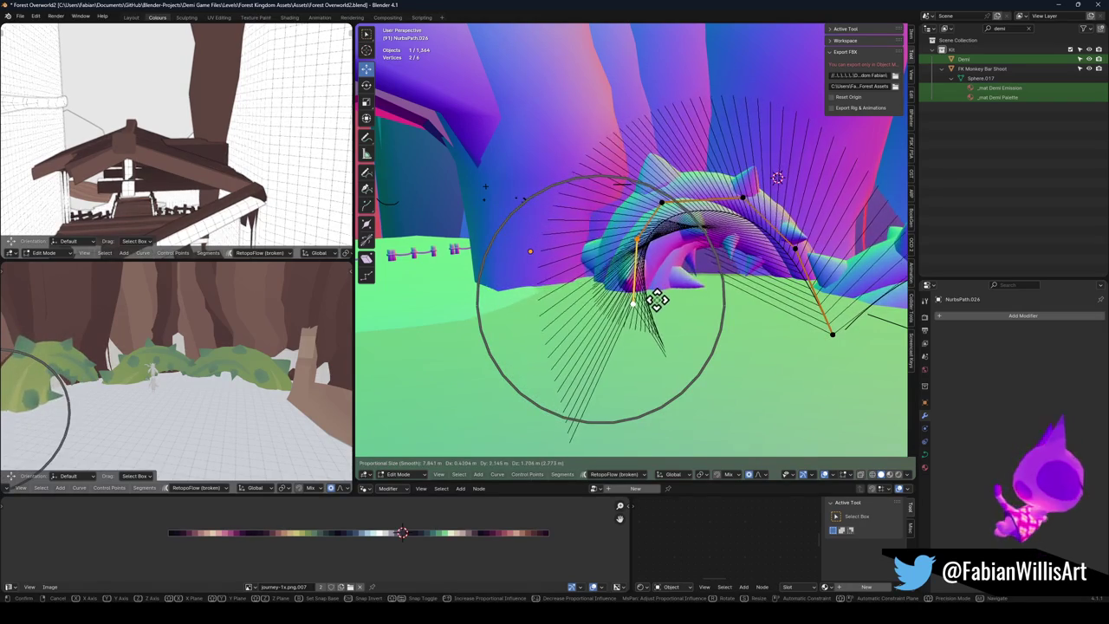
pyautogui.click(638, 300)
pyautogui.click(724, 223)
pyautogui.click(743, 197)
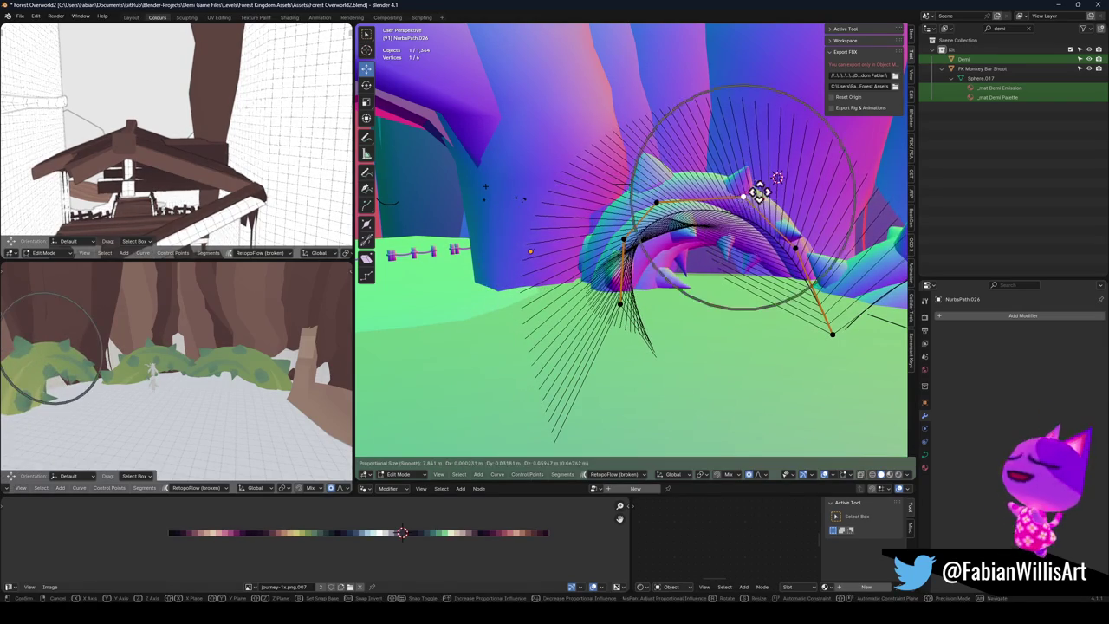
pyautogui.press('g')
pyautogui.click(743, 195)
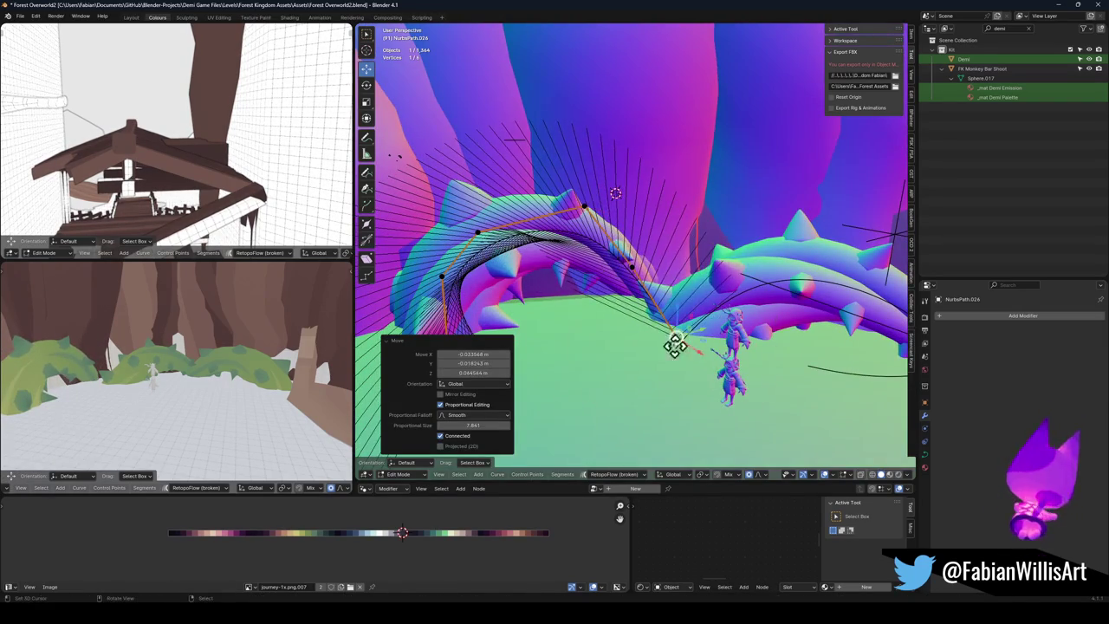
# Step: Move the chosen curve point left and thin the vine at two points with Alt+S
pyautogui.press('g')
pyautogui.click(639, 338)
pyautogui.keyDown('shift'); pyautogui.click(640, 272); pyautogui.keyUp('shift')
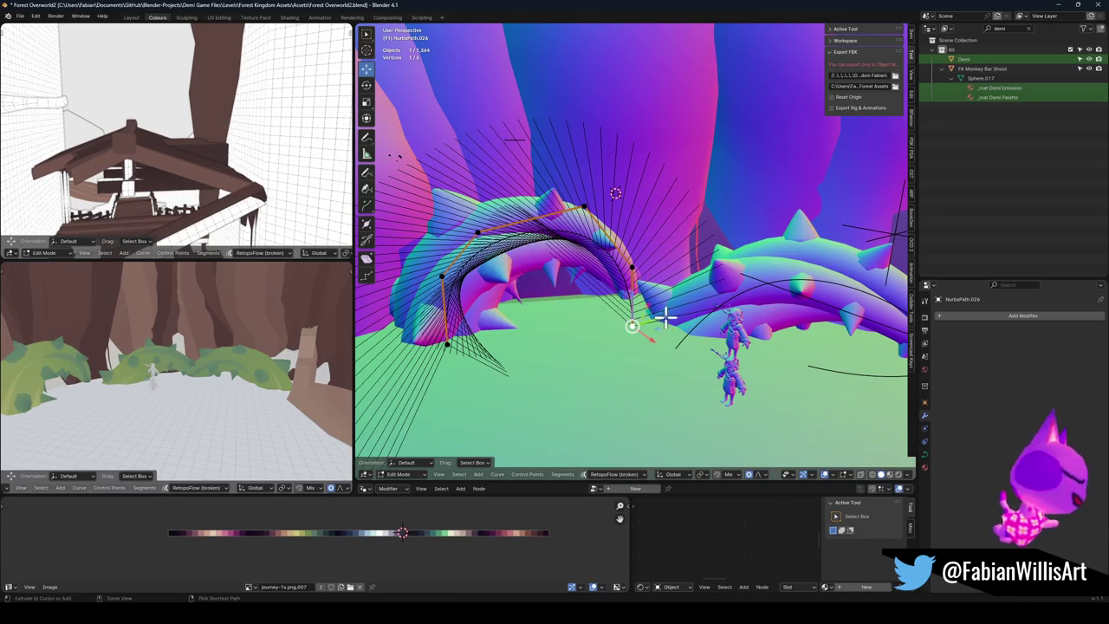
pyautogui.hotkey('alt', 's')
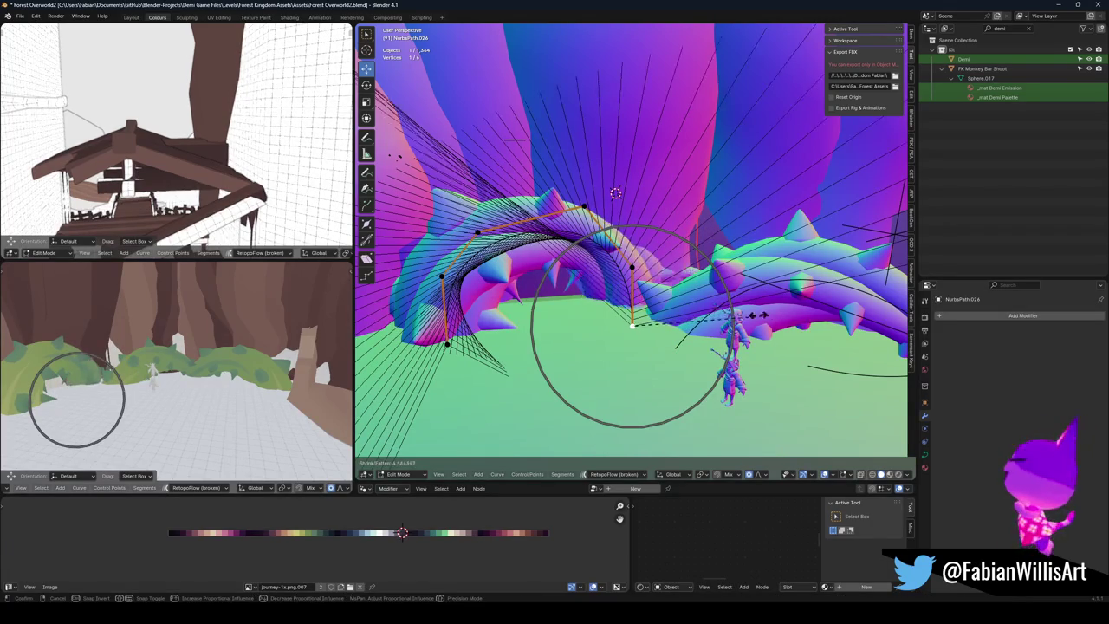
pyautogui.click(720, 312)
# Step: Move the selected curve points horizontally twice, keeping them off the Z axis
pyautogui.keyDown('shift'); pyautogui.click(631, 269); pyautogui.keyUp('shift')
pyautogui.press('g')
pyautogui.hotkey('shift', 'z')
pyautogui.click(663, 272)
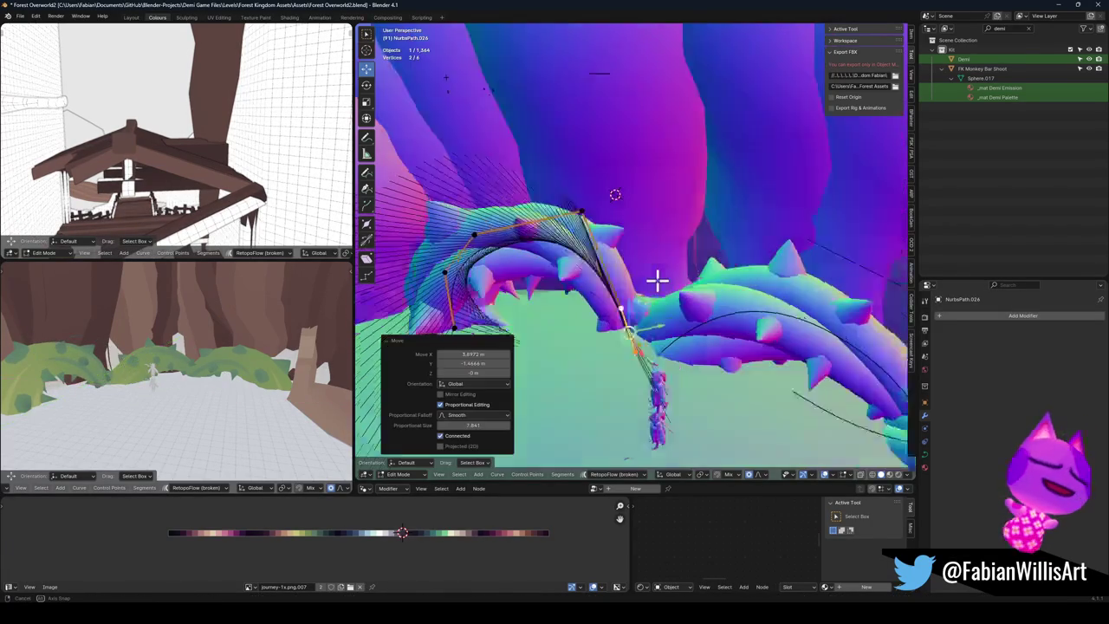
pyautogui.press('g')
pyautogui.hotkey('shift', 'z')
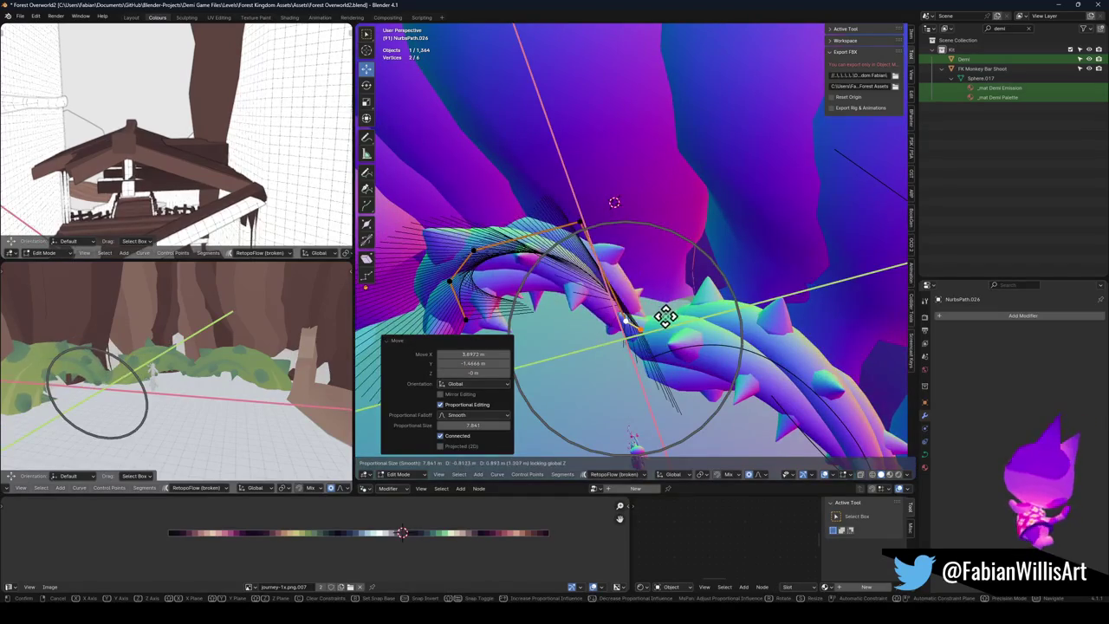
pyautogui.moveTo(587, 248)
pyautogui.click(595, 266)
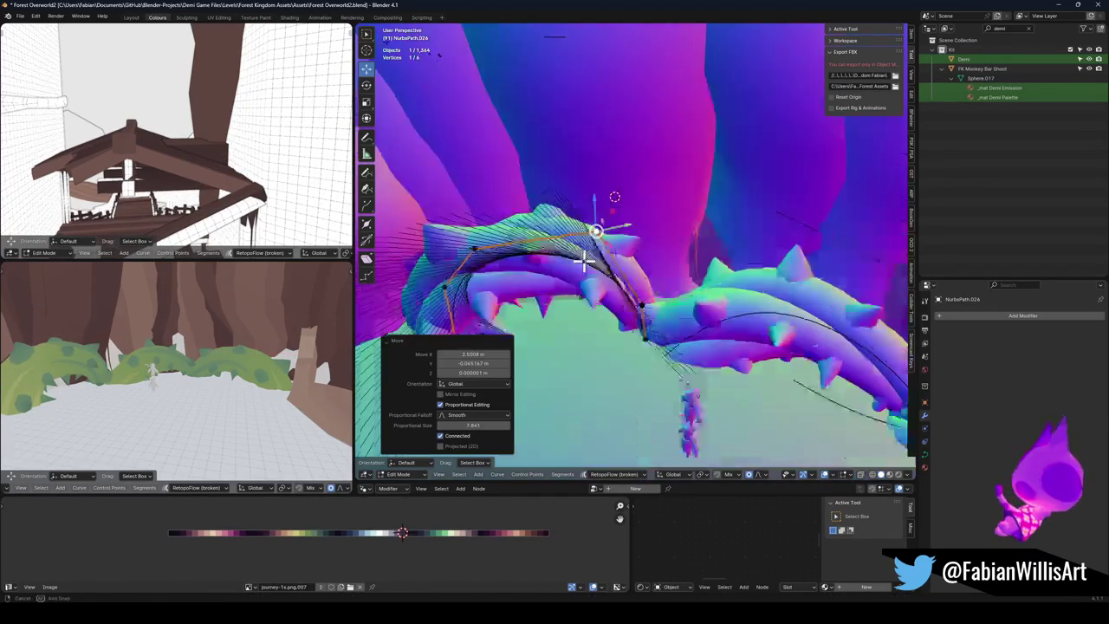
# Step: Move the point freely, then tilt the curve there to about -124° to twist the root
pyautogui.press('g')
pyautogui.moveTo(475, 267)
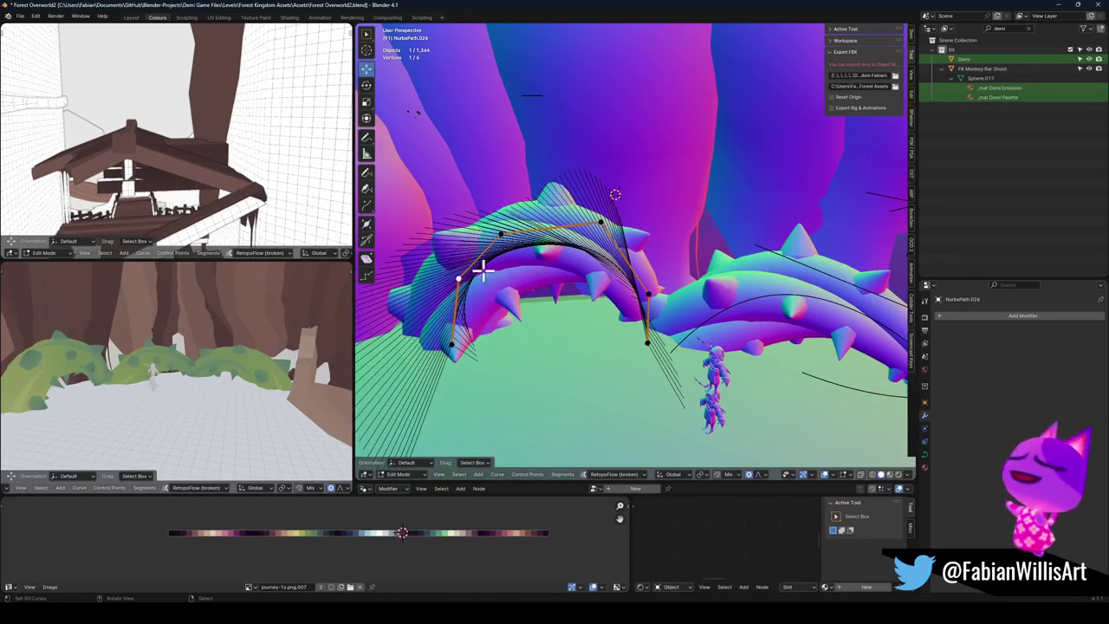
pyautogui.click(476, 267)
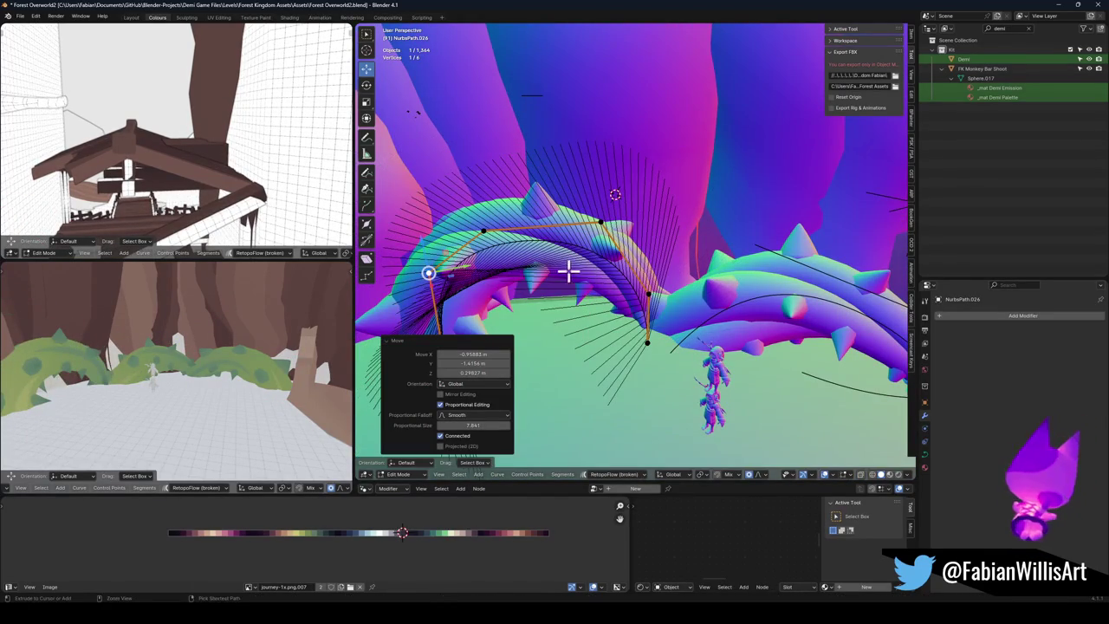
pyautogui.hotkey('ctrl', 't')
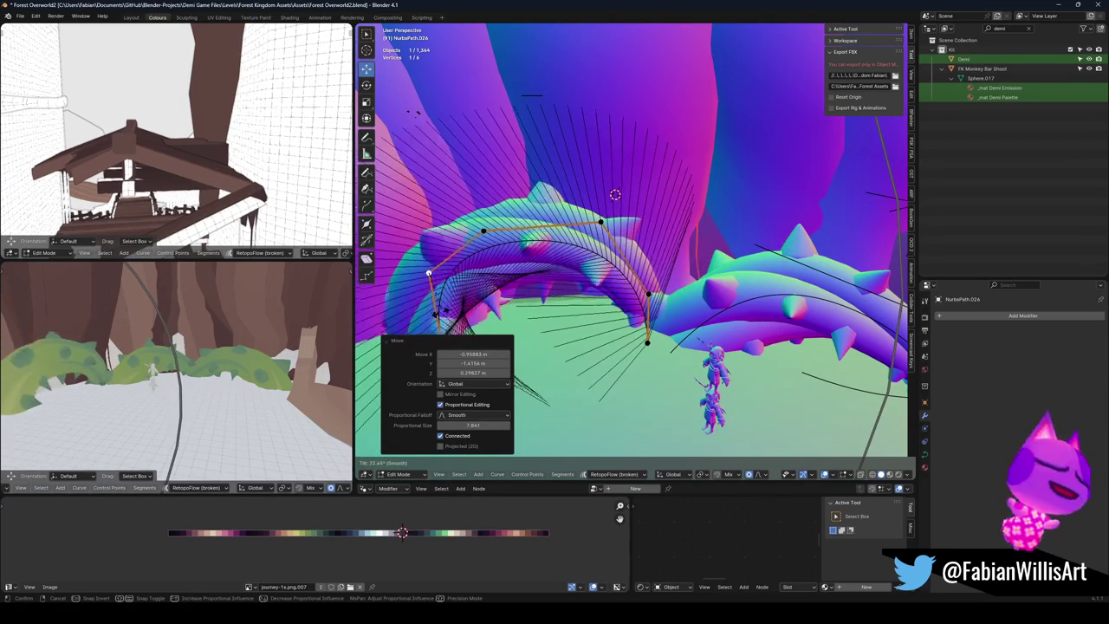
pyautogui.moveTo(429, 273)
pyautogui.mouseDown()
pyautogui.moveTo(539, 248)
pyautogui.moveTo(555, 217)
pyautogui.moveTo(538, 202)
pyautogui.mouseUp()
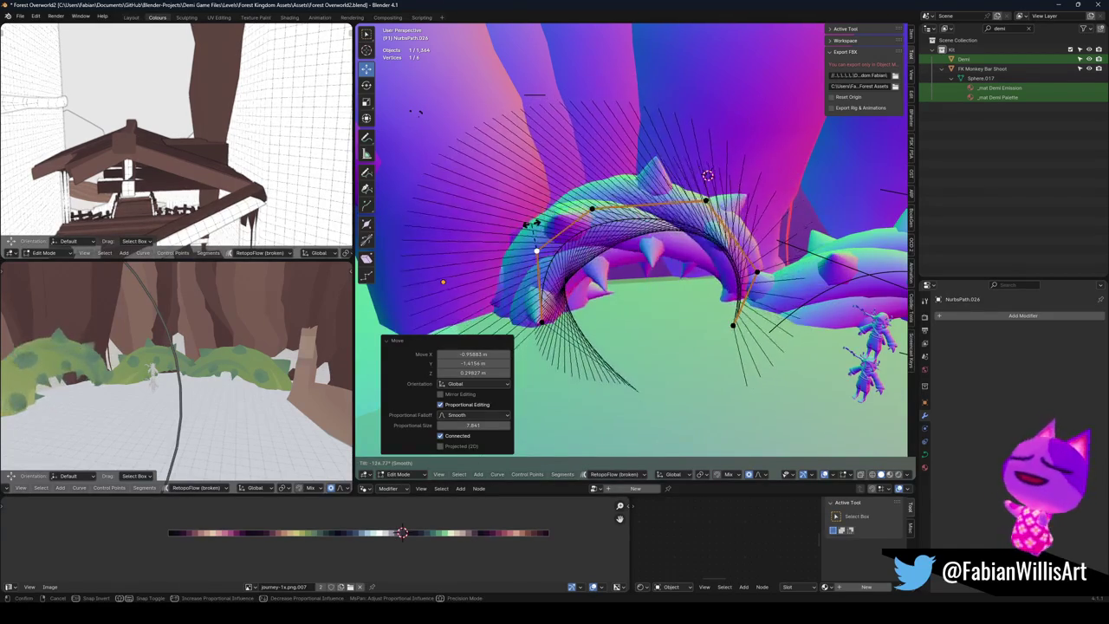
# Step: Confirm the -144° twist on the first thorny vine arch's curve point
pyautogui.click(537, 251)
pyautogui.hotkey('shift', '`')
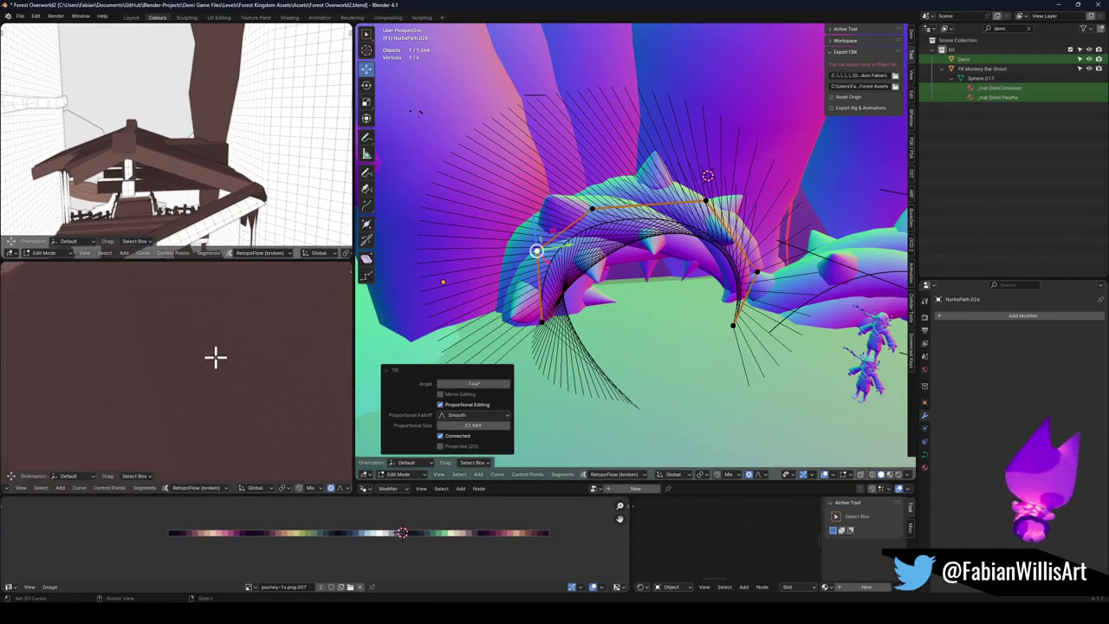
pyautogui.click(224, 345)
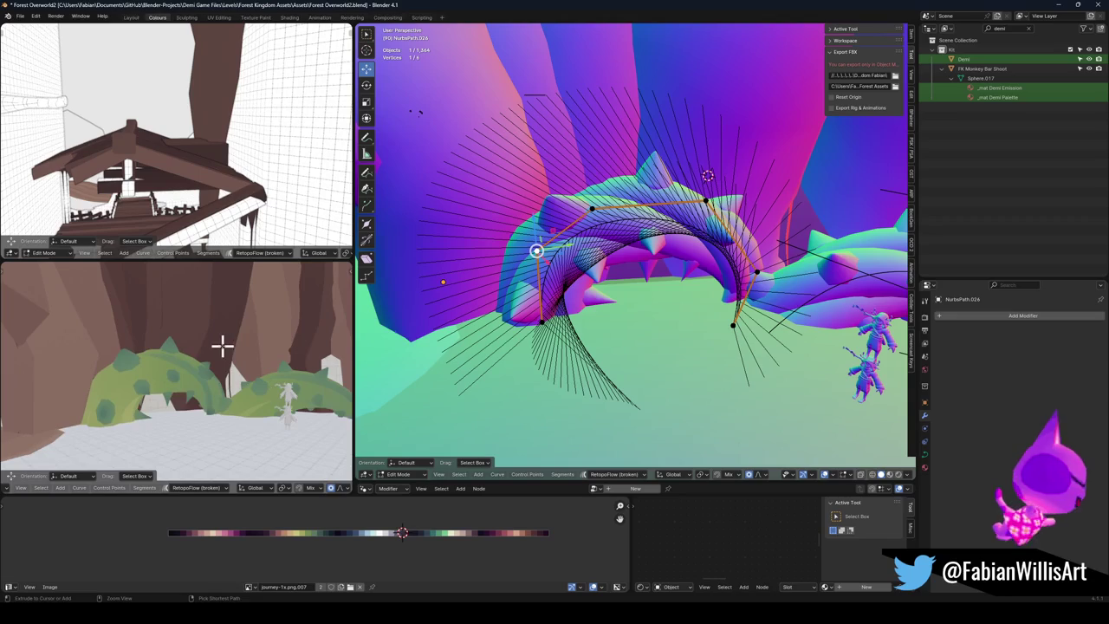
pyautogui.hotkey('ctrl', 'z')
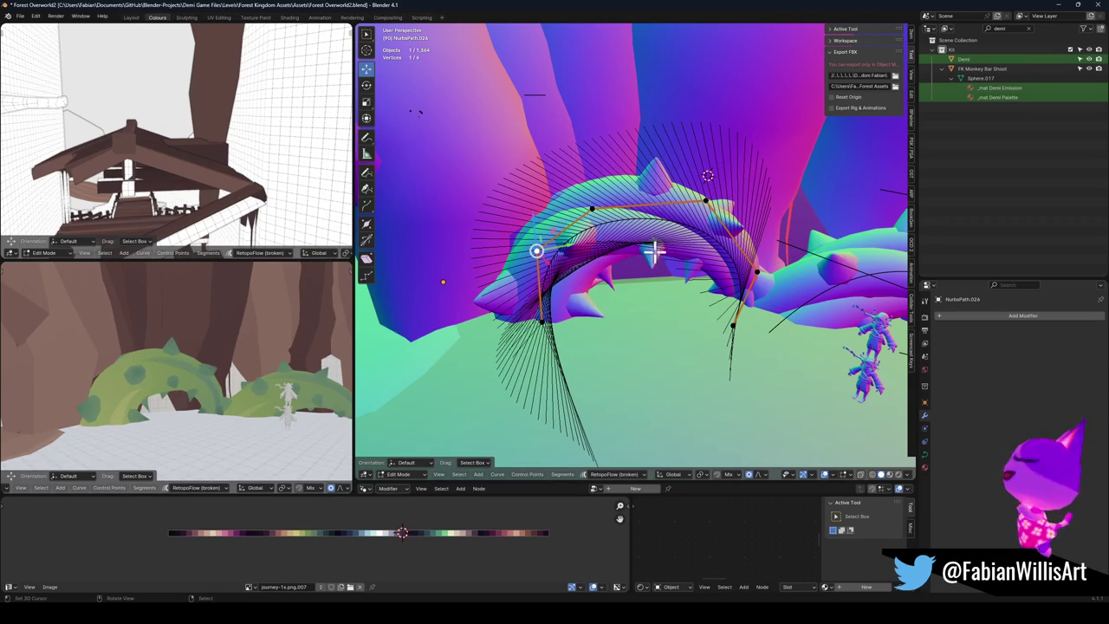
# Step: Thin the first arch's curve point with Alt+S and give it a new twist
pyautogui.hotkey('alt', 's')
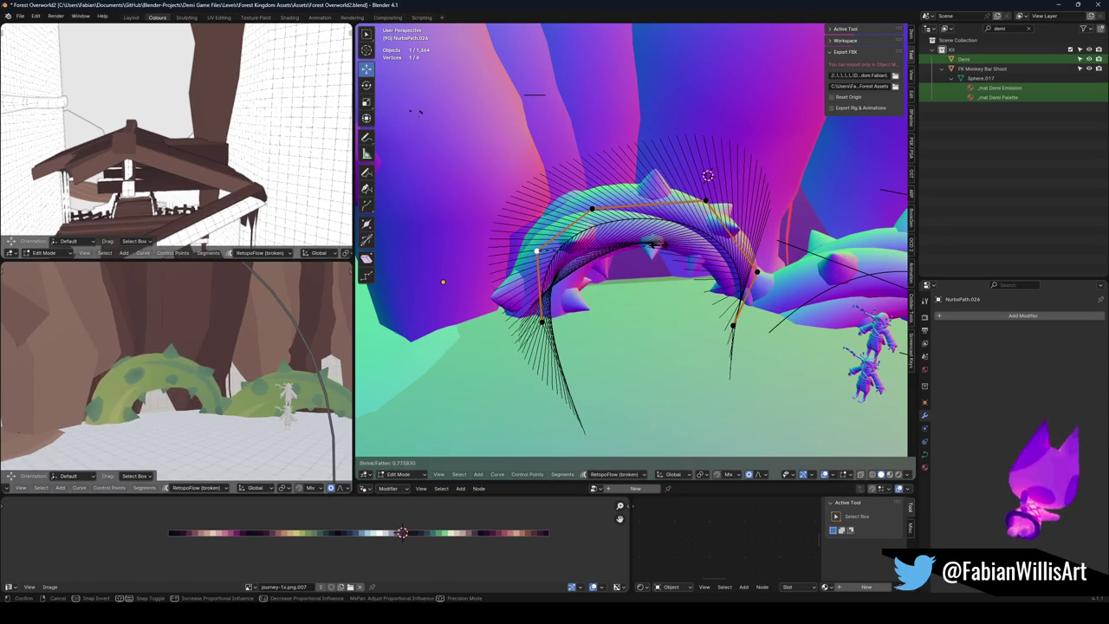
pyautogui.click(684, 243)
pyautogui.hotkey('ctrl', 't')
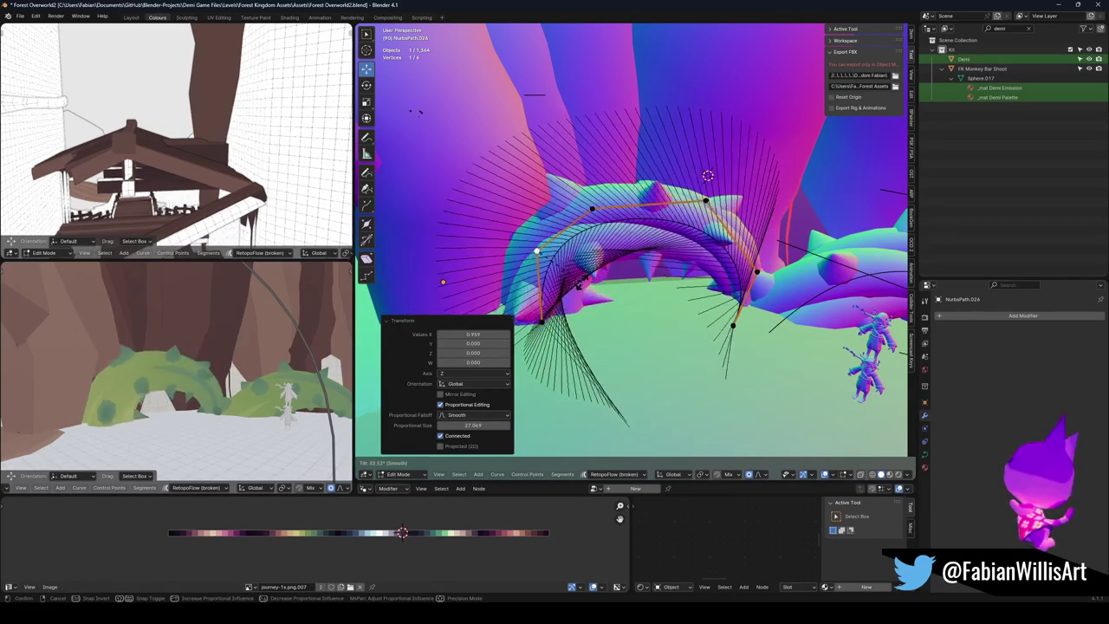
pyautogui.scroll(3, 510, 215)
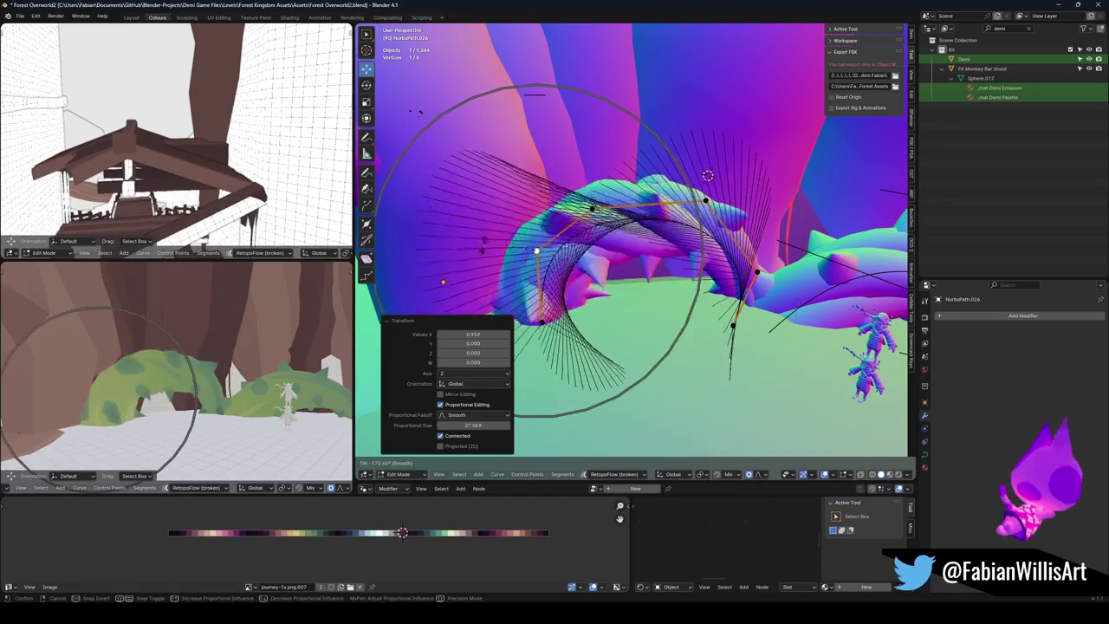
pyautogui.scroll(-3, 516, 232)
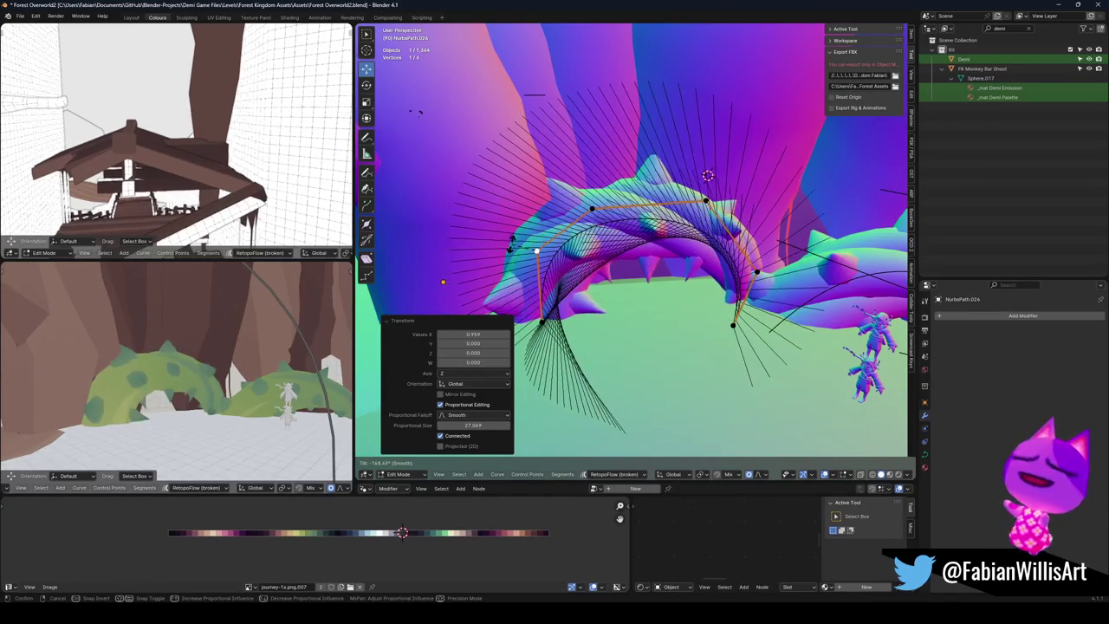
pyautogui.click(519, 231)
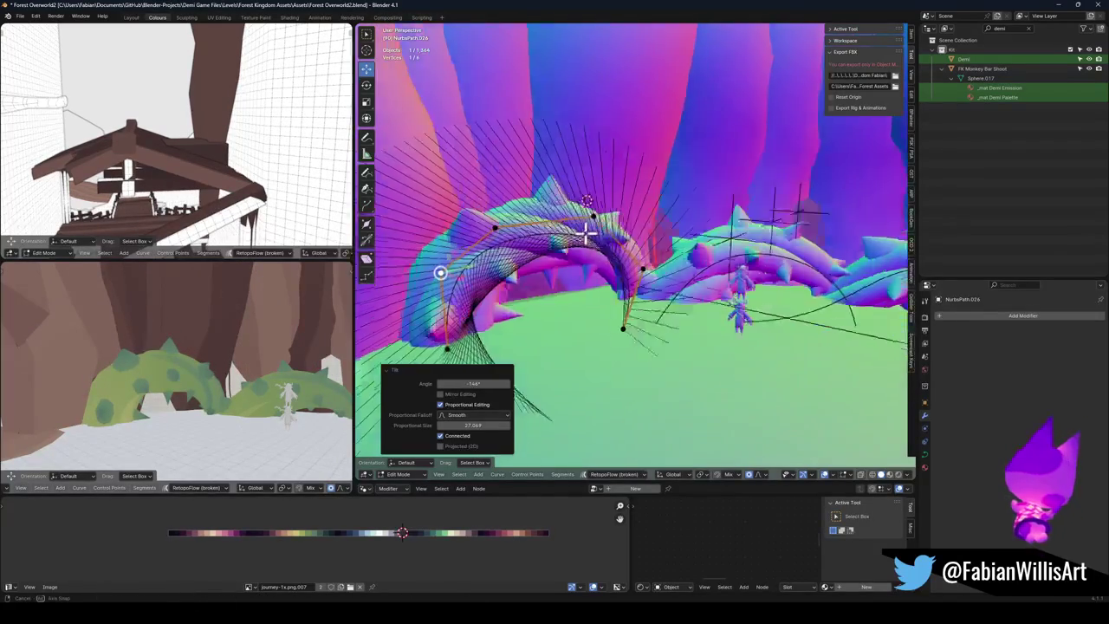
# Step: Twist a point on the NurbsPath.028 arch curve with smooth falloff and leave edit mode
pyautogui.press('Tab')
pyautogui.press('Tab')
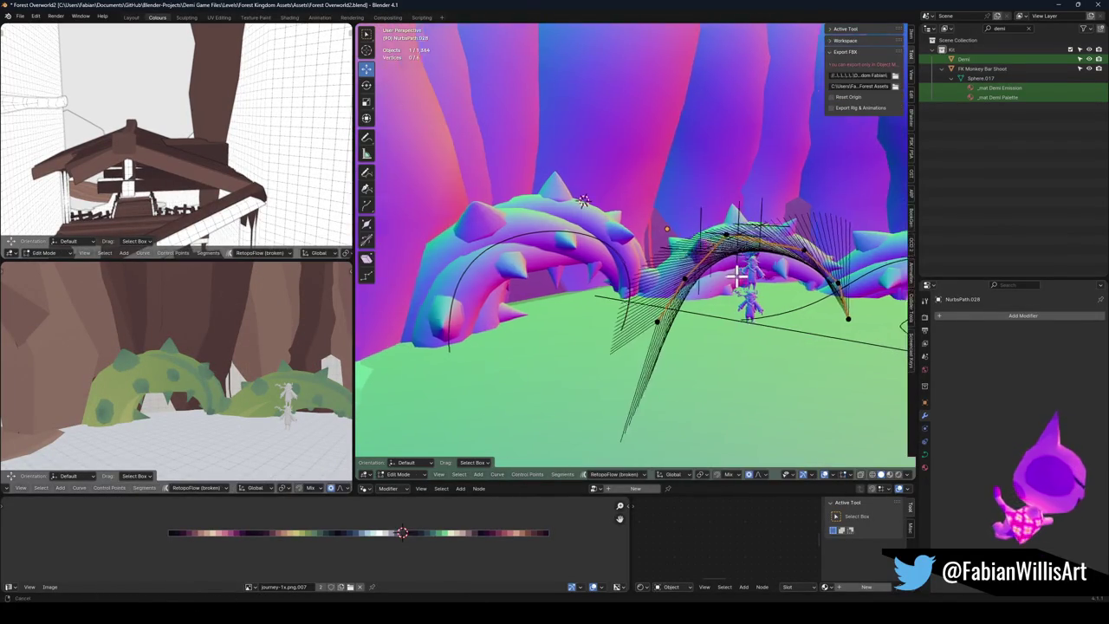
pyautogui.hotkey('ctrl', 't')
pyautogui.click(647, 218)
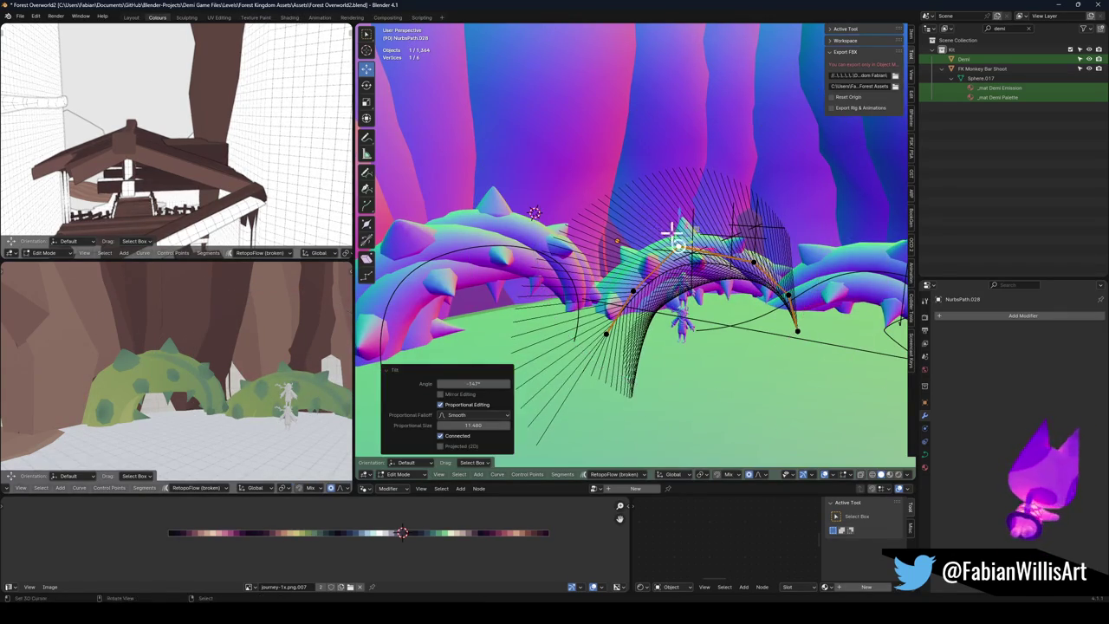
pyautogui.press('Tab')
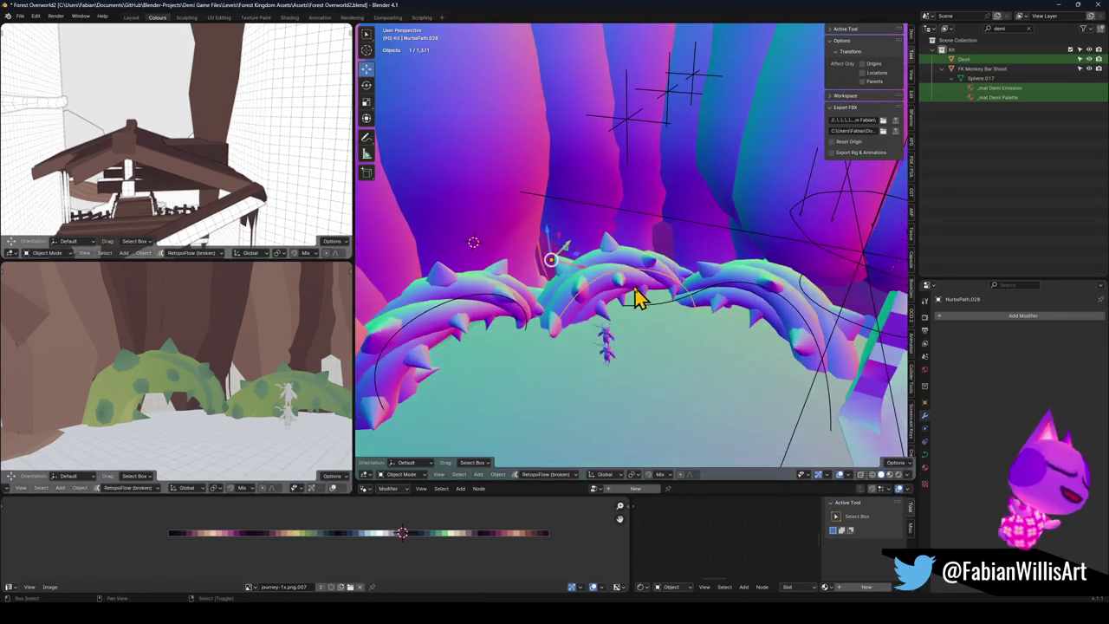
# Step: Rotate Thorny Vine Mesh.001 around Z, scale it to 1.030 and raise it 0.58652 m
pyautogui.keyDown('shift'); pyautogui.click(631, 297); pyautogui.keyUp('shift')
pyautogui.press('r')
pyautogui.press('z')
pyautogui.click(684, 279)
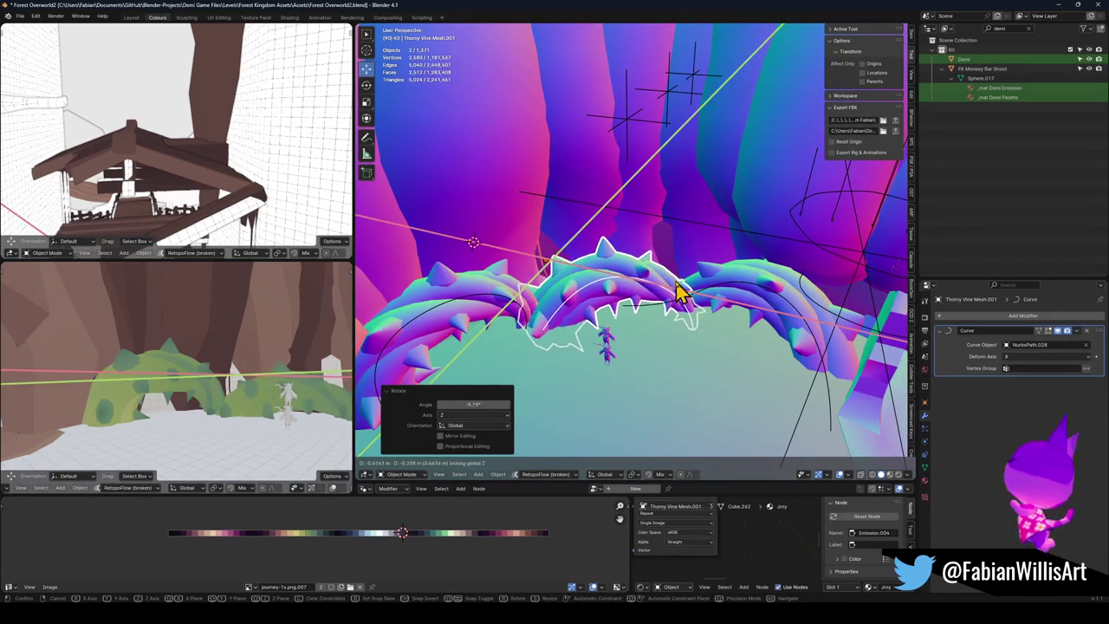
pyautogui.press('s')
pyautogui.click(693, 275)
pyautogui.press('g')
pyautogui.press('z')
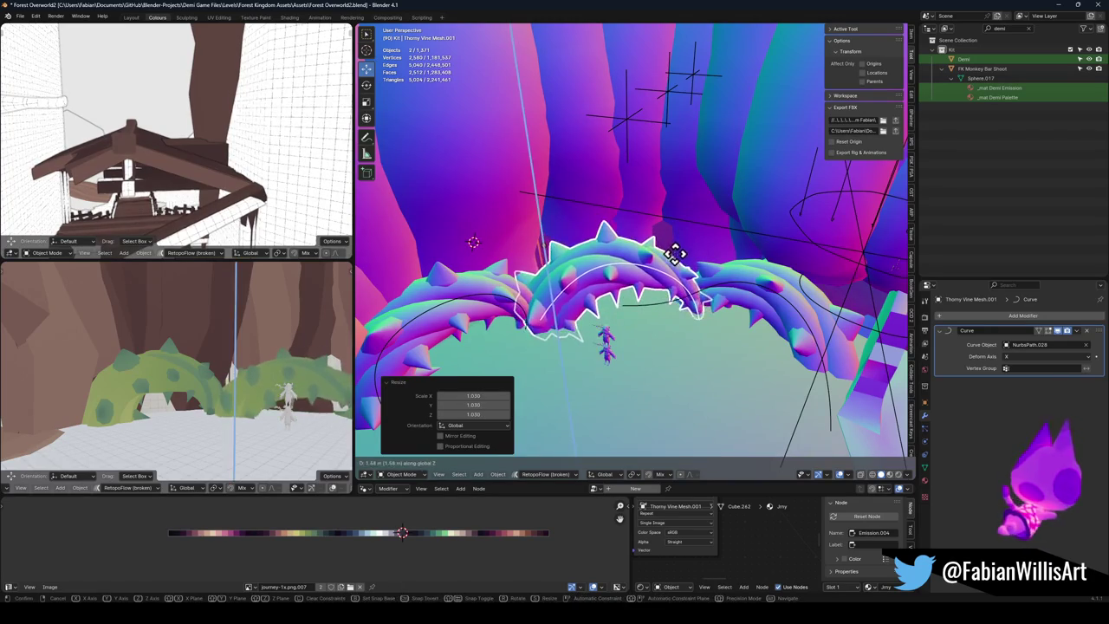
pyautogui.click(693, 260)
# Step: Lower a NurbsPath.026 curve point 0.946 m along Z with smooth falloff
pyautogui.hotkey('shift', '`')
pyautogui.press('w')
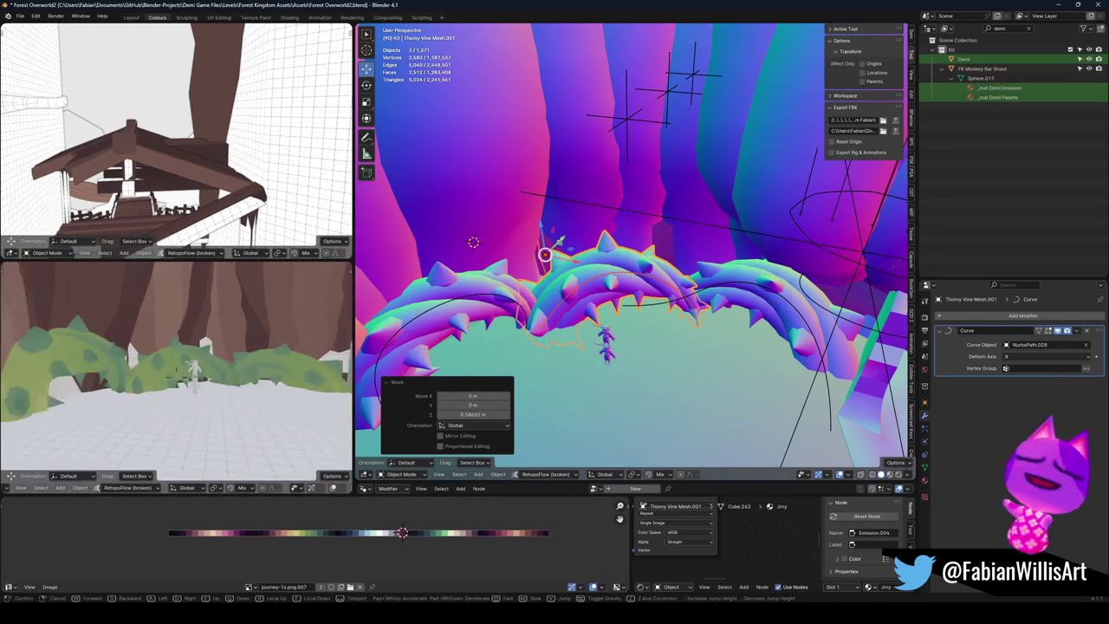
pyautogui.press('Return')
pyautogui.hotkey('alt', 'a')
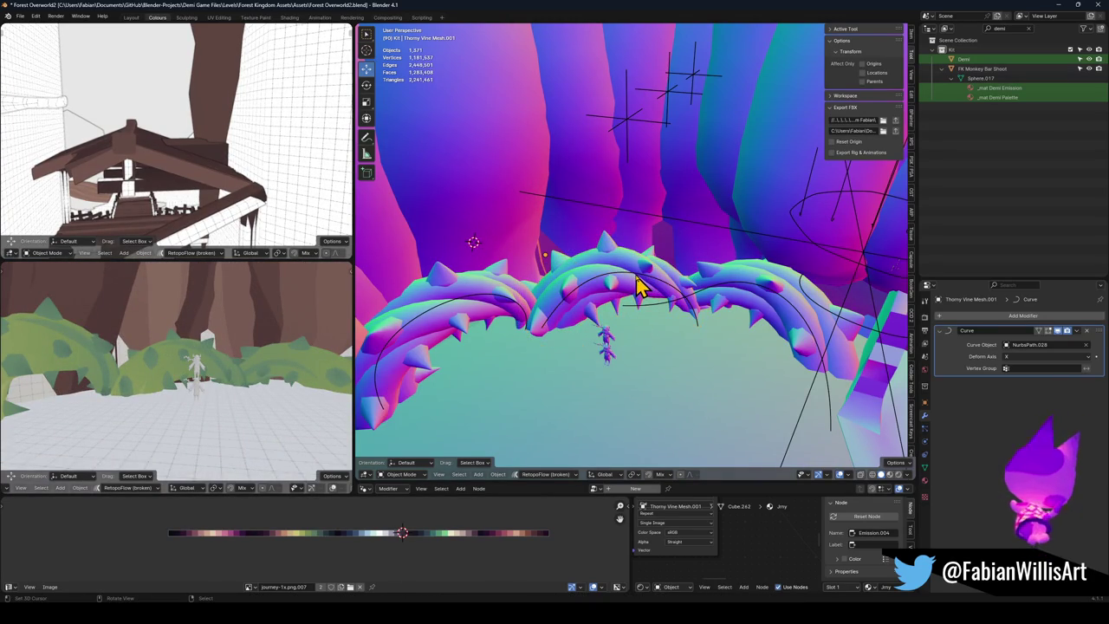
pyautogui.click(457, 314)
pyautogui.press('Tab')
pyautogui.press('g')
pyautogui.press('z')
pyautogui.click(502, 283)
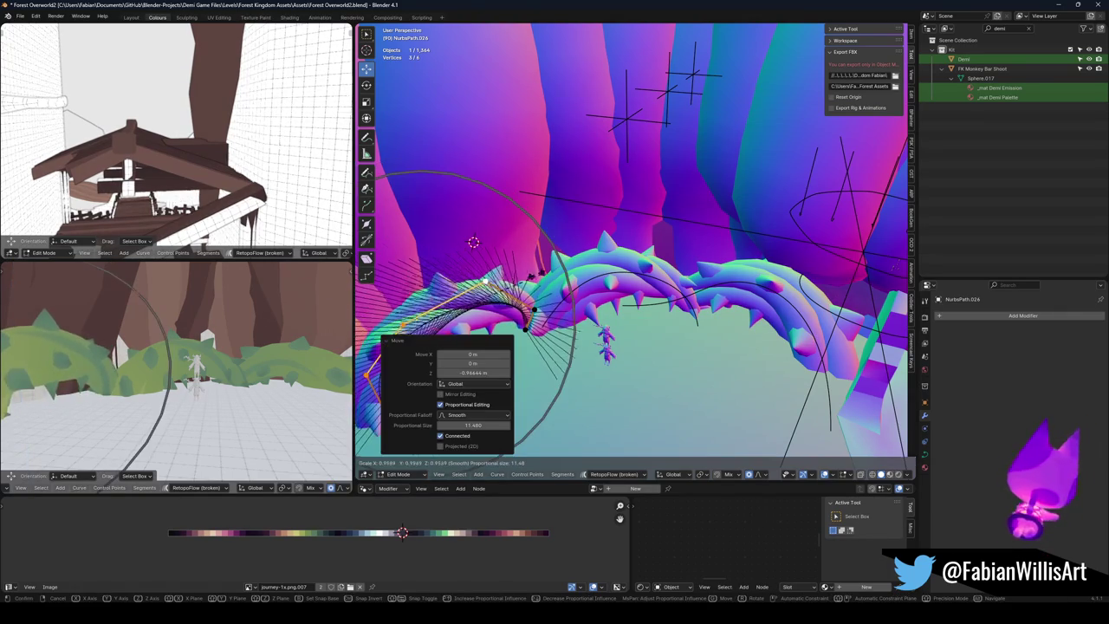
# Step: Scale the selected guide-curve control points to 0.663
pyautogui.press('s')
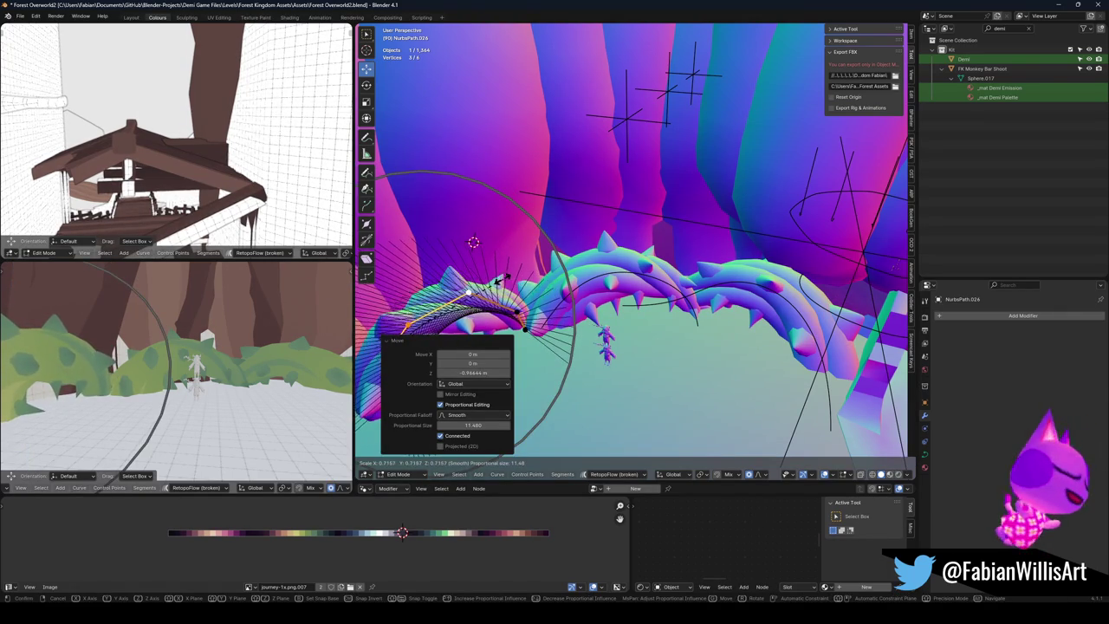
pyautogui.click(394, 274)
pyautogui.moveTo(520, 309); pyautogui.dragTo(564, 254)
# Step: Move control points with smooth falloff so the curve arches over the vine, then exit edit mode
pyautogui.press('g')
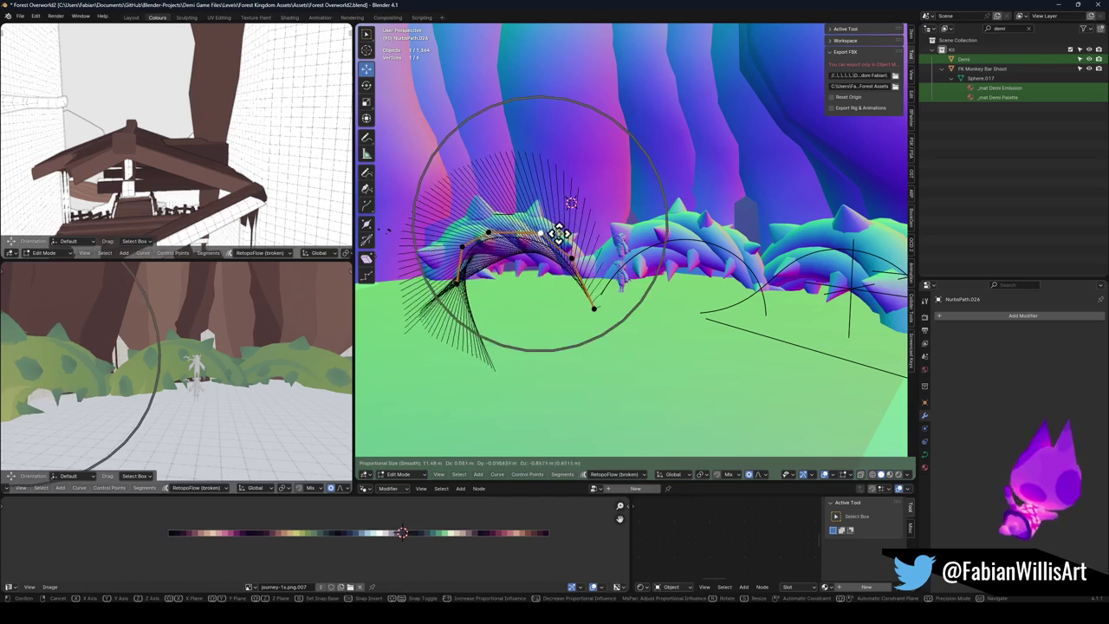
pyautogui.click(559, 222)
pyautogui.press('g')
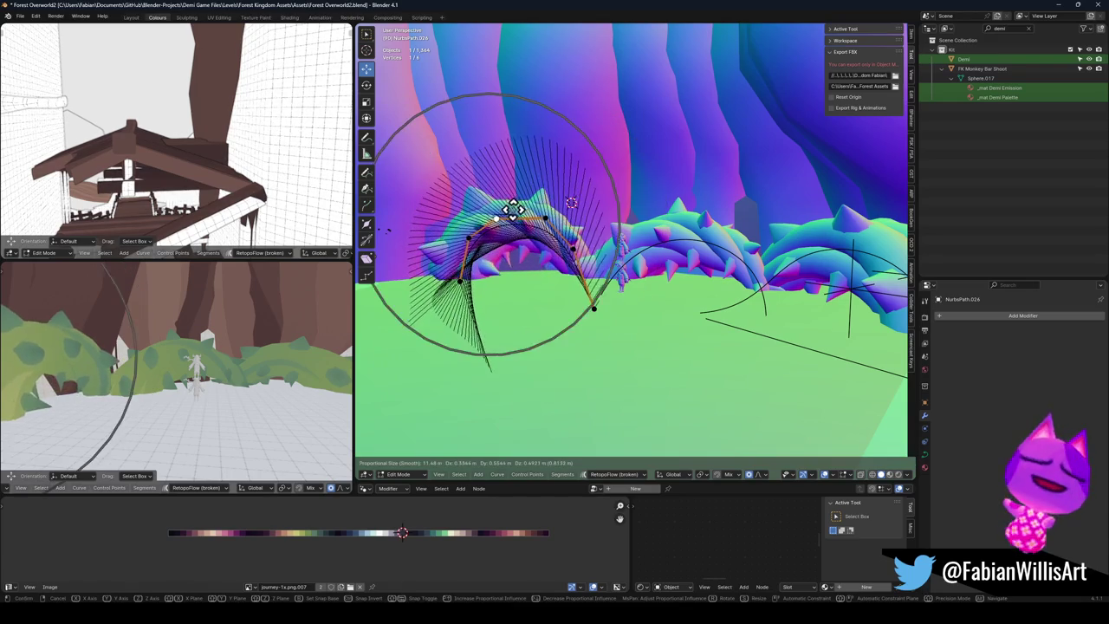
pyautogui.click(442, 279)
pyautogui.click(442, 279)
pyautogui.press('g')
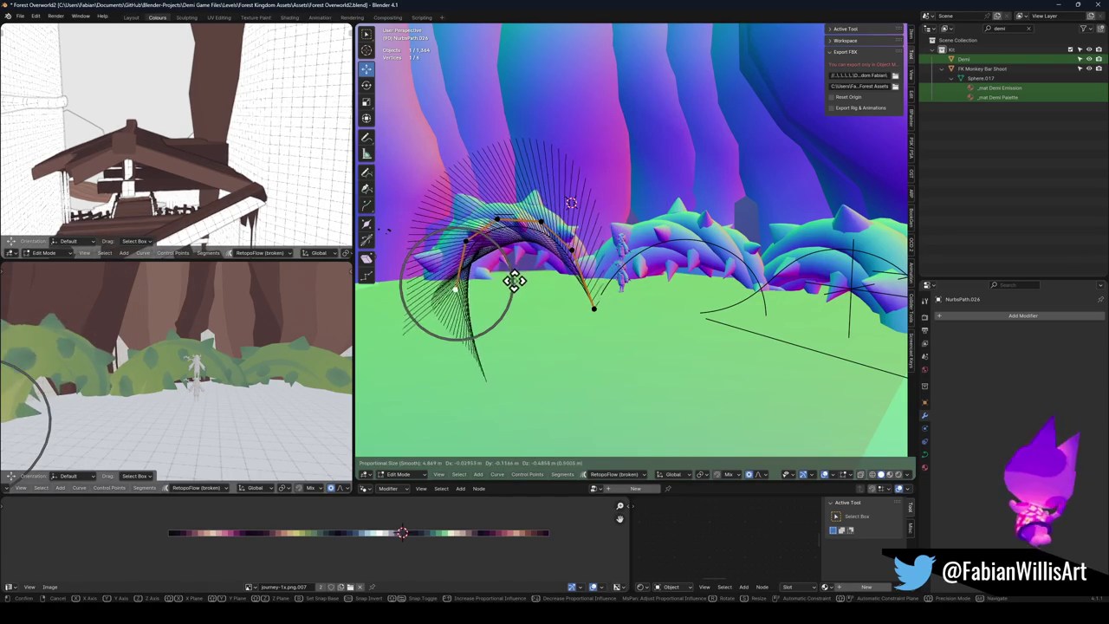
pyautogui.click(520, 277)
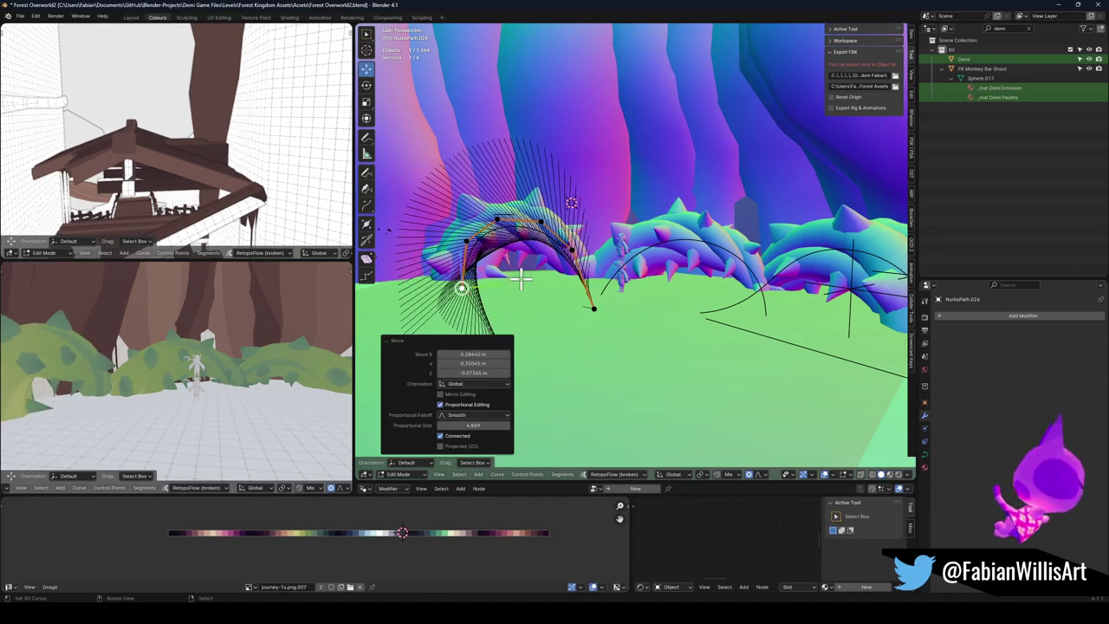
pyautogui.press('Tab')
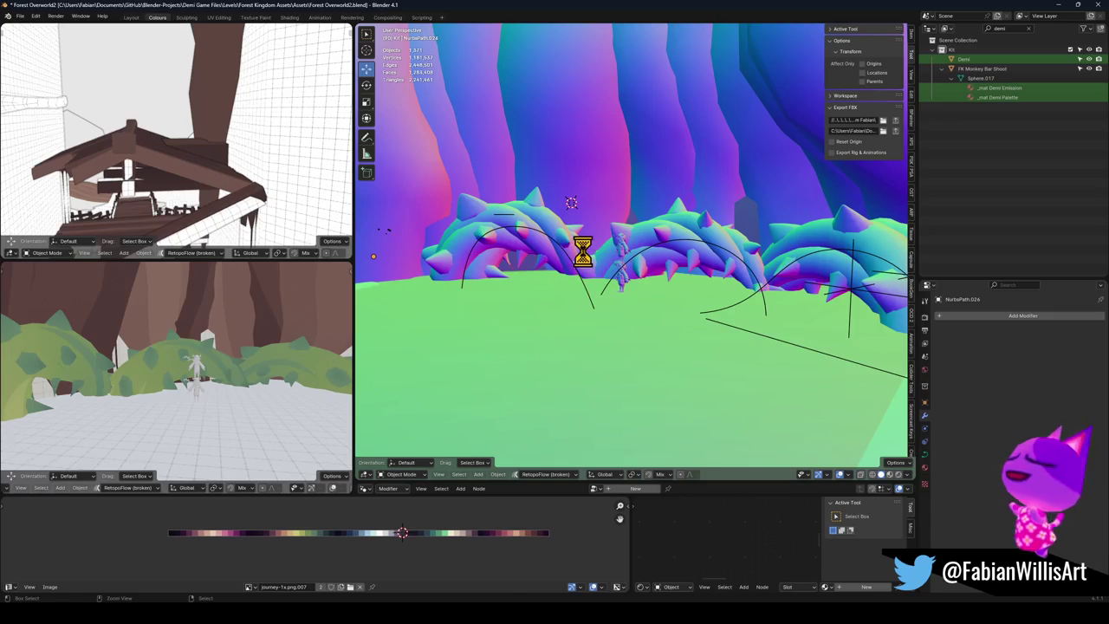
# Step: Select all level objects and export them as FK_OVERWORLD.fbx
pyautogui.click(751, 336)
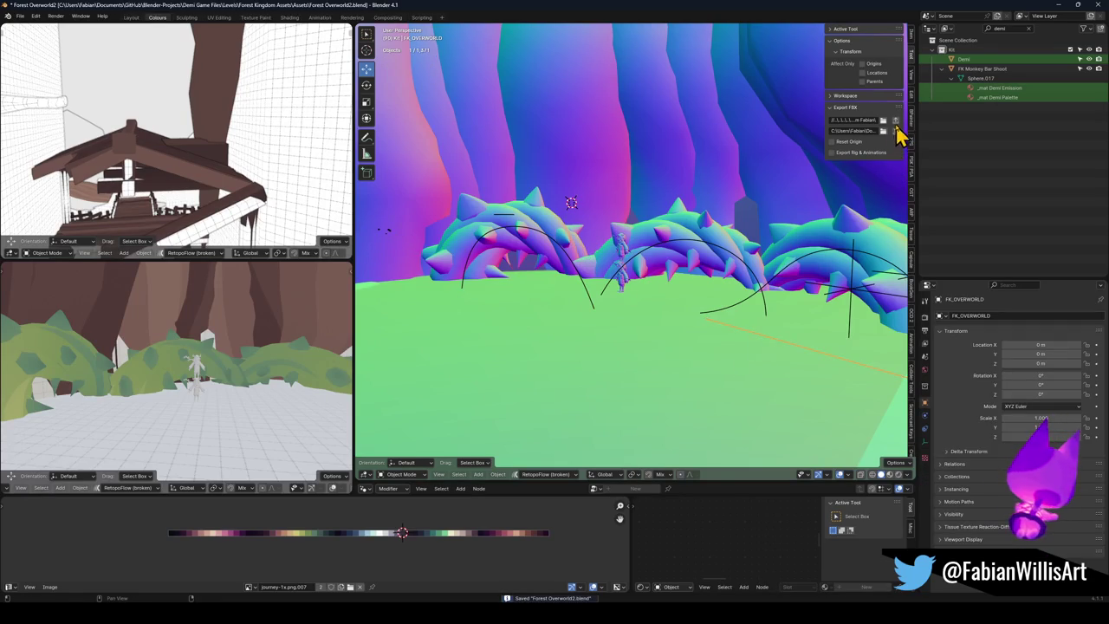
pyautogui.press('a')
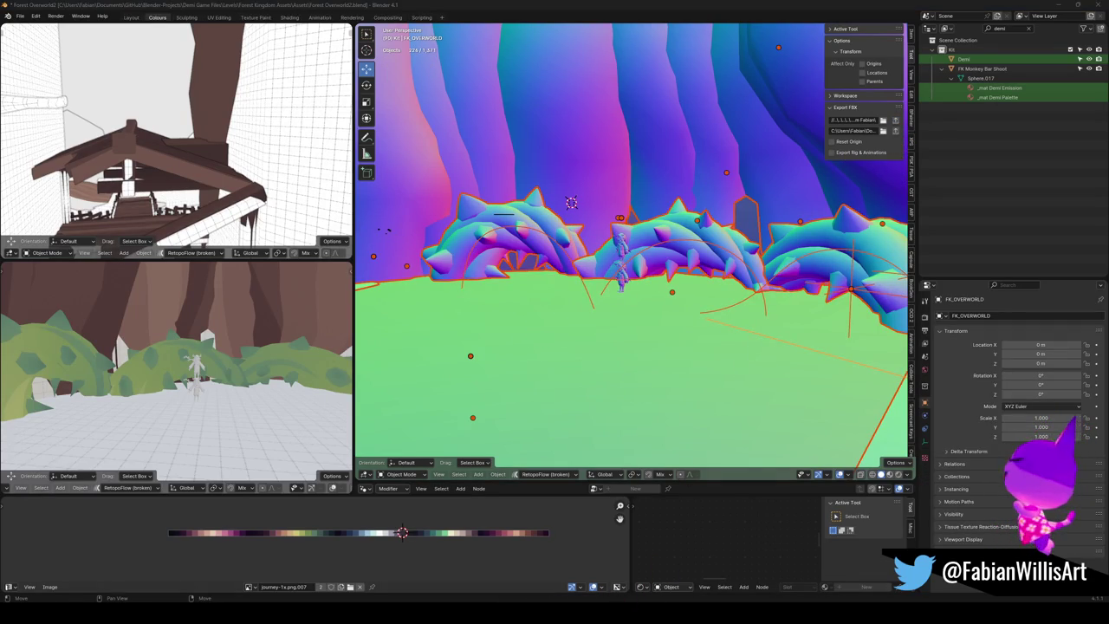
pyautogui.hotkey('ctrl', 'shift', 'e')
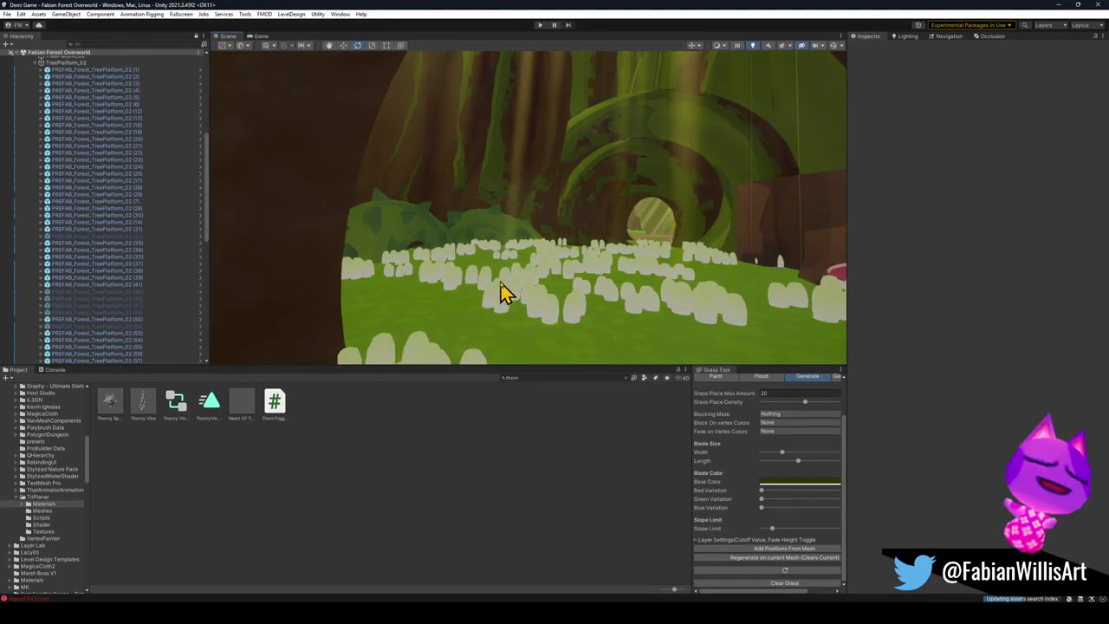
# Step: Expand the GRASS group in the Hierarchy to reach the TerrainRenderer object
pyautogui.moveTo(505, 292); pyautogui.dragTo(362, 310)
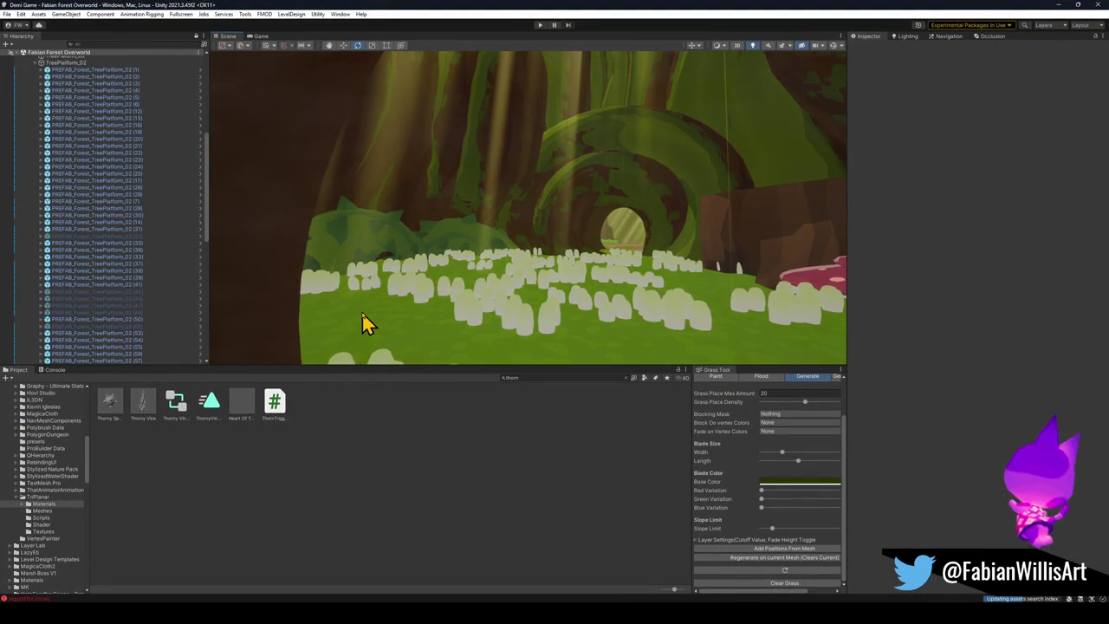
pyautogui.click(362, 315)
pyautogui.click(168, 292)
pyautogui.hotkey('ctrl', 'a')
pyautogui.press('Left')
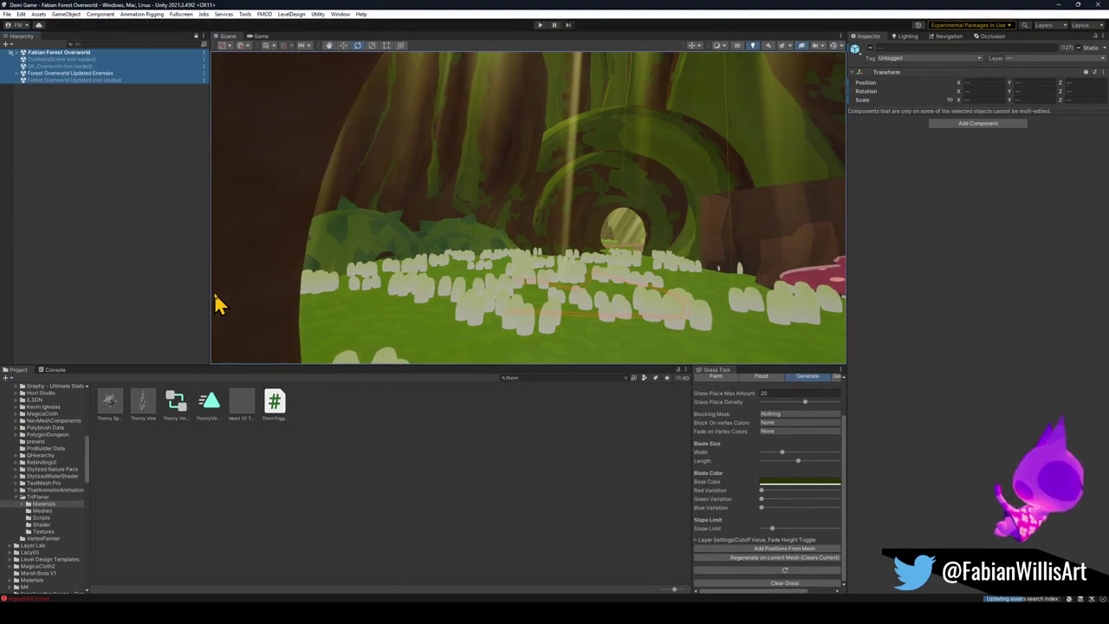
pyautogui.press('Right')
pyautogui.click(124, 206)
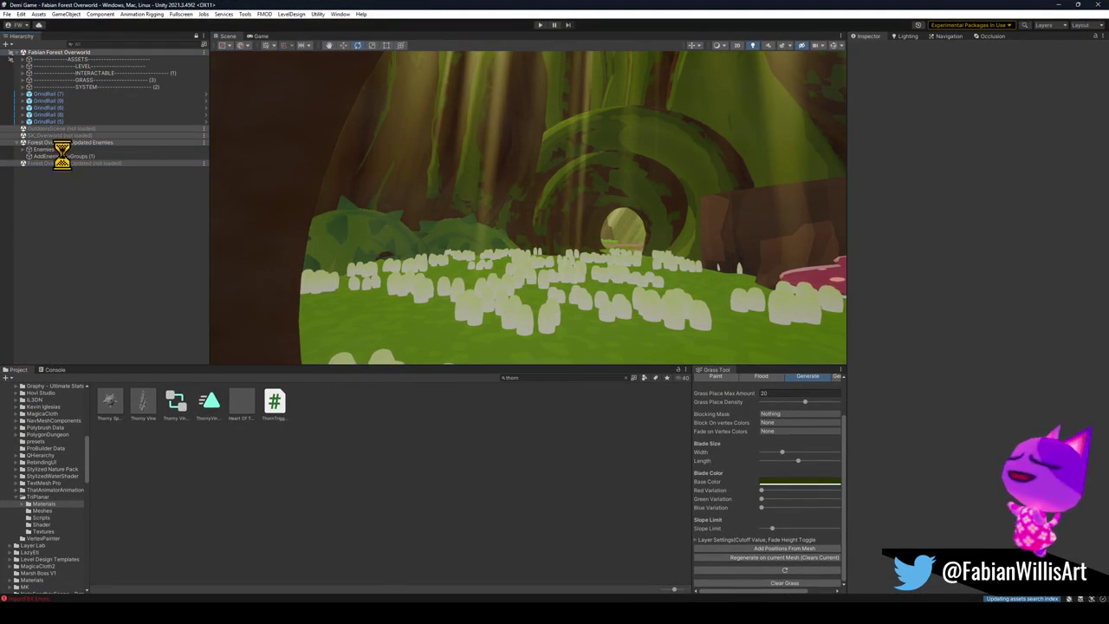
pyautogui.click(22, 80)
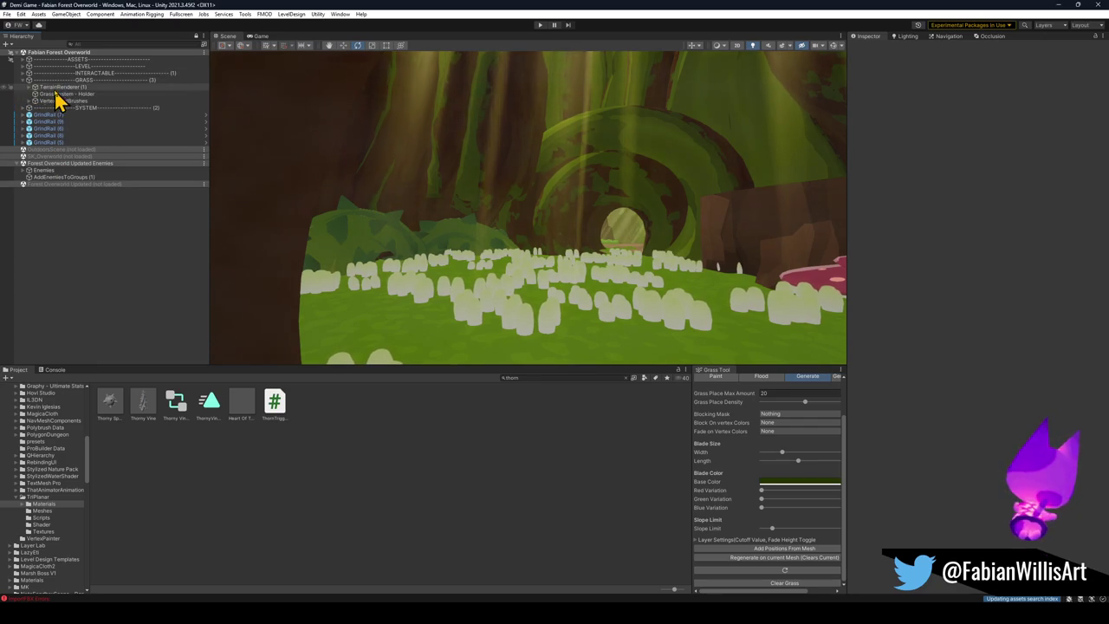
# Step: Bake the Render Terrain Map texture so the grass turns green
pyautogui.rightClick(927, 114)
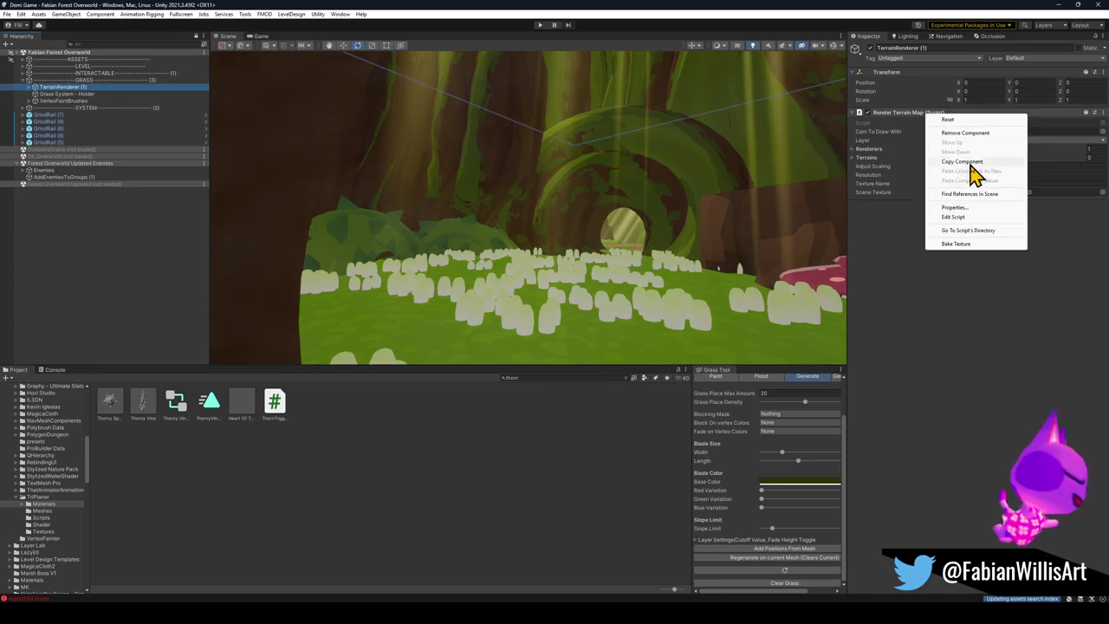
pyautogui.click(956, 244)
pyautogui.click(992, 151)
pyautogui.click(867, 114)
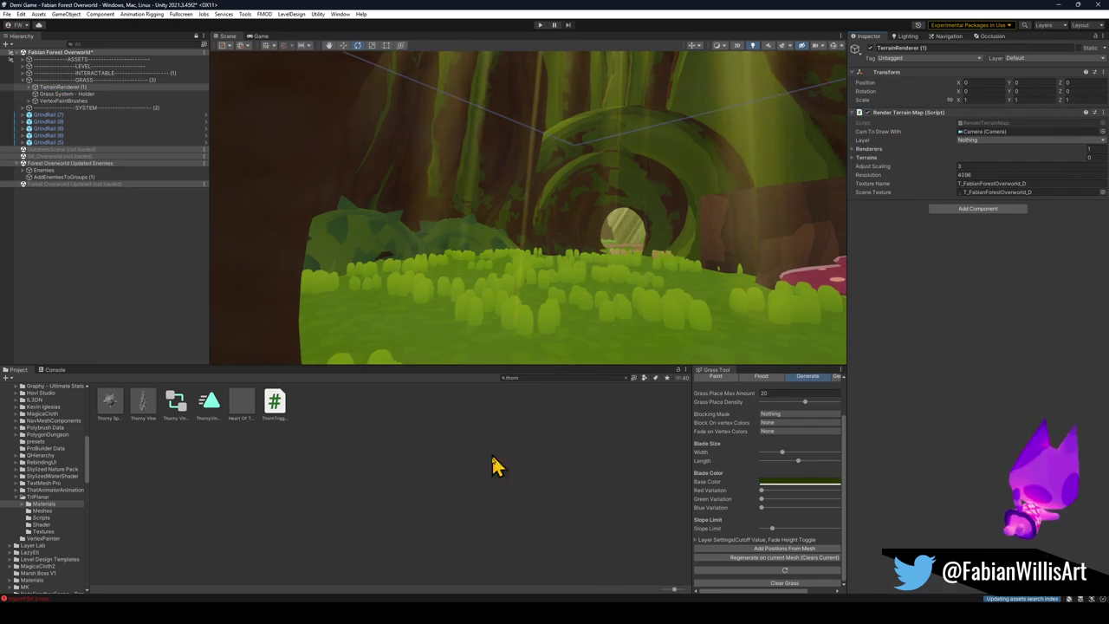
pyautogui.click(577, 321)
pyautogui.moveTo(577, 322)
pyautogui.mouseDown()
pyautogui.moveTo(531, 312)
pyautogui.moveTo(648, 297)
pyautogui.moveTo(615, 285)
pyautogui.moveTo(465, 289)
pyautogui.moveTo(453, 267)
pyautogui.moveTo(485, 262)
pyautogui.moveTo(435, 280)
pyautogui.moveTo(515, 263)
pyautogui.moveTo(704, 284)
pyautogui.moveTo(643, 216)
pyautogui.moveTo(607, 208)
pyautogui.mouseUp()
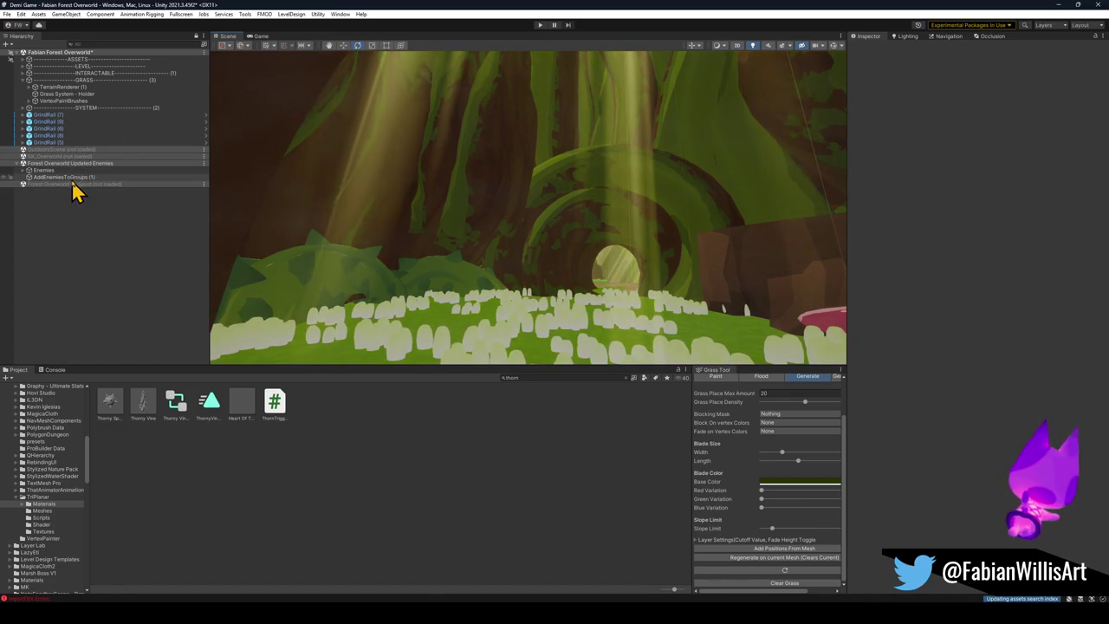
# Step: Select the three thorny vine meshes in the Scene view and untick their active checkbox
pyautogui.click(84, 88)
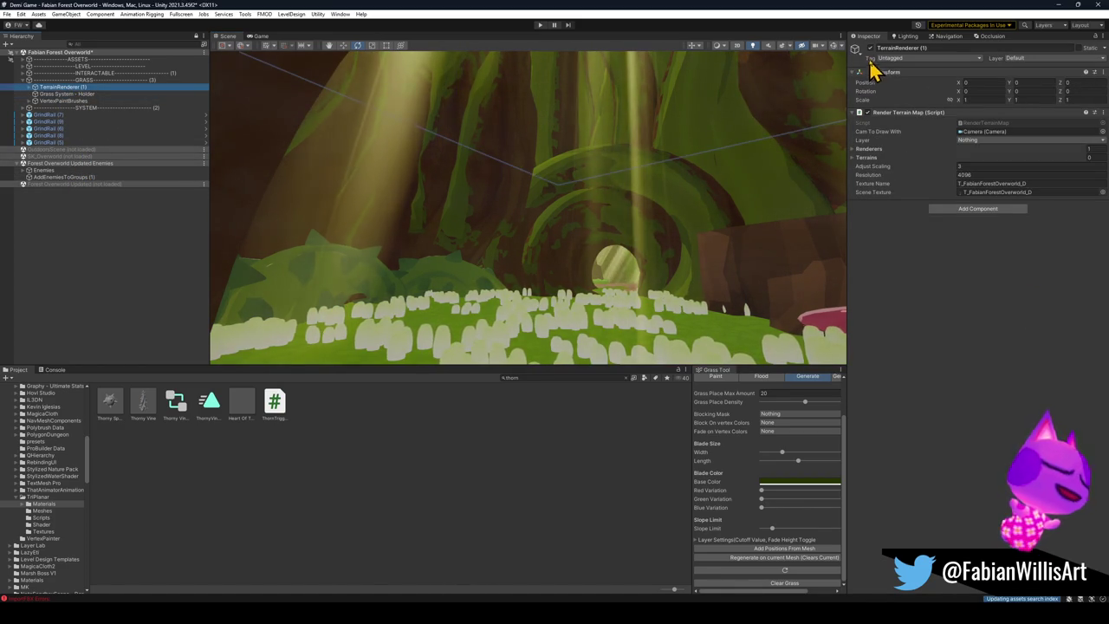
pyautogui.click(507, 404)
pyautogui.moveTo(503, 337)
pyautogui.mouseDown()
pyautogui.moveTo(498, 260)
pyautogui.moveTo(520, 272)
pyautogui.moveTo(458, 262)
pyautogui.moveTo(420, 284)
pyautogui.mouseUp()
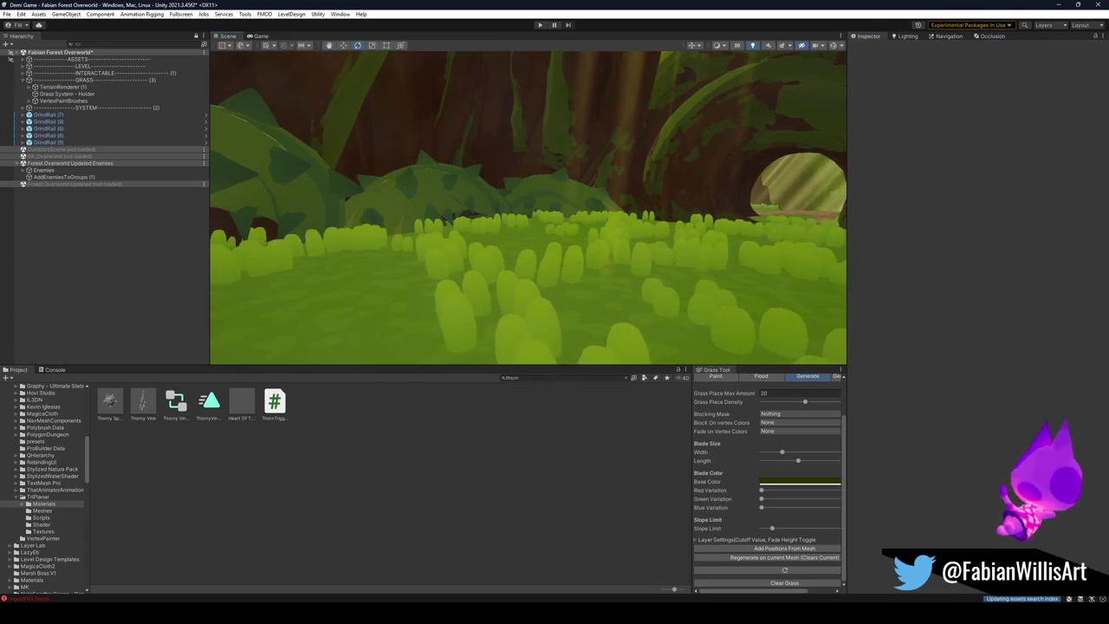
pyautogui.moveTo(544, 291)
pyautogui.mouseDown()
pyautogui.moveTo(455, 255)
pyautogui.moveTo(597, 293)
pyautogui.mouseUp()
pyautogui.click(346, 191)
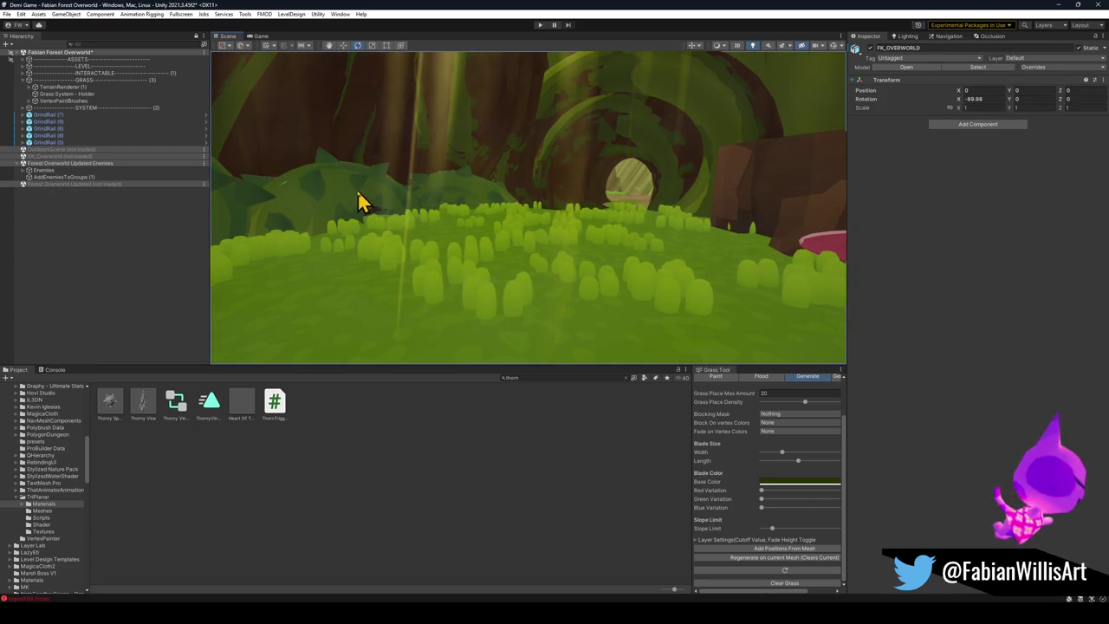
pyautogui.click(364, 199)
pyautogui.press('f')
pyautogui.keyDown('shift'); pyautogui.click(407, 212); pyautogui.keyUp('shift')
pyautogui.keyDown('shift'); pyautogui.click(752, 223); pyautogui.keyUp('shift')
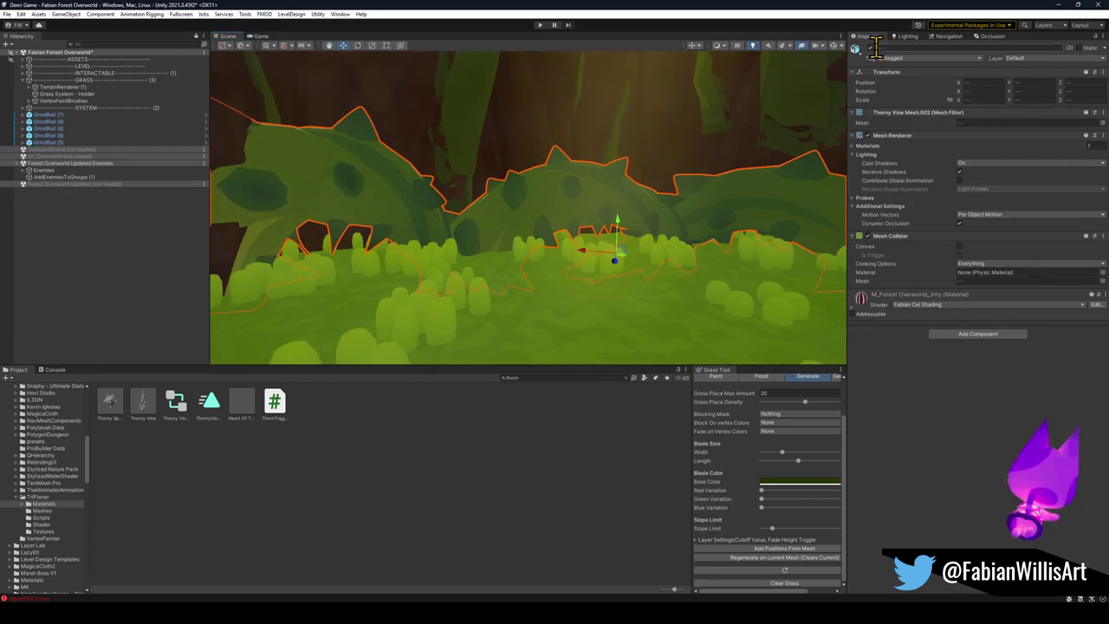
pyautogui.click(870, 49)
pyautogui.moveTo(563, 286)
pyautogui.mouseDown()
pyautogui.moveTo(673, 269)
pyautogui.moveTo(733, 271)
pyautogui.moveTo(737, 282)
pyautogui.moveTo(630, 294)
pyautogui.mouseUp()
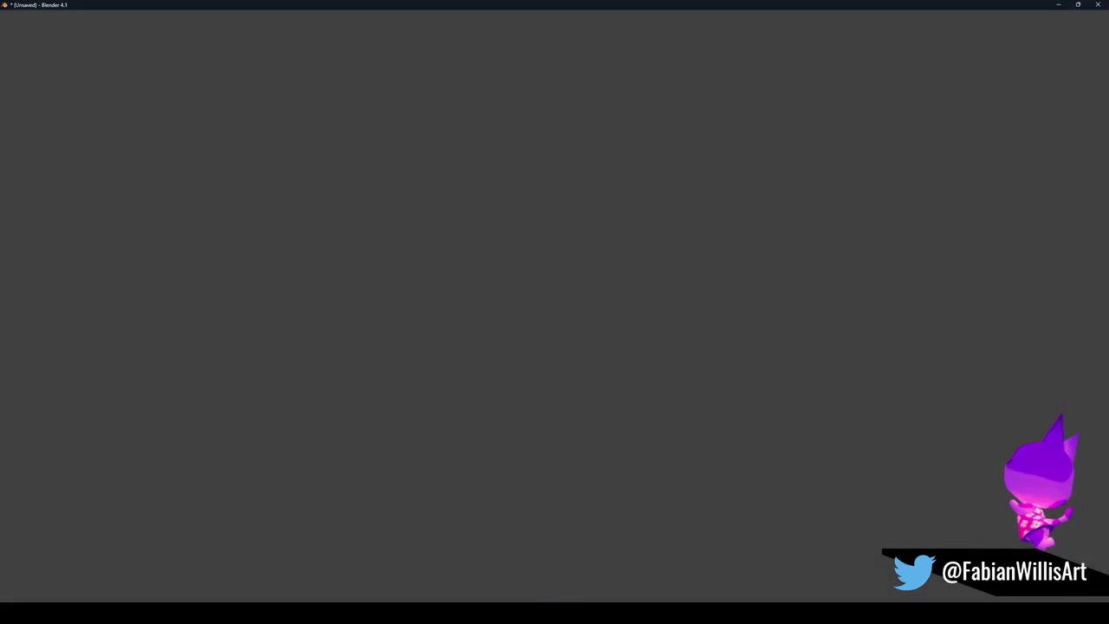
# Step: Bring the Forest Overworld window forward and walk past the wooden platform and tree stump
pyautogui.moveTo(545, 596)
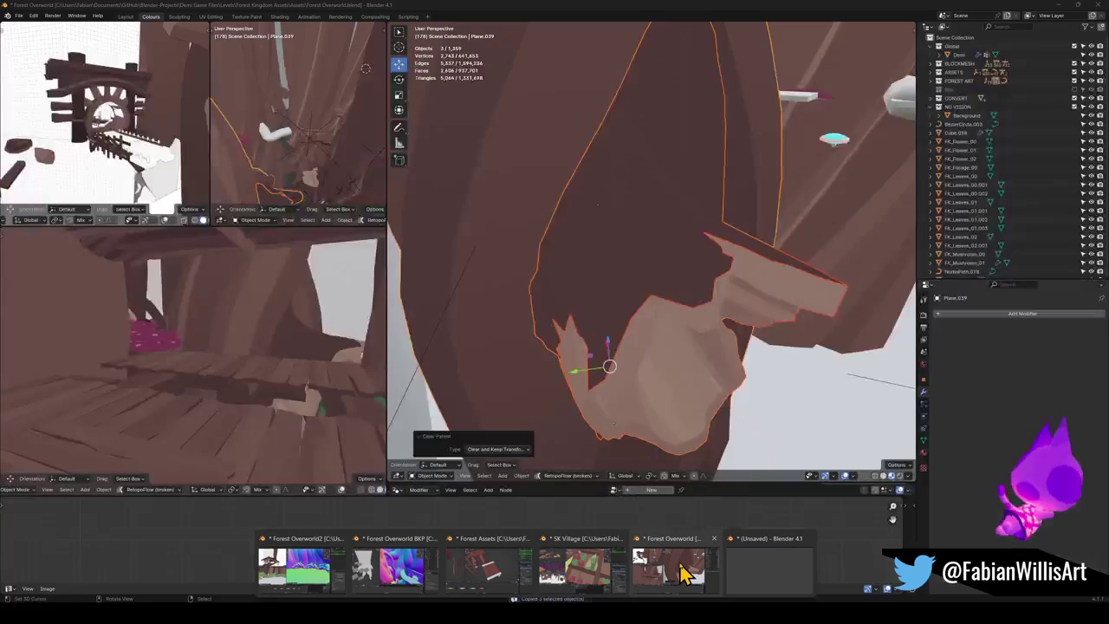
pyautogui.click(684, 572)
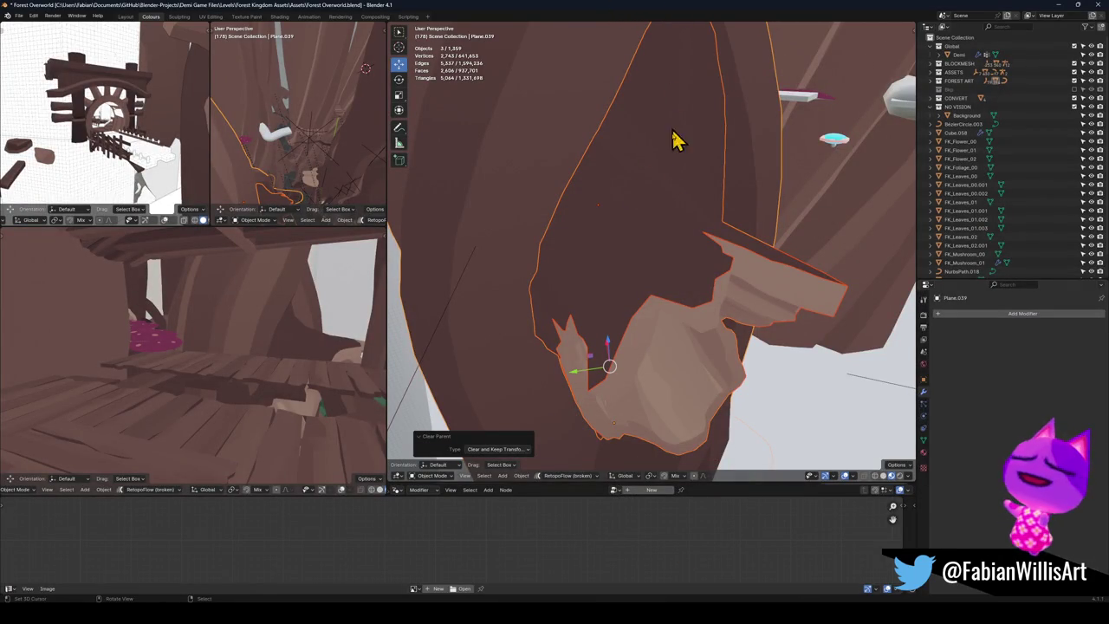
pyautogui.hotkey('shift', '`')
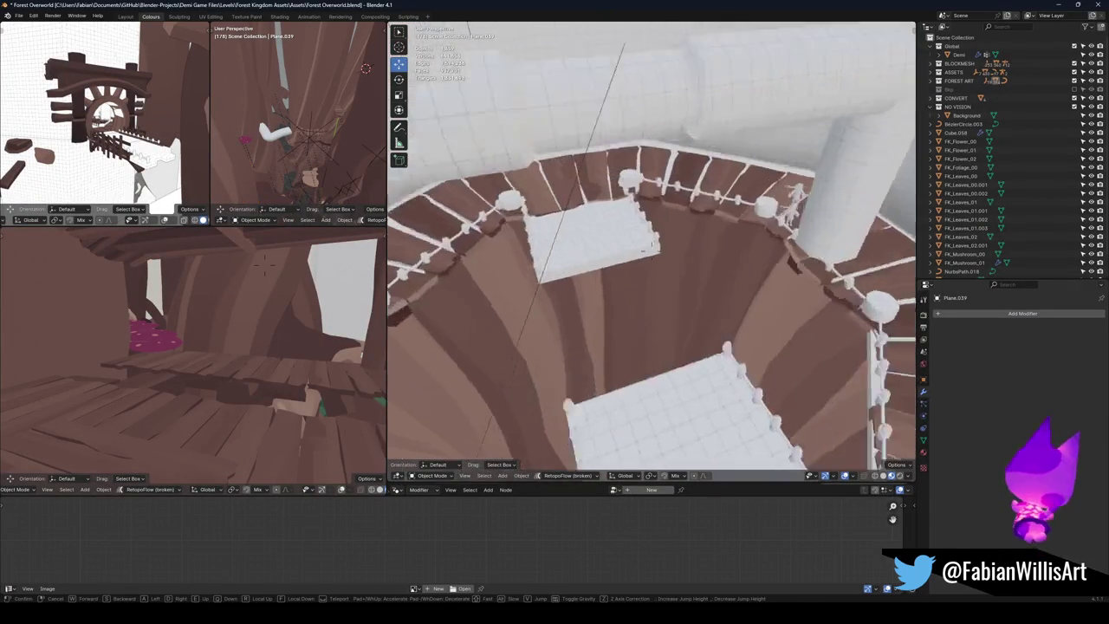
pyautogui.press('w')
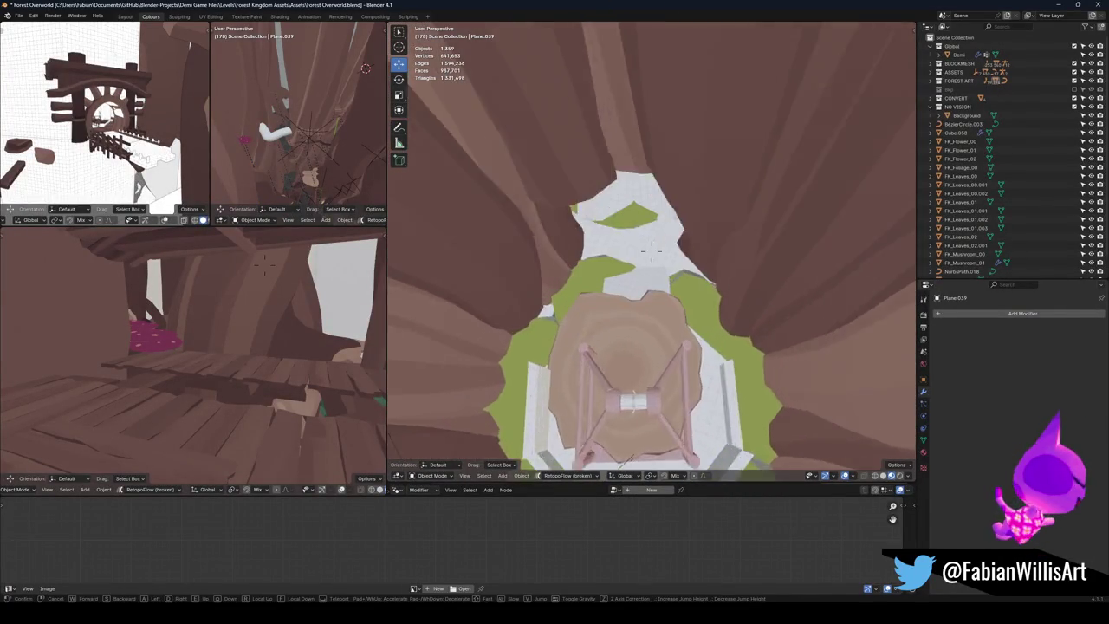
pyautogui.press('w')
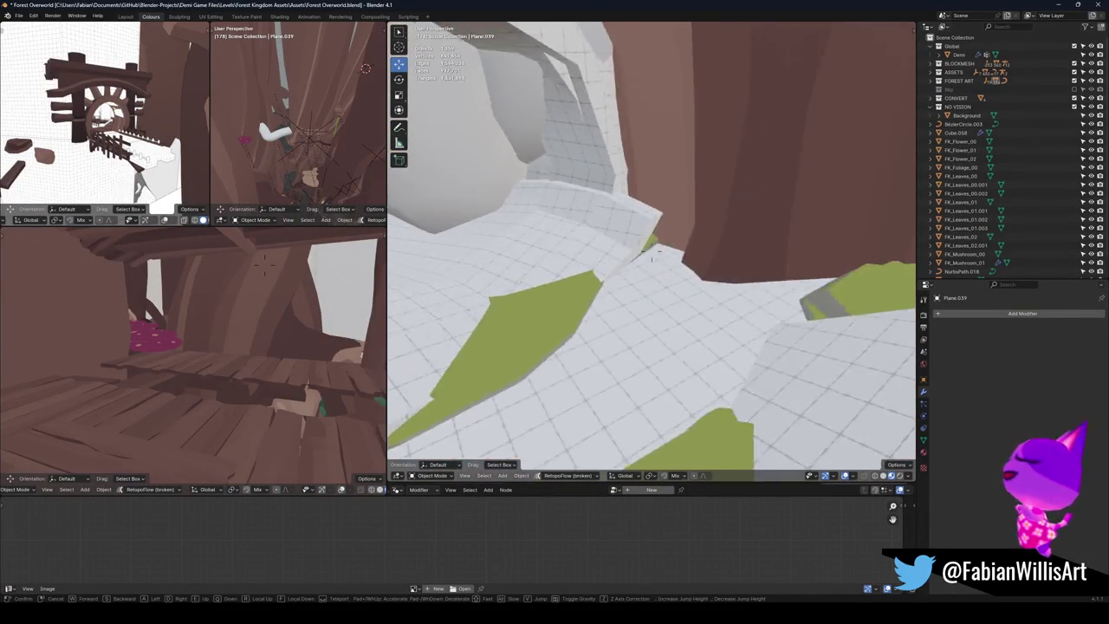
pyautogui.press('s')
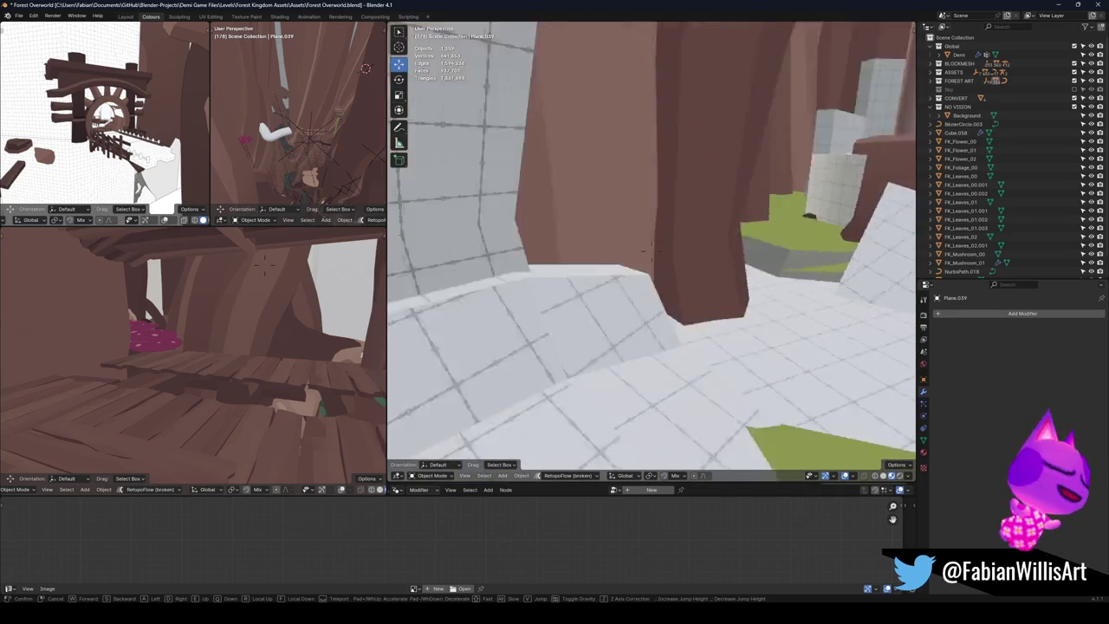
pyautogui.press('w')
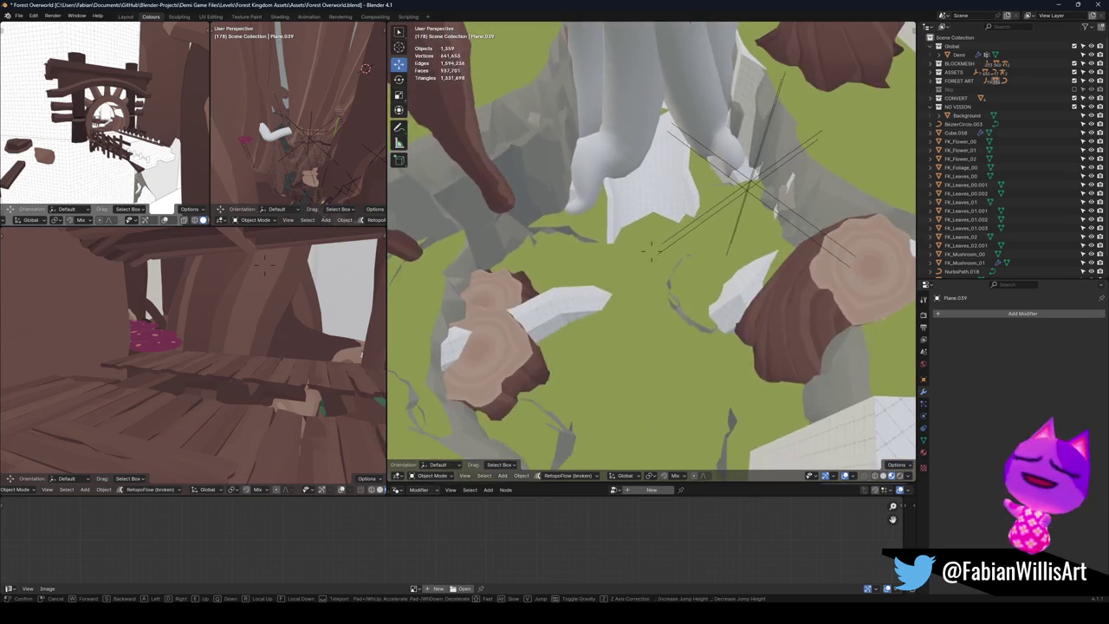
pyautogui.press('s')
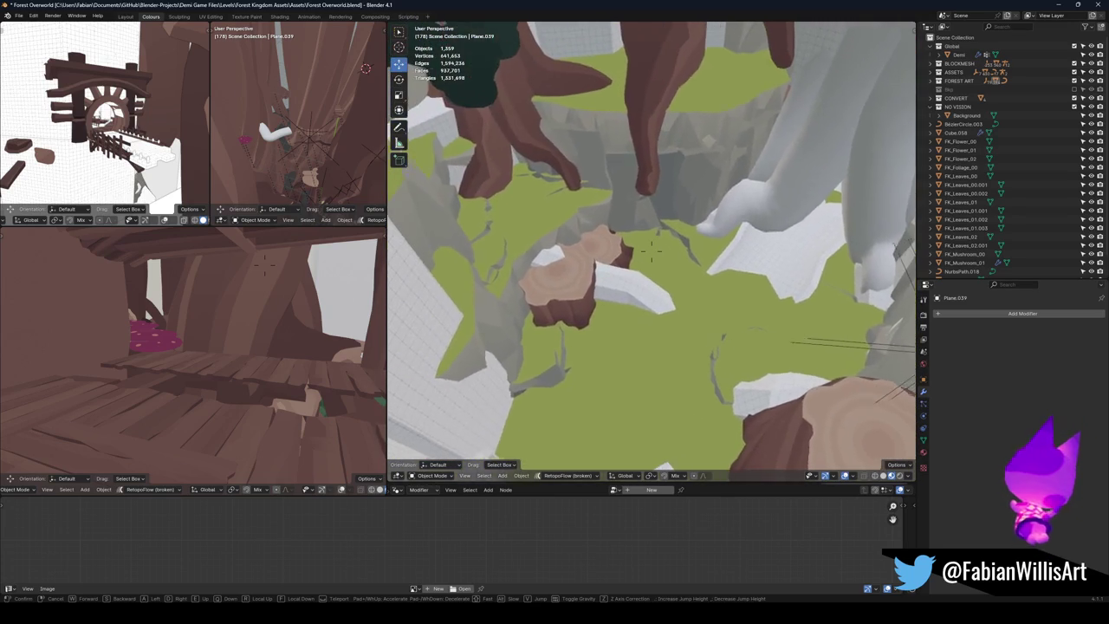
pyautogui.press('w')
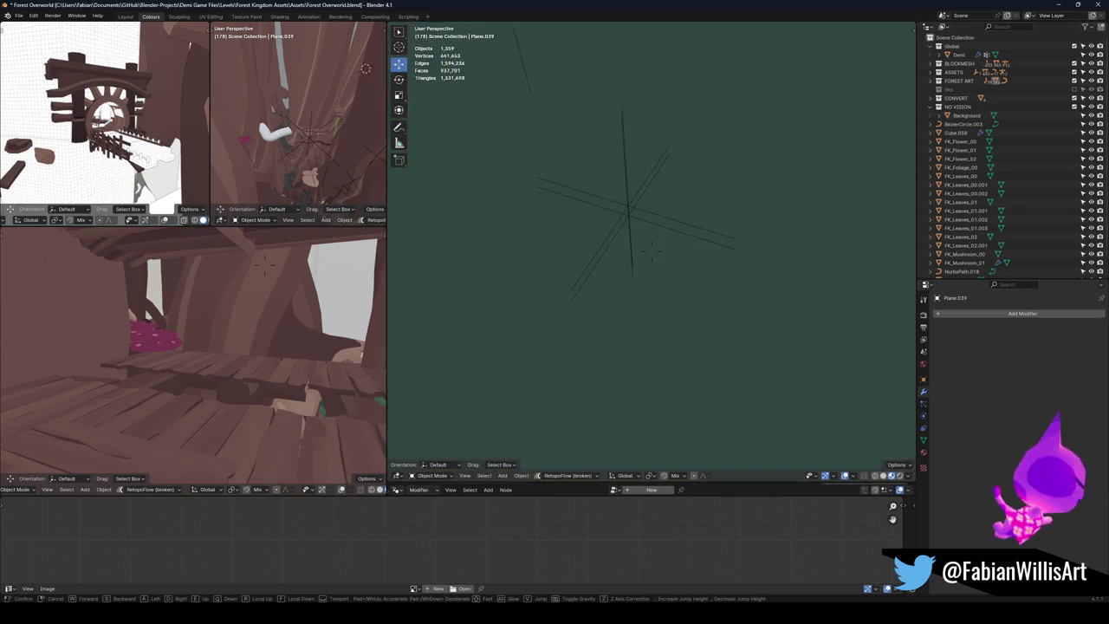
pyautogui.press('s')
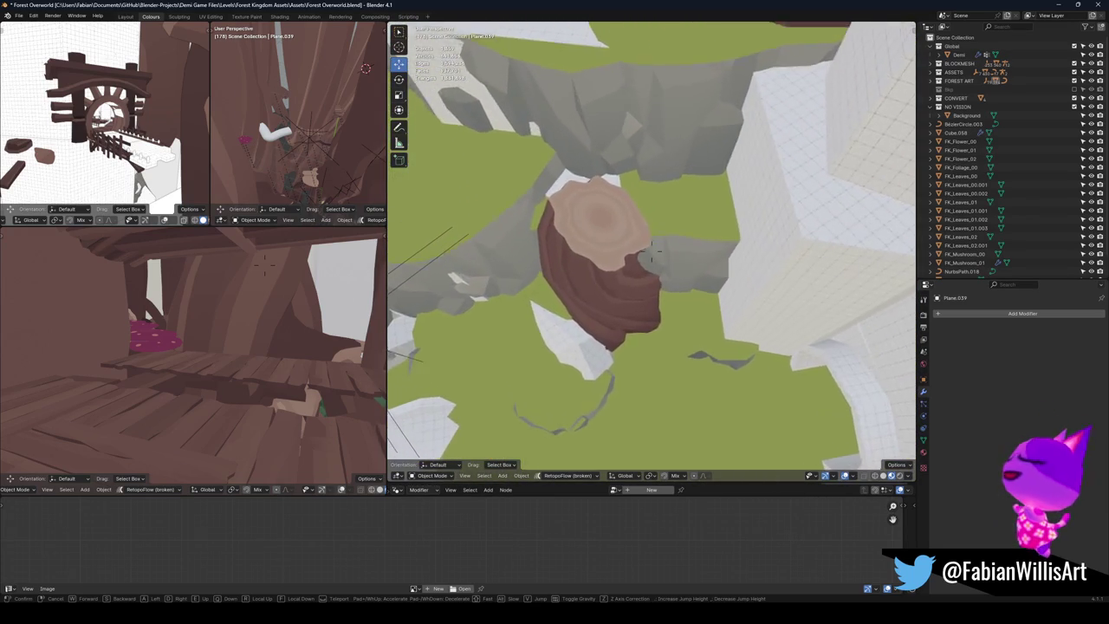
pyautogui.press('s')
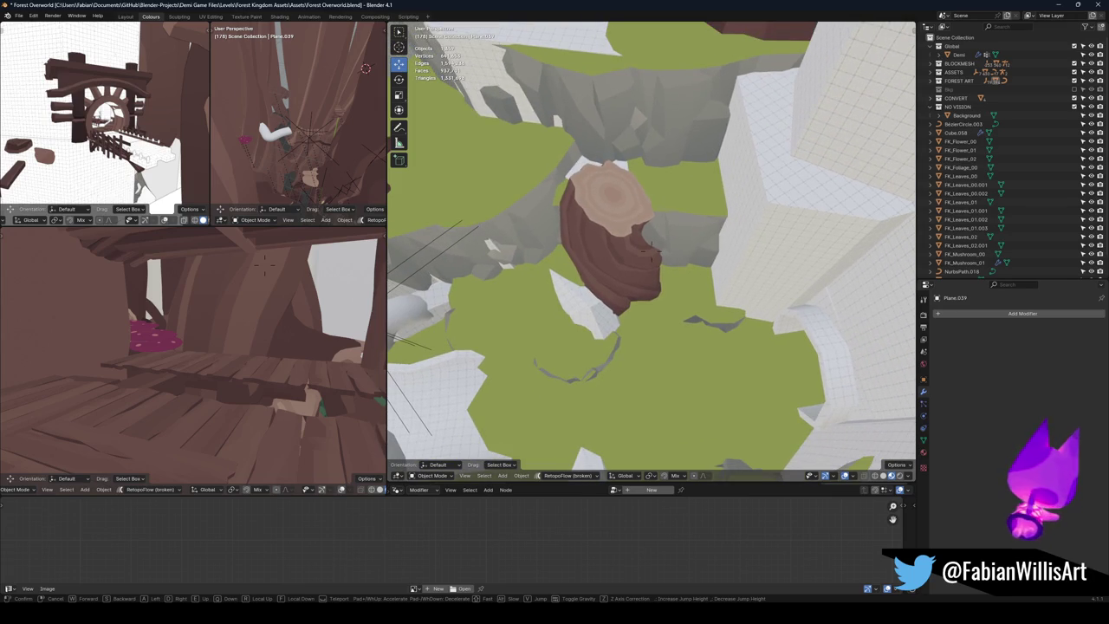
# Step: Keep the current view and switch to the Alternate Hub Blender file
pyautogui.click(682, 273)
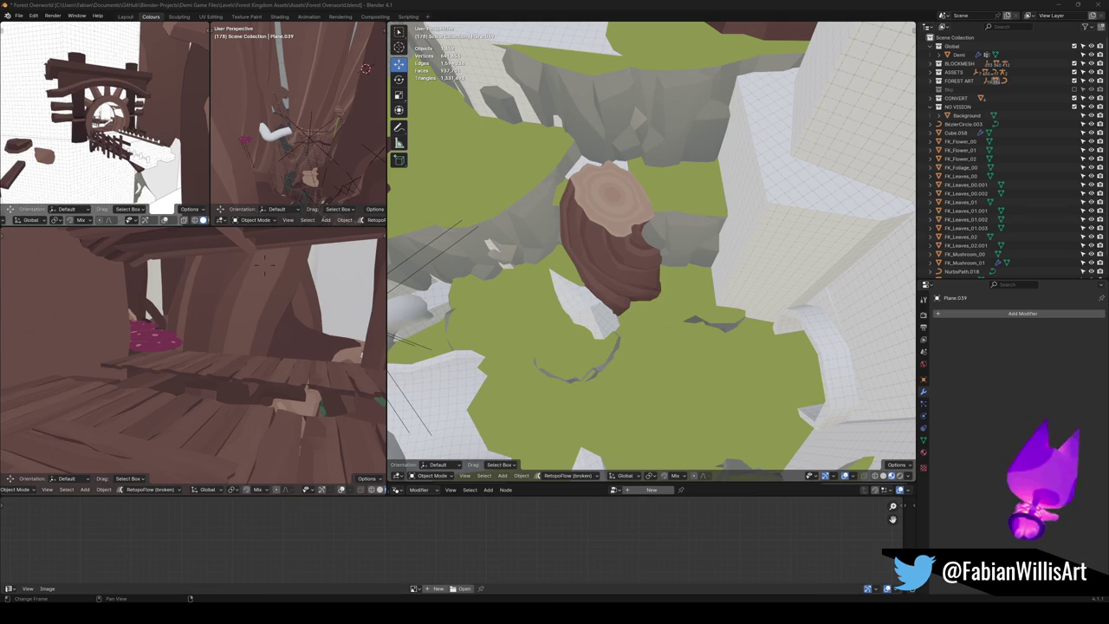
pyautogui.moveTo(650, 587)
pyautogui.click(737, 582)
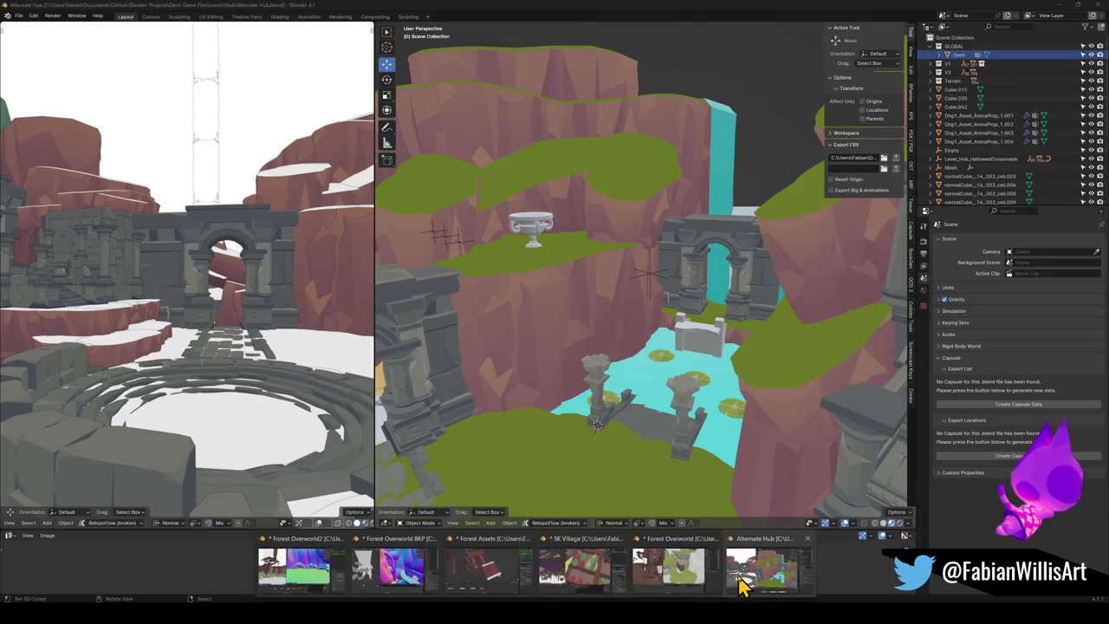
# Step: Select the stone path tiles next to the pillar
pyautogui.rightClick(600, 381)
pyautogui.scroll(3, 604, 405)
pyautogui.scroll(-4, 624, 411)
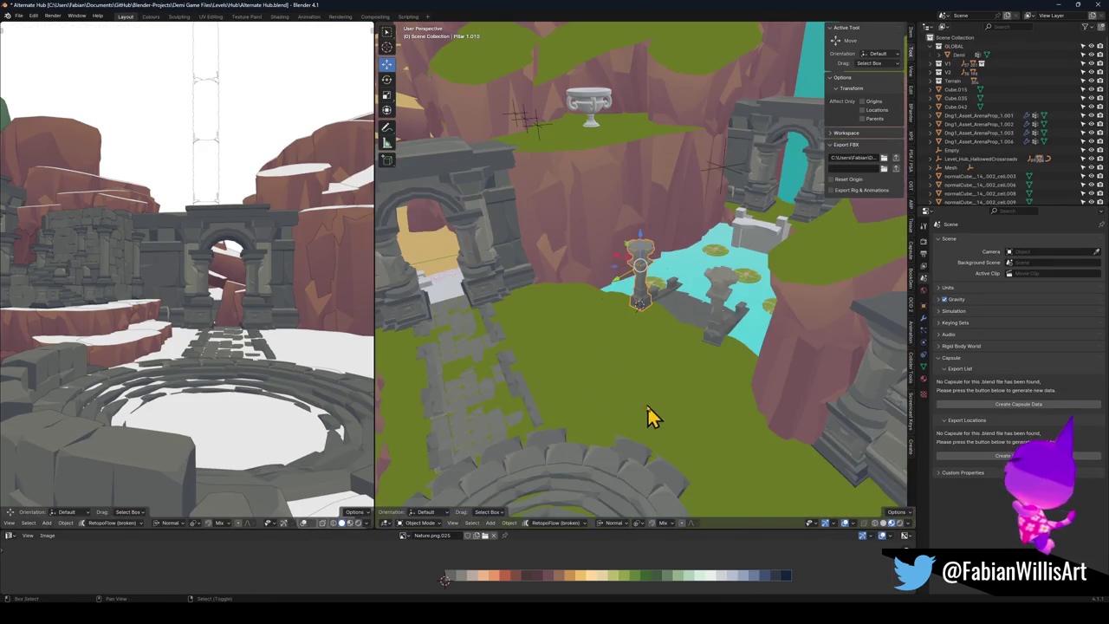
pyautogui.scroll(4, 560, 379)
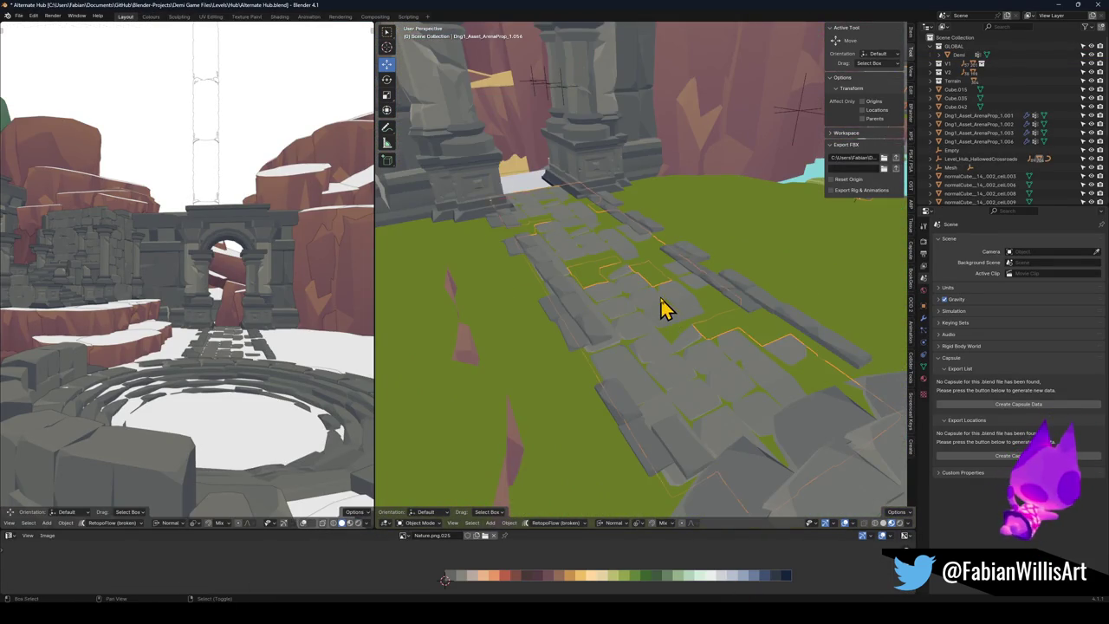
pyautogui.rightClick(663, 314)
pyautogui.scroll(3, 658, 371)
pyautogui.scroll(-5, 680, 354)
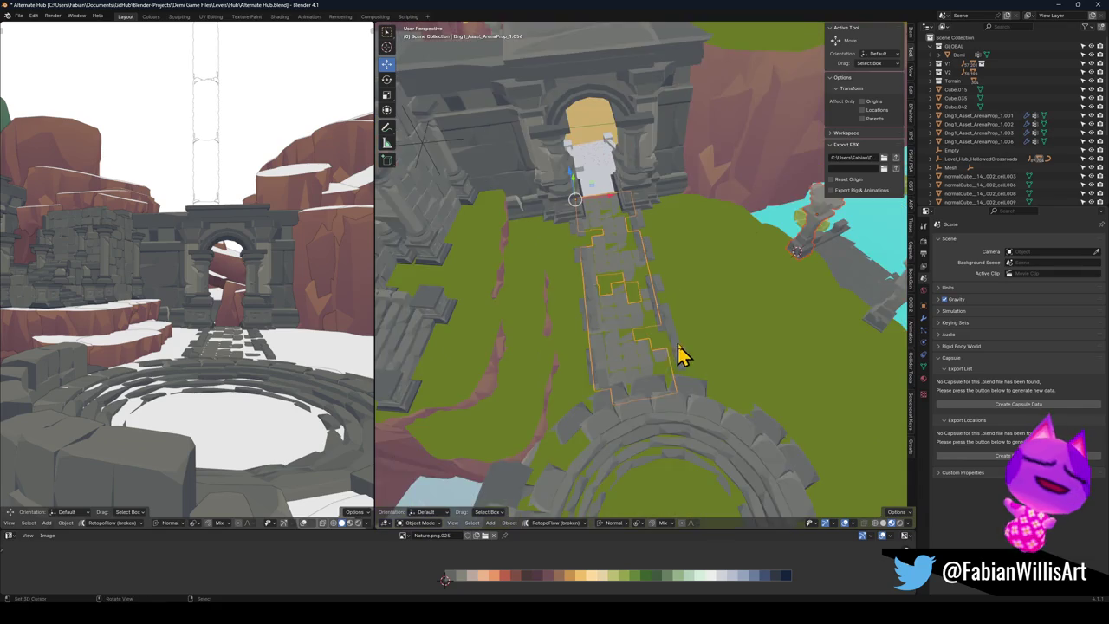
pyautogui.scroll(-5, 676, 381)
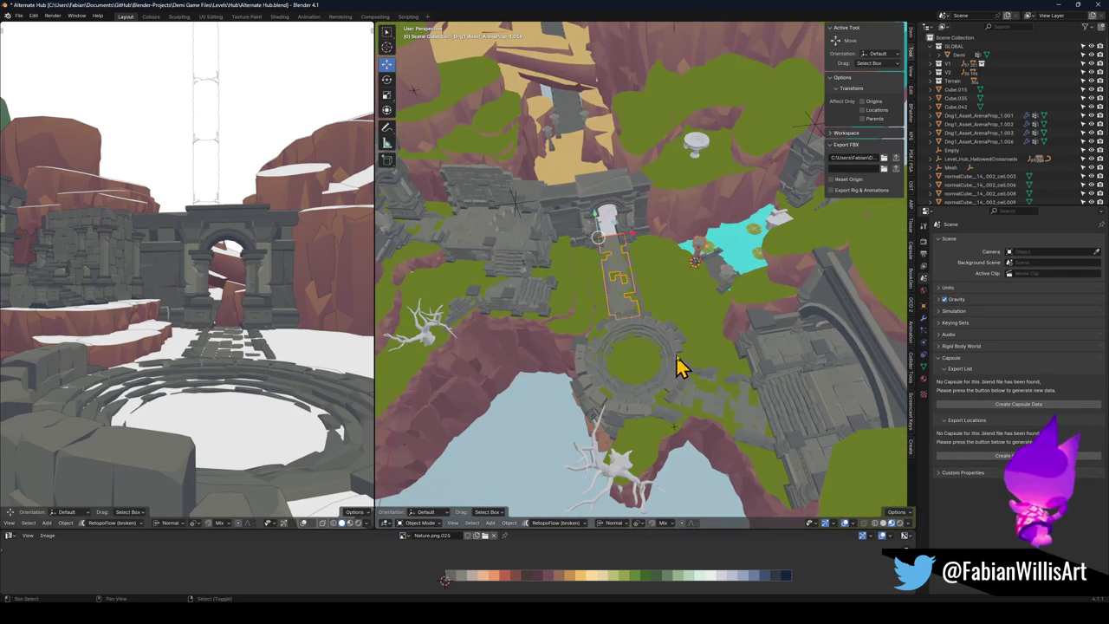
pyautogui.scroll(4, 684, 290)
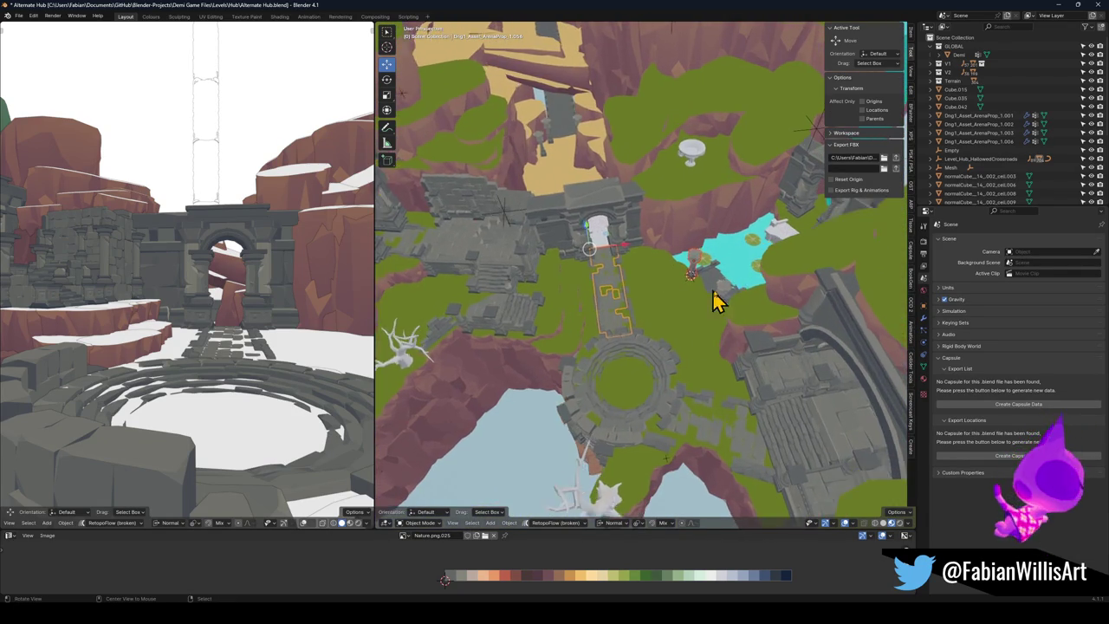
# Step: Unparent the path tiles with Clear and Keep Transformation, then minimize the Alternate Hub window
pyautogui.hotkey('alt', 'p')
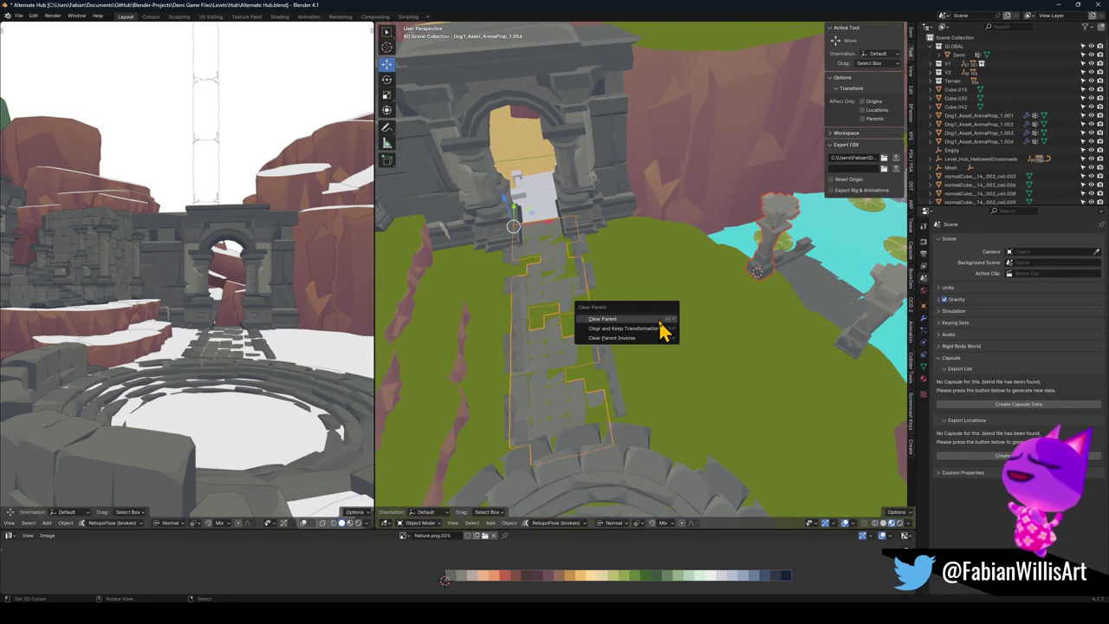
pyautogui.click(660, 328)
pyautogui.scroll(-3, 675, 329)
pyautogui.moveTo(649, 371)
pyautogui.mouseDown()
pyautogui.moveTo(621, 341)
pyautogui.moveTo(628, 325)
pyautogui.moveTo(554, 330)
pyautogui.moveTo(601, 349)
pyautogui.moveTo(594, 341)
pyautogui.moveTo(635, 317)
pyautogui.moveTo(577, 304)
pyautogui.moveTo(603, 328)
pyautogui.mouseUp()
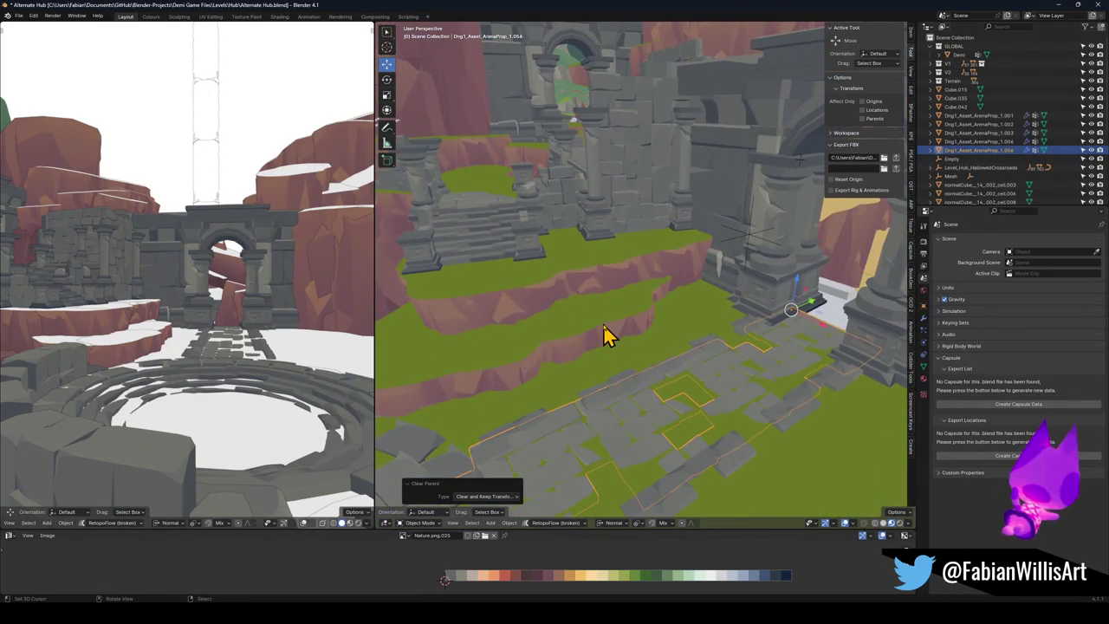
pyautogui.click(1055, 6)
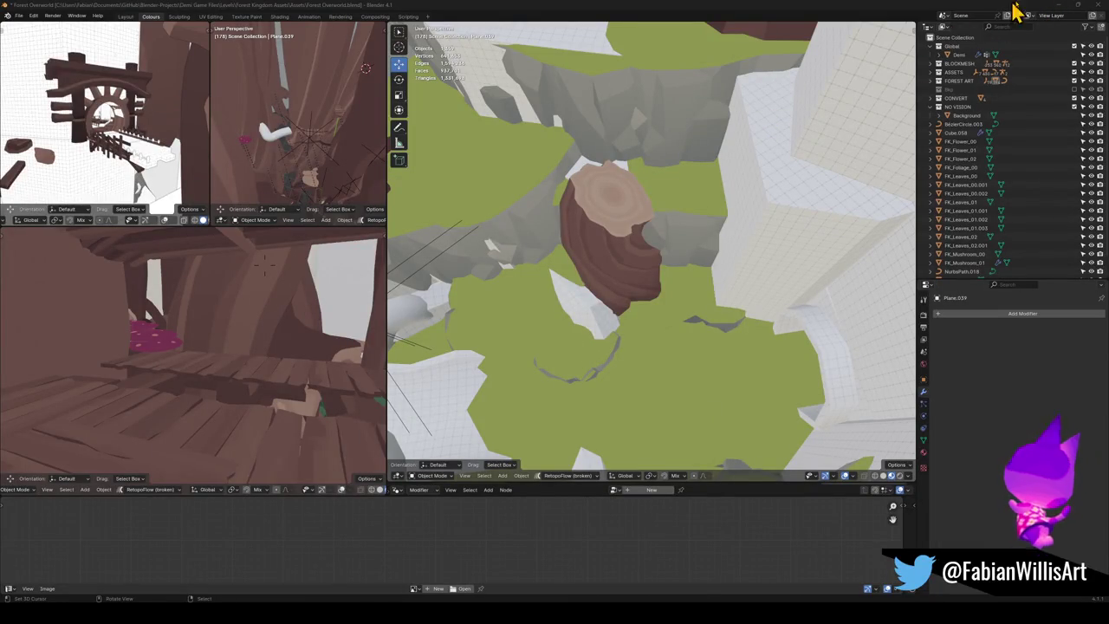
# Step: Return to the Forest Overworld Blender file
pyautogui.click(1059, 6)
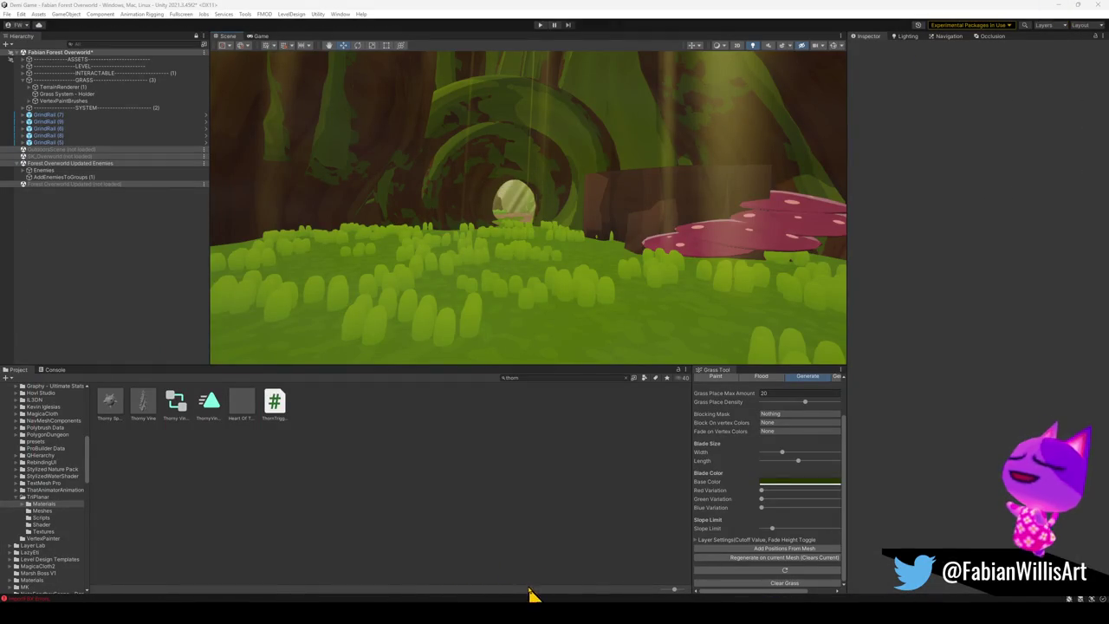
pyautogui.moveTo(445, 598)
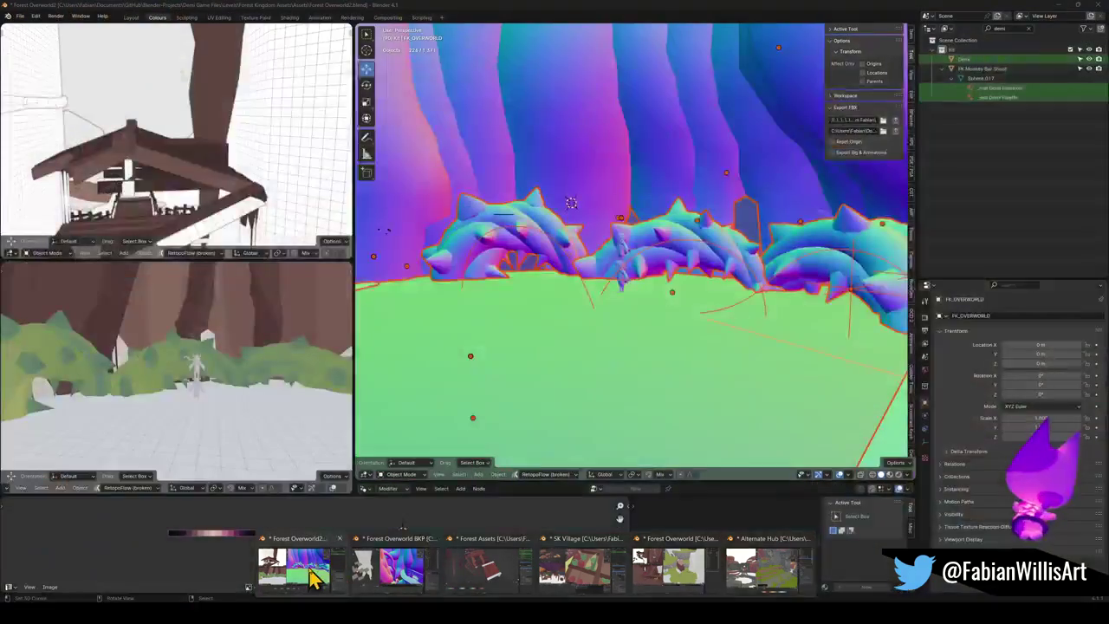
pyautogui.click(445, 572)
pyautogui.scroll(-5, 673, 272)
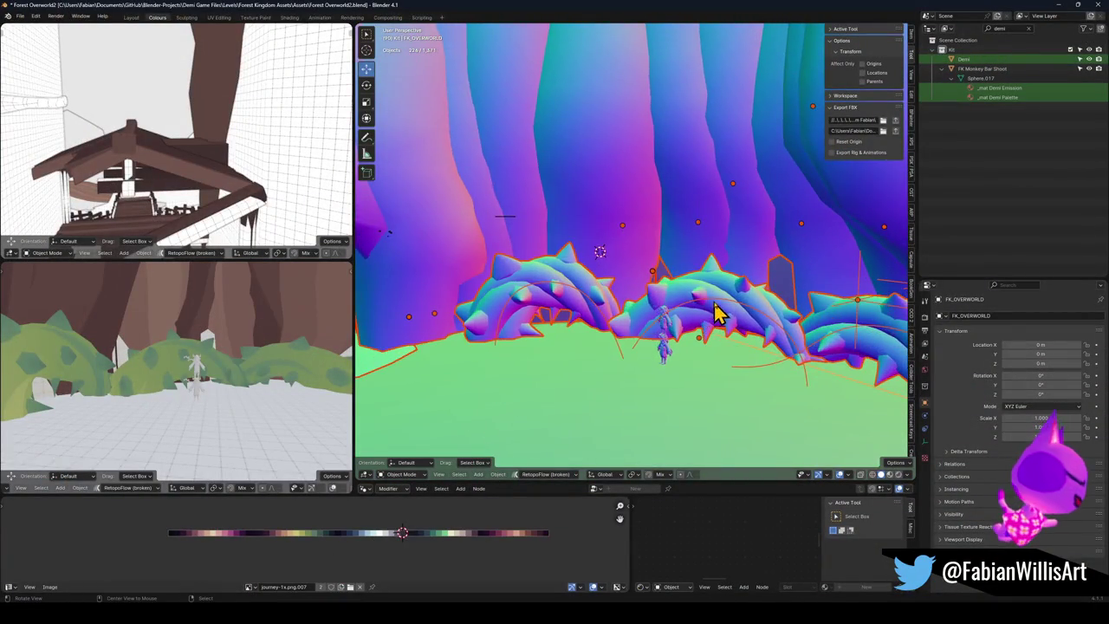
pyautogui.scroll(5, 656, 268)
# Step: Delete the middle and right spiky bushes together with their curves
pyautogui.click(644, 250)
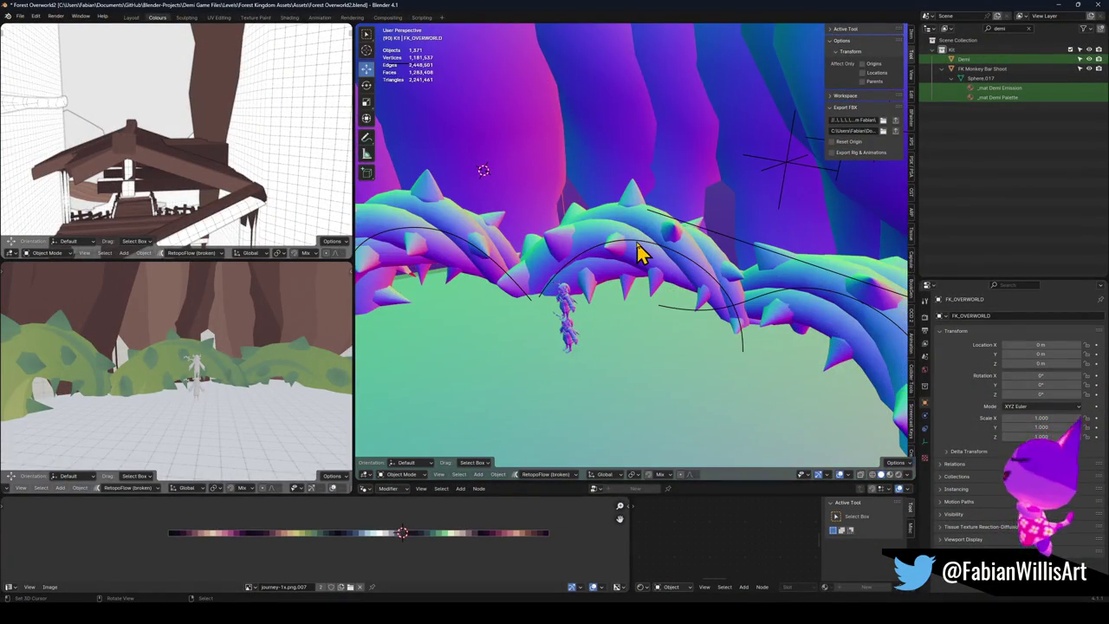
pyautogui.keyDown('shift'); pyautogui.click(638, 260); pyautogui.keyUp('shift')
pyautogui.press('Delete')
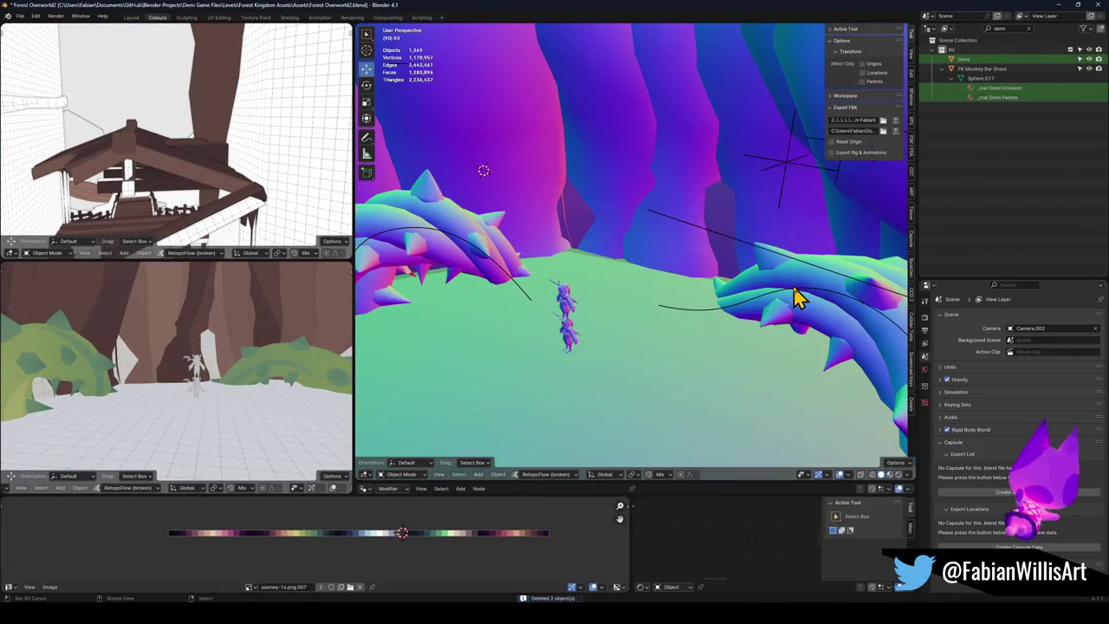
pyautogui.click(788, 299)
pyautogui.keyDown('shift'); pyautogui.click(798, 299); pyautogui.keyUp('shift')
pyautogui.press('Delete')
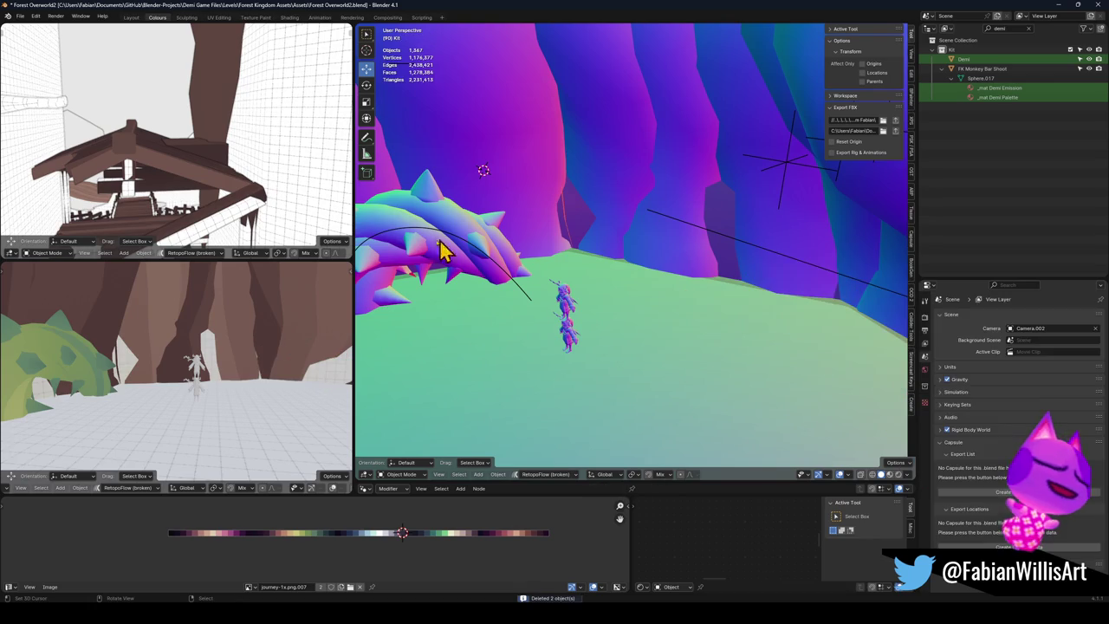
# Step: Move the Thorny Vine Mesh far aside on the ground plane, unparent it keeping transforms, and save
pyautogui.click(459, 264)
pyautogui.keyDown('shift'); pyautogui.click(459, 264); pyautogui.keyUp('shift')
pyautogui.press('KP_Decimal')
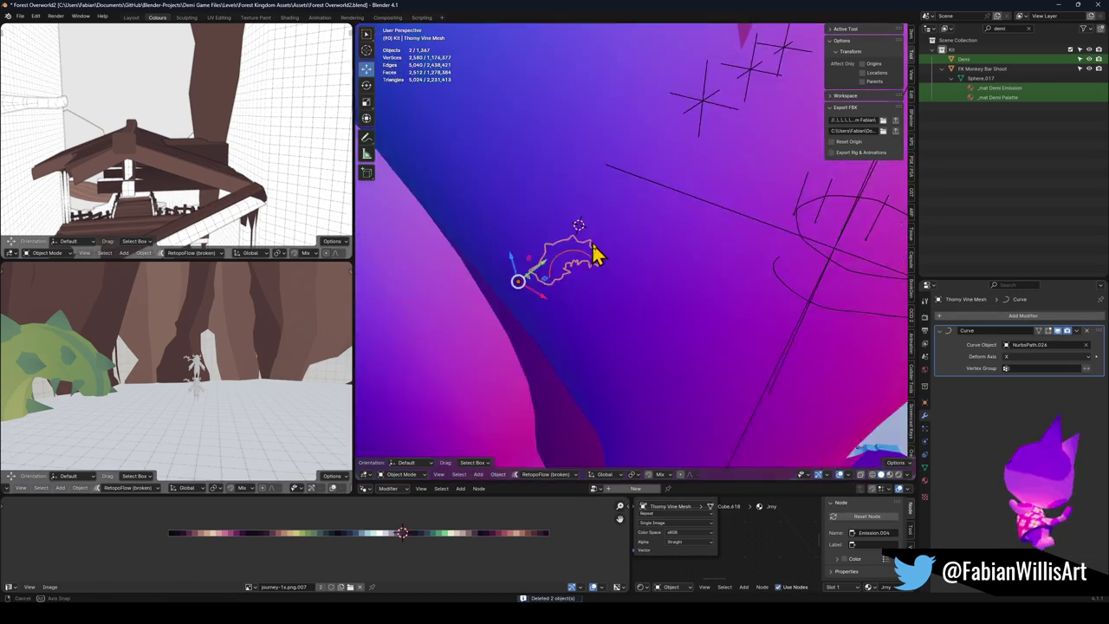
pyautogui.press('g')
pyautogui.hotkey('shift', 'z')
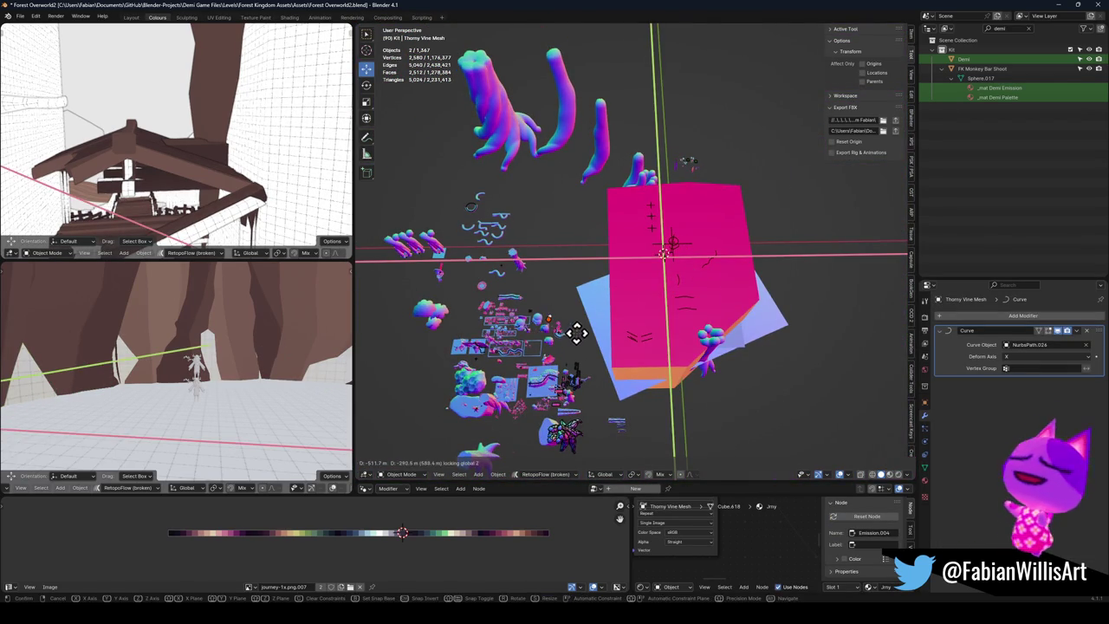
pyautogui.click(569, 340)
pyautogui.hotkey('alt', 'p')
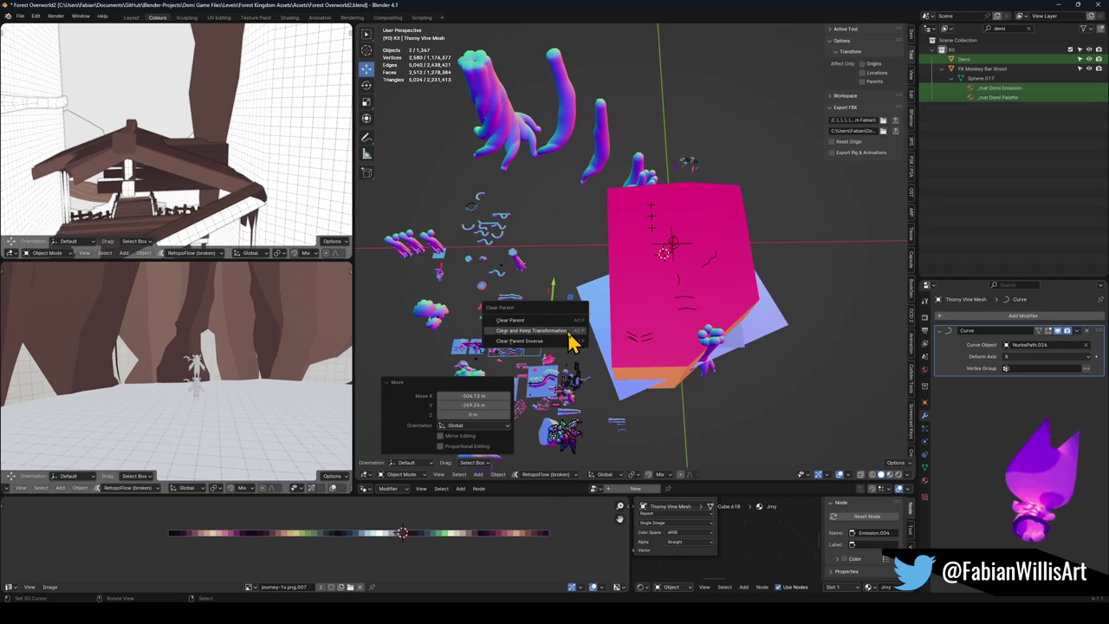
pyautogui.click(554, 330)
pyautogui.hotkey('ctrl', 's')
# Step: Delete three stray pasted objects, reselect the thorny vine, and switch to the Alternate Hub file
pyautogui.hotkey('shift', '`')
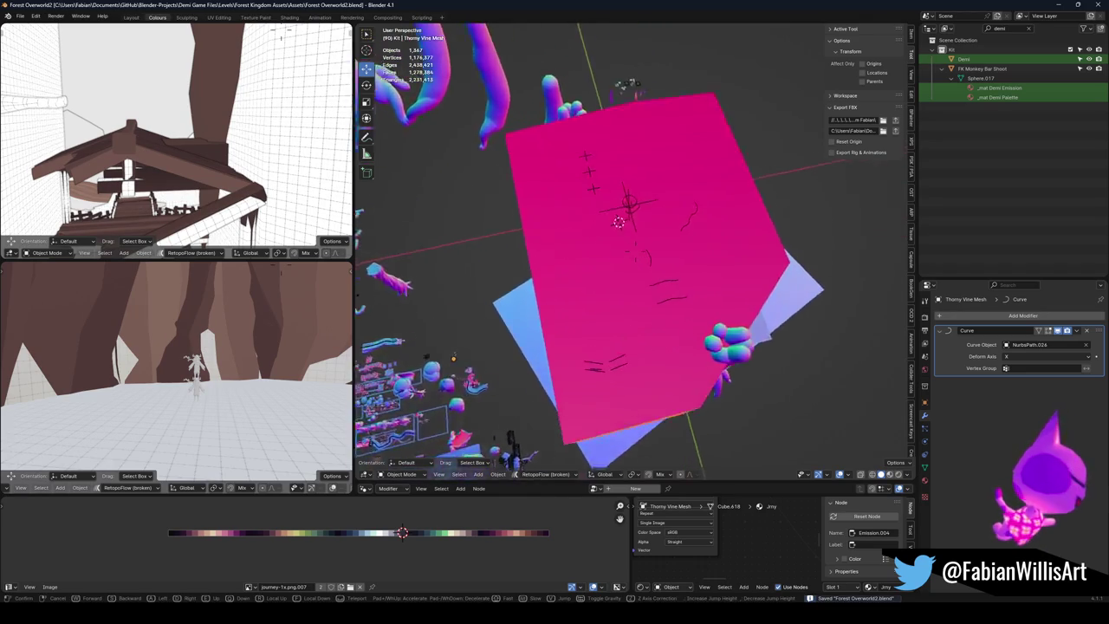
pyautogui.press('w')
pyautogui.click(663, 302)
pyautogui.hotkey('ctrl', 'v')
pyautogui.hotkey('shift', 's')
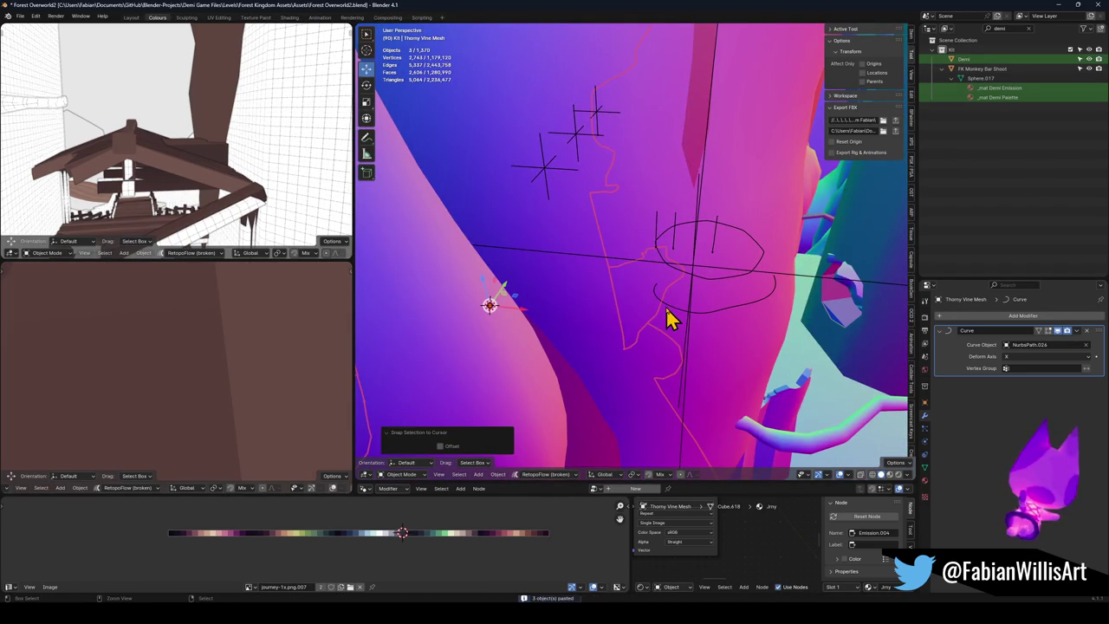
pyautogui.press('Delete')
pyautogui.click(640, 327)
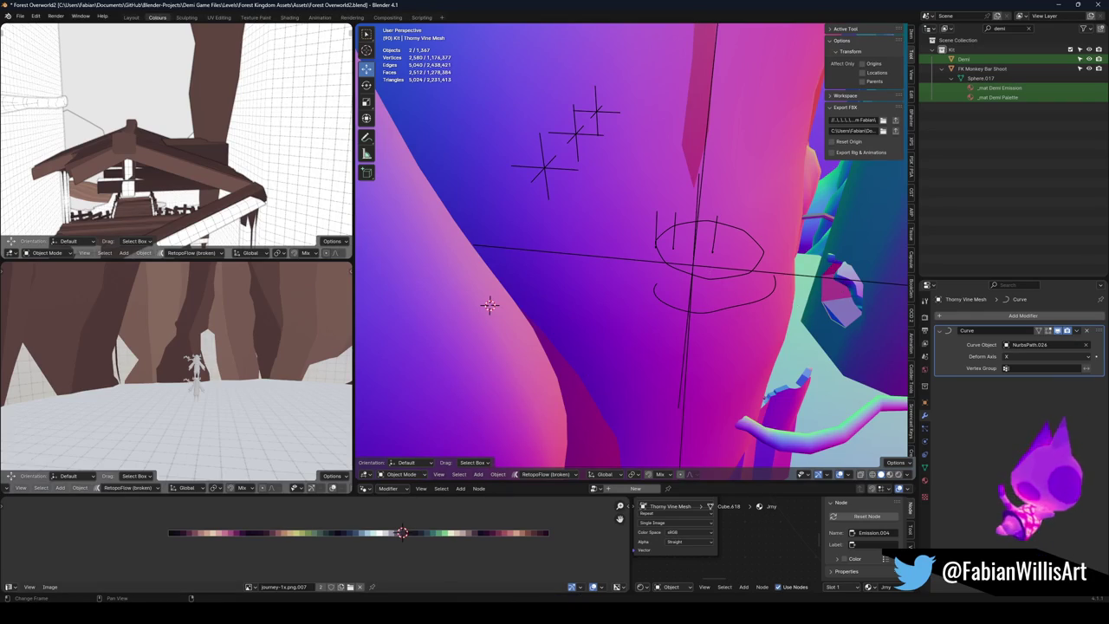
pyautogui.moveTo(537, 607)
pyautogui.click(750, 574)
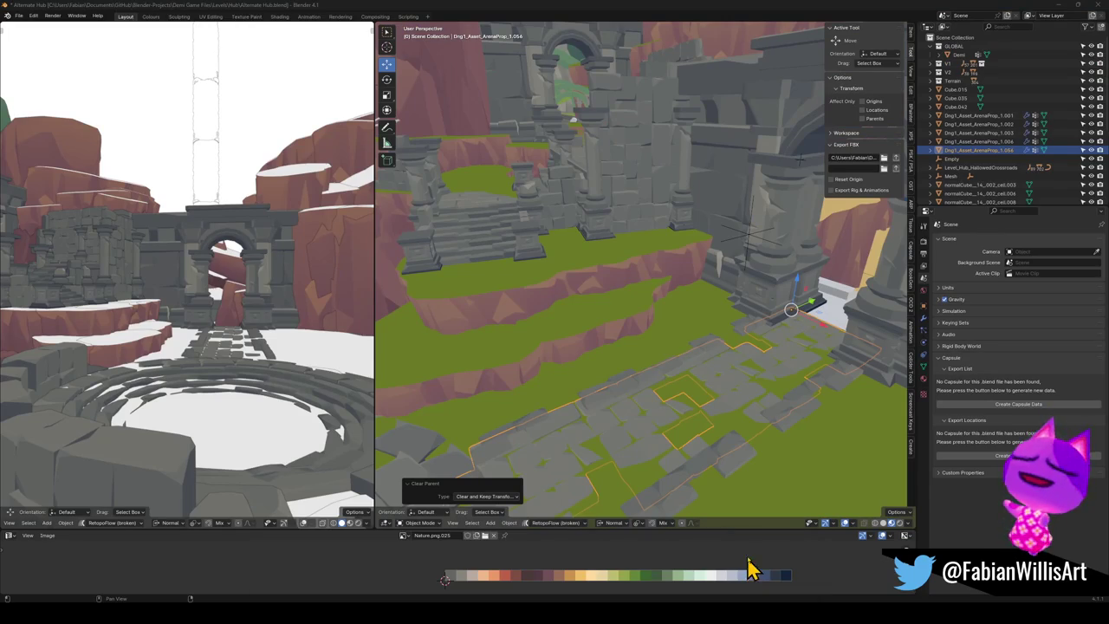
# Step: Copy the two path objects and paste them into Forest Overworld2, snapped to the 3D cursor
pyautogui.rightClick(638, 404)
pyautogui.click(639, 413)
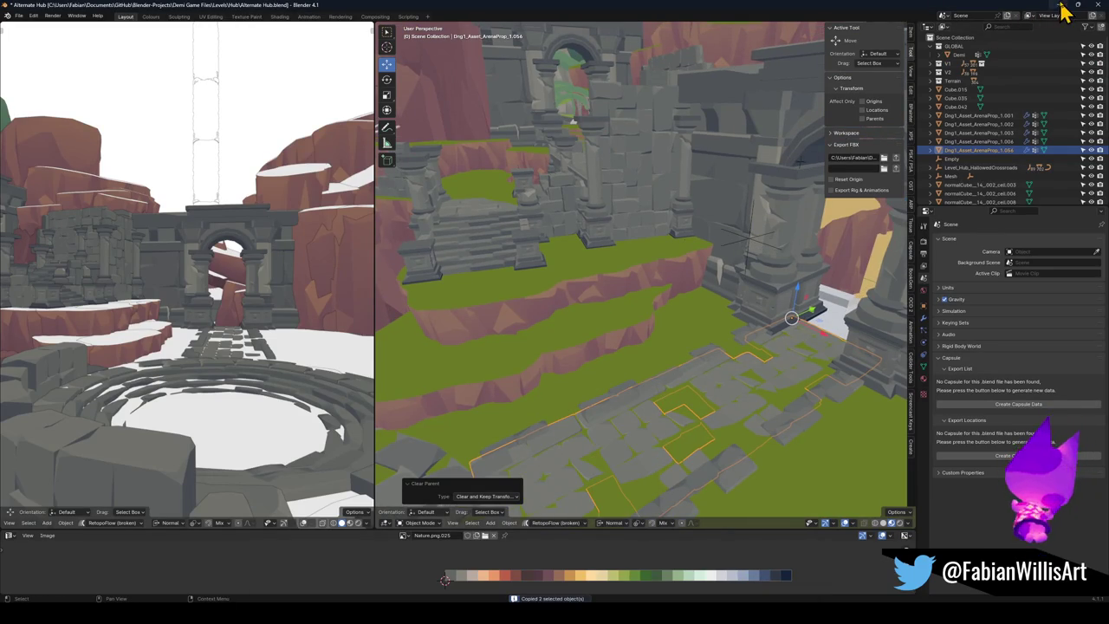
pyautogui.click(1062, 6)
pyautogui.hotkey('ctrl', 'v')
pyautogui.hotkey('shift', 's')
pyautogui.click(706, 297)
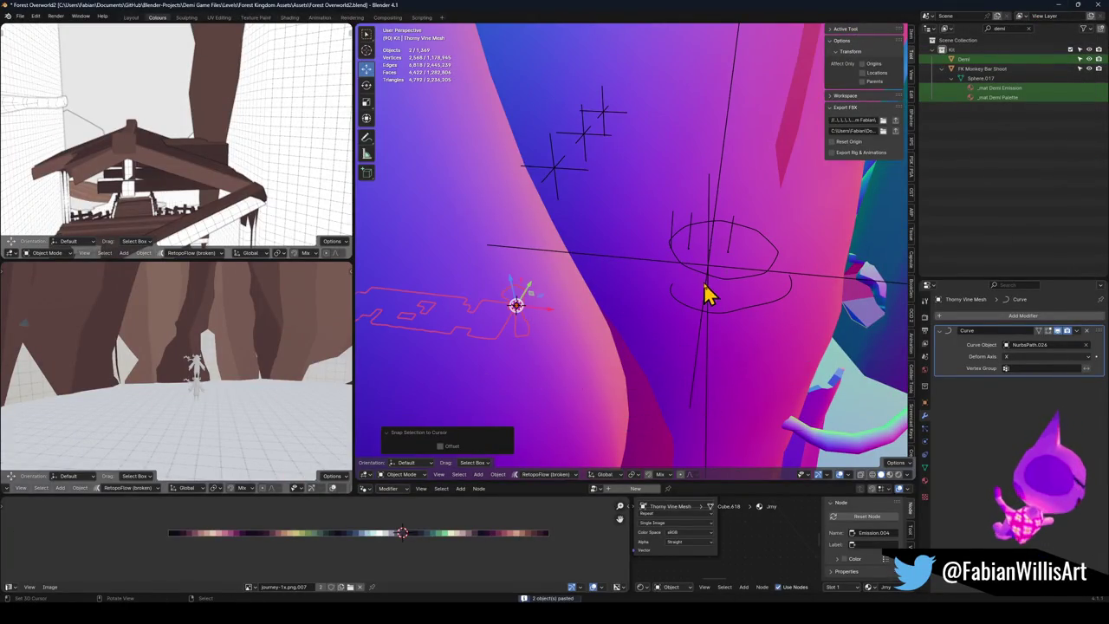
# Step: Frame the pasted path, walk through the scene, then frame and orbit around the pedestal
pyautogui.press('KP_Decimal')
pyautogui.scroll(4, 737, 260)
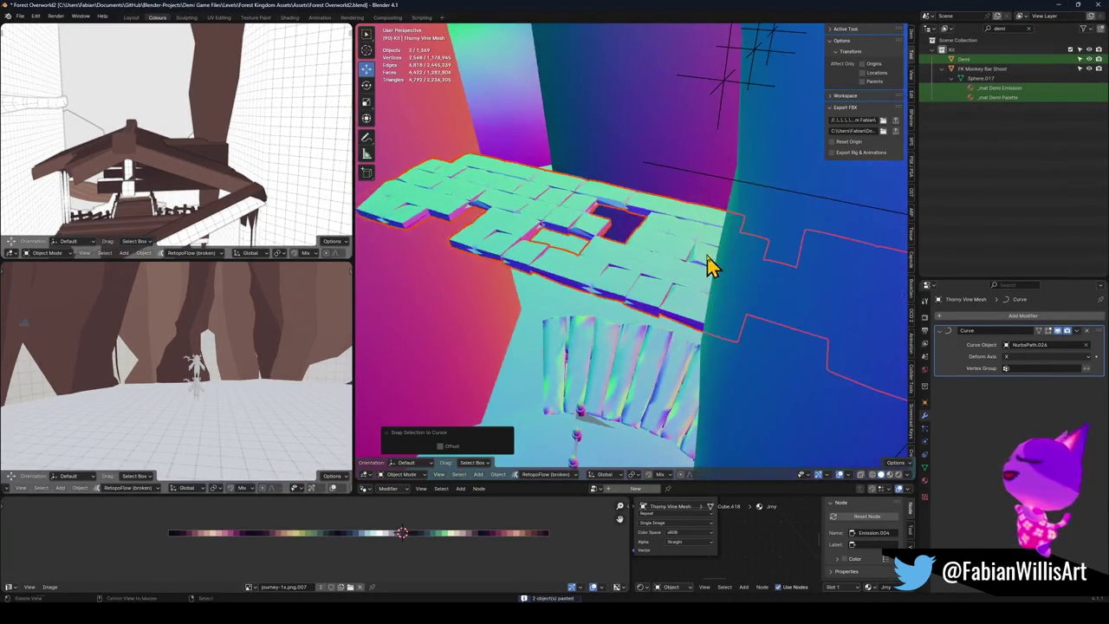
pyautogui.scroll(-5, 601, 317)
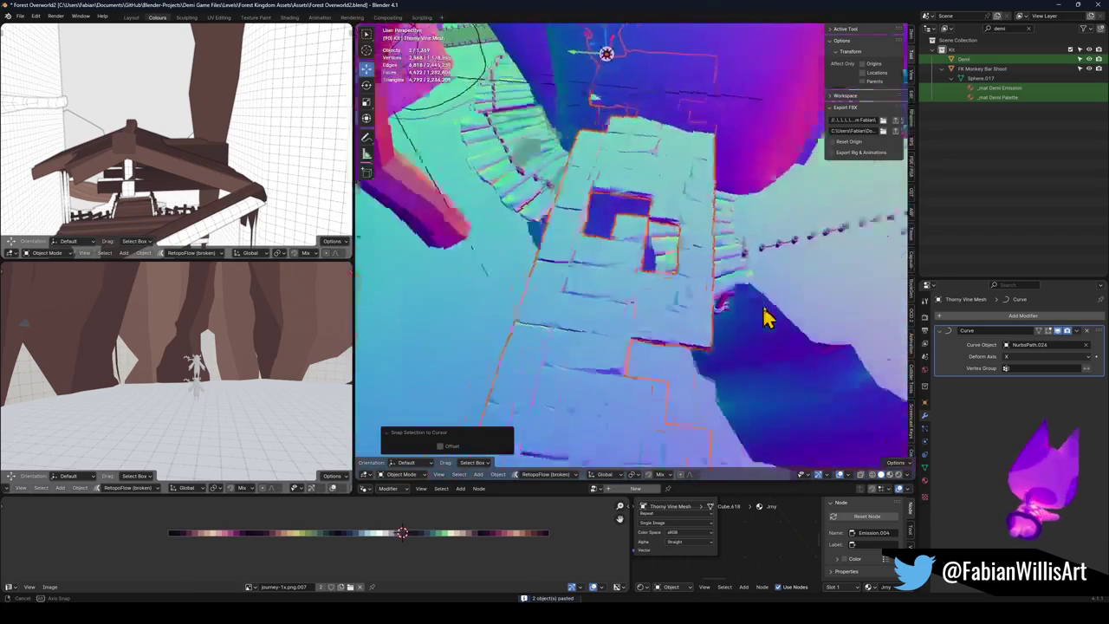
pyautogui.hotkey('shift', '`')
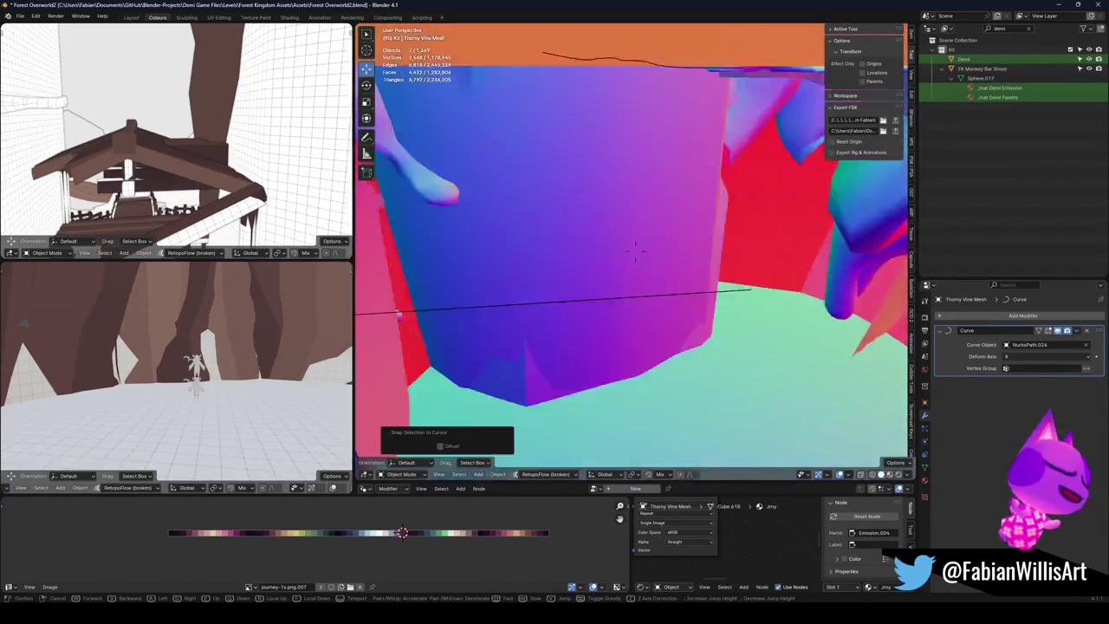
pyautogui.press('w')
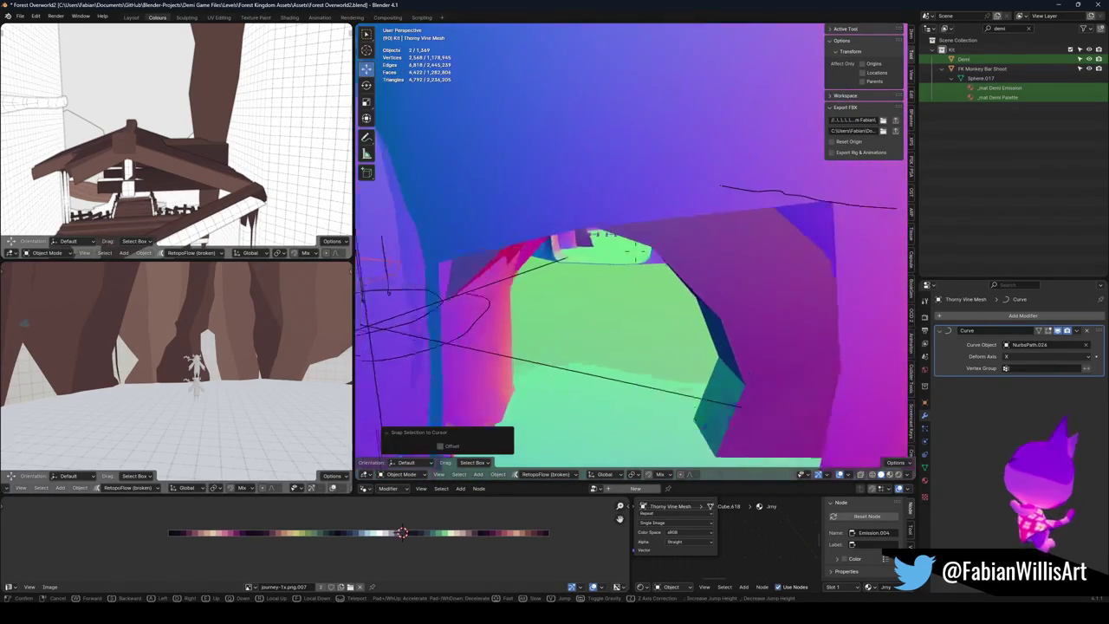
pyautogui.press('s')
pyautogui.click(641, 354)
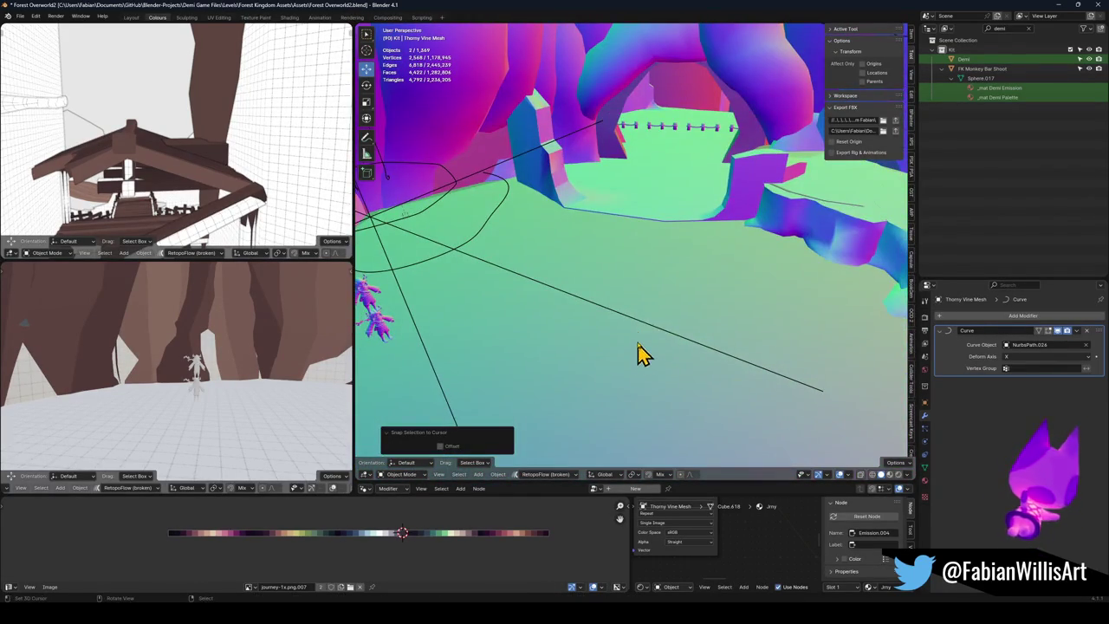
pyautogui.press('`')
pyautogui.click(651, 294)
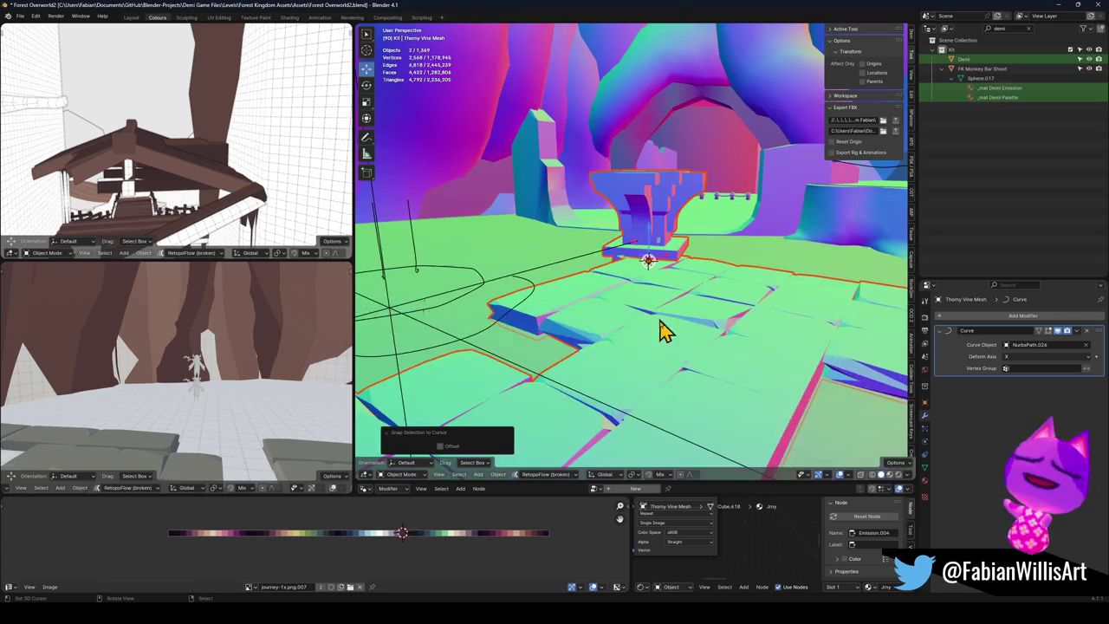
pyautogui.moveTo(628, 295)
pyautogui.mouseDown()
pyautogui.moveTo(604, 277)
pyautogui.moveTo(609, 312)
pyautogui.moveTo(654, 338)
pyautogui.mouseUp()
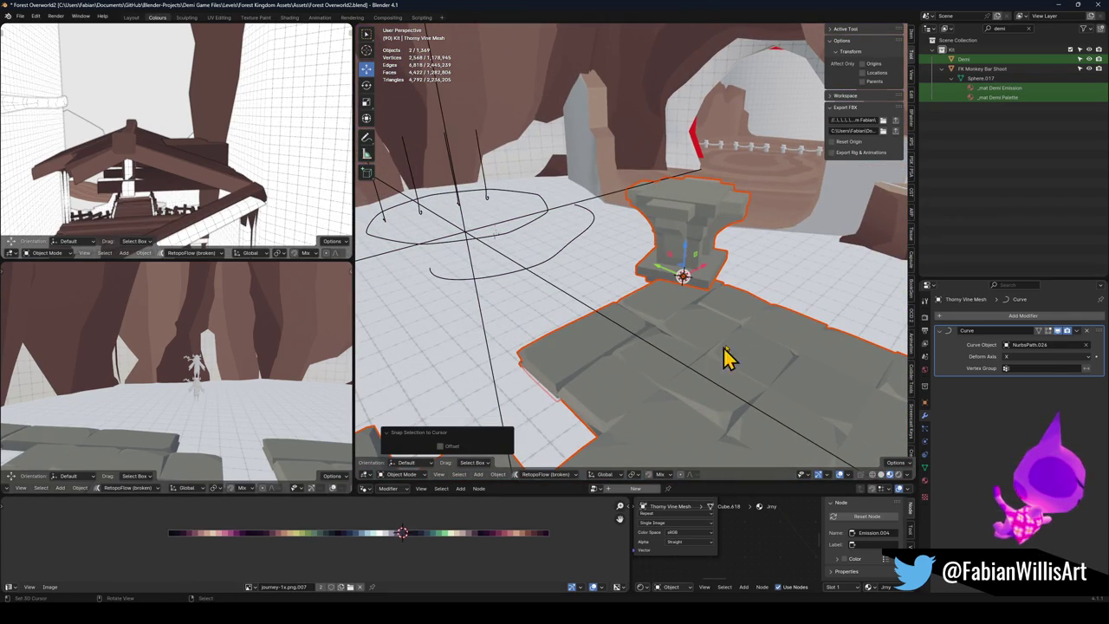
# Step: Place the 3D cursor beside the pedestal and snap the Demi character onto it
pyautogui.click(780, 293)
pyautogui.keyDown('shift'); pyautogui.rightClick(780, 285); pyautogui.keyUp('shift')
pyautogui.hotkey('shift', 's')
pyautogui.click(782, 242)
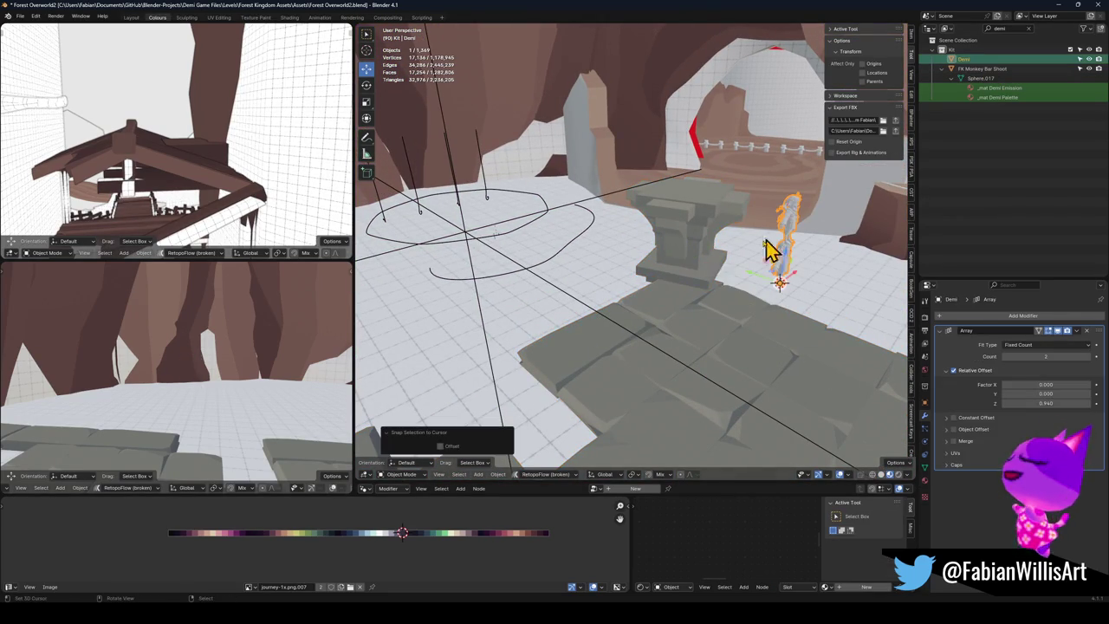
# Step: Raise Pillar 1.010 vertically, reposition it across the ground, and settle it slightly lower
pyautogui.click(706, 265)
pyautogui.press('g')
pyautogui.press('z')
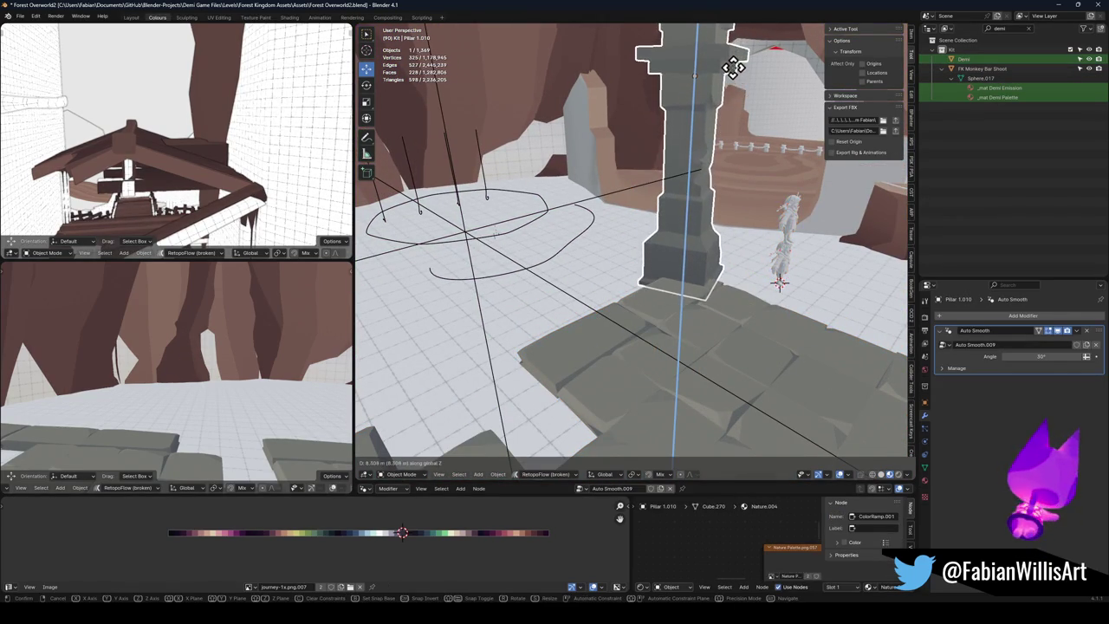
pyautogui.click(739, 48)
pyautogui.hotkey('shift', '`')
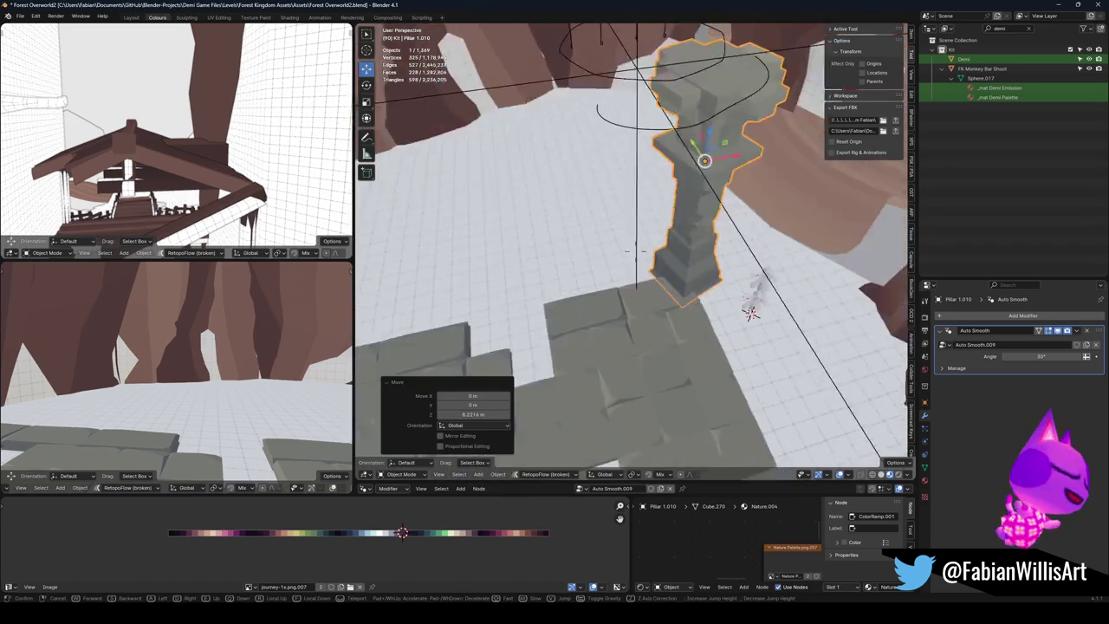
pyautogui.click(718, 223)
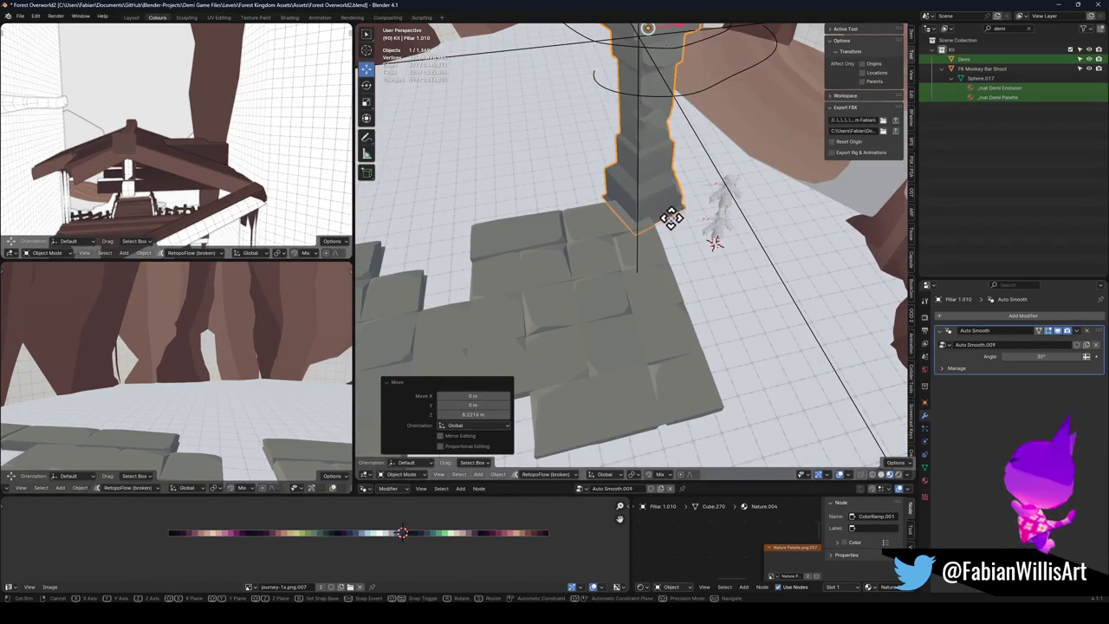
pyautogui.press('g')
pyautogui.press('z')
pyautogui.click(606, 160)
pyautogui.press('g')
pyautogui.press('z')
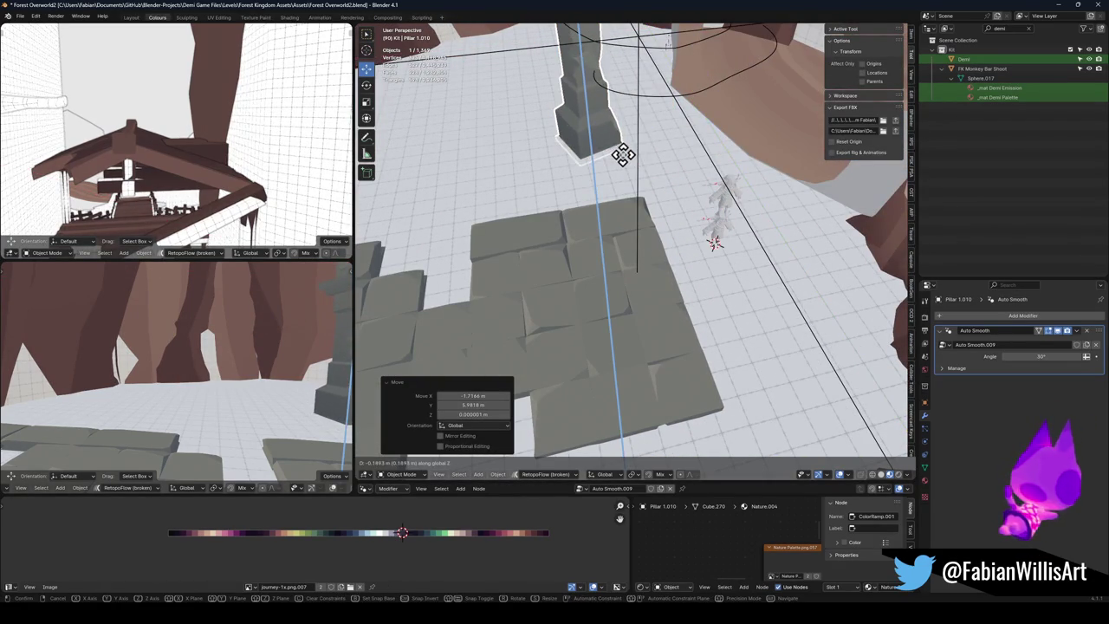
pyautogui.click(621, 158)
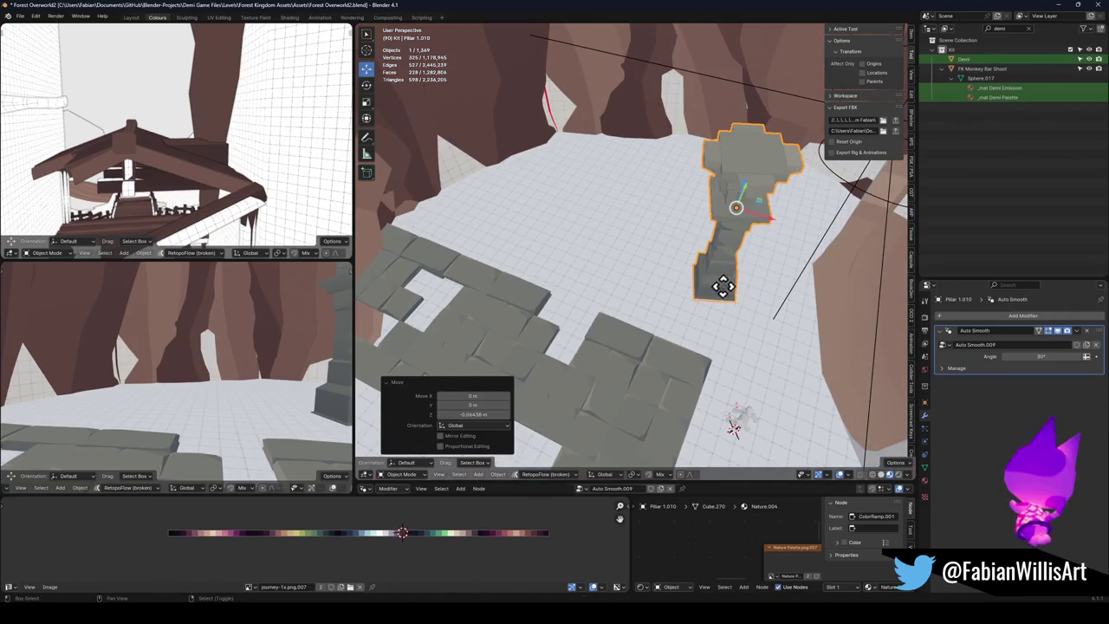
# Step: Duplicate the pillar and place the copy at the upper-left of the stone path
pyautogui.hotkey('shift', 'd')
pyautogui.hotkey('shift', 'z')
pyautogui.click(845, 258)
pyautogui.press('g')
pyautogui.hotkey('shift', 'z')
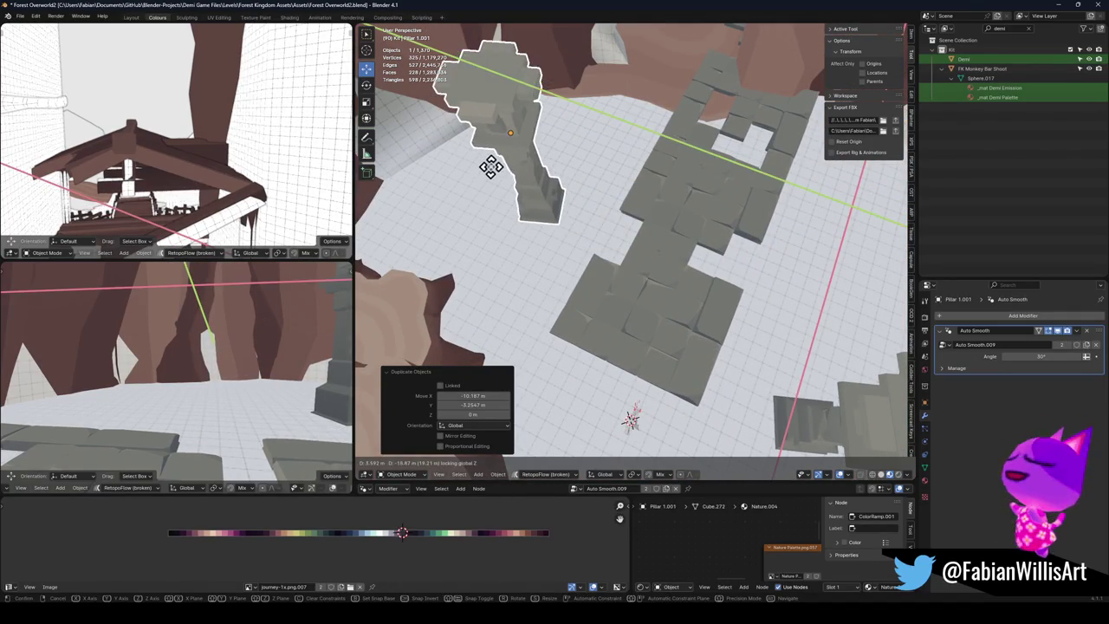
pyautogui.click(506, 179)
pyautogui.click(667, 208)
# Step: Turn the tile path 21.5° around Z, shift it horizontally, and turn it another 5.8°
pyautogui.press('r')
pyautogui.click(725, 155)
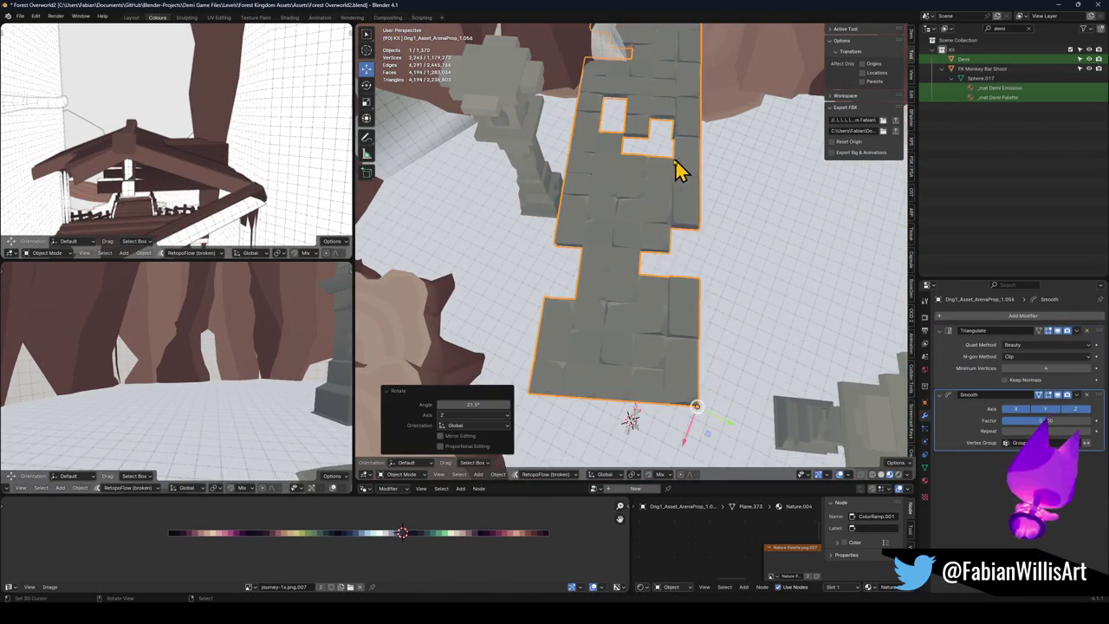
pyautogui.press('g')
pyautogui.hotkey('shift', 'z')
pyautogui.click(774, 300)
pyautogui.press('r')
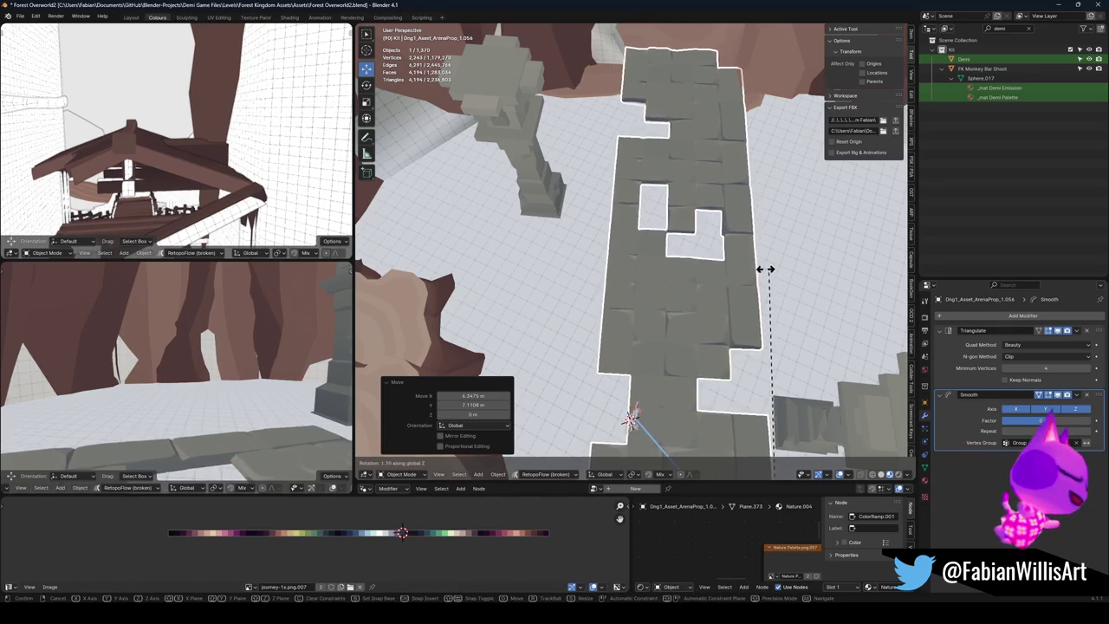
pyautogui.click(753, 258)
# Step: Sink the tile path slightly below the ground and walk along it to check
pyautogui.press('g')
pyautogui.press('z')
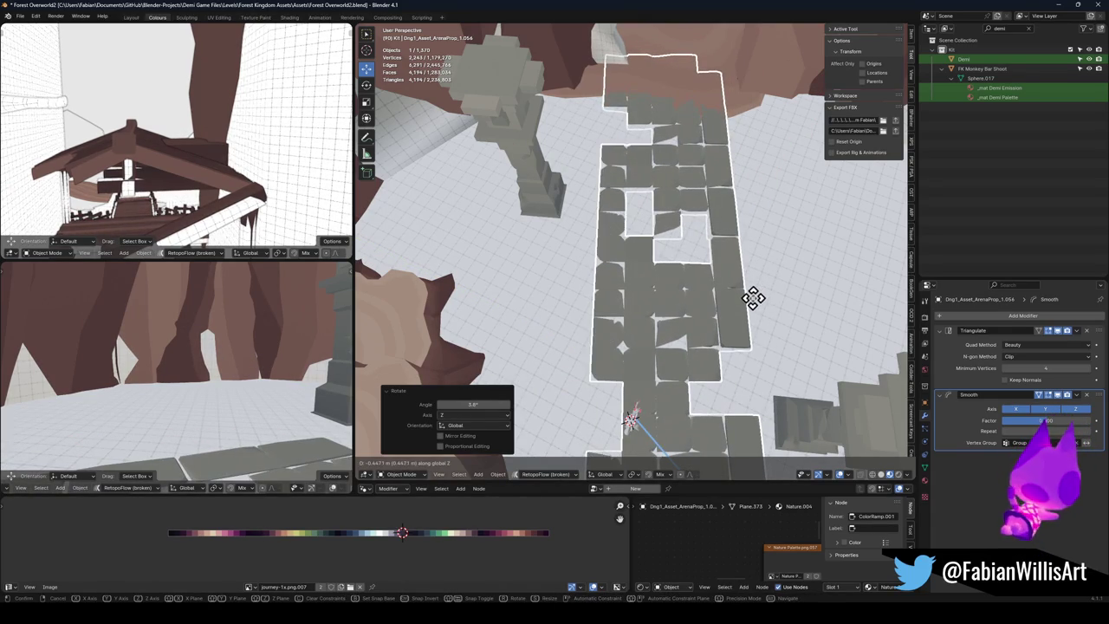
pyautogui.click(750, 291)
pyautogui.moveTo(706, 268)
pyautogui.mouseDown()
pyautogui.moveTo(701, 202)
pyautogui.moveTo(621, 235)
pyautogui.moveTo(641, 205)
pyautogui.moveTo(618, 264)
pyautogui.moveTo(631, 292)
pyautogui.mouseUp()
pyautogui.press('g')
pyautogui.press('z')
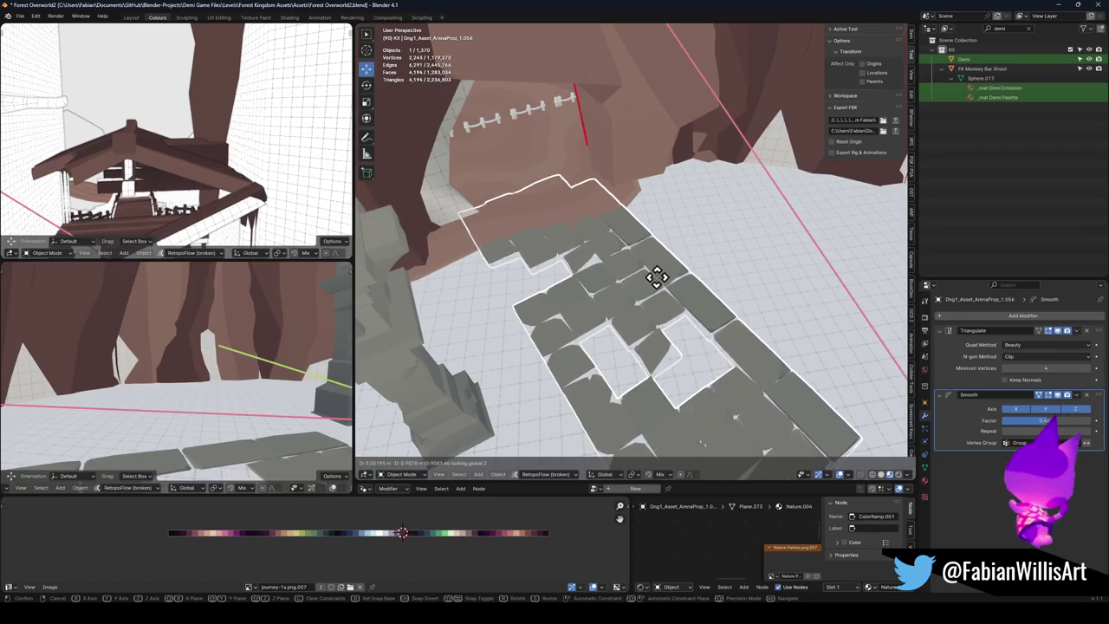
pyautogui.hotkey('shift', '`')
pyautogui.press('w')
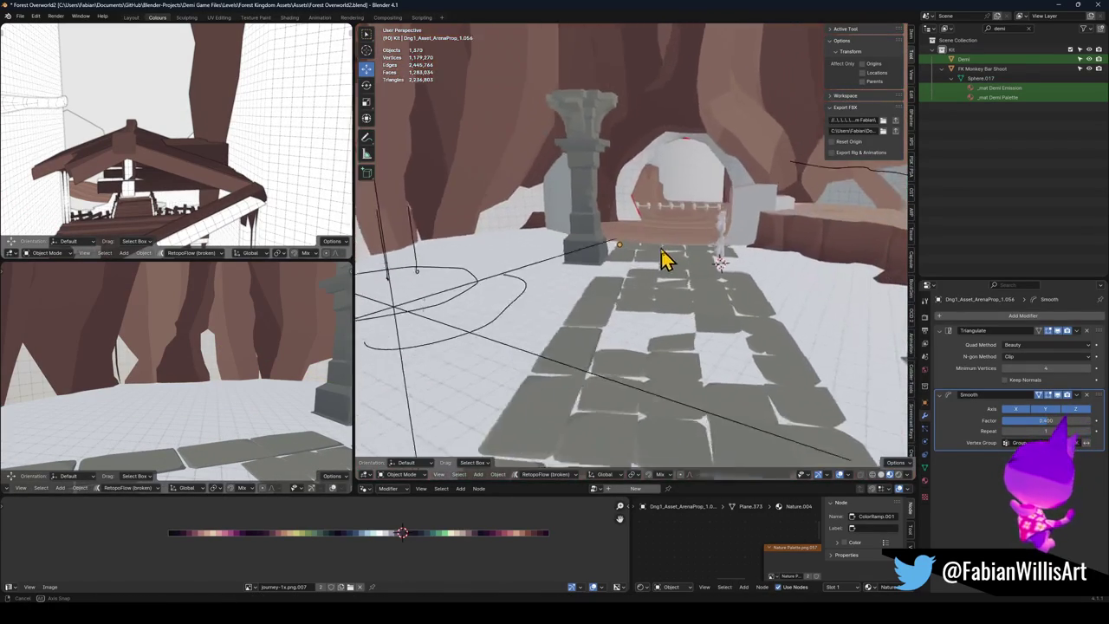
pyautogui.click(686, 303)
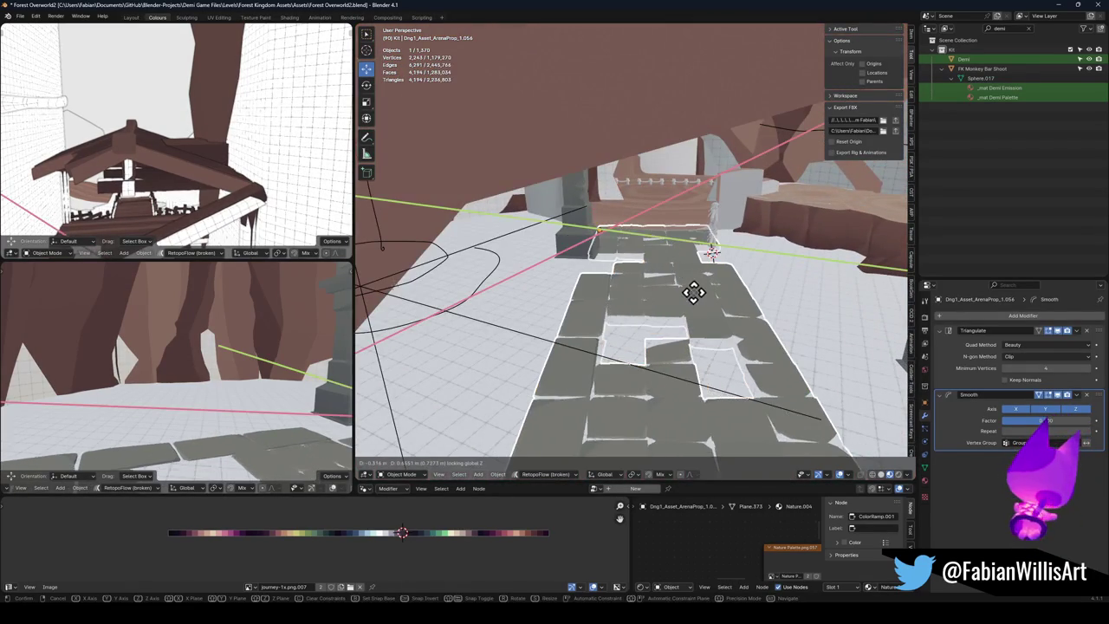
pyautogui.hotkey('shift', '`')
pyautogui.press('w')
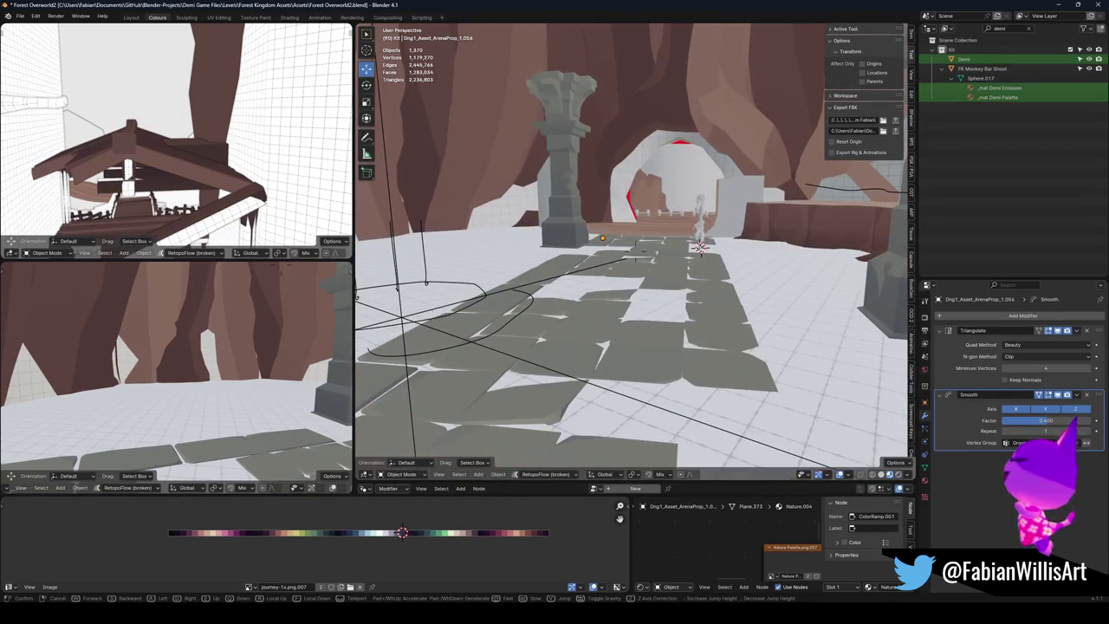
pyautogui.click(688, 312)
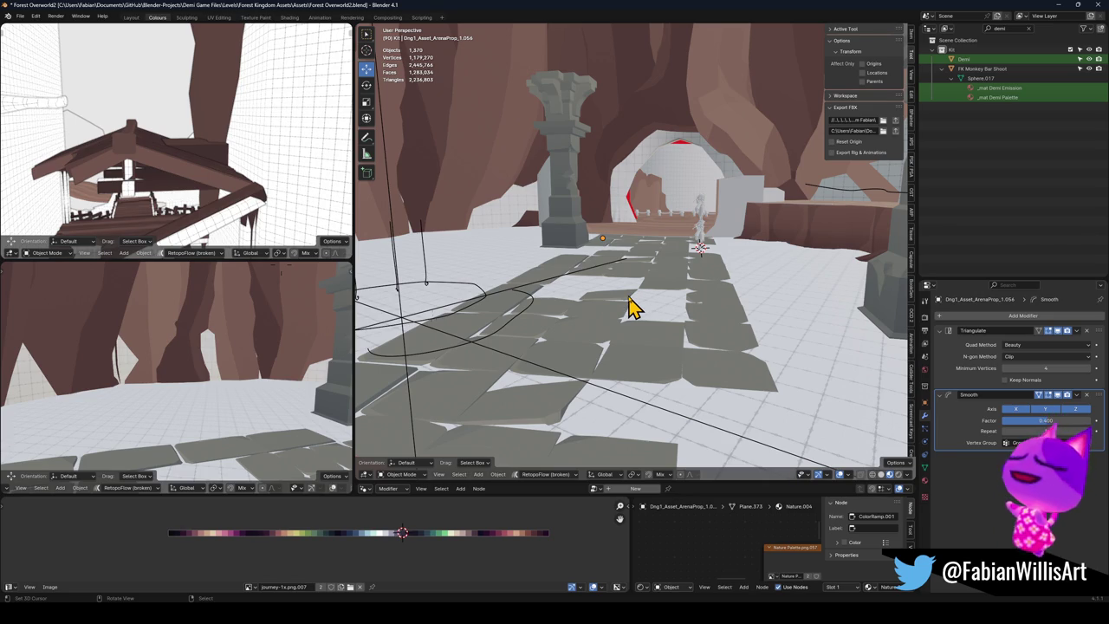
# Step: Slide the pillar horizontally to a new spot beside the path and check it at eye level
pyautogui.click(554, 218)
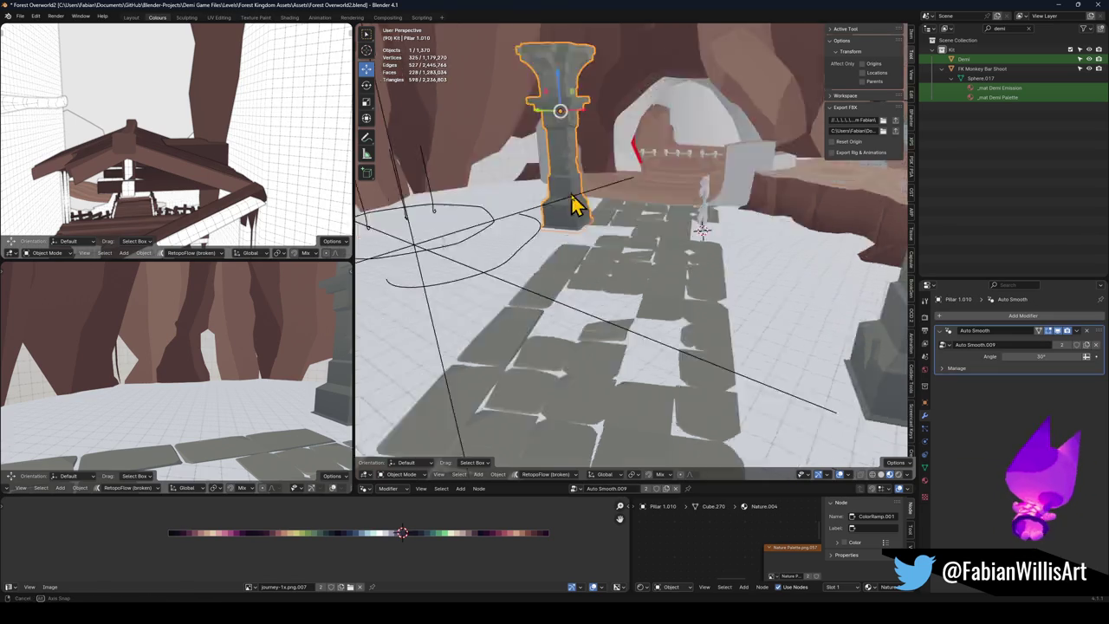
pyautogui.press('g')
pyautogui.hotkey('shift', 'z')
pyautogui.click(539, 280)
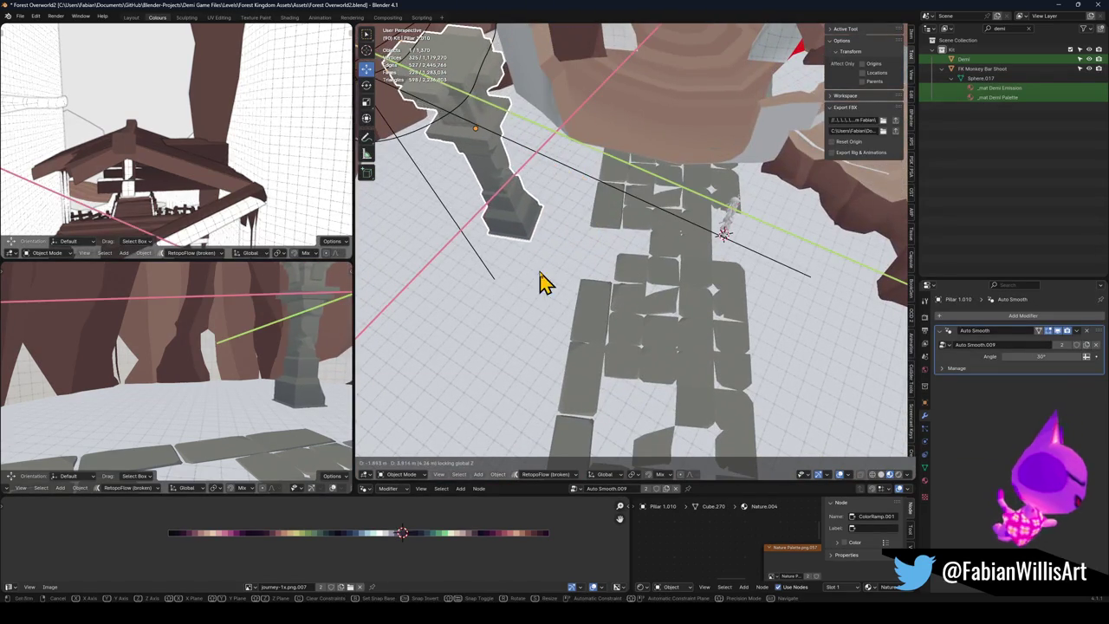
pyautogui.hotkey('shift', '`')
pyautogui.press('w')
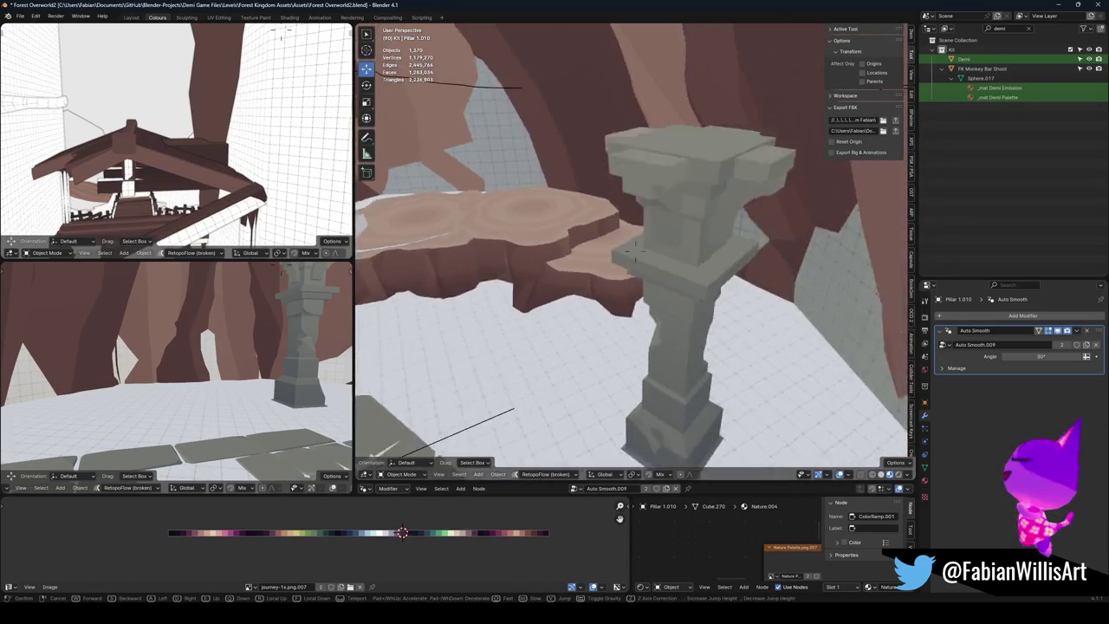
pyautogui.press('s')
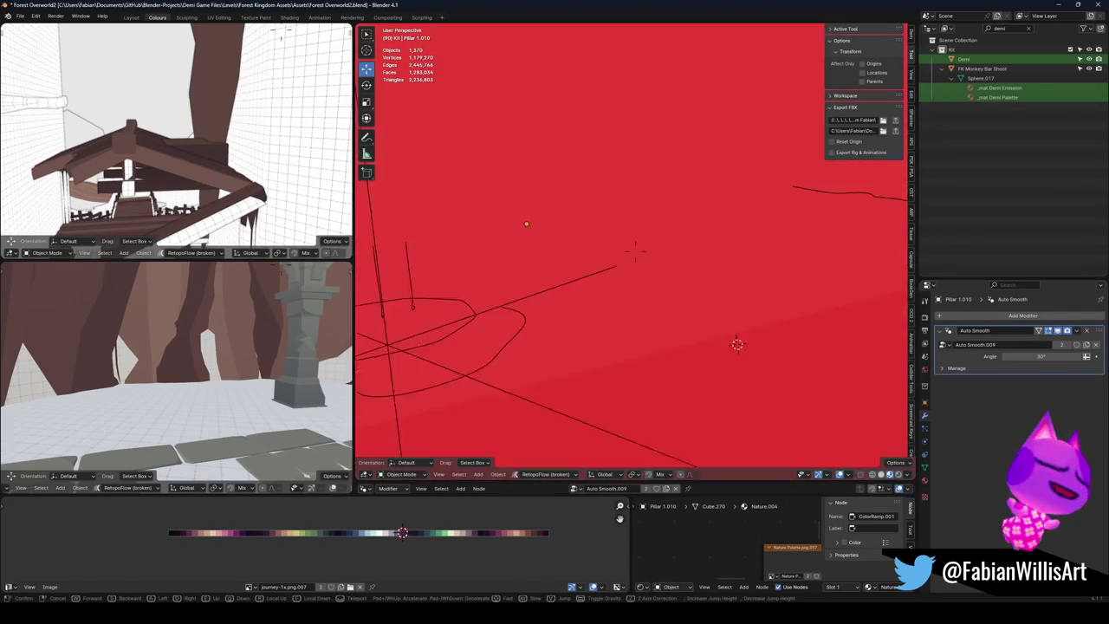
pyautogui.press('Return')
# Step: Select one pillar, the tile path, and the other pillar together
pyautogui.click(545, 250)
pyautogui.keyDown('shift'); pyautogui.click(606, 332); pyautogui.keyUp('shift')
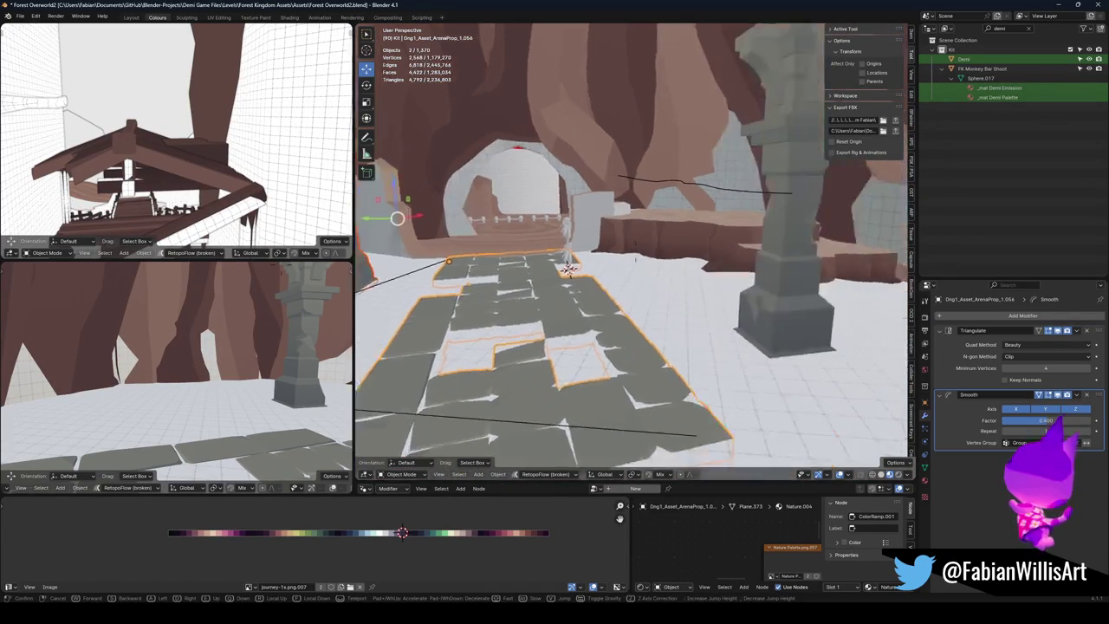
pyautogui.keyDown('shift'); pyautogui.click(706, 273); pyautogui.keyUp('shift')
pyautogui.hotkey('shift', '`')
# Step: Scale the selection, then in edit mode slide all its UVs along X across the palette
pyautogui.press('s')
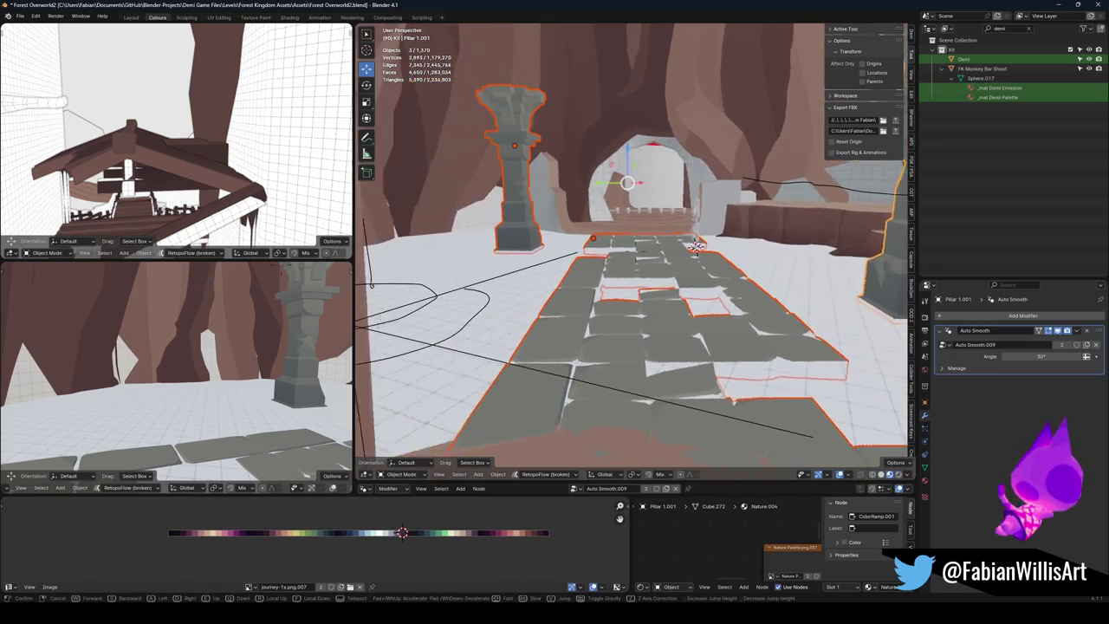
pyautogui.click(681, 289)
pyautogui.press('Tab')
pyautogui.press('a')
pyautogui.hotkey('alt', 'a')
pyautogui.press('a')
pyautogui.press('g')
pyautogui.press('x')
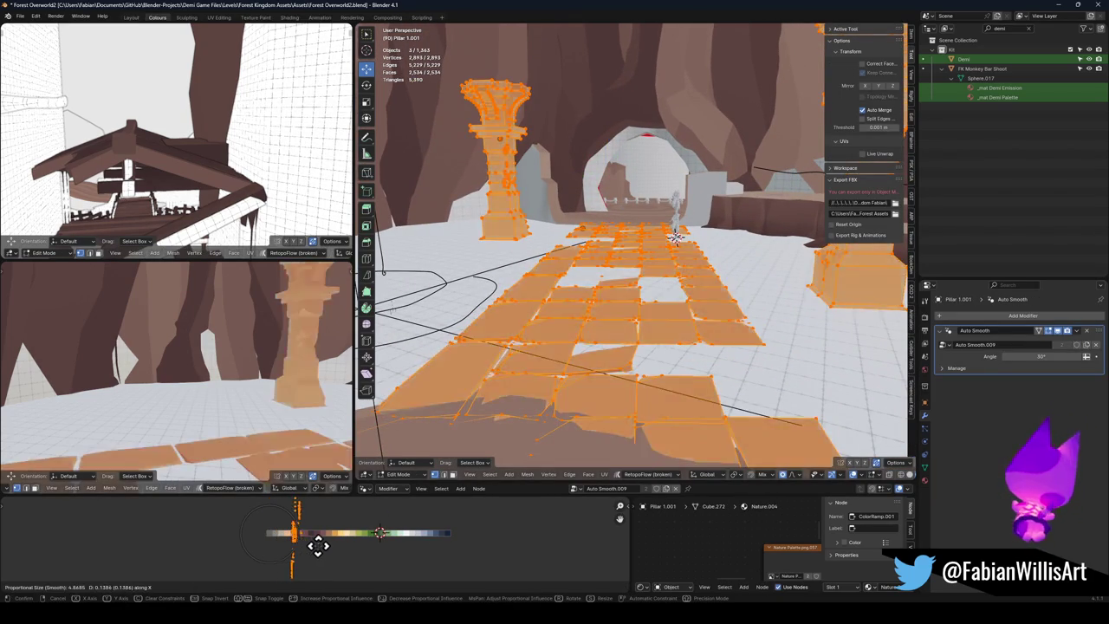
pyautogui.click(339, 544)
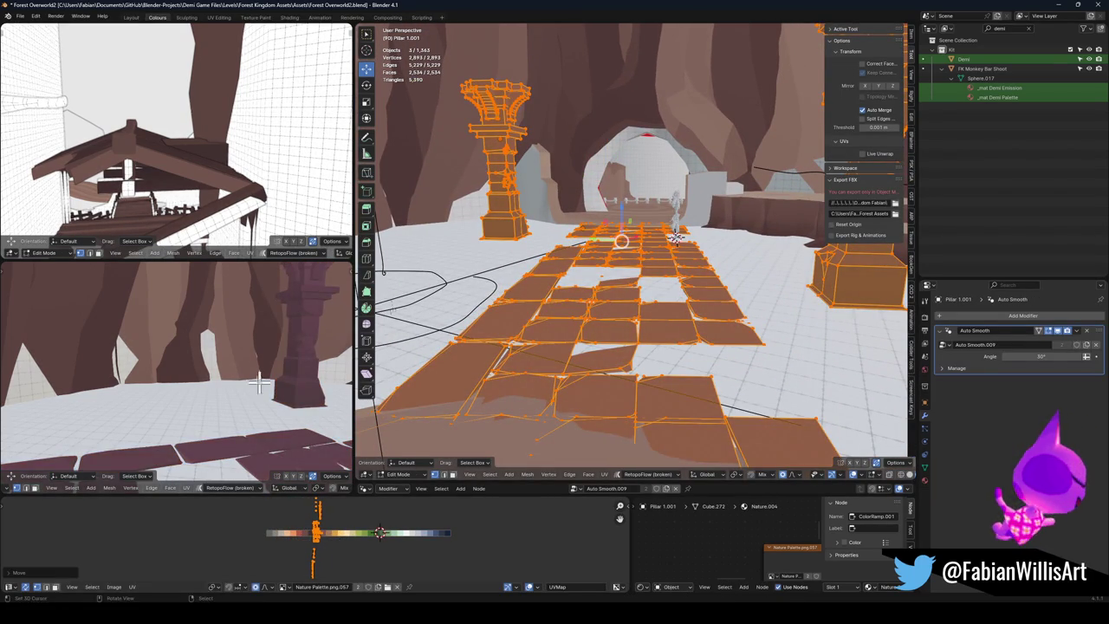
# Step: Mirror the selected UVs on X and return to object mode
pyautogui.hotkey('shift', '`')
pyautogui.press('w')
pyautogui.click(260, 381)
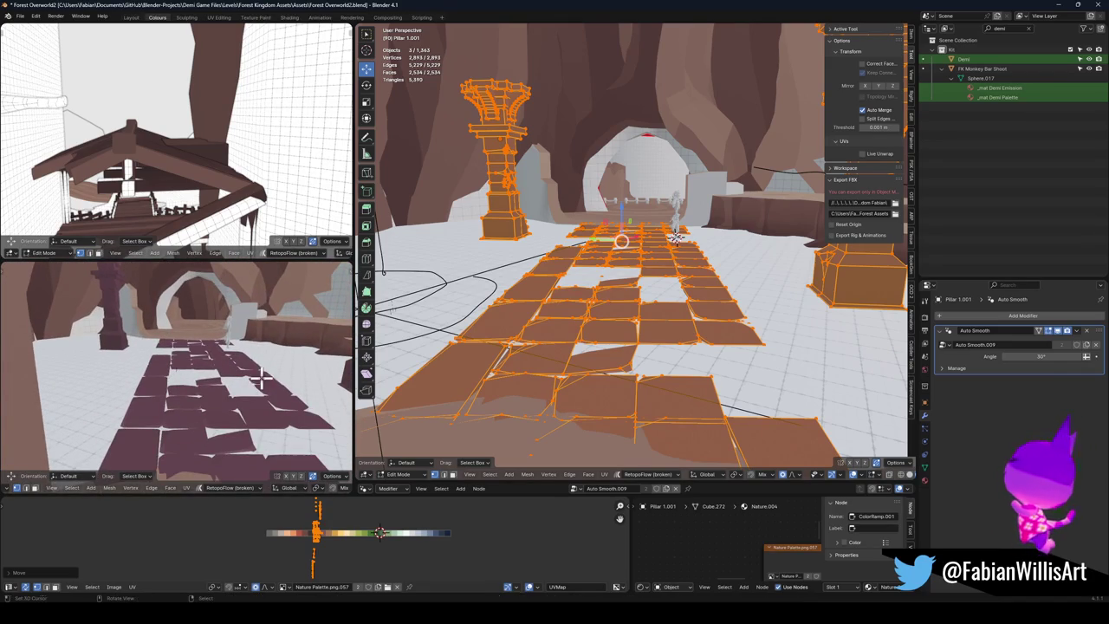
pyautogui.hotkey('ctrl', 'm')
pyautogui.press('x')
pyautogui.click(320, 531)
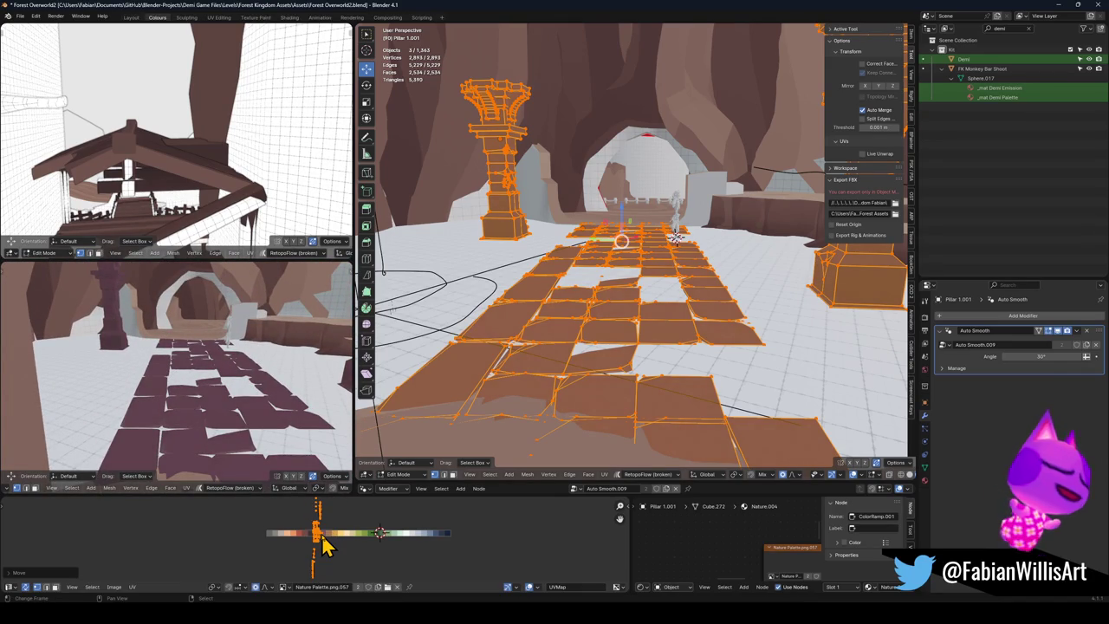
pyautogui.hotkey('shift', '`')
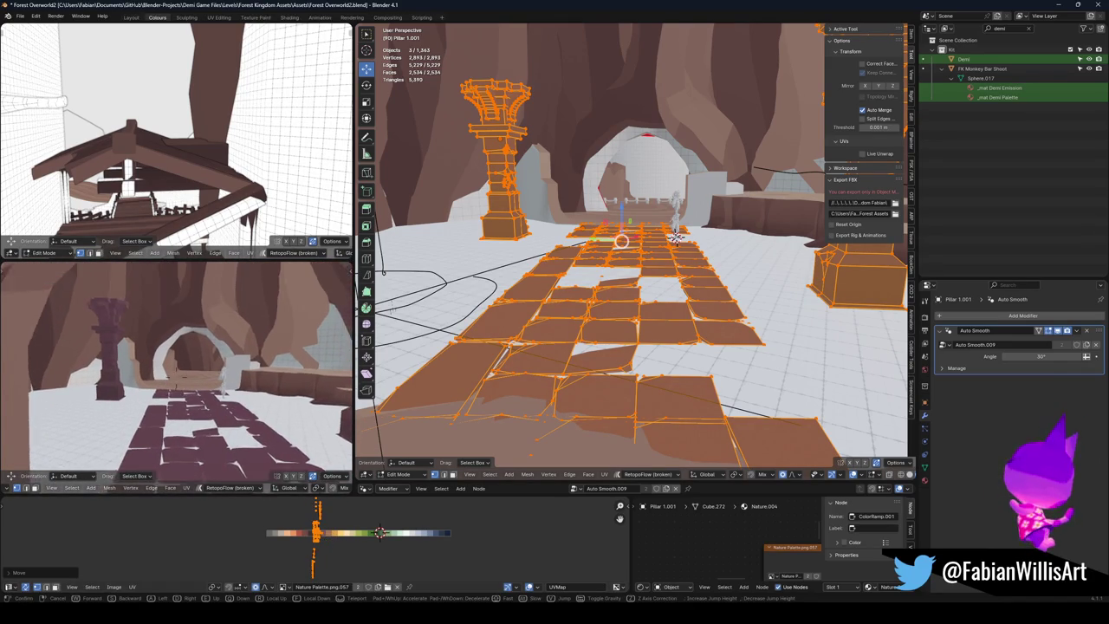
pyautogui.click(239, 400)
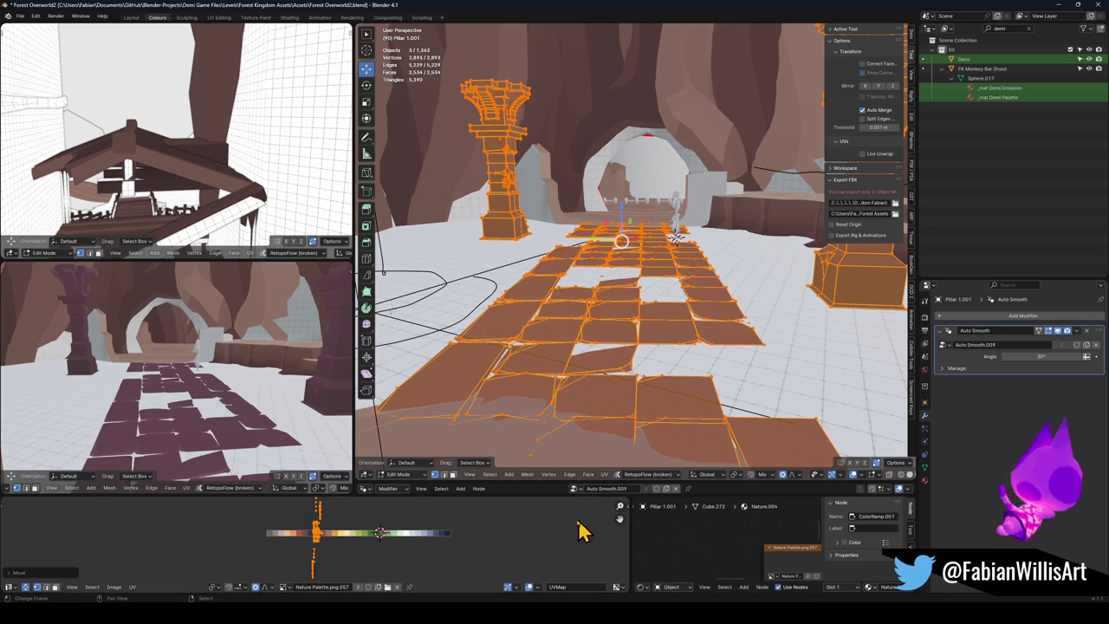
pyautogui.press('Tab')
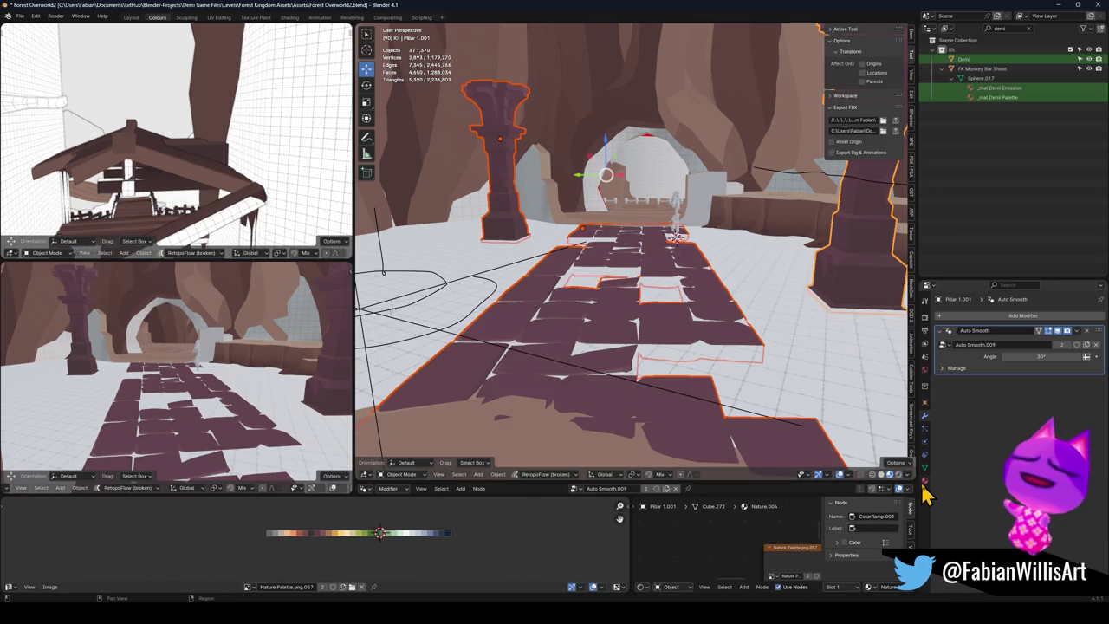
# Step: Replace Nature.004 with the Jrny material and link it to all selected objects
pyautogui.click(923, 482)
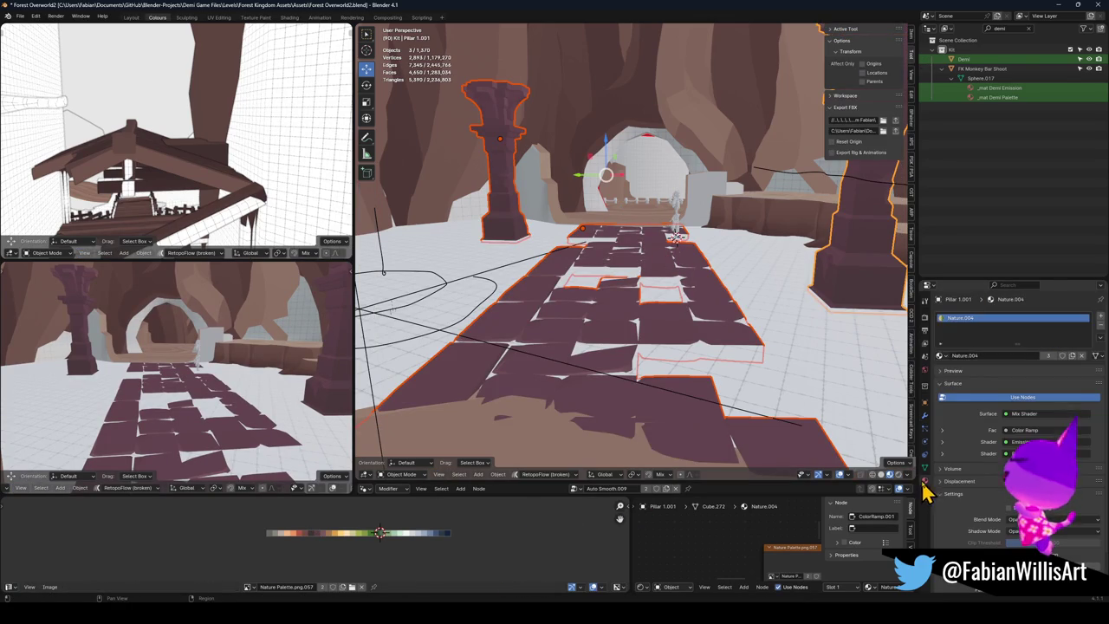
pyautogui.click(941, 356)
pyautogui.click(942, 368)
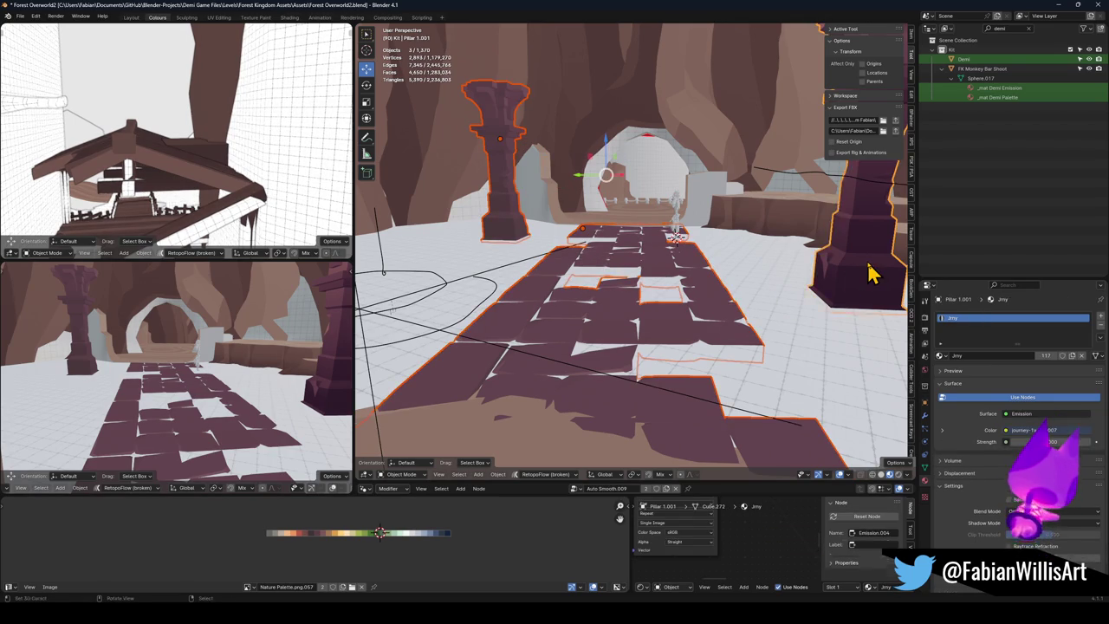
pyautogui.press('q')
pyautogui.click(841, 252)
# Step: Slide the UV island along X onto the dark maroon swatch and scale it down
pyautogui.press('Tab')
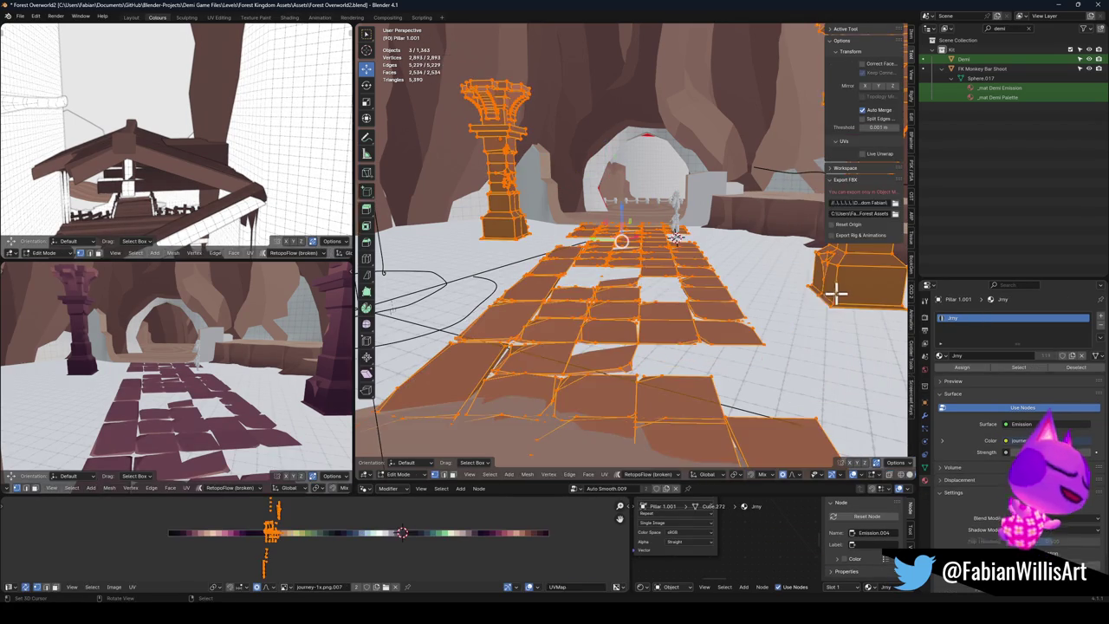
pyautogui.press('g')
pyautogui.press('x')
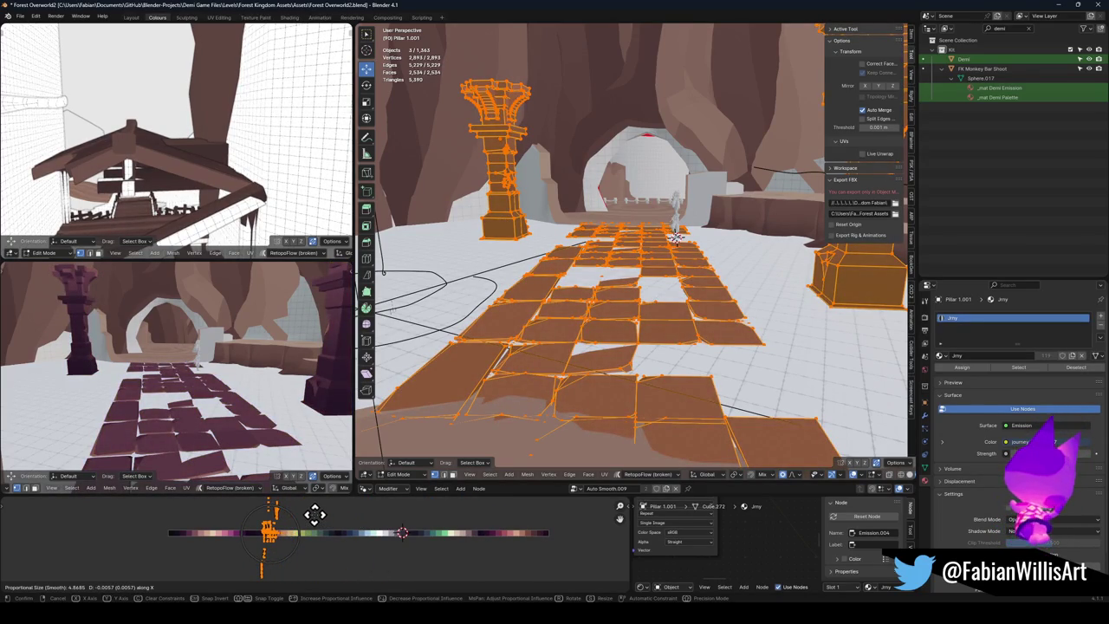
pyautogui.click(315, 515)
pyautogui.press('s')
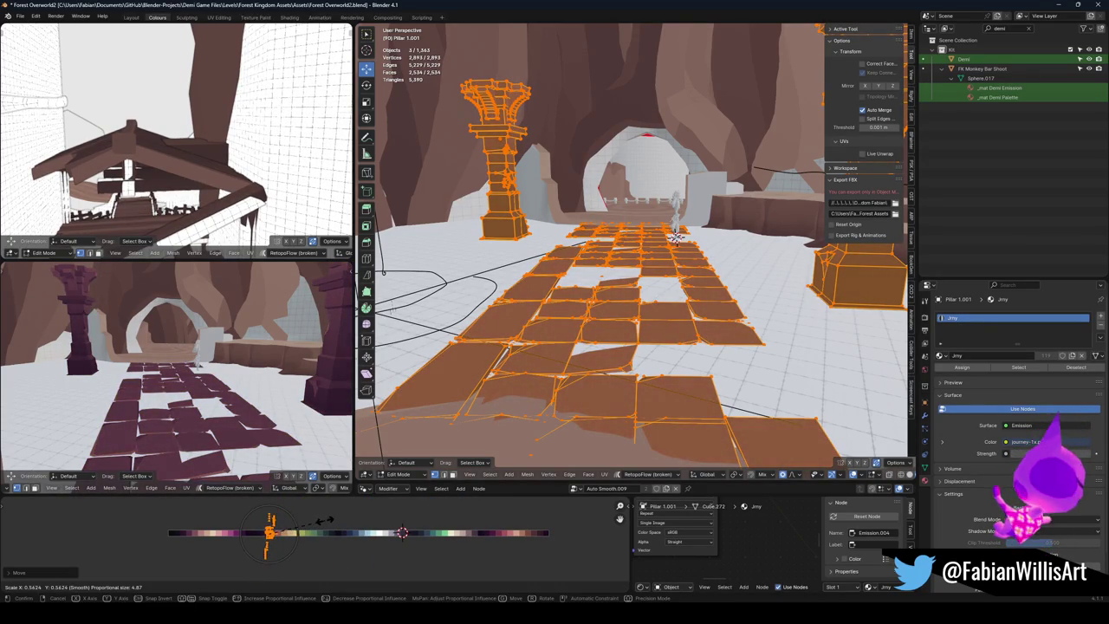
pyautogui.click(342, 516)
# Step: Select every object in the level and export it to Unity as FK_OVERWORLD.fbx
pyautogui.hotkey('shift', '`')
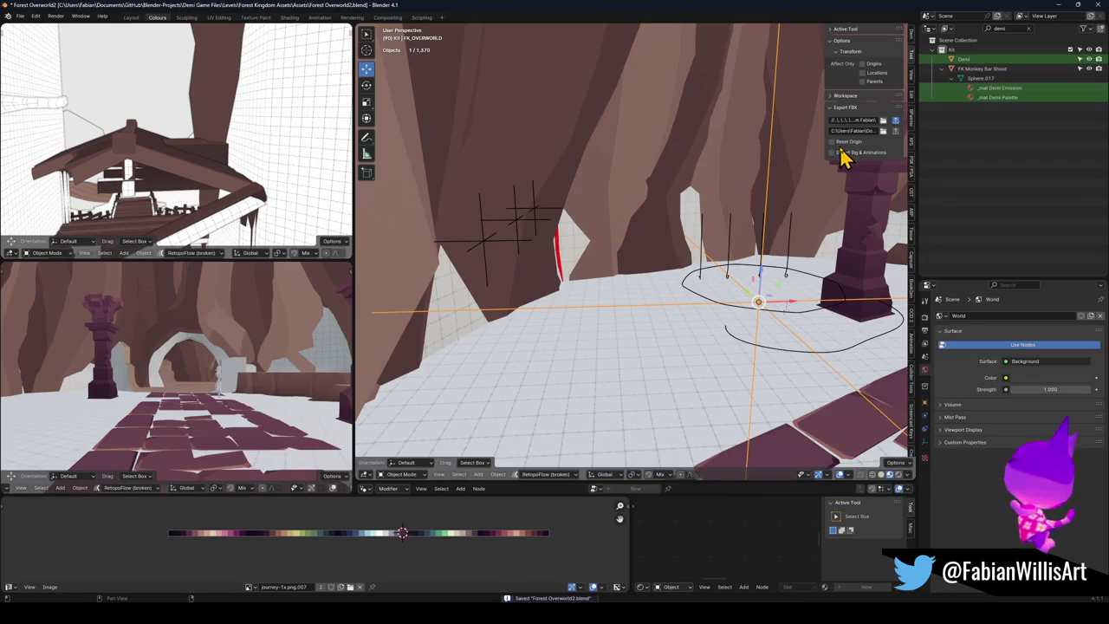
pyautogui.press('a')
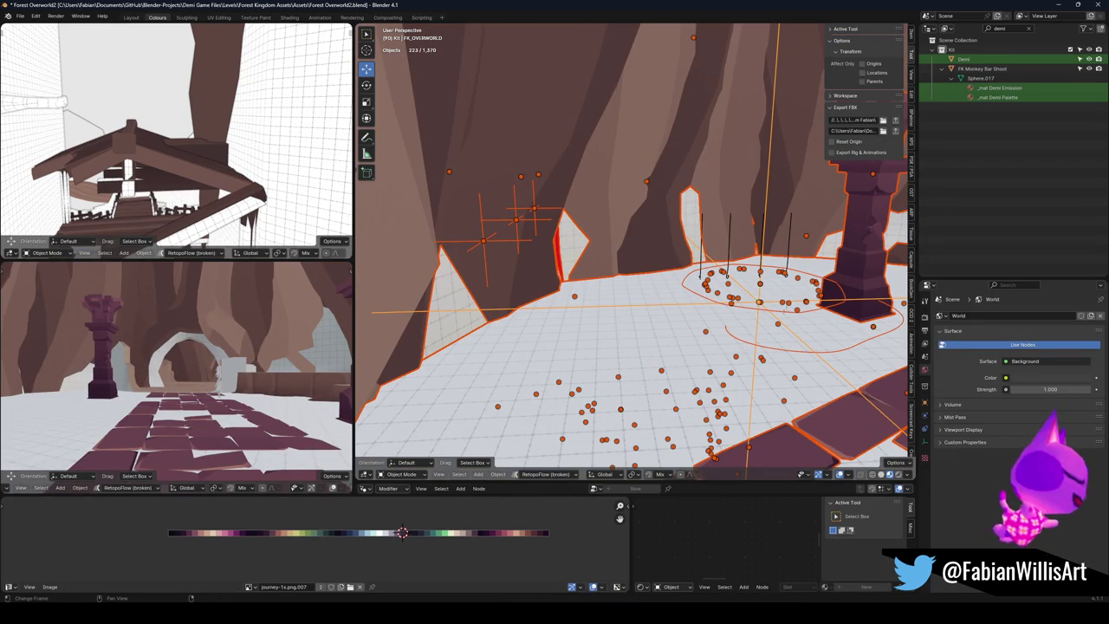
pyautogui.click(604, 563)
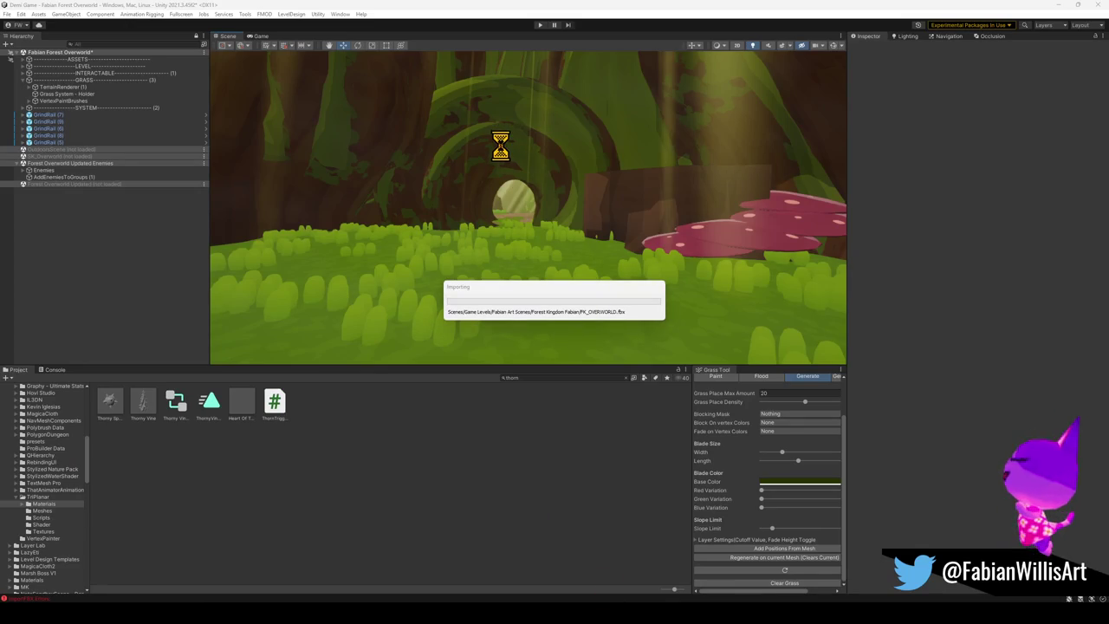
# Step: Fly Unity's Scene view into the archway, then return to Blender and select a pillar
pyautogui.moveTo(514, 217)
pyautogui.mouseDown()
pyautogui.moveTo(501, 234)
pyautogui.moveTo(521, 205)
pyautogui.moveTo(512, 202)
pyautogui.moveTo(500, 215)
pyautogui.moveTo(527, 208)
pyautogui.moveTo(586, 224)
pyautogui.moveTo(408, 215)
pyautogui.moveTo(410, 248)
pyautogui.moveTo(511, 254)
pyautogui.mouseUp()
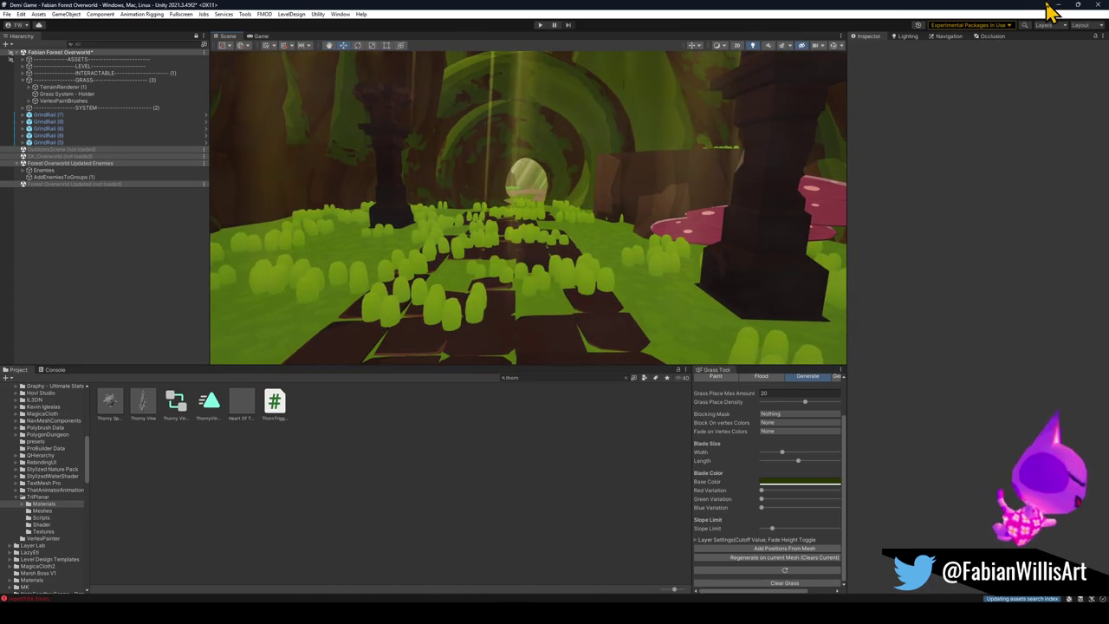
pyautogui.click(1057, 6)
pyautogui.click(866, 168)
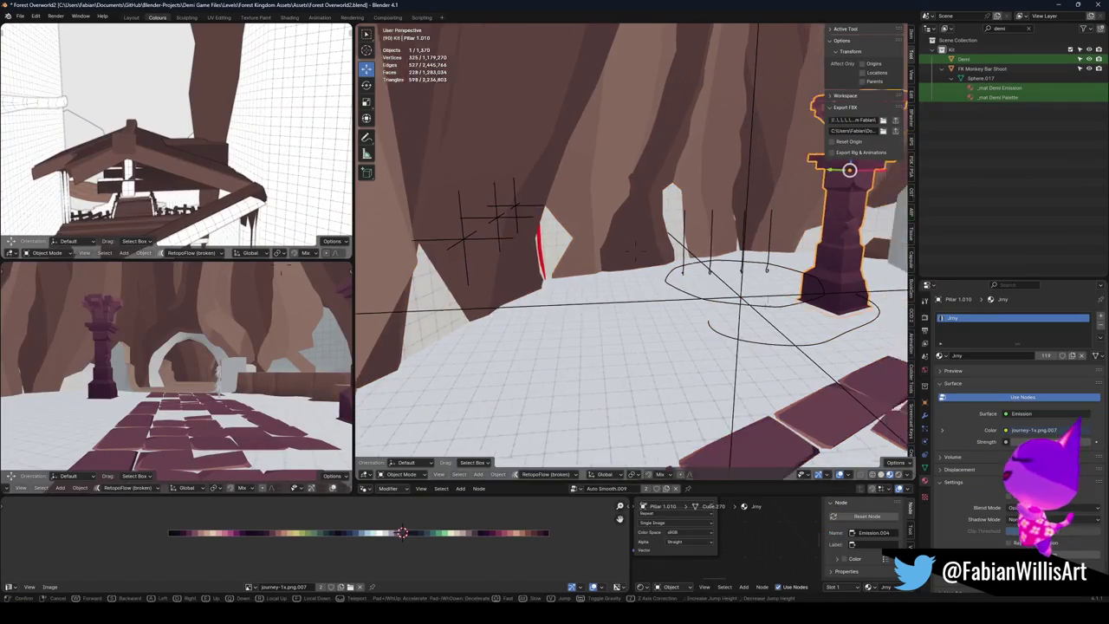
# Step: Select the path tiles and the other pillar and slide their UVs along the palette in X
pyautogui.keyDown('shift'); pyautogui.click(629, 252); pyautogui.keyUp('shift')
pyautogui.keyDown('shift'); pyautogui.click(841, 268); pyautogui.keyUp('shift')
pyautogui.press('Tab')
pyautogui.press('g')
pyautogui.press('x')
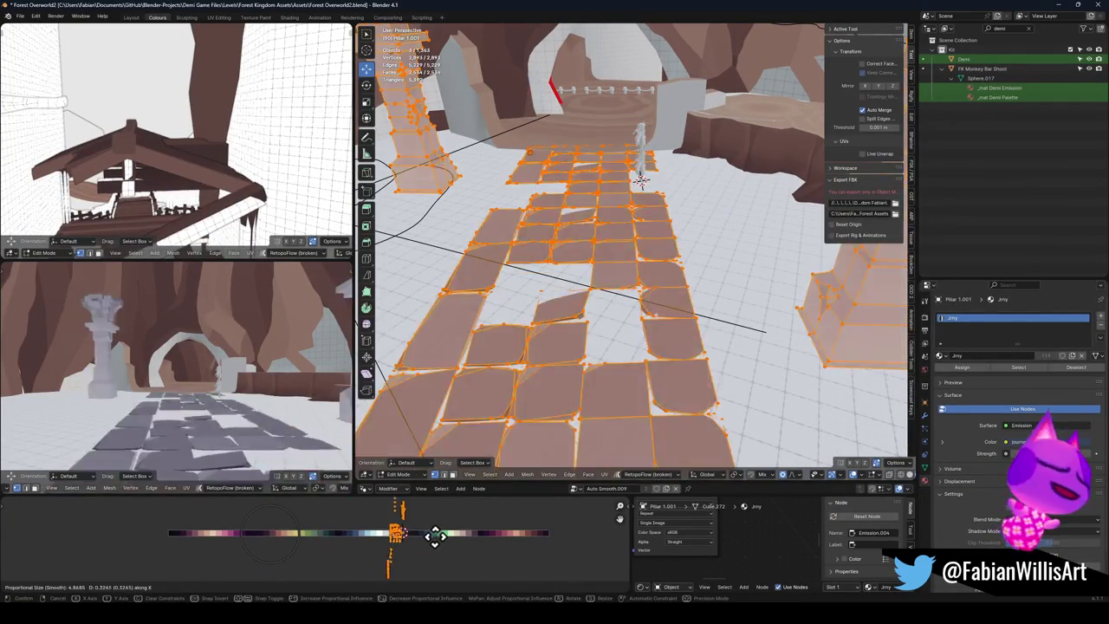
pyautogui.click(438, 536)
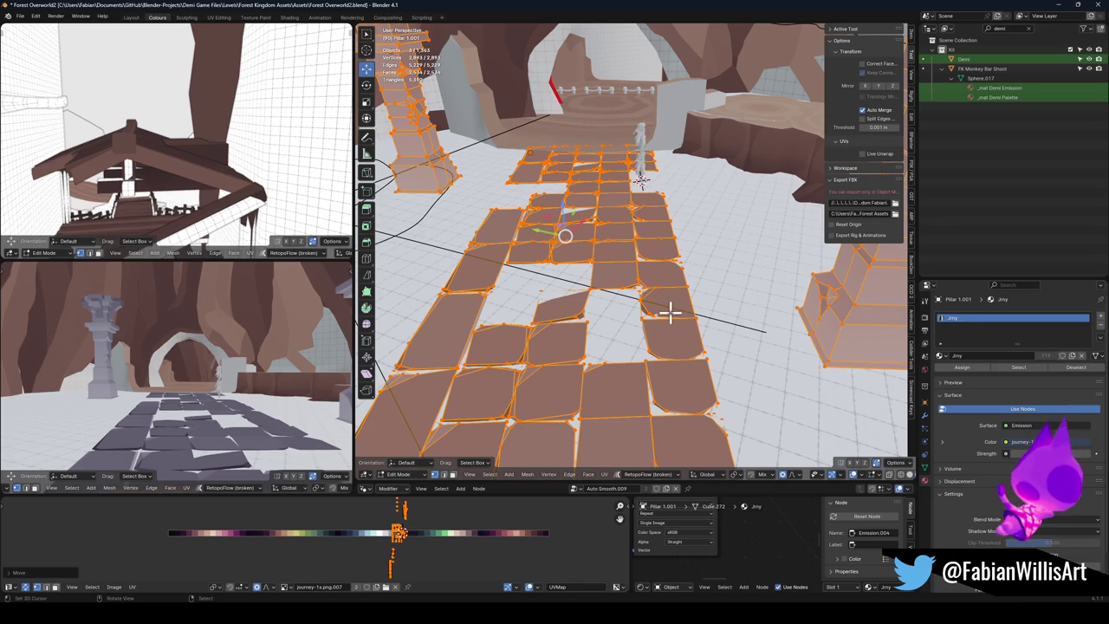
pyautogui.press('Tab')
# Step: Assign the Nature material and link it from the pillar to the floor tiles
pyautogui.click(940, 355)
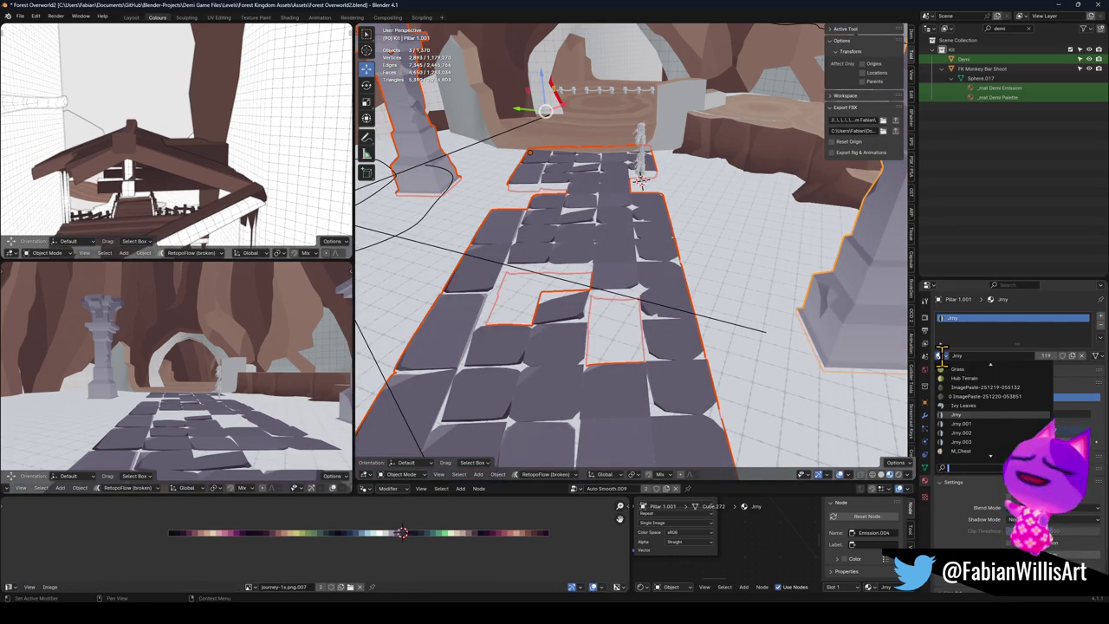
pyautogui.click(959, 377)
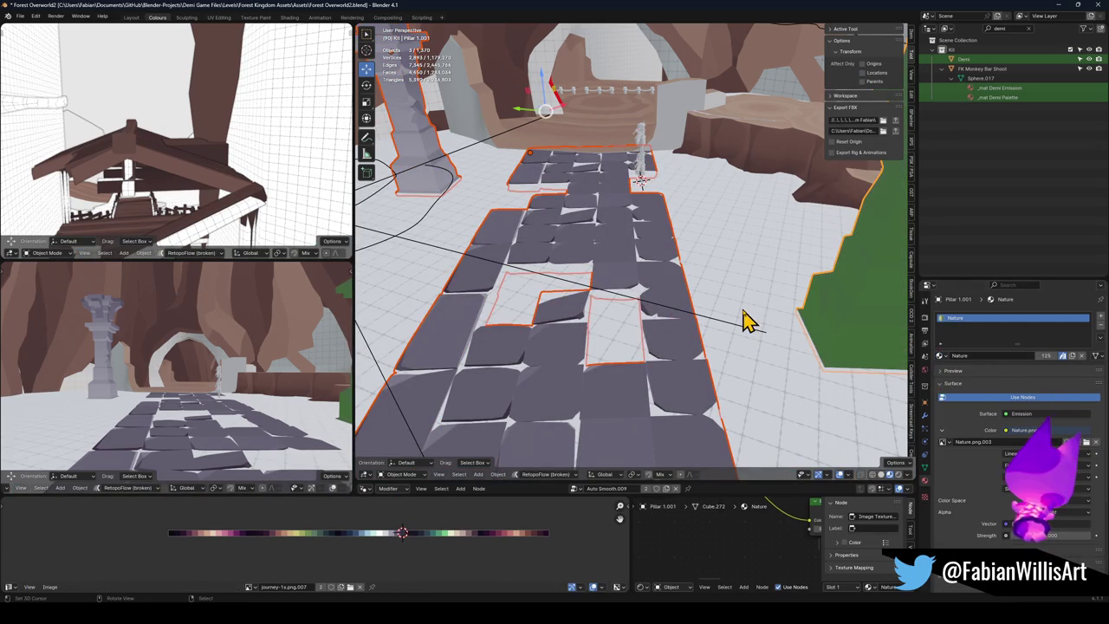
pyautogui.press('Tab')
pyautogui.press('Tab')
pyautogui.click(459, 177)
pyautogui.keyDown('shift'); pyautogui.click(589, 229); pyautogui.keyUp('shift')
pyautogui.keyDown('shift'); pyautogui.click(859, 309); pyautogui.keyUp('shift')
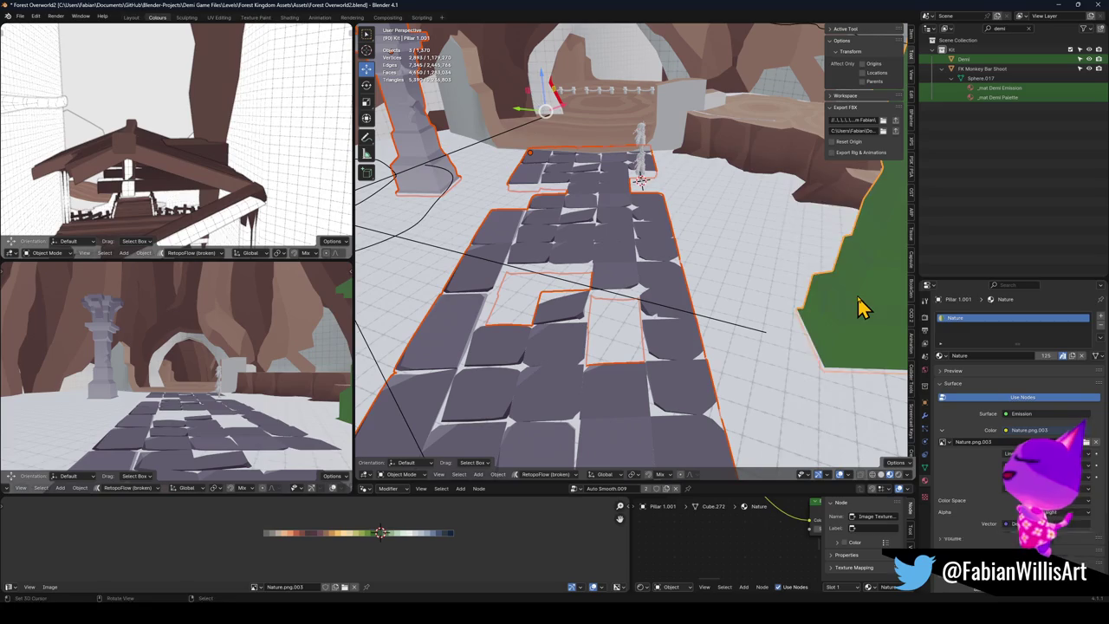
pyautogui.press('q')
pyautogui.click(857, 299)
# Step: Move the UVs toward the brown swatches and scale them into a tighter cluster
pyautogui.press('Tab')
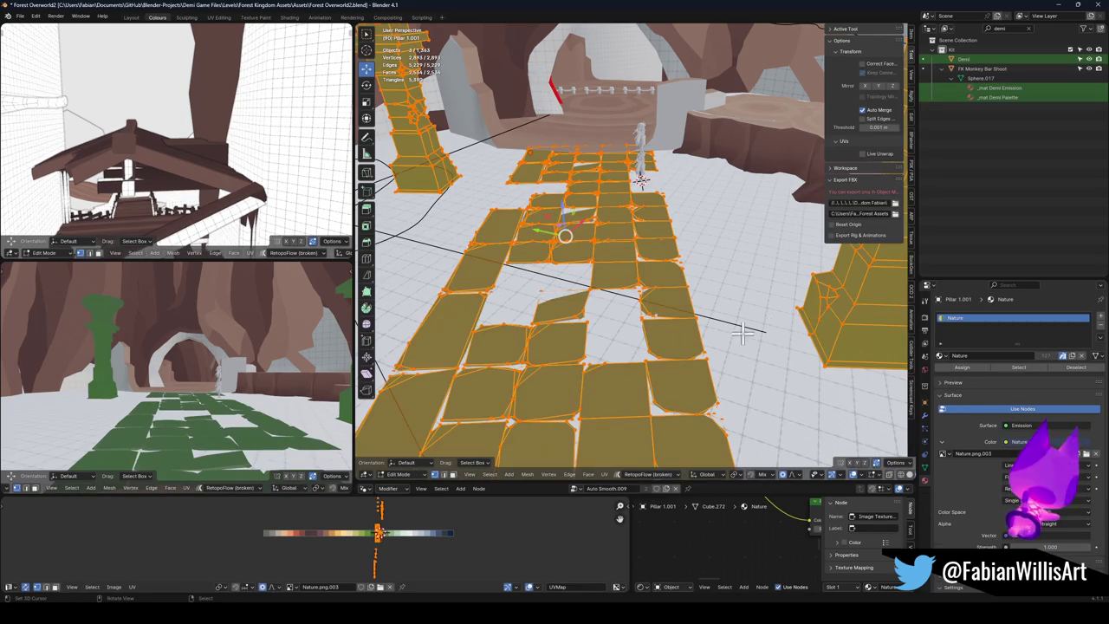
pyautogui.press('g')
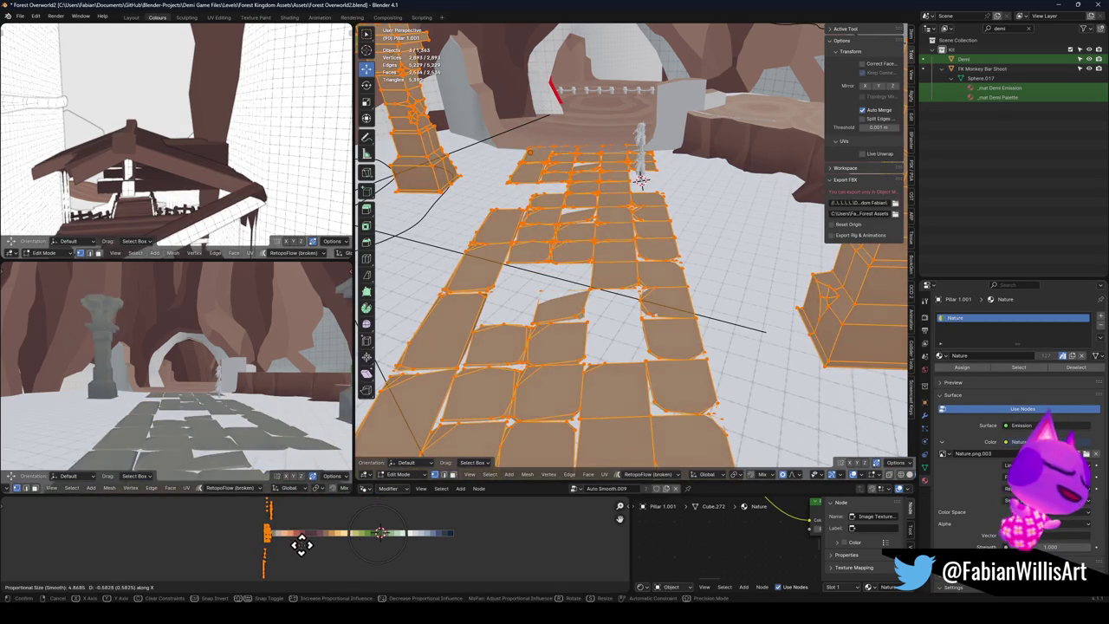
pyautogui.click(312, 555)
pyautogui.press('s')
pyautogui.click(356, 532)
# Step: Slide the UVs along X onto the gray palette colours and return to object mode
pyautogui.press('g')
pyautogui.press('x')
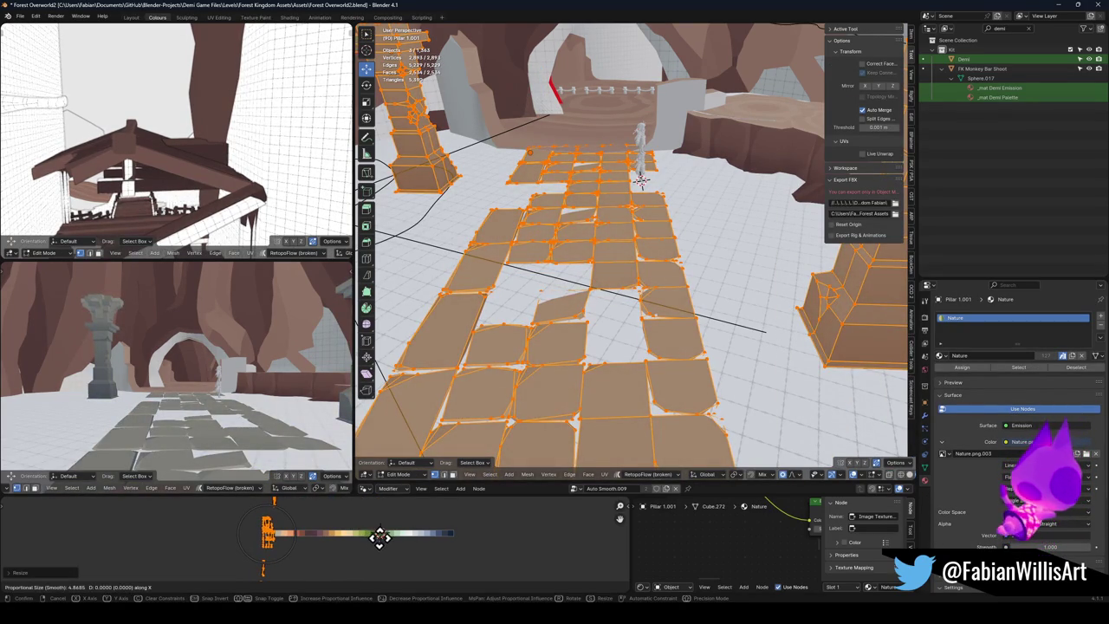
pyautogui.click(378, 534)
pyautogui.moveTo(192, 422)
pyautogui.mouseDown()
pyautogui.moveTo(221, 362)
pyautogui.moveTo(230, 420)
pyautogui.moveTo(227, 364)
pyautogui.mouseUp()
pyautogui.press('g')
pyautogui.press('x')
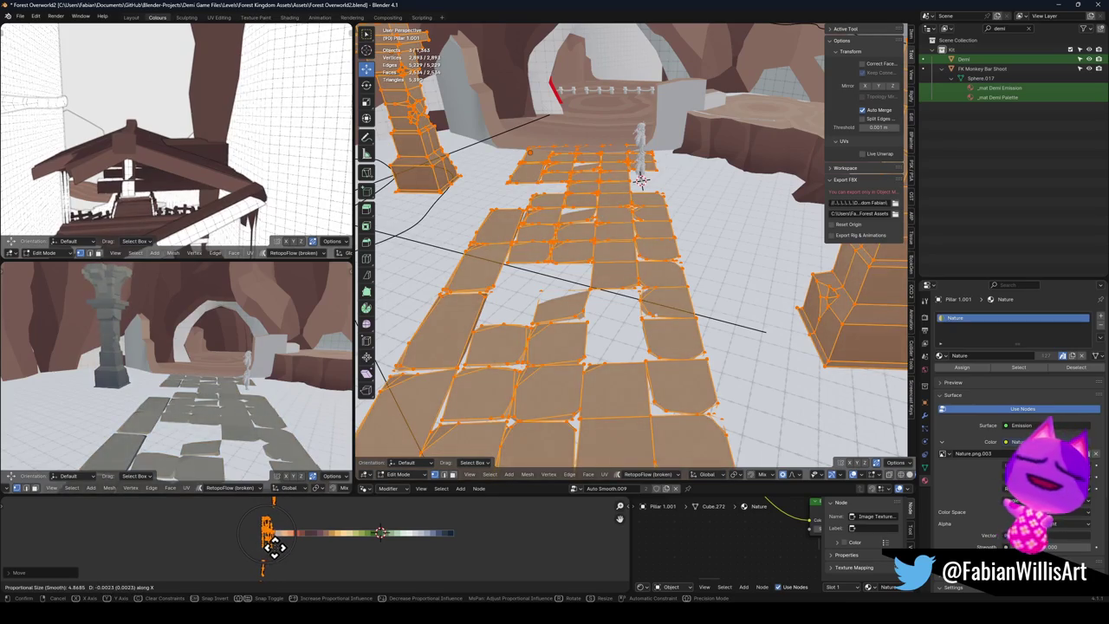
pyautogui.click(274, 544)
pyautogui.scroll(4, 227, 381)
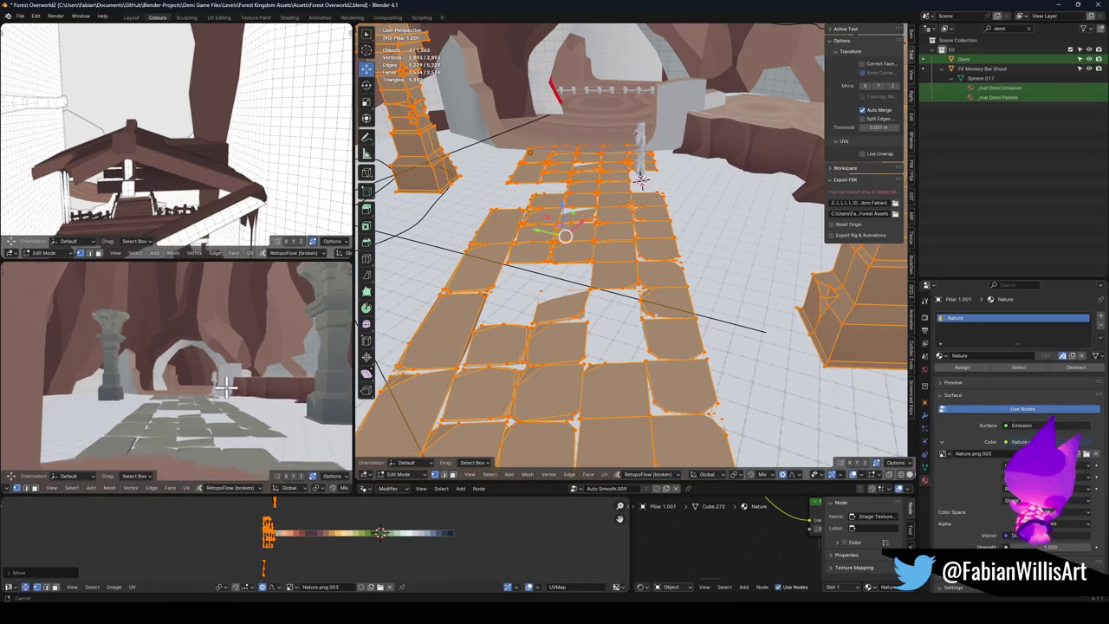
pyautogui.press('Tab')
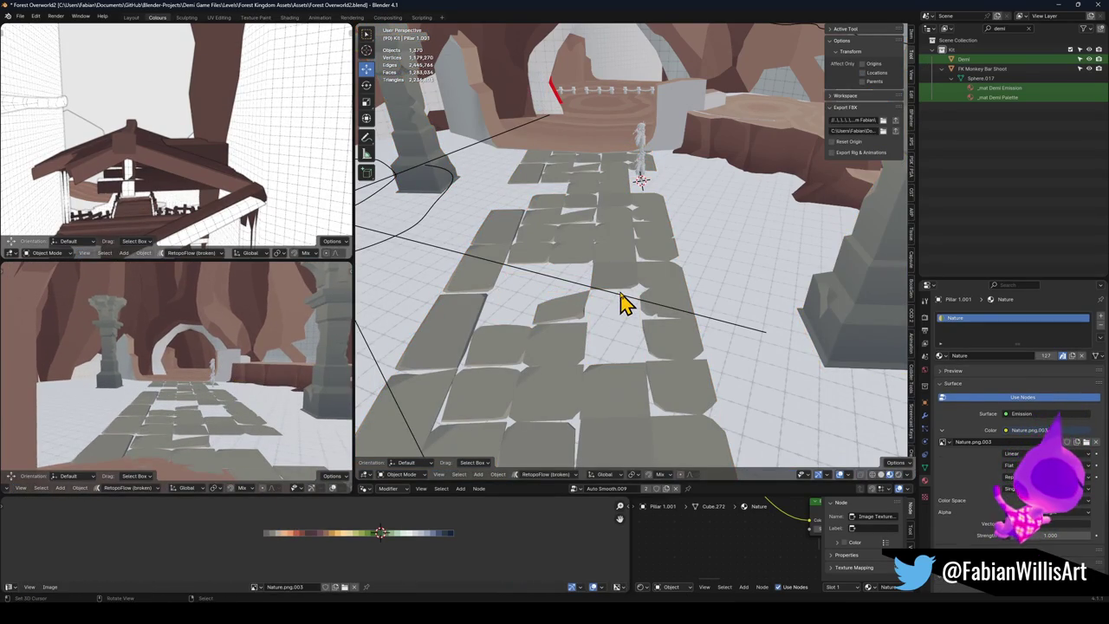
# Step: Save Forest Overworld2.blend
pyautogui.click(622, 303)
pyautogui.click(622, 308)
pyautogui.hotkey('ctrl', 's')
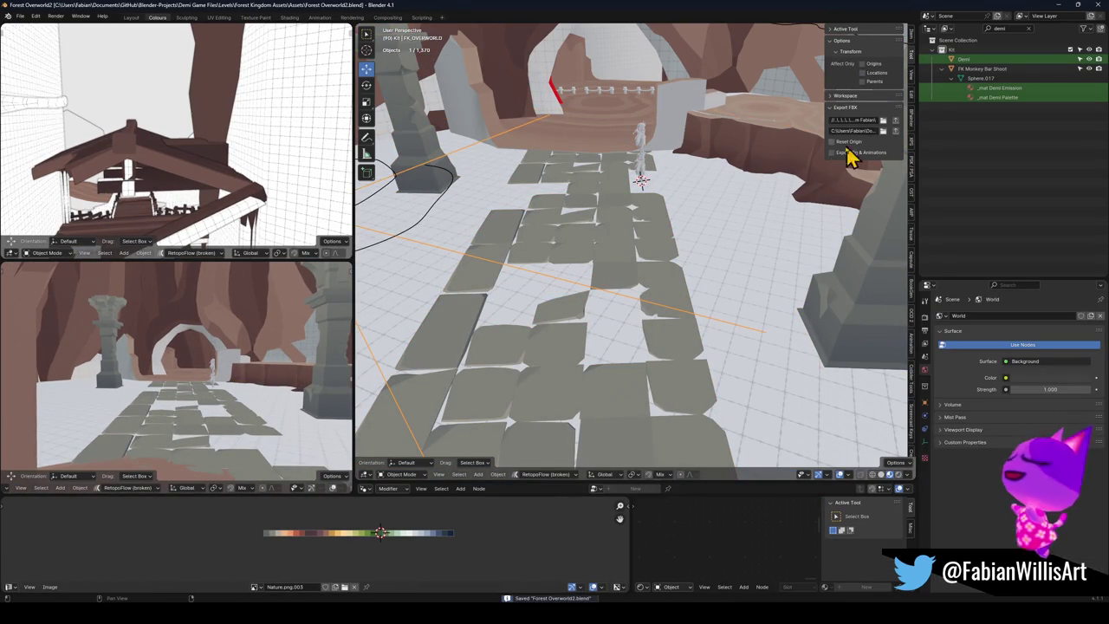
# Step: Shift the floor tile object 0.57 m in X and -0.74 m in Y
pyautogui.click(648, 275)
pyautogui.press('g')
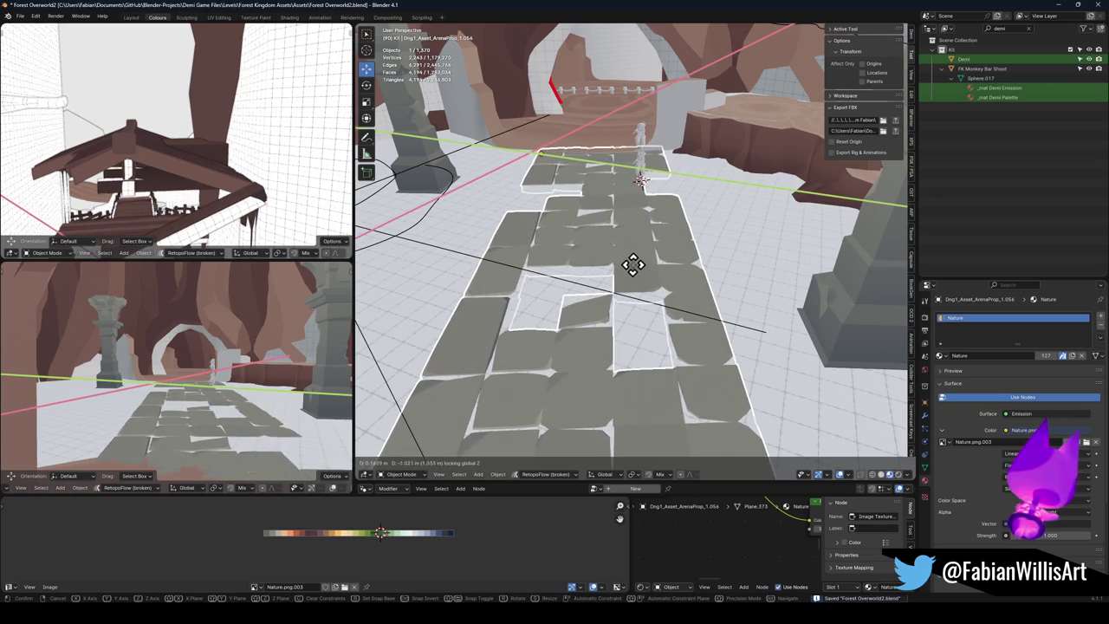
pyautogui.click(647, 270)
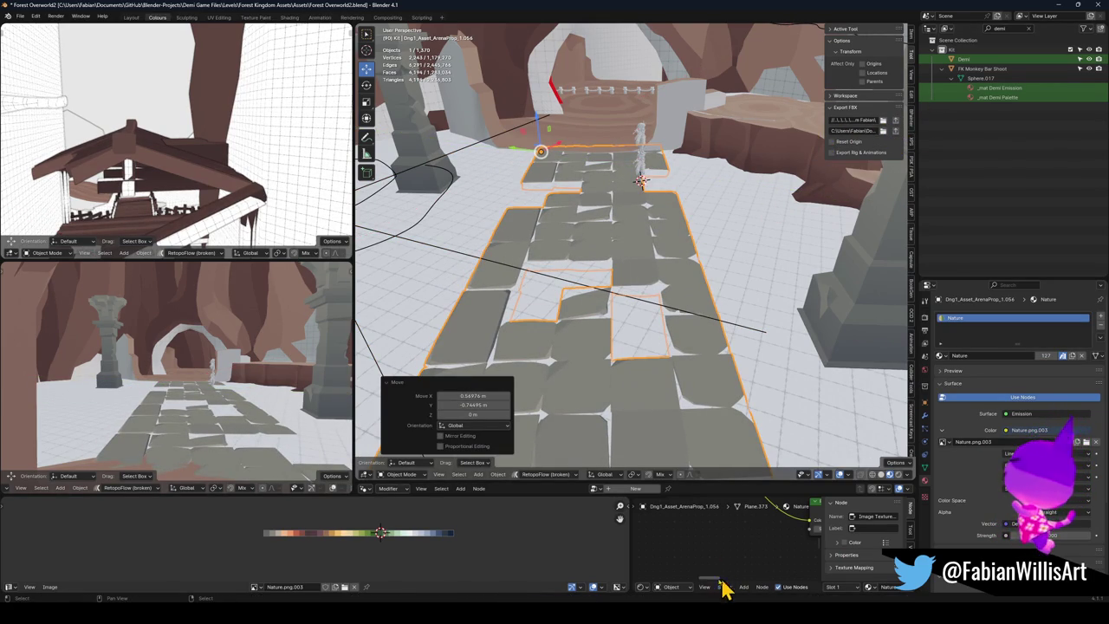
pyautogui.hotkey('alt', 'Tab')
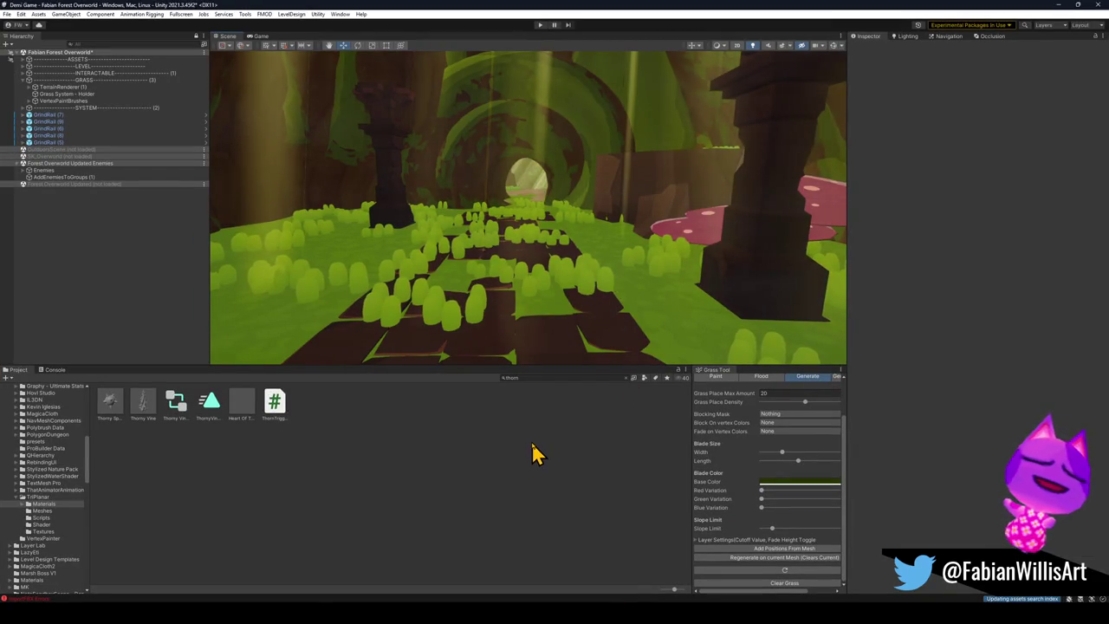
# Step: Search the Project assets for the Nature materials
pyautogui.moveTo(618, 305); pyautogui.dragTo(611, 296)
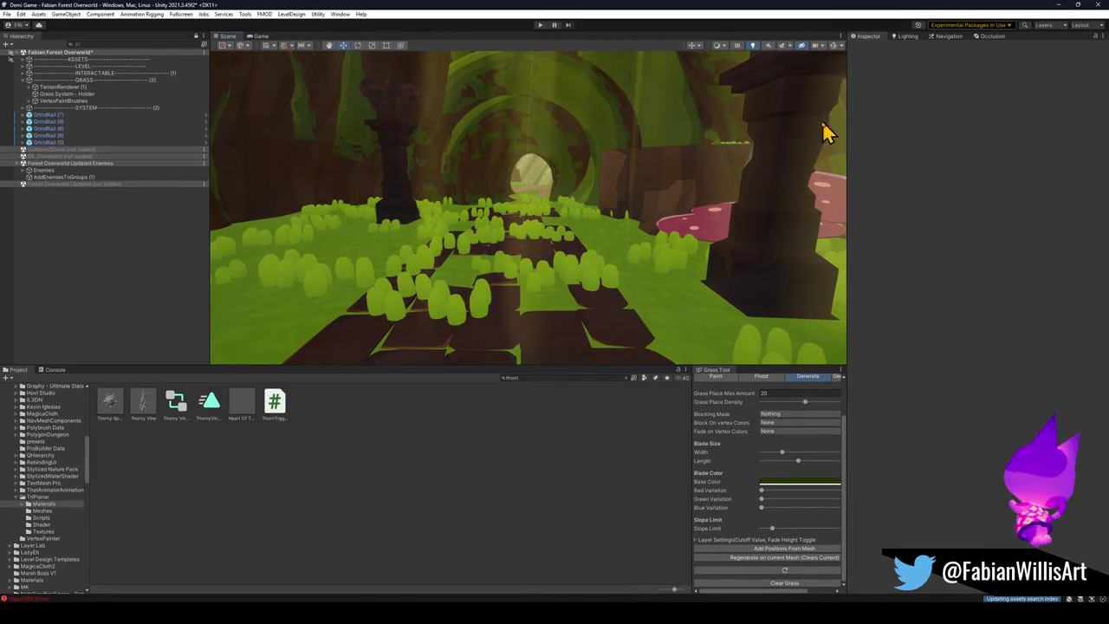
pyautogui.moveTo(608, 250); pyautogui.dragTo(625, 235)
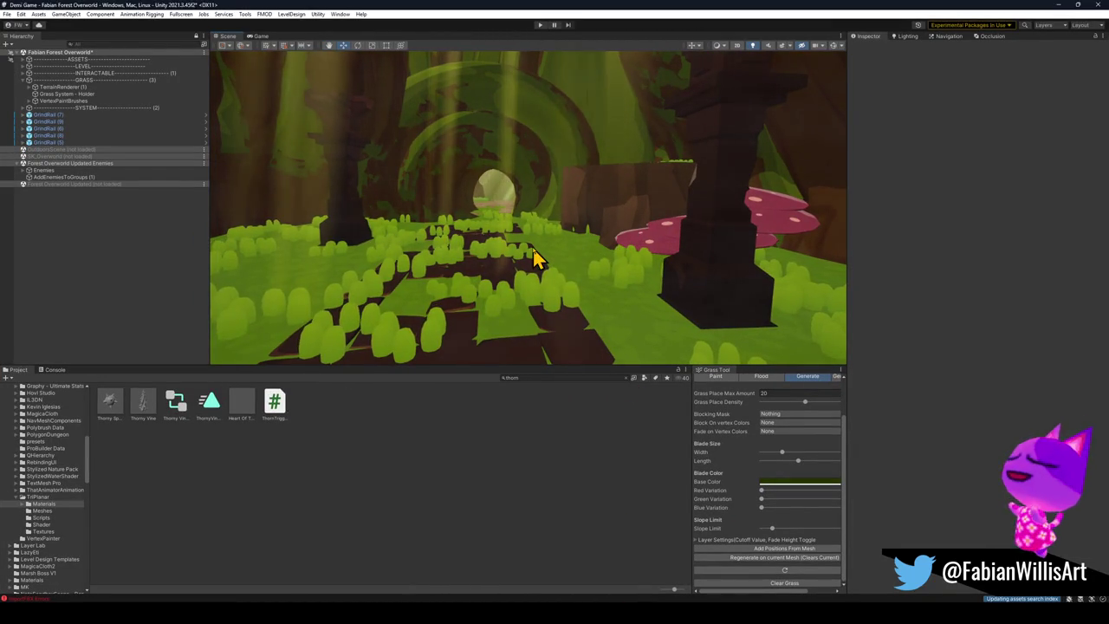
pyautogui.click(542, 377)
pyautogui.write('nature')
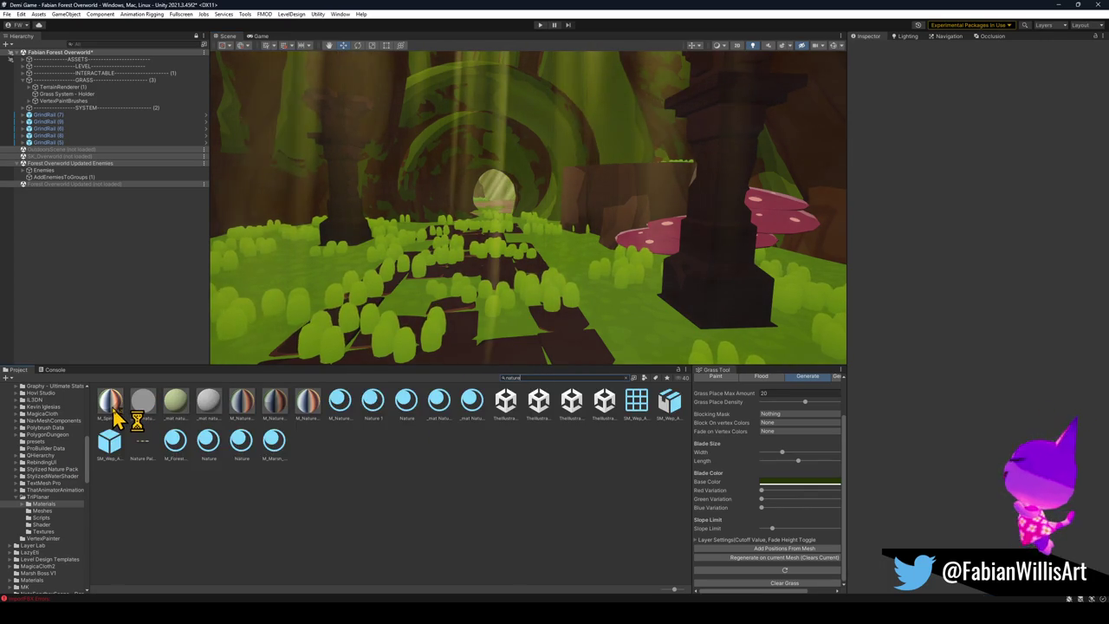
# Step: Preview the Nature materials, including M_Nature, on the level ground, then minimize Unity
pyautogui.moveTo(110, 407)
pyautogui.mouseDown()
pyautogui.moveTo(329, 205)
pyautogui.moveTo(349, 234)
pyautogui.moveTo(348, 226)
pyautogui.mouseUp()
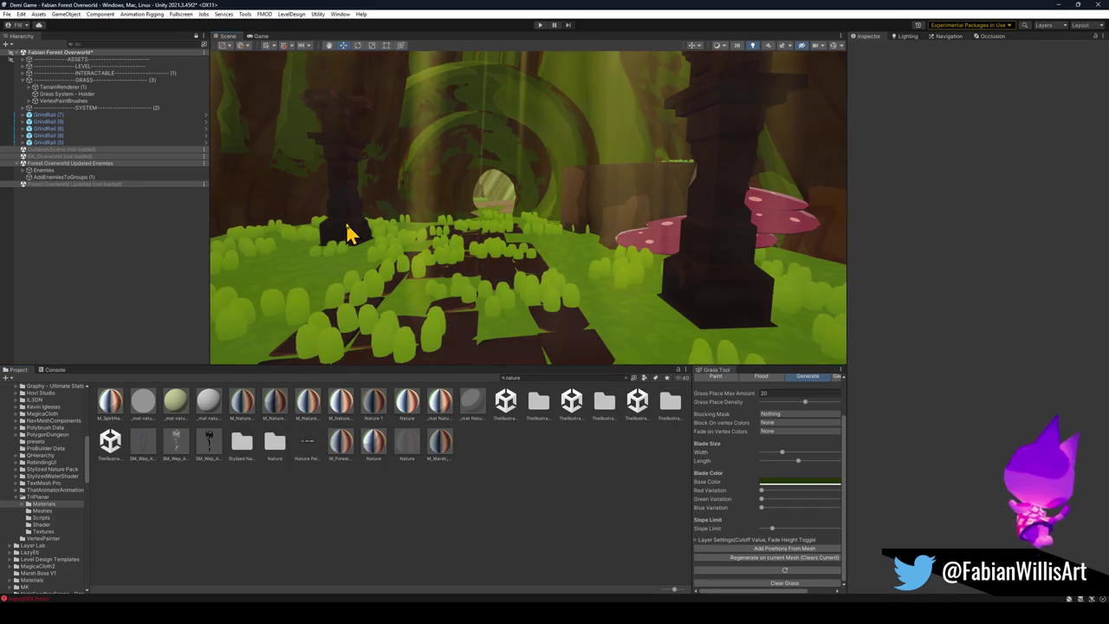
pyautogui.moveTo(111, 407)
pyautogui.mouseDown()
pyautogui.moveTo(555, 373)
pyautogui.moveTo(452, 355)
pyautogui.mouseUp()
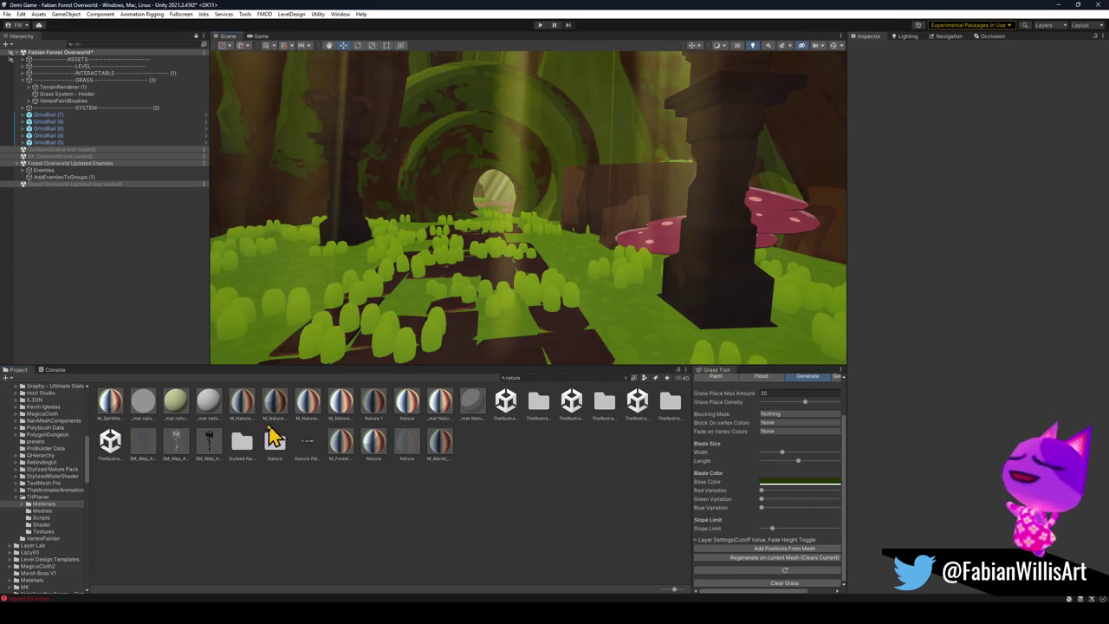
pyautogui.moveTo(248, 419)
pyautogui.mouseDown()
pyautogui.moveTo(514, 336)
pyautogui.moveTo(454, 355)
pyautogui.mouseUp()
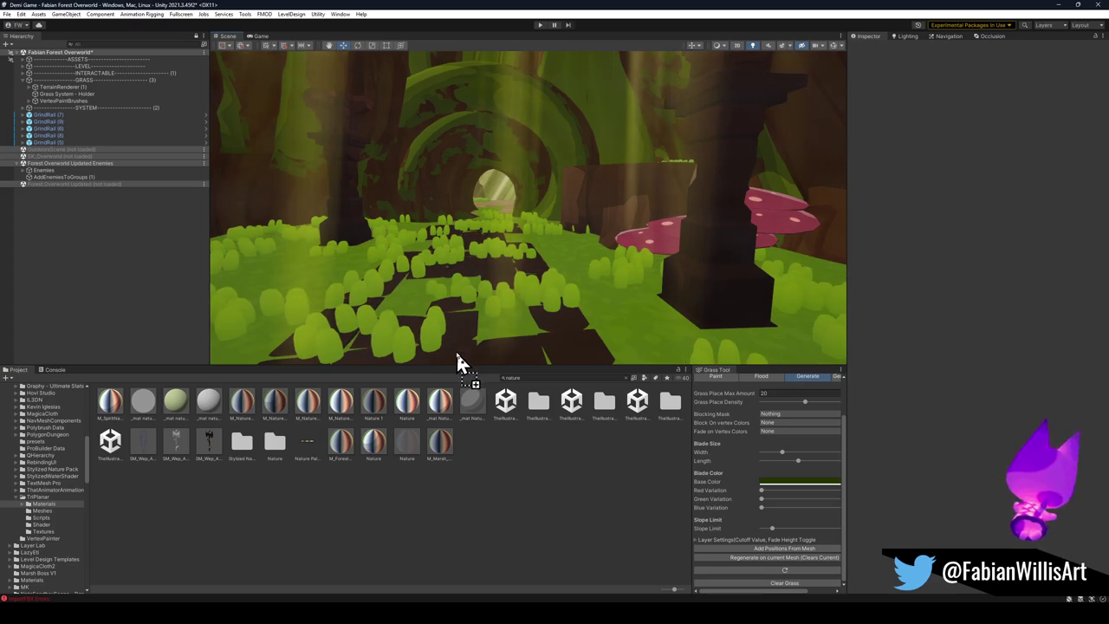
pyautogui.click(1057, 6)
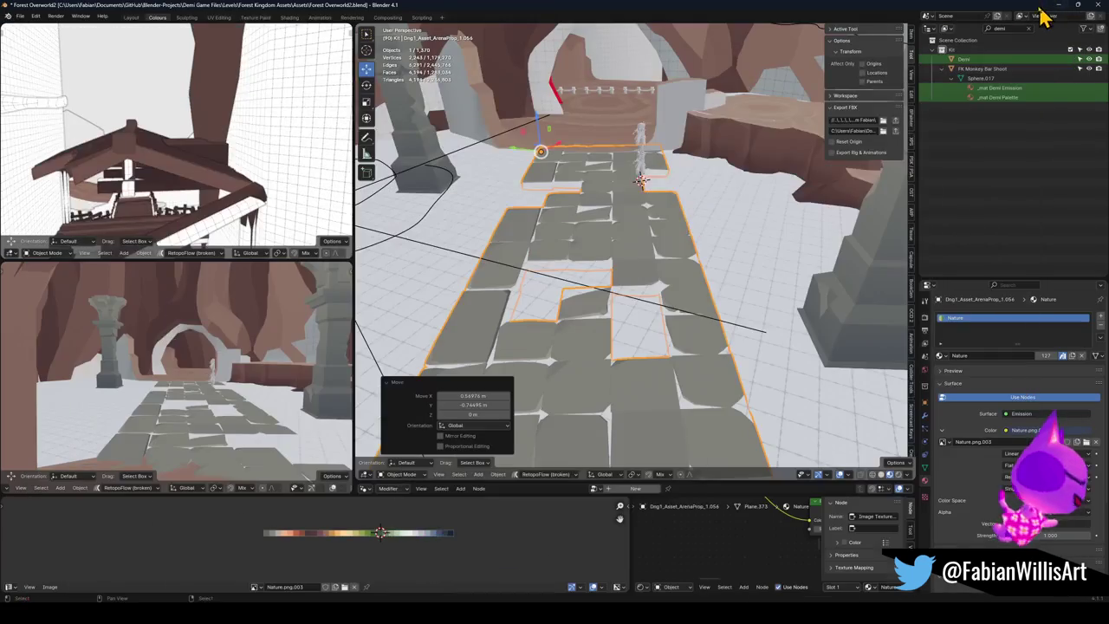
# Step: Select every object in the FK_OVERWORLD level, undo the accidental move, and export FK_OVERWORLD.fbx
pyautogui.click(565, 357)
pyautogui.click(610, 307)
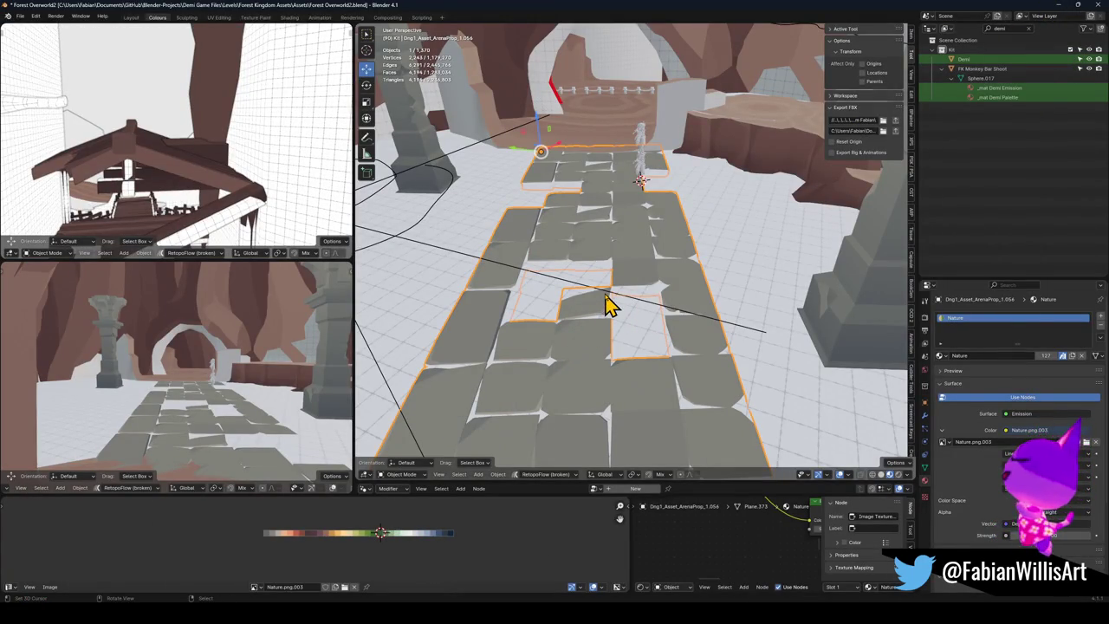
pyautogui.click(610, 300)
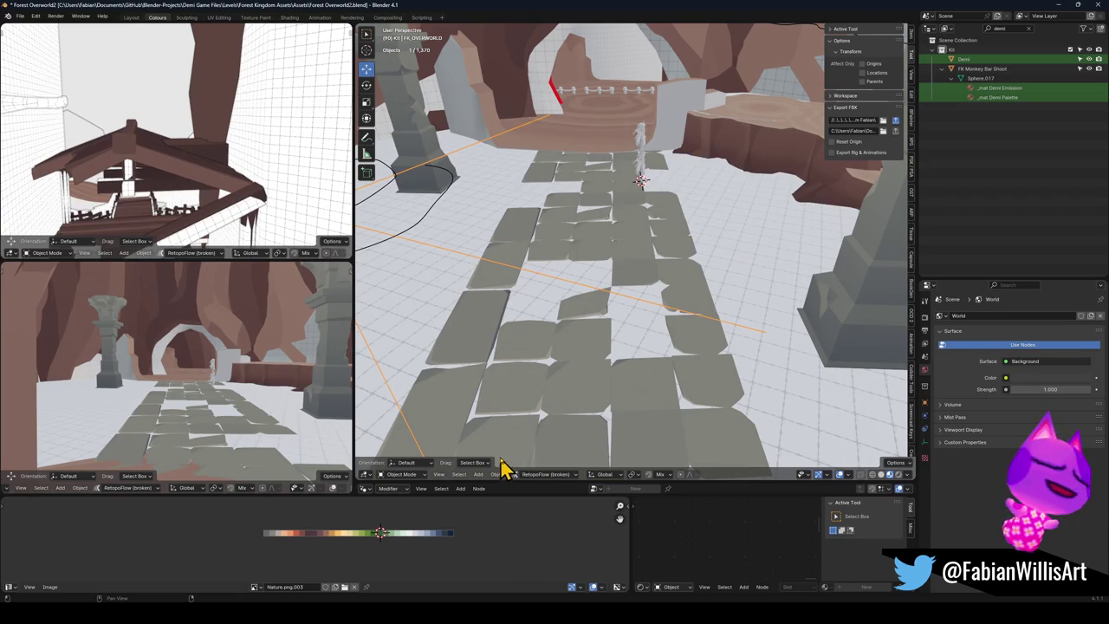
pyautogui.press('a')
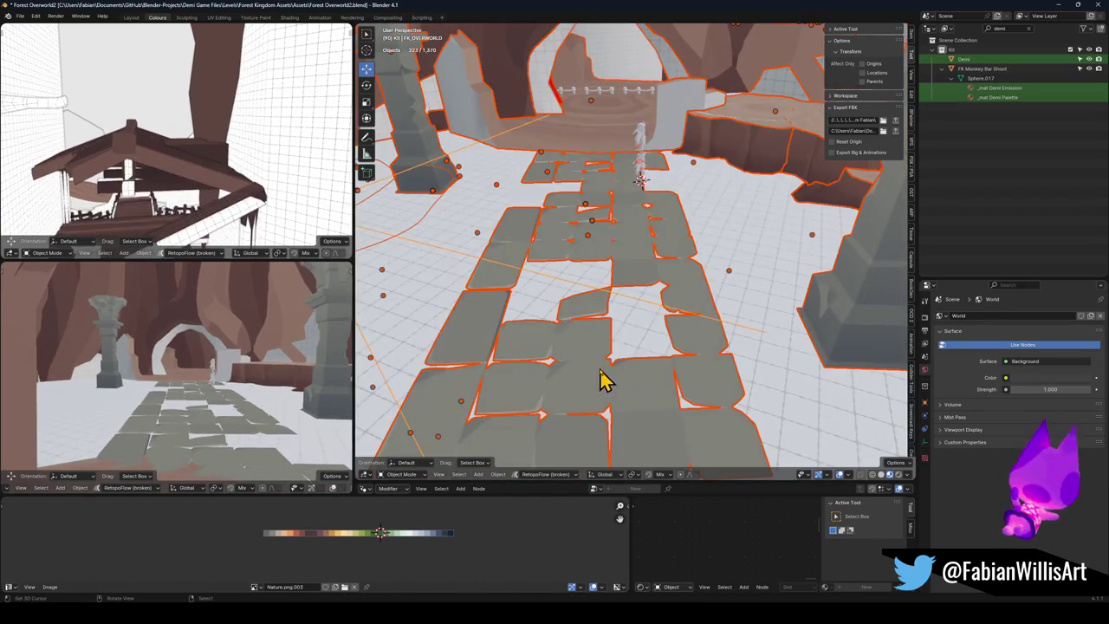
pyautogui.moveTo(603, 381)
pyautogui.mouseDown()
pyautogui.moveTo(597, 307)
pyautogui.moveTo(585, 358)
pyautogui.mouseUp()
pyautogui.hotkey('ctrl', 'z')
pyautogui.hotkey('ctrl', 'z')
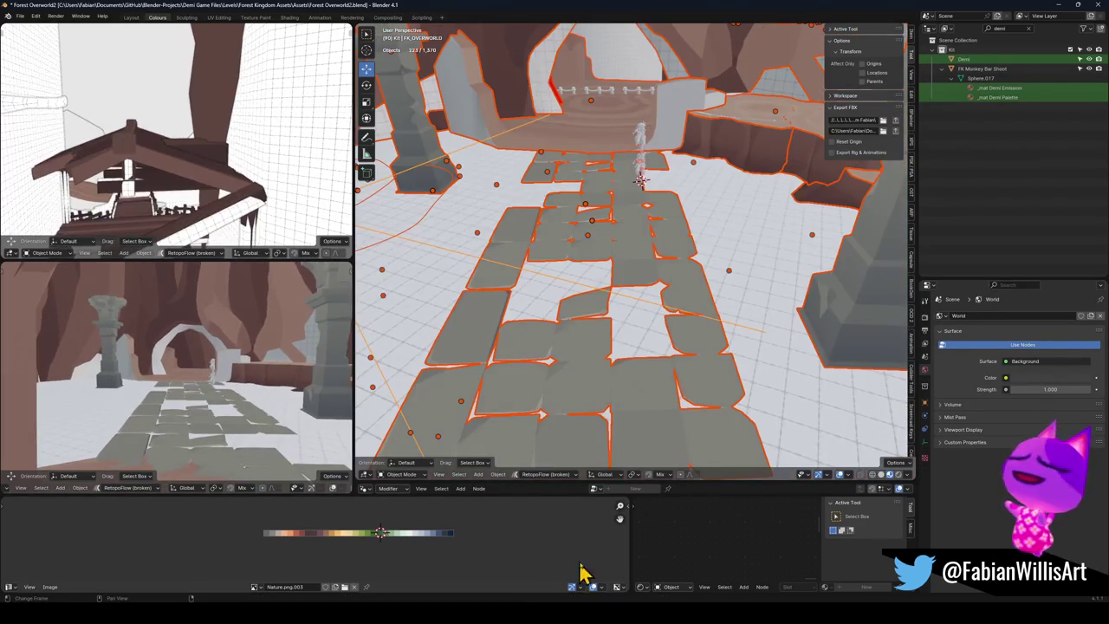
pyautogui.hotkey('ctrl', 's')
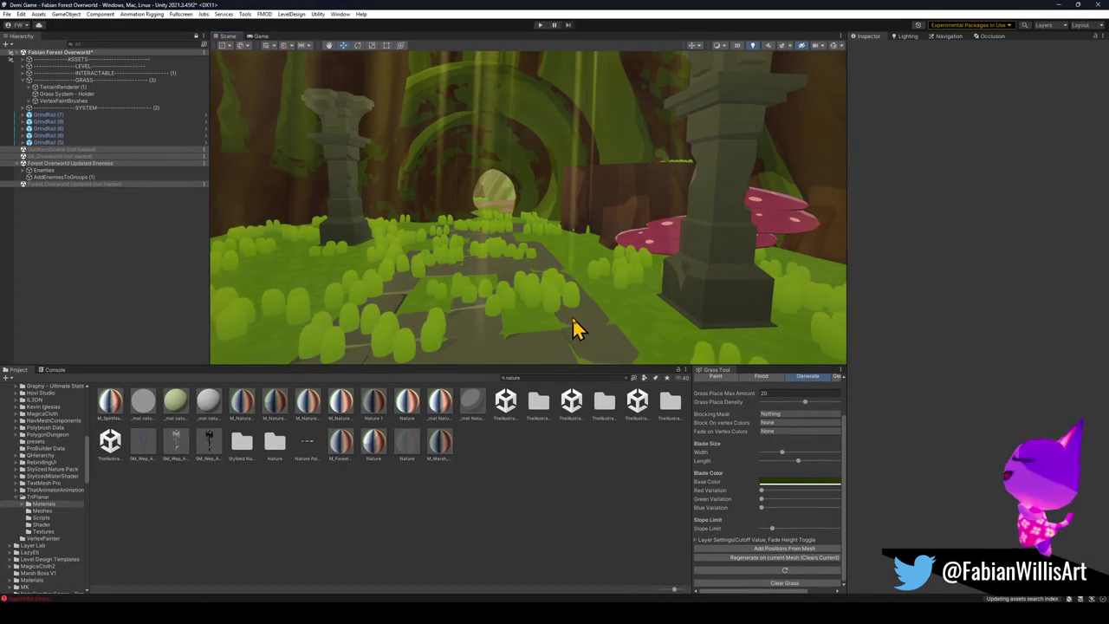
# Step: Select the Cylinder_46_003 ground mesh and set the grass tool's Paint brush to Remove
pyautogui.moveTo(585, 280); pyautogui.dragTo(552, 255)
pyautogui.press('w')
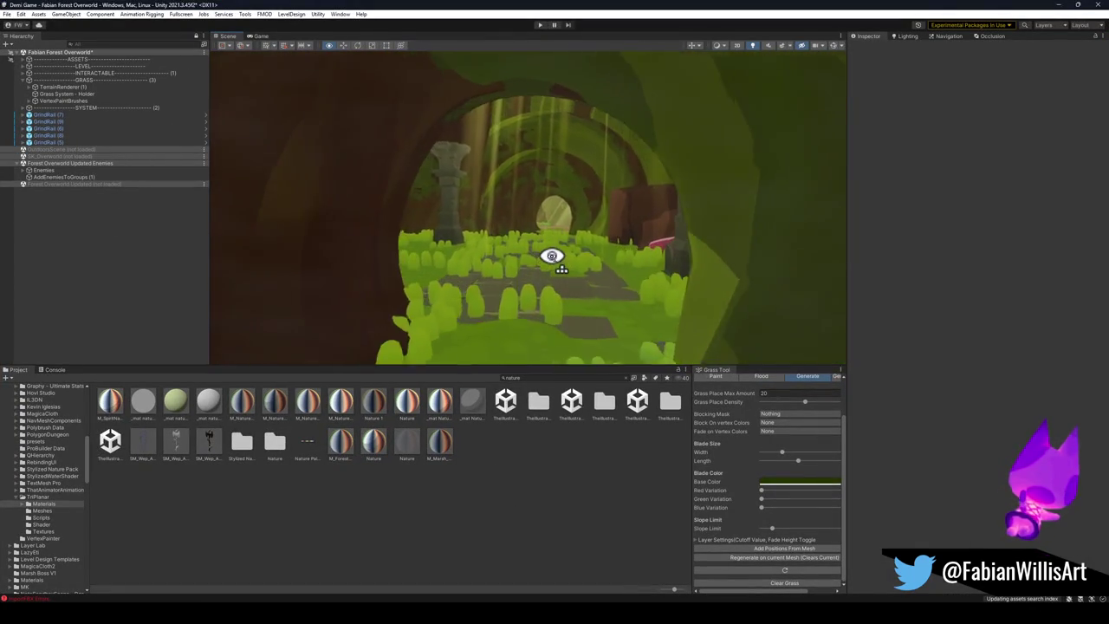
pyautogui.press('s')
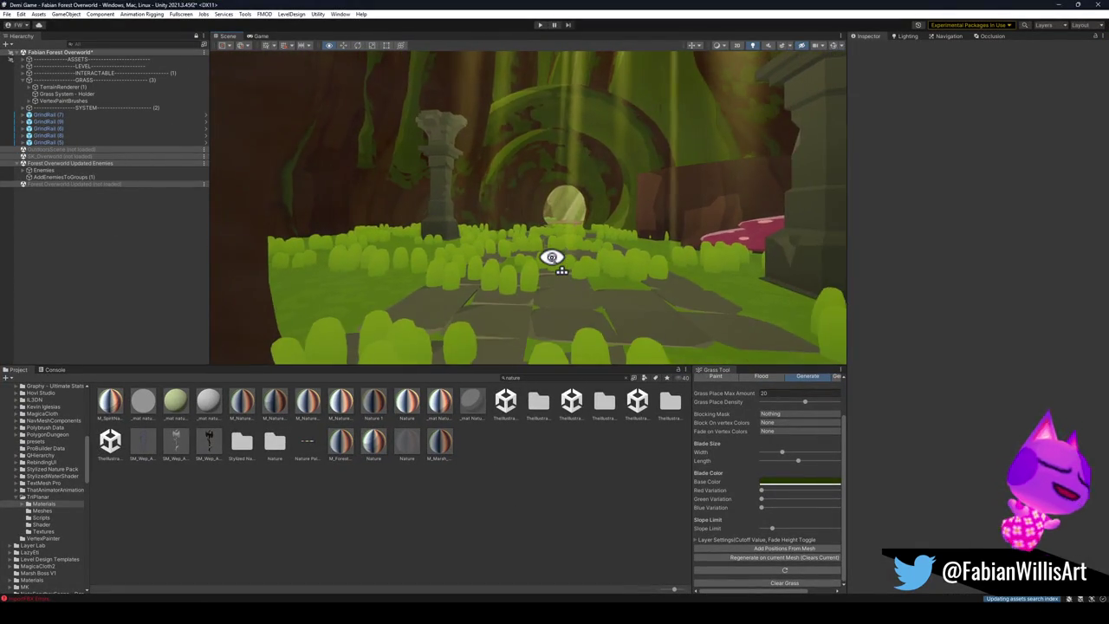
pyautogui.press('w')
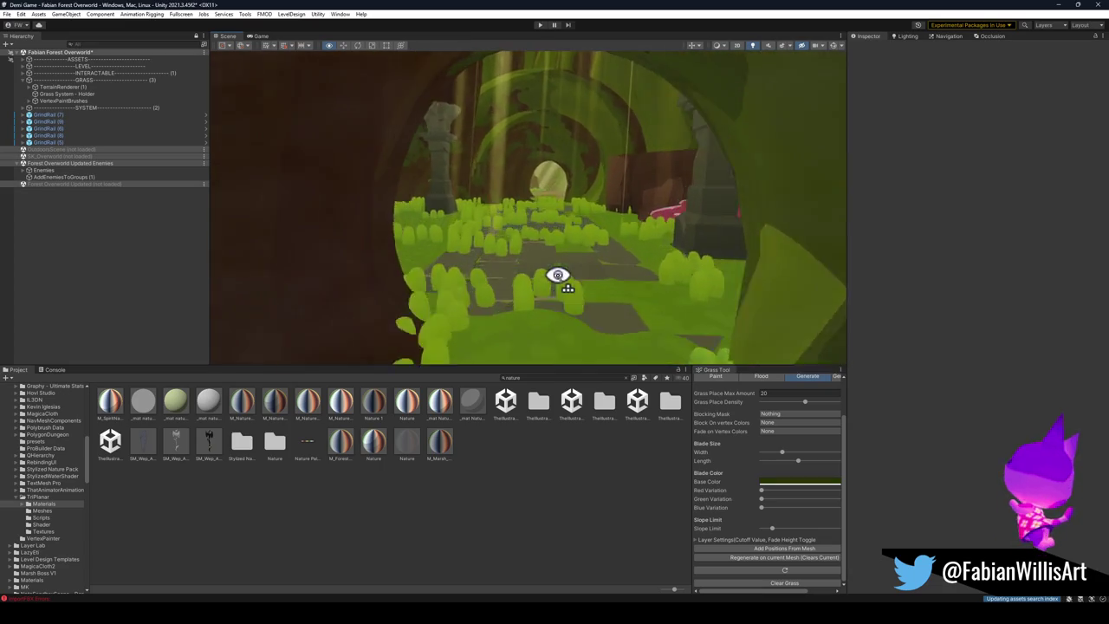
pyautogui.click(396, 269)
pyautogui.click(396, 277)
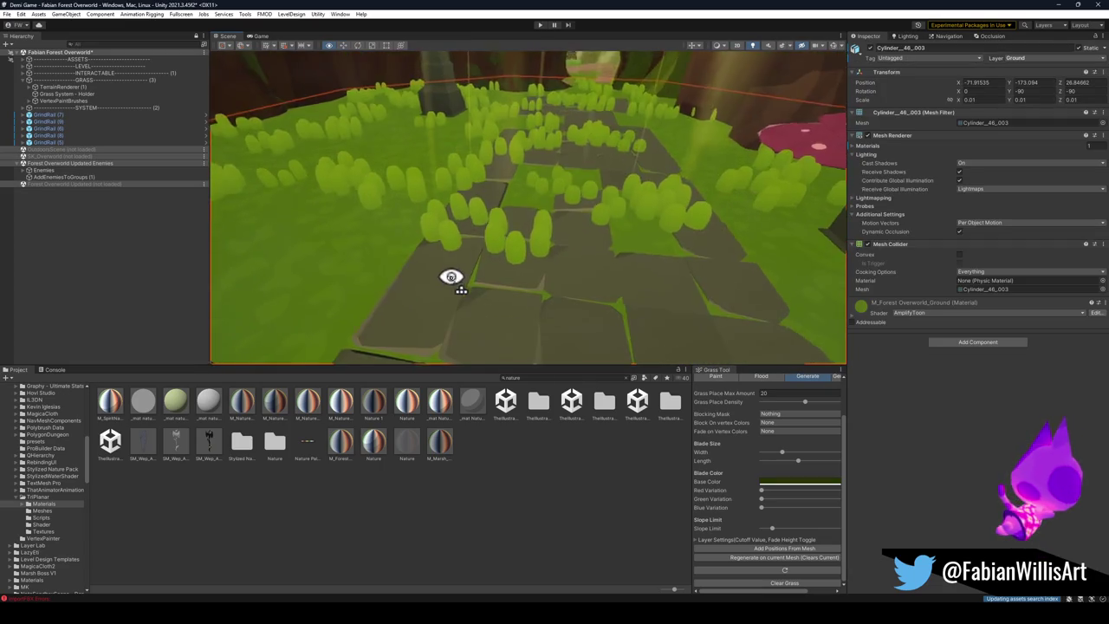
pyautogui.click(732, 380)
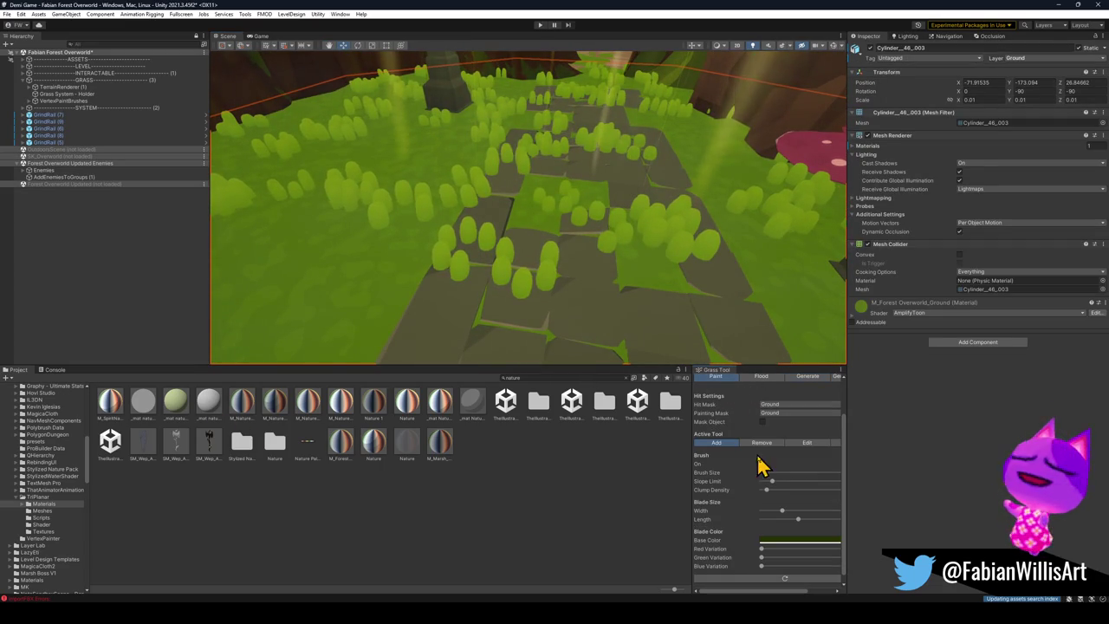
pyautogui.click(763, 442)
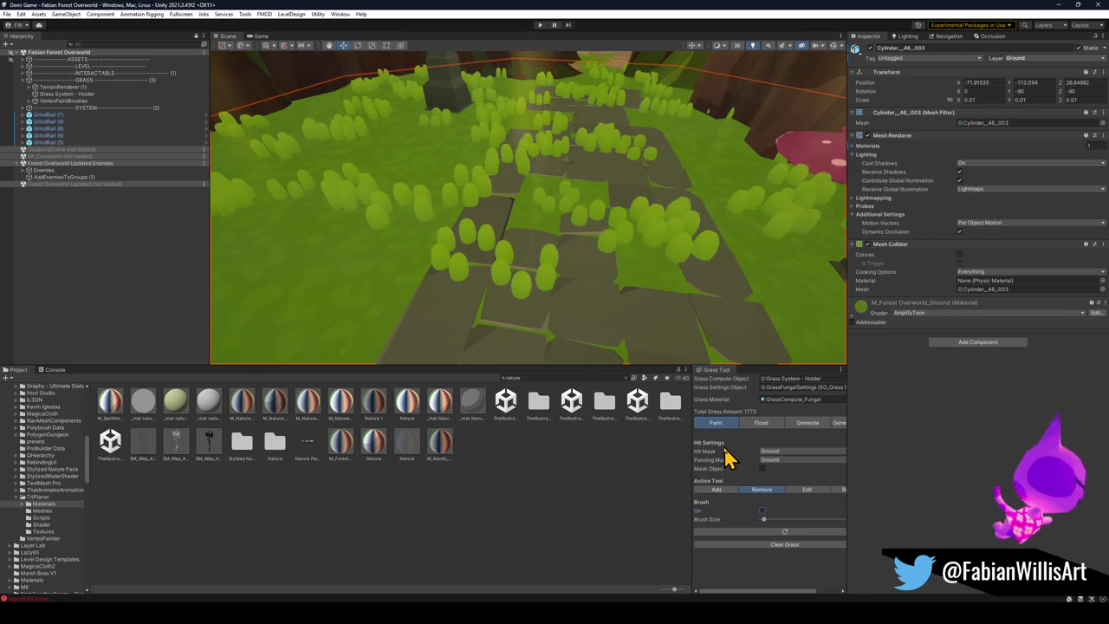
# Step: Enlarge the Scene view and orbit to a top-down view along the stone path
pyautogui.moveTo(729, 359)
pyautogui.mouseDown()
pyautogui.moveTo(721, 323)
pyautogui.moveTo(730, 336)
pyautogui.mouseUp()
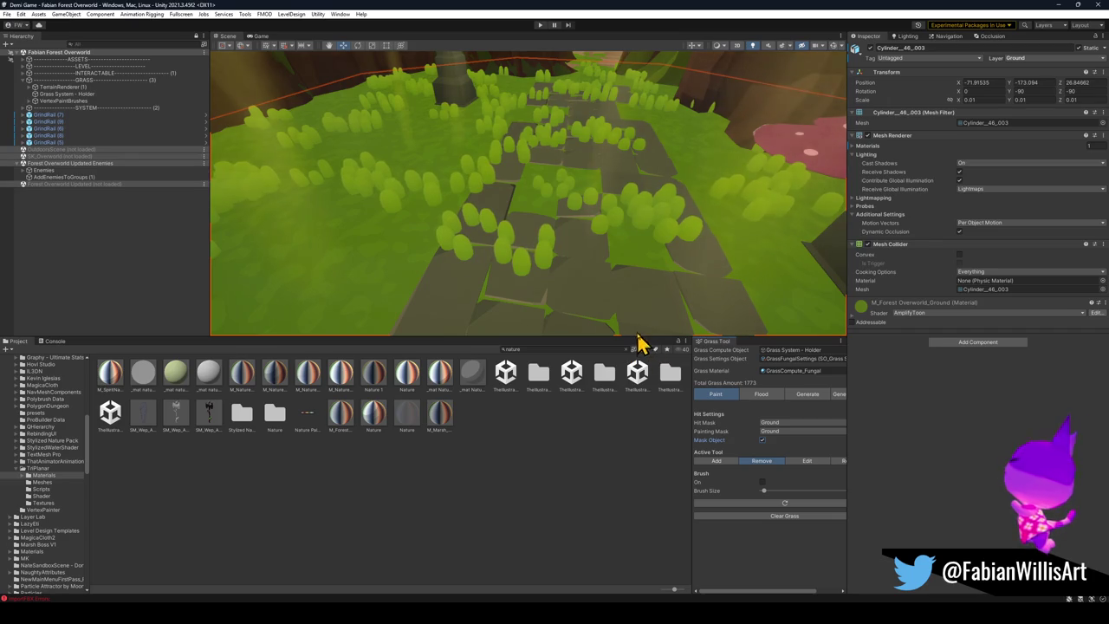
pyautogui.moveTo(638, 336); pyautogui.dragTo(638, 405)
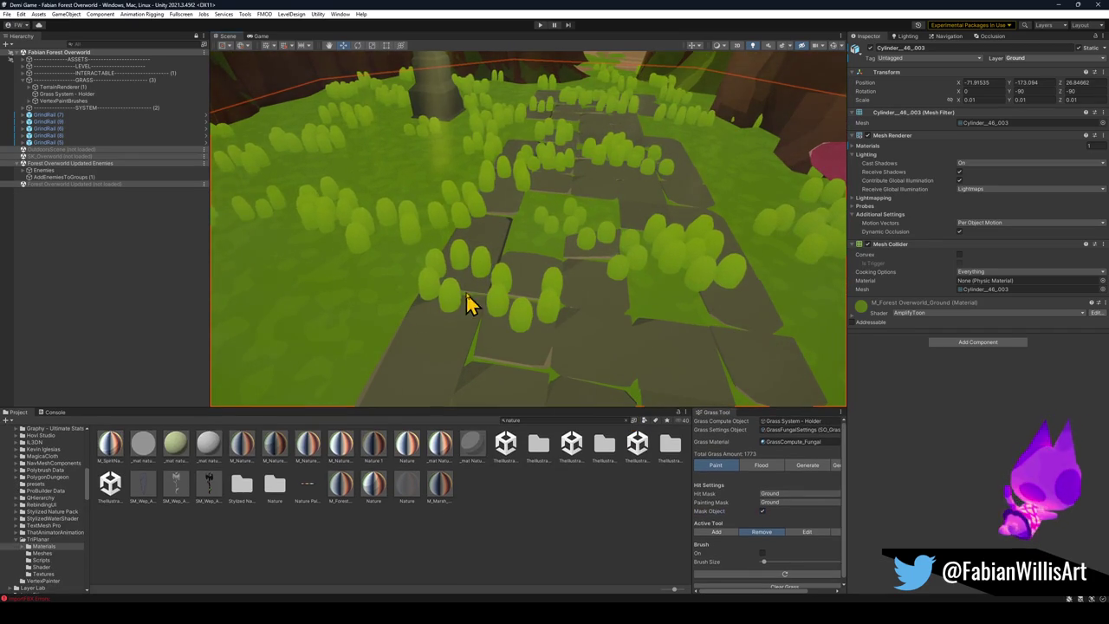
pyautogui.moveTo(451, 268)
pyautogui.mouseDown()
pyautogui.moveTo(433, 289)
pyautogui.moveTo(519, 270)
pyautogui.mouseUp()
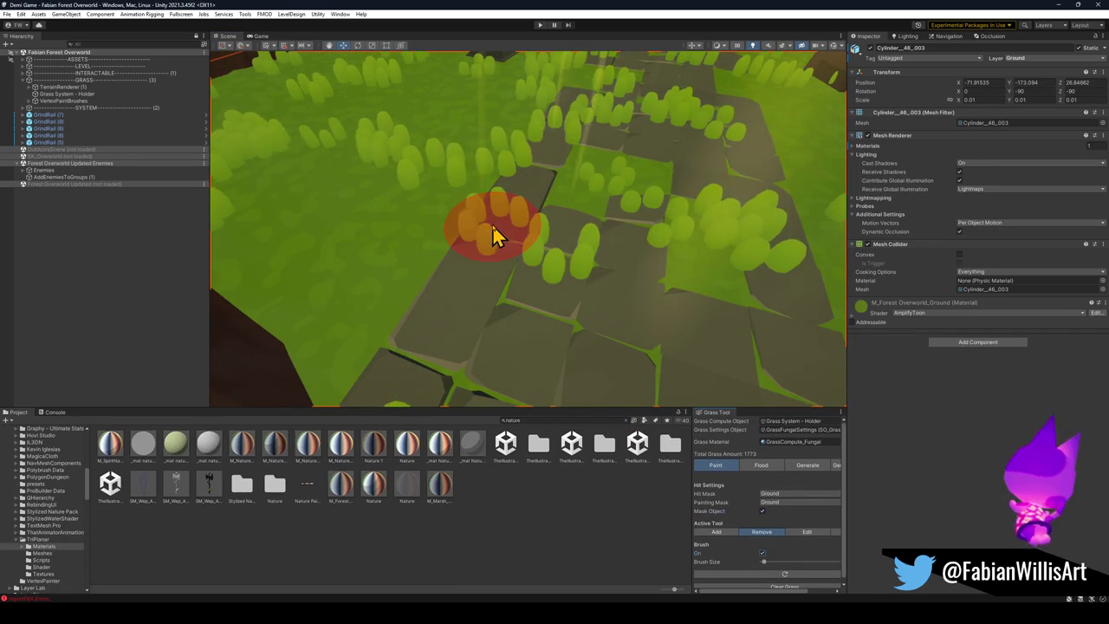
pyautogui.moveTo(684, 295); pyautogui.dragTo(643, 247)
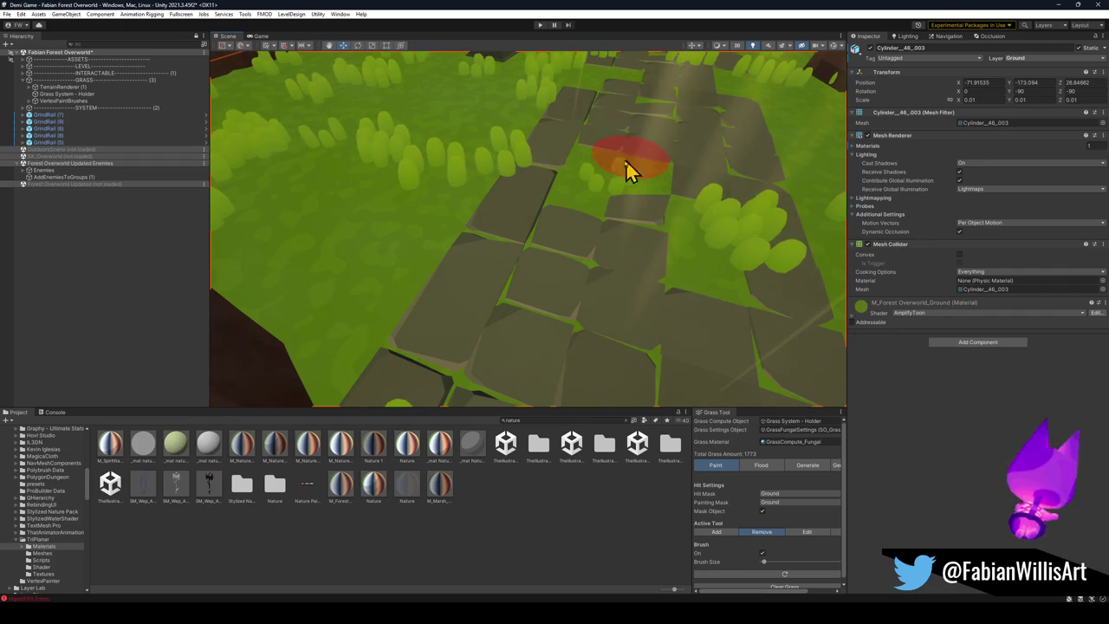
pyautogui.moveTo(629, 178)
pyautogui.mouseDown()
pyautogui.moveTo(589, 210)
pyautogui.moveTo(629, 173)
pyautogui.moveTo(577, 256)
pyautogui.moveTo(588, 235)
pyautogui.mouseUp()
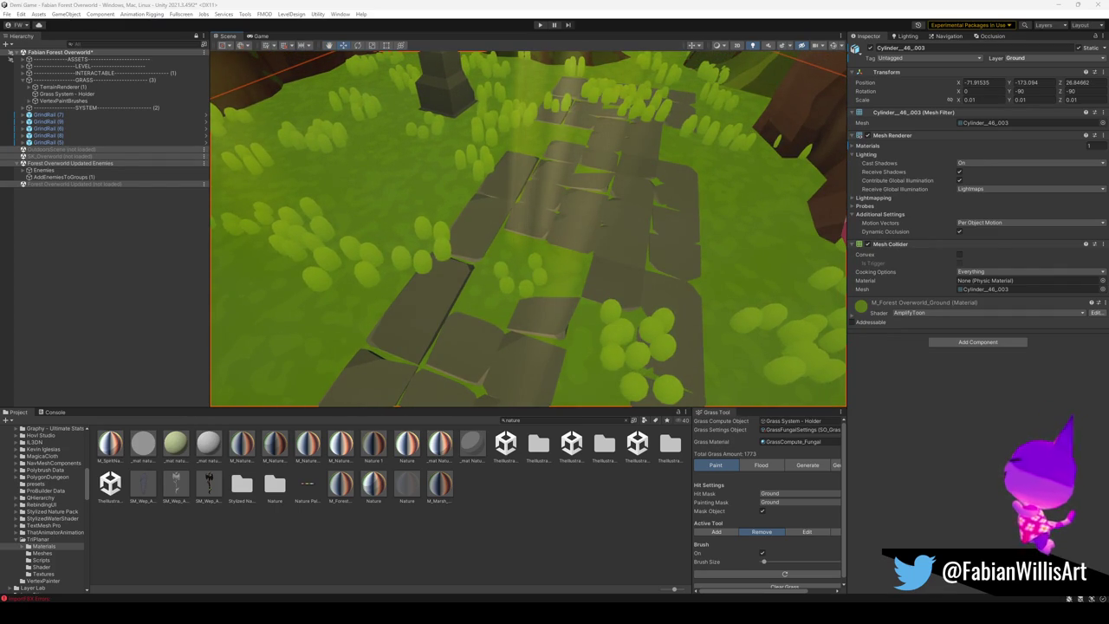
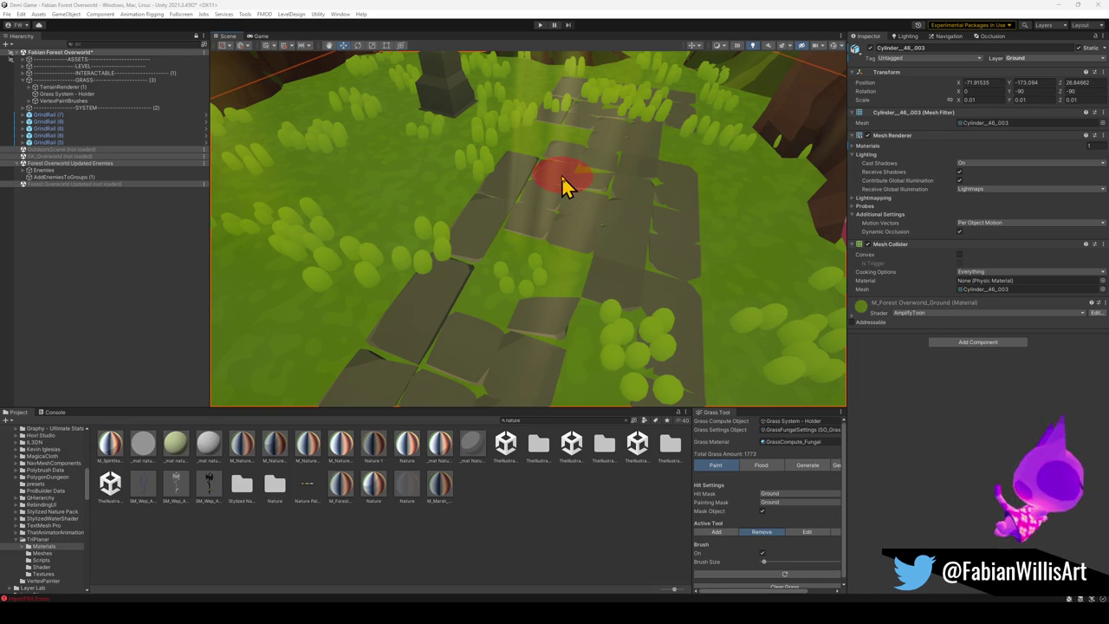
# Step: Erase the stray grass clumps off the path stones, bringing the grass total to 1753
pyautogui.moveTo(663, 168)
pyautogui.mouseDown()
pyautogui.moveTo(626, 245)
pyautogui.moveTo(633, 168)
pyautogui.mouseUp()
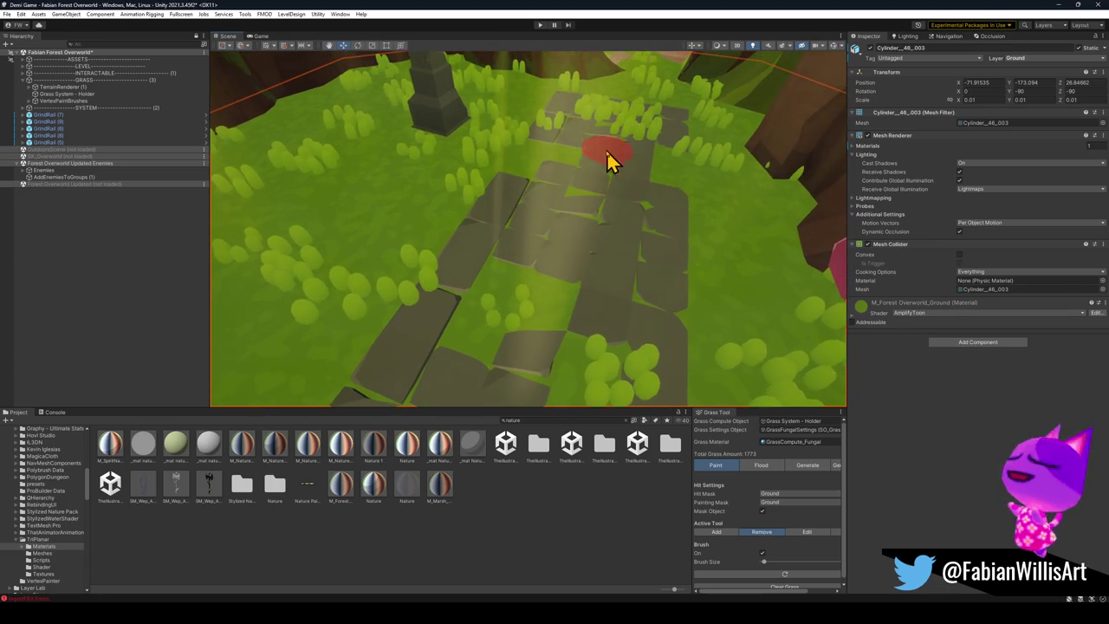
pyautogui.moveTo(559, 216); pyautogui.dragTo(562, 314)
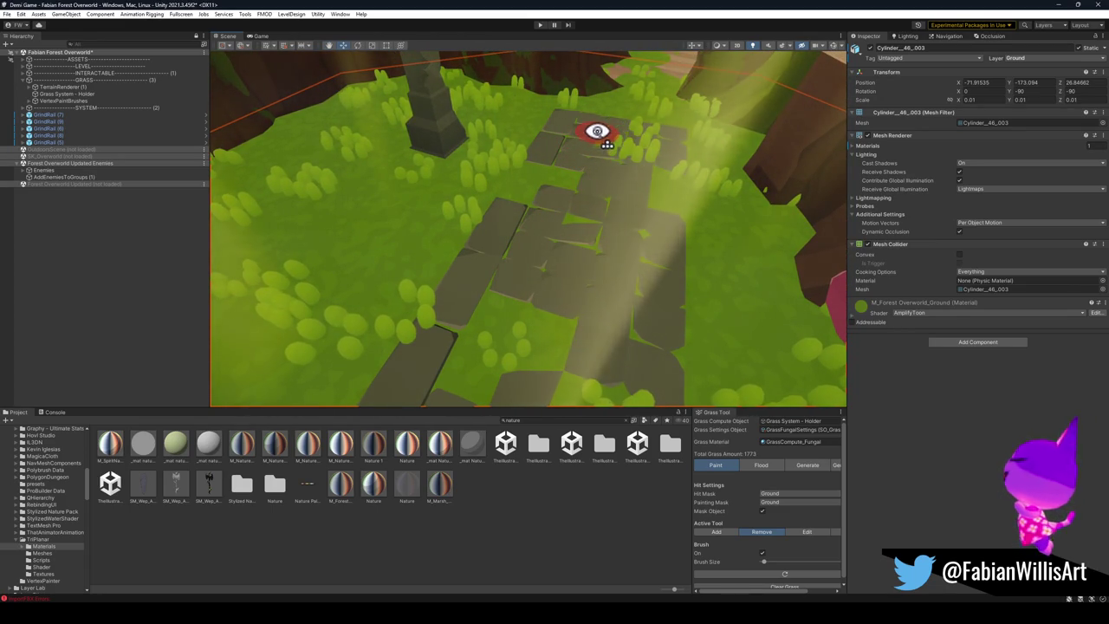
pyautogui.moveTo(639, 136)
pyautogui.mouseDown()
pyautogui.moveTo(655, 228)
pyautogui.moveTo(673, 178)
pyautogui.moveTo(643, 104)
pyautogui.moveTo(564, 67)
pyautogui.moveTo(619, 124)
pyautogui.mouseUp()
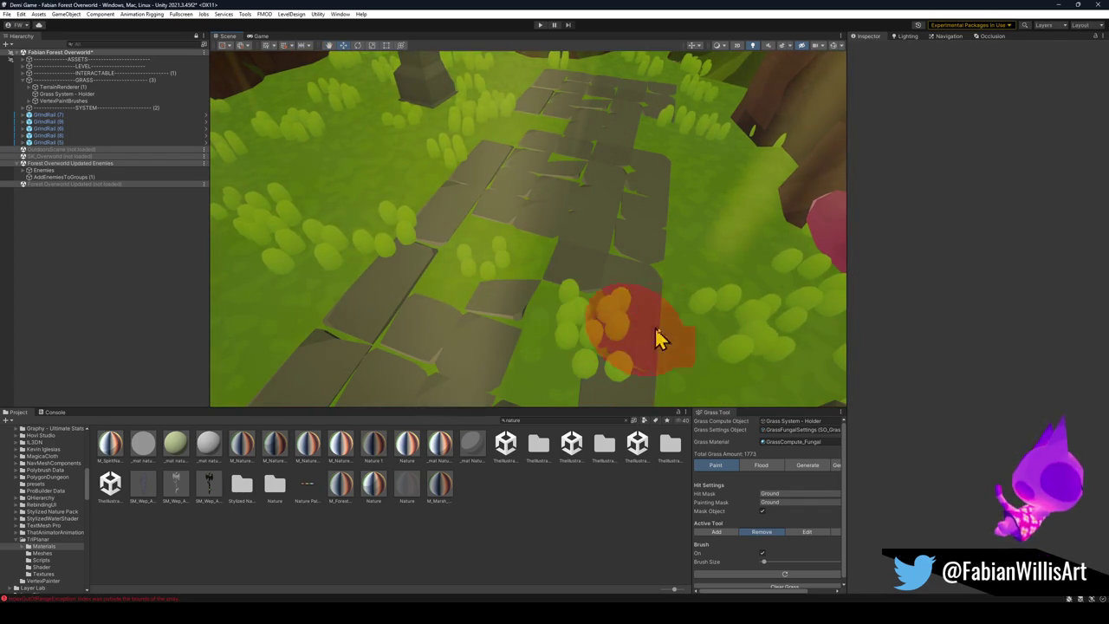
pyautogui.click(706, 262)
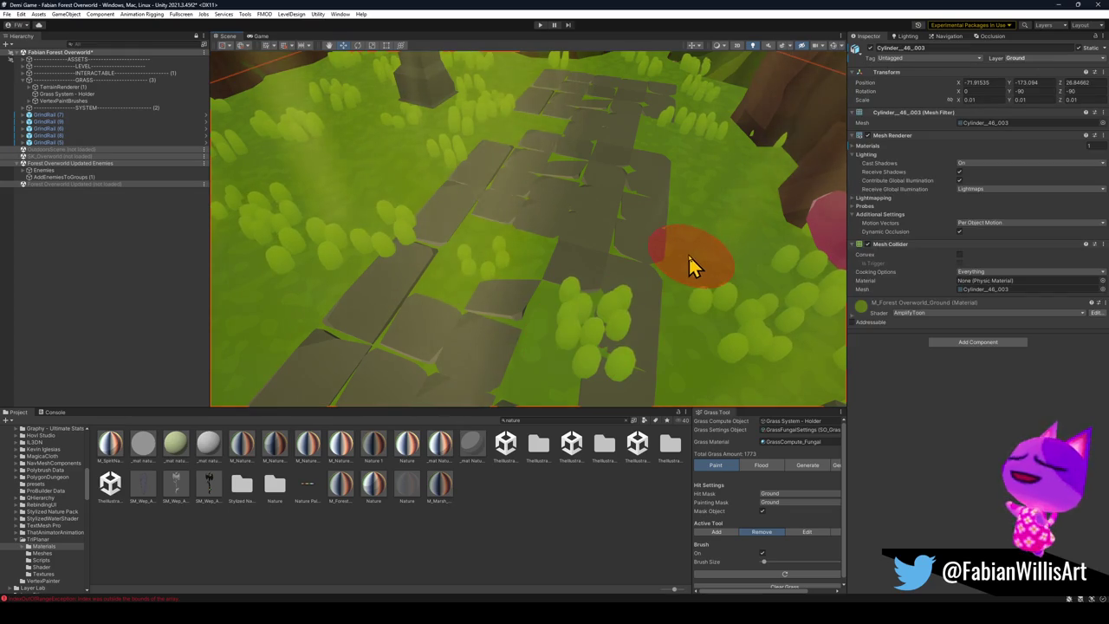
pyautogui.moveTo(626, 317)
pyautogui.mouseDown()
pyautogui.moveTo(606, 346)
pyautogui.moveTo(586, 351)
pyautogui.mouseUp()
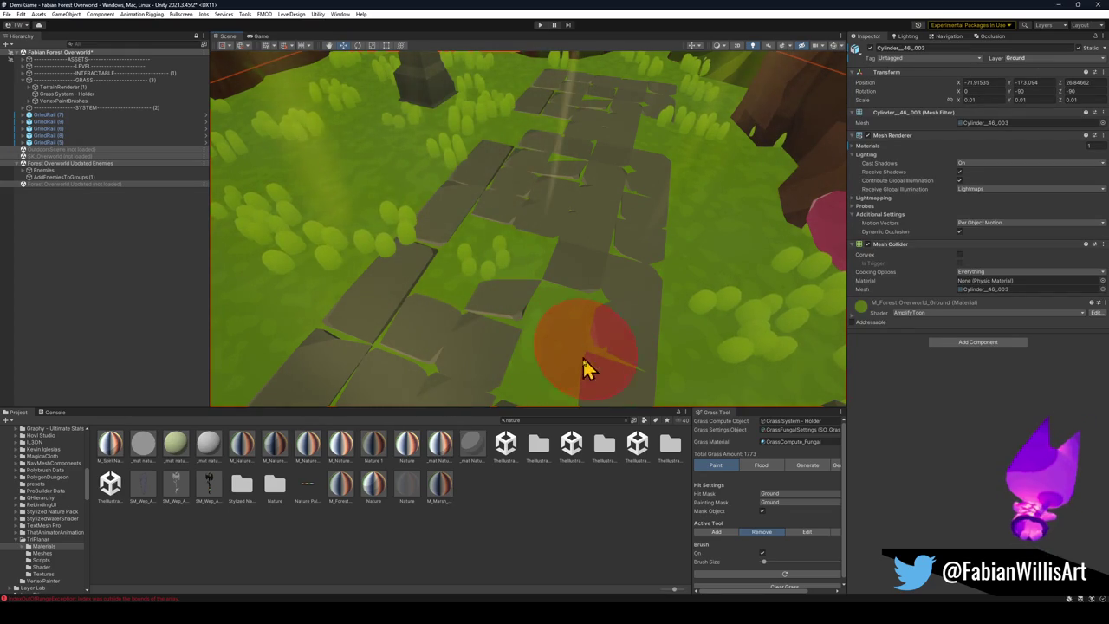
# Step: Paint fresh grass clumps along the path edge and beside the tree with the Add brush
pyautogui.click(728, 532)
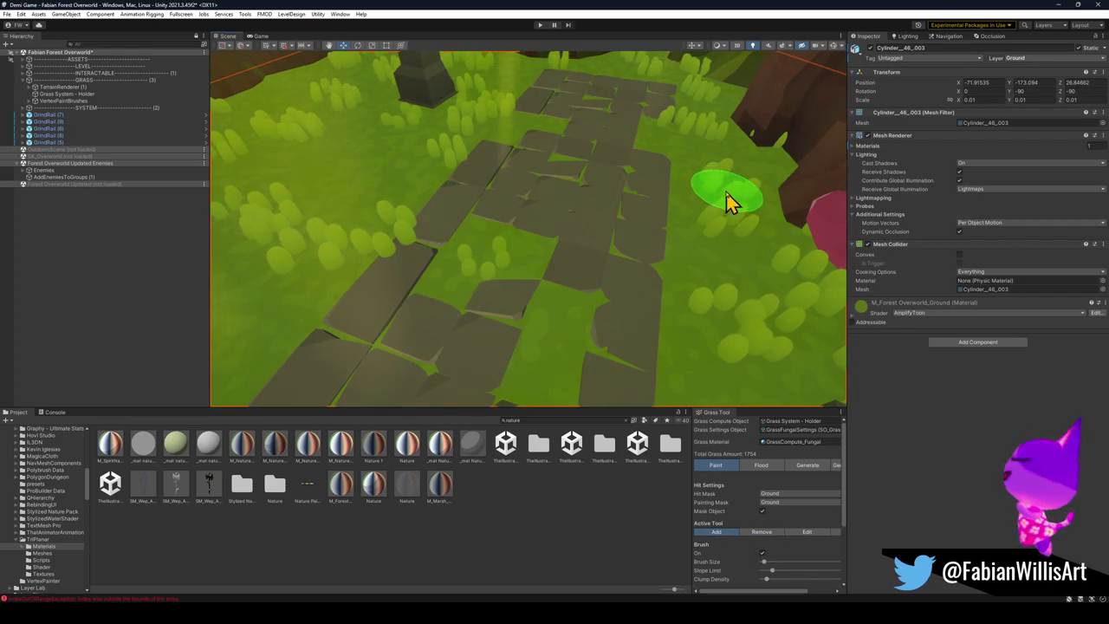
pyautogui.moveTo(545, 375)
pyautogui.mouseDown()
pyautogui.moveTo(576, 343)
pyautogui.moveTo(561, 318)
pyautogui.mouseUp()
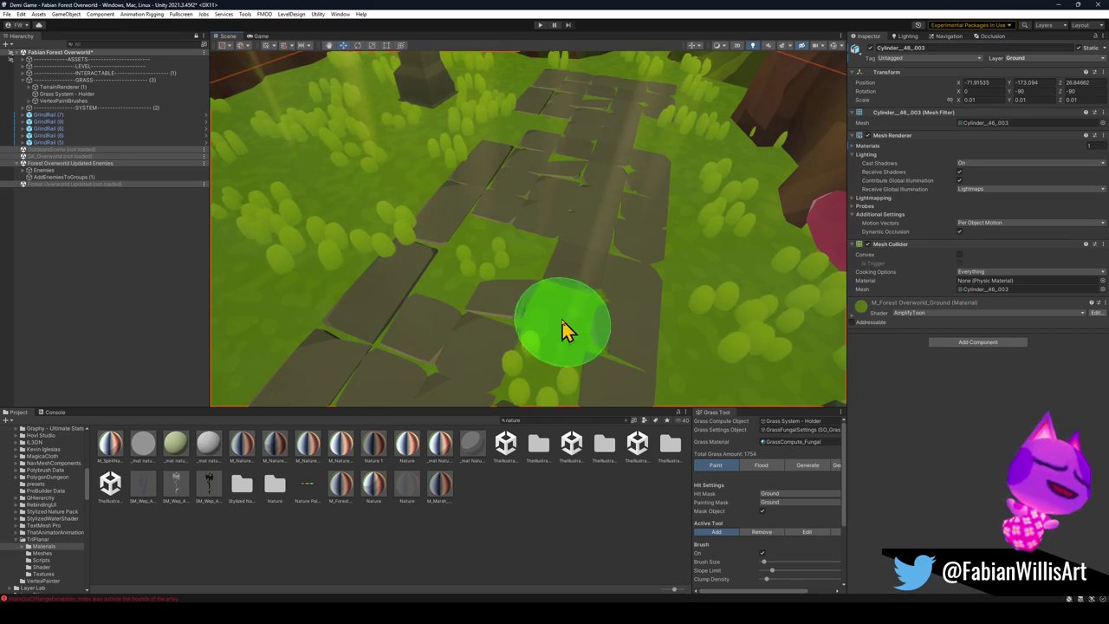
pyautogui.moveTo(644, 302)
pyautogui.mouseDown()
pyautogui.moveTo(554, 251)
pyautogui.moveTo(653, 257)
pyautogui.moveTo(528, 235)
pyautogui.mouseUp()
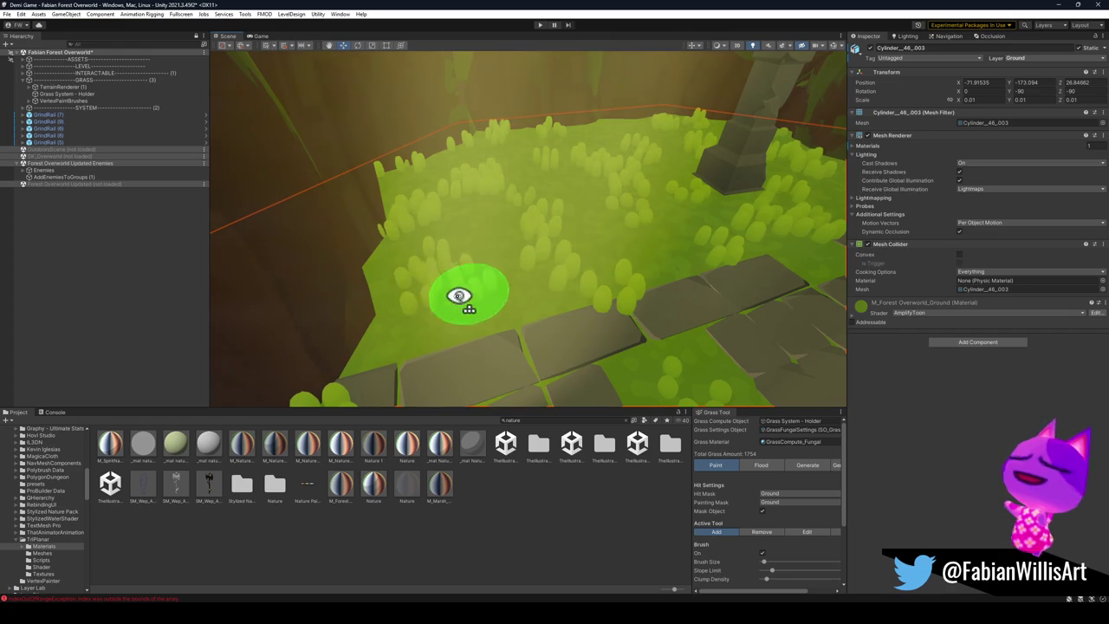
pyautogui.moveTo(594, 260)
pyautogui.mouseDown()
pyautogui.moveTo(557, 314)
pyautogui.moveTo(573, 309)
pyautogui.mouseUp()
pyautogui.click(557, 314)
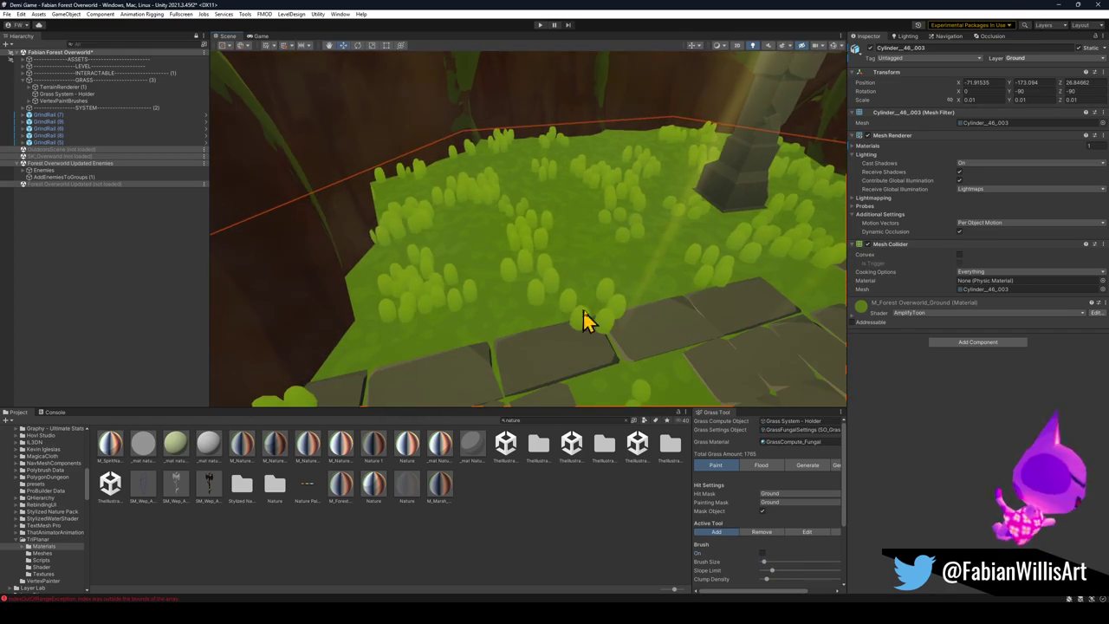
pyautogui.click(762, 532)
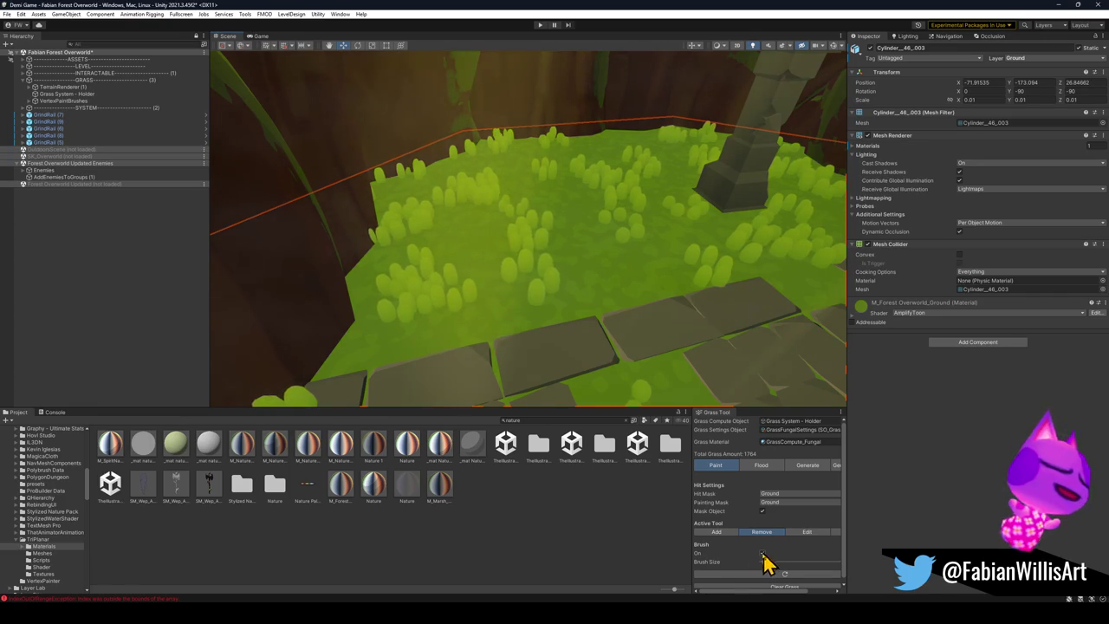
# Step: Erase a grass clump at the path edge and deselect the ground piece, keeping 1764 grass
pyautogui.moveTo(553, 330)
pyautogui.mouseDown()
pyautogui.moveTo(684, 322)
pyautogui.moveTo(730, 285)
pyautogui.moveTo(751, 231)
pyautogui.moveTo(728, 319)
pyautogui.moveTo(676, 329)
pyautogui.mouseUp()
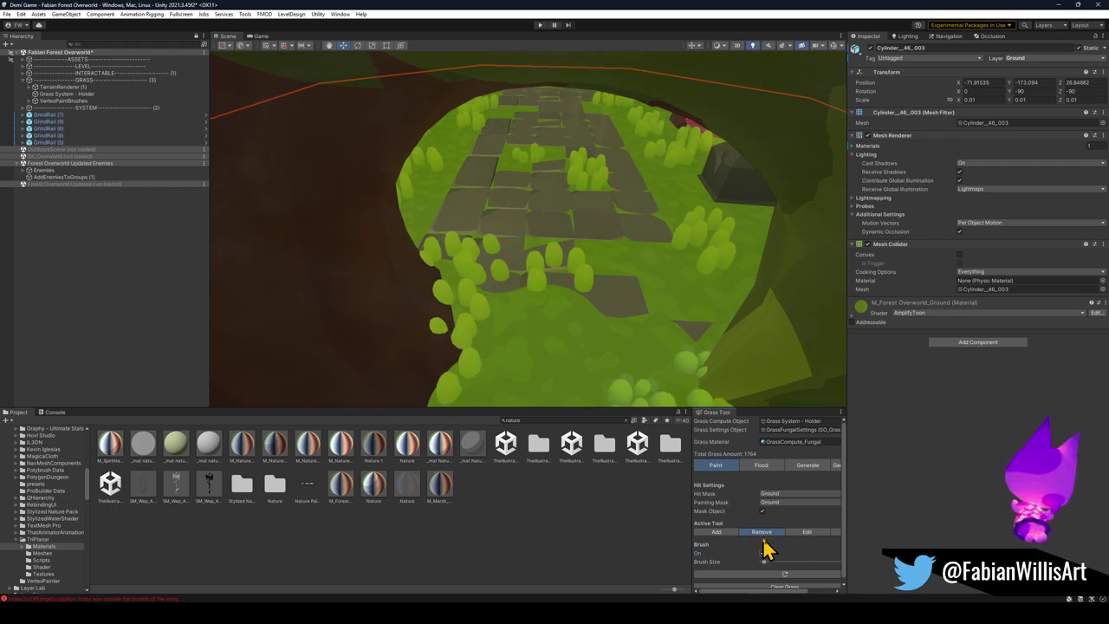
pyautogui.moveTo(589, 278)
pyautogui.mouseDown()
pyautogui.moveTo(531, 288)
pyautogui.moveTo(471, 255)
pyautogui.moveTo(521, 298)
pyautogui.mouseUp()
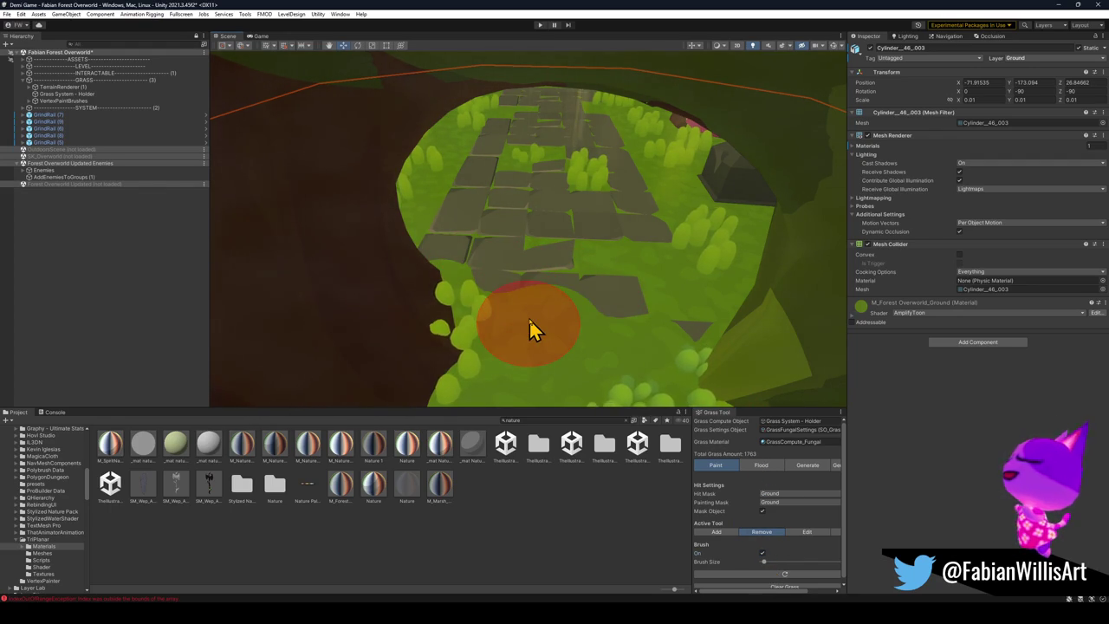
pyautogui.click(726, 532)
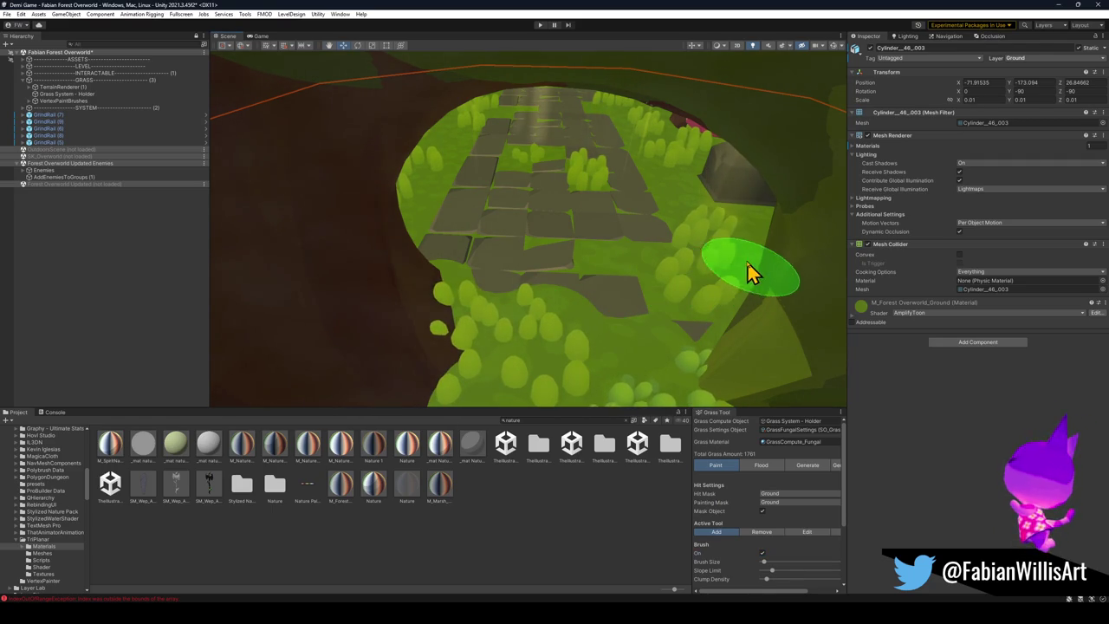
pyautogui.click(576, 541)
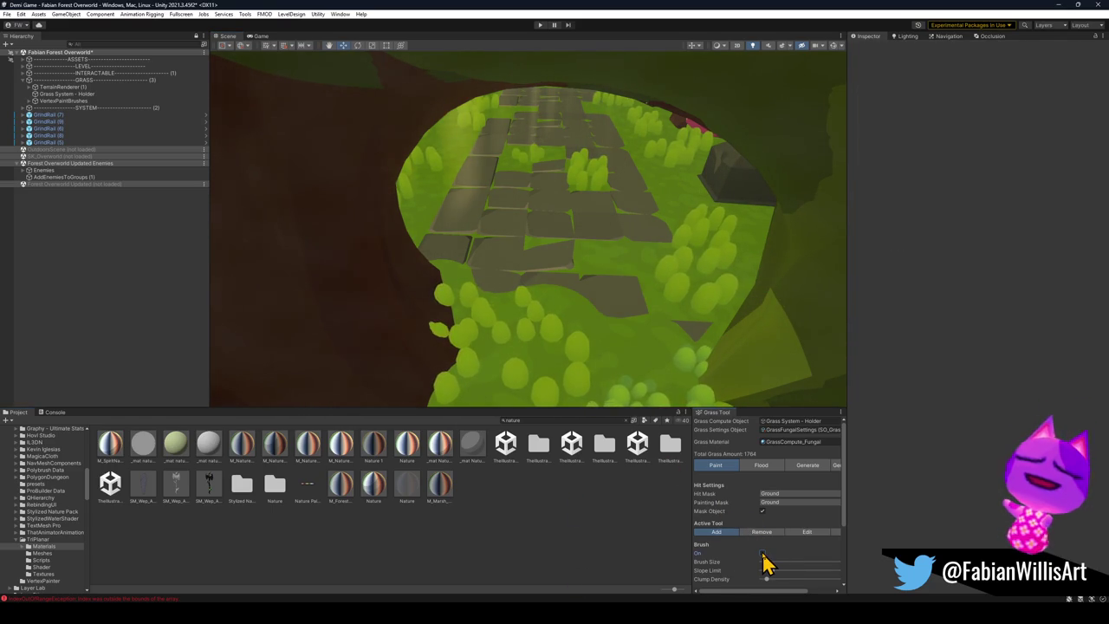
pyautogui.moveTo(485, 311)
pyautogui.mouseDown()
pyautogui.moveTo(458, 300)
pyautogui.moveTo(636, 280)
pyautogui.moveTo(426, 250)
pyautogui.moveTo(463, 218)
pyautogui.moveTo(425, 215)
pyautogui.moveTo(455, 240)
pyautogui.moveTo(473, 233)
pyautogui.moveTo(544, 251)
pyautogui.moveTo(537, 240)
pyautogui.moveTo(572, 238)
pyautogui.moveTo(503, 228)
pyautogui.moveTo(554, 251)
pyautogui.moveTo(535, 255)
pyautogui.moveTo(328, 201)
pyautogui.mouseUp()
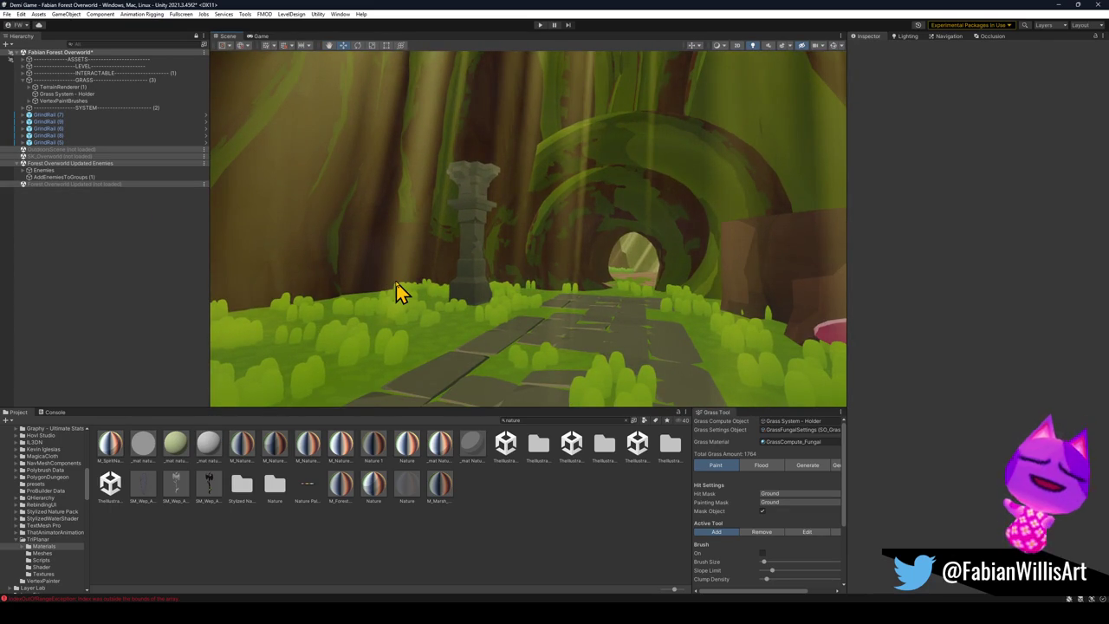
# Step: Save the forest scene, expand the ASSETS group, survey the path toward the arch, then minimize Unity
pyautogui.hotkey('ctrl', 's')
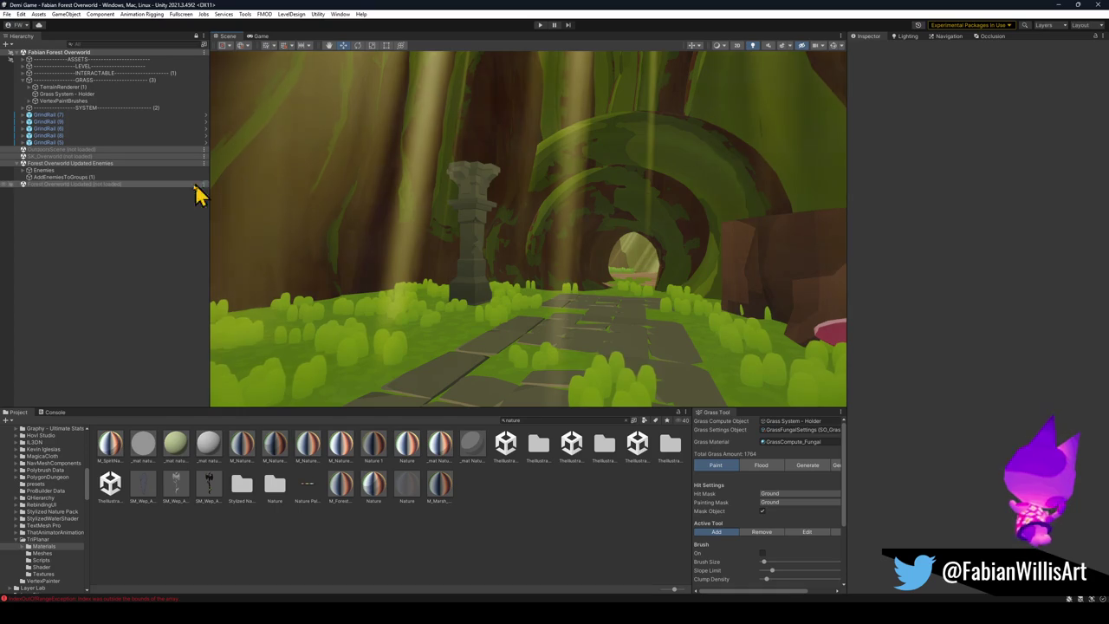
pyautogui.click(28, 59)
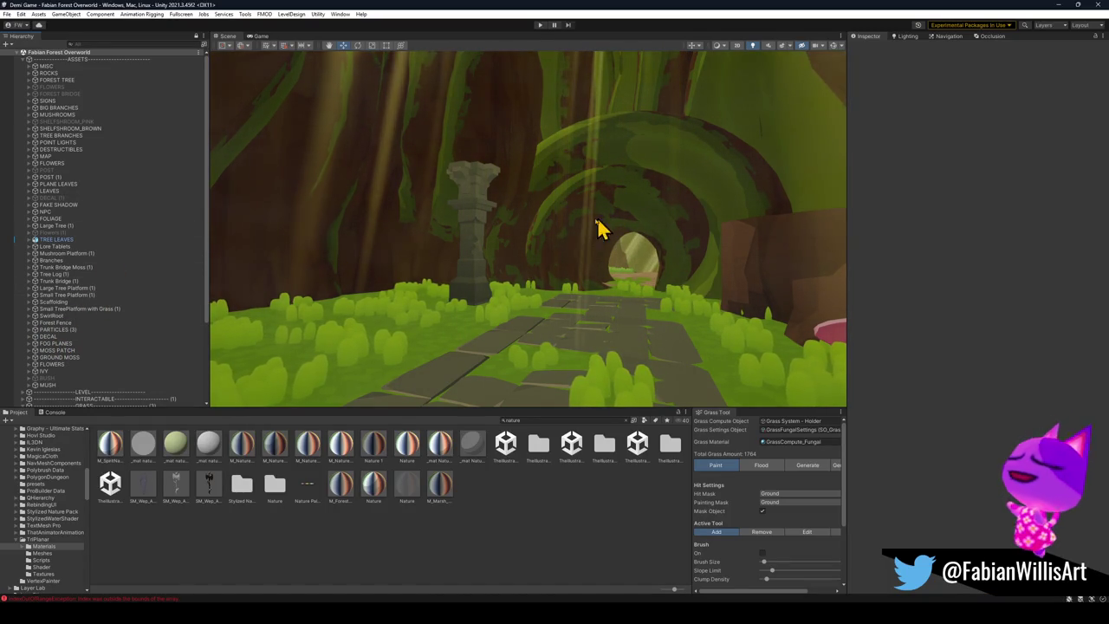
pyautogui.moveTo(577, 240)
pyautogui.mouseDown()
pyautogui.moveTo(571, 251)
pyautogui.moveTo(495, 251)
pyautogui.moveTo(503, 261)
pyautogui.mouseUp()
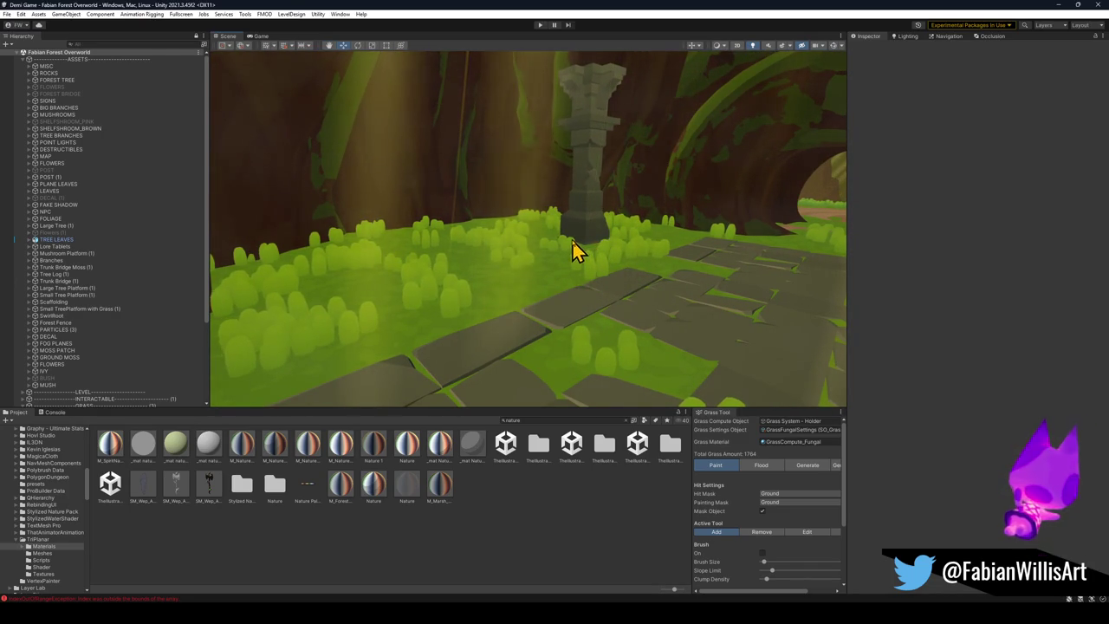
pyautogui.moveTo(527, 280)
pyautogui.mouseDown()
pyautogui.moveTo(561, 289)
pyautogui.moveTo(599, 202)
pyautogui.moveTo(596, 263)
pyautogui.moveTo(646, 255)
pyautogui.moveTo(642, 271)
pyautogui.mouseUp()
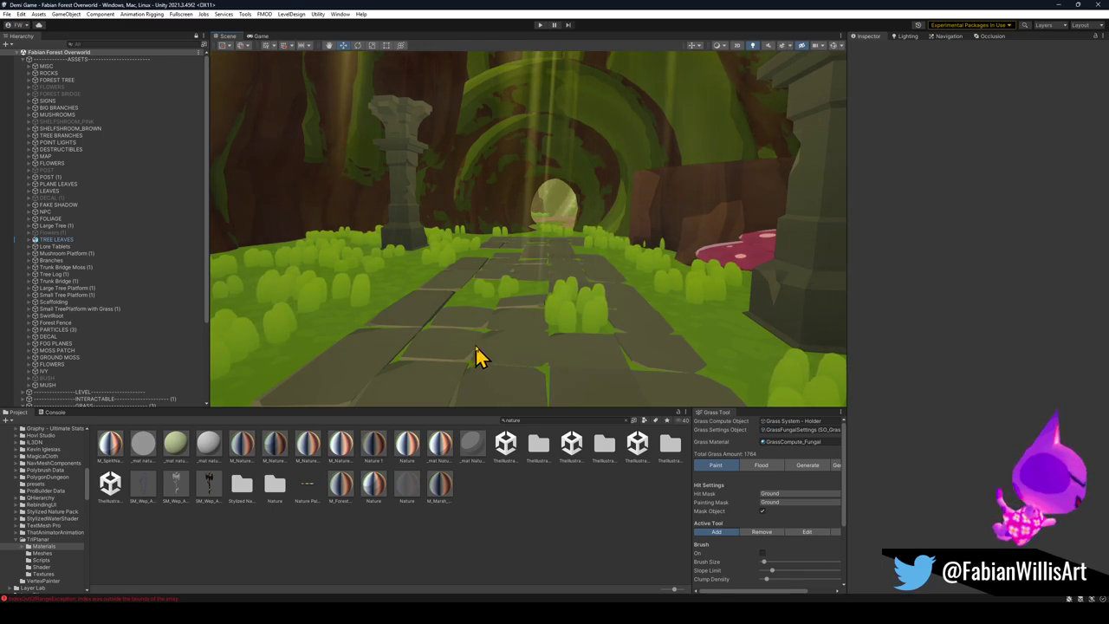
pyautogui.click(1059, 4)
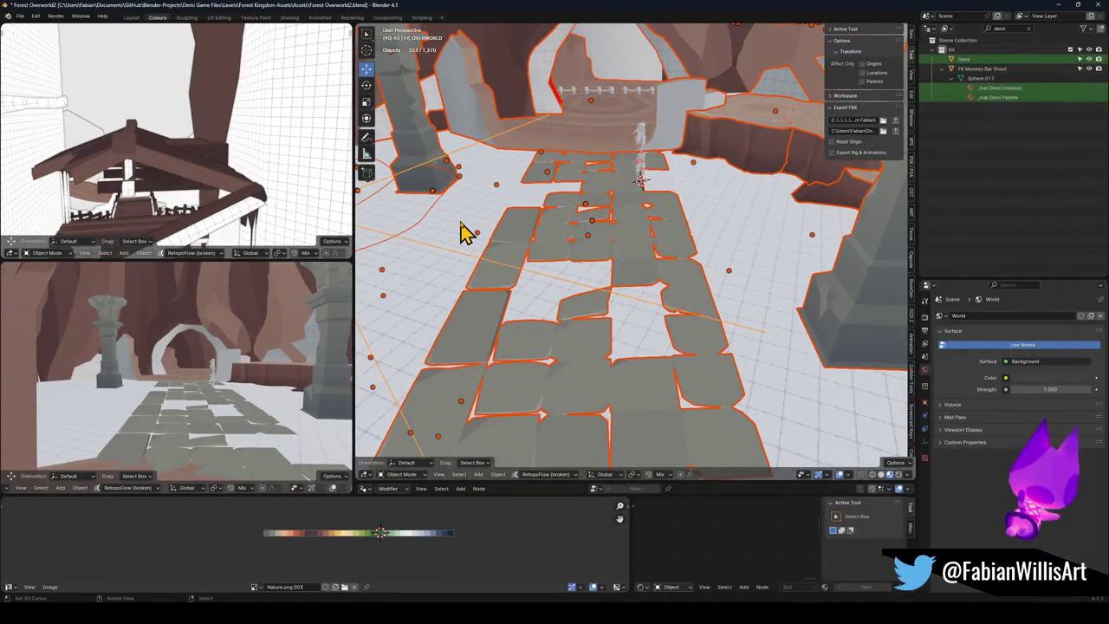
# Step: Isolate the ground cylinder and delete its upper ring of vertices, leaving a flat octagon
pyautogui.click(464, 232)
pyautogui.press('KP_Divide')
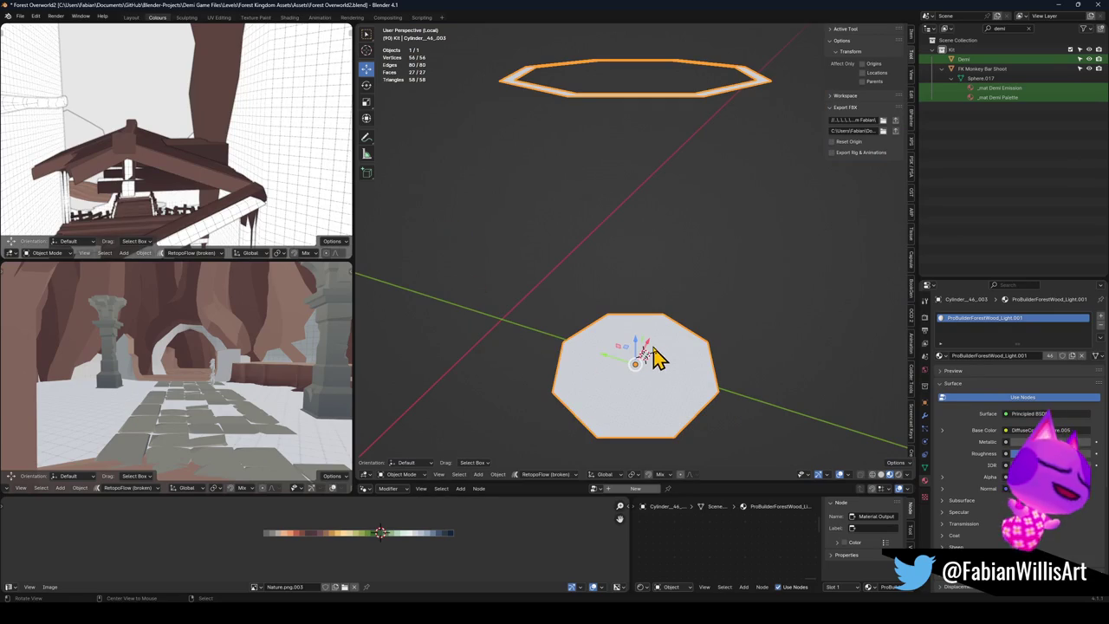
pyautogui.press('Tab')
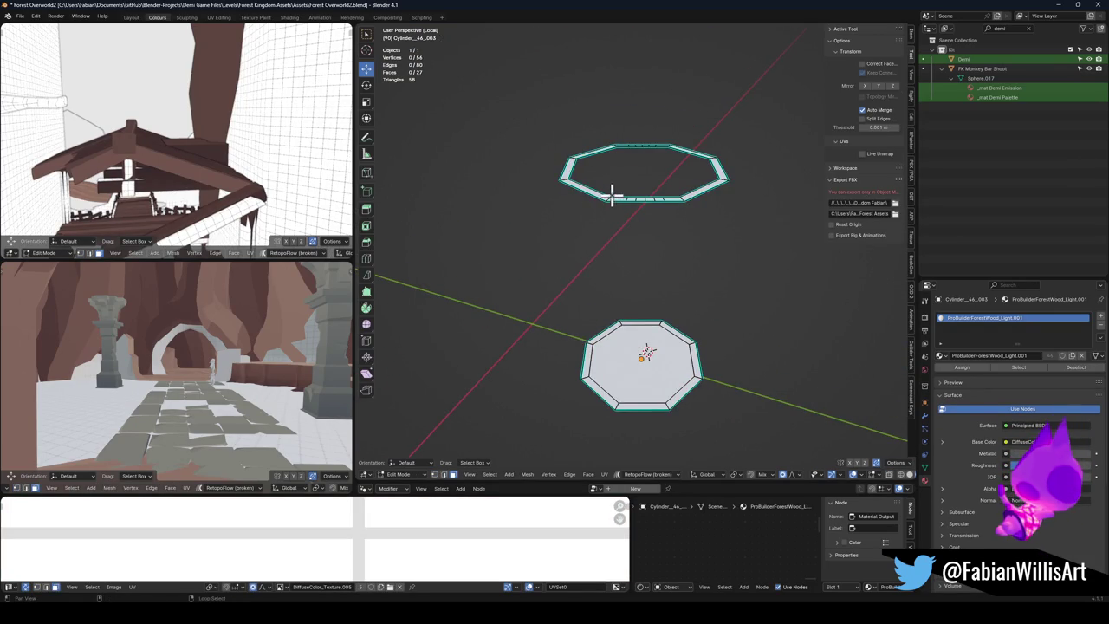
pyautogui.scroll(3, 604, 198)
pyautogui.scroll(-2, 599, 217)
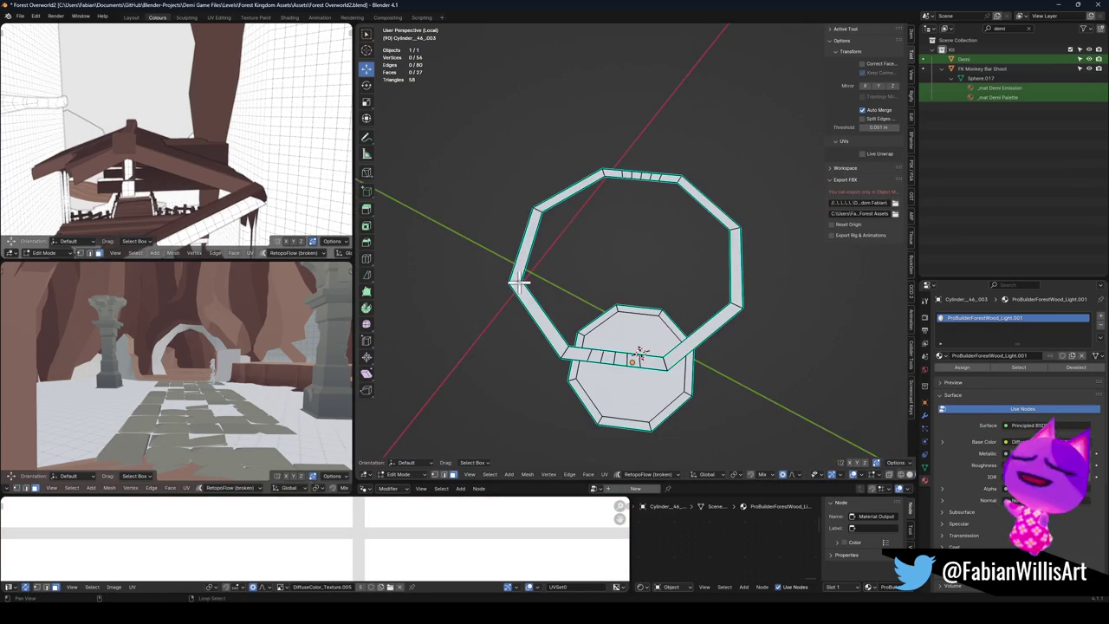
pyautogui.press('l')
pyautogui.press('x')
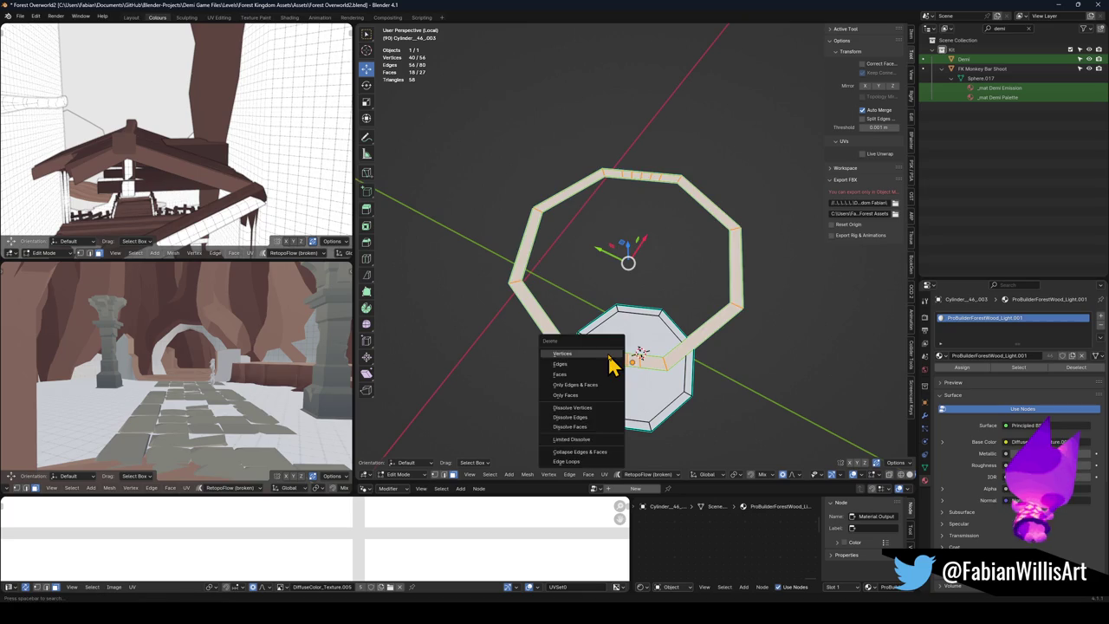
pyautogui.click(614, 366)
pyautogui.scroll(2, 607, 303)
# Step: Discard a stray duplicate of the octagon and reselect the original
pyautogui.press('Tab')
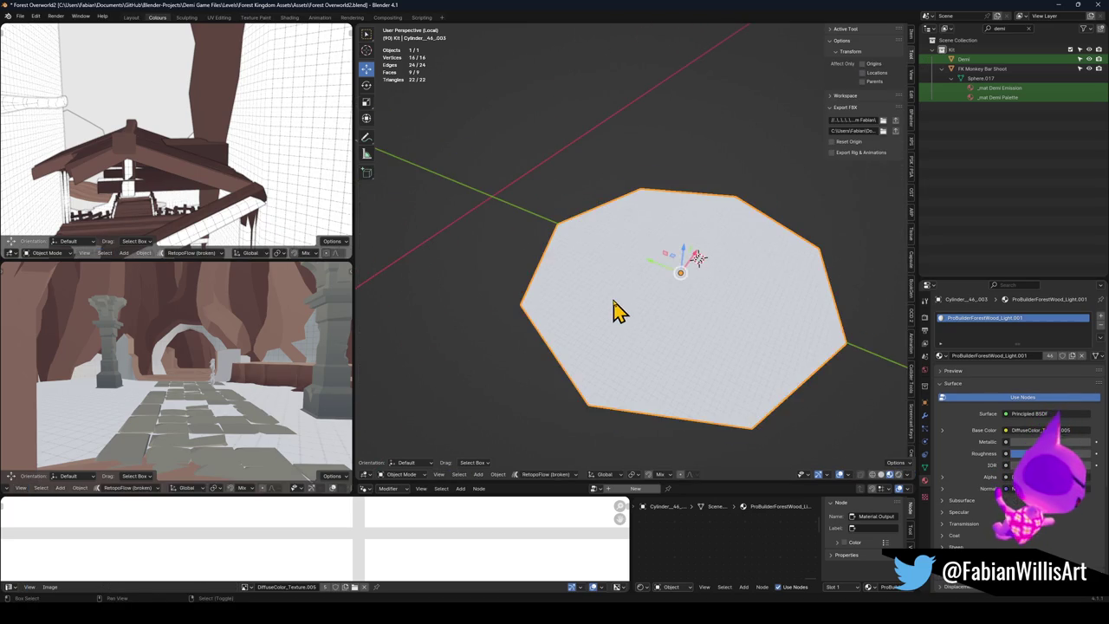
pyautogui.hotkey('shift', 'd')
pyautogui.press('Escape')
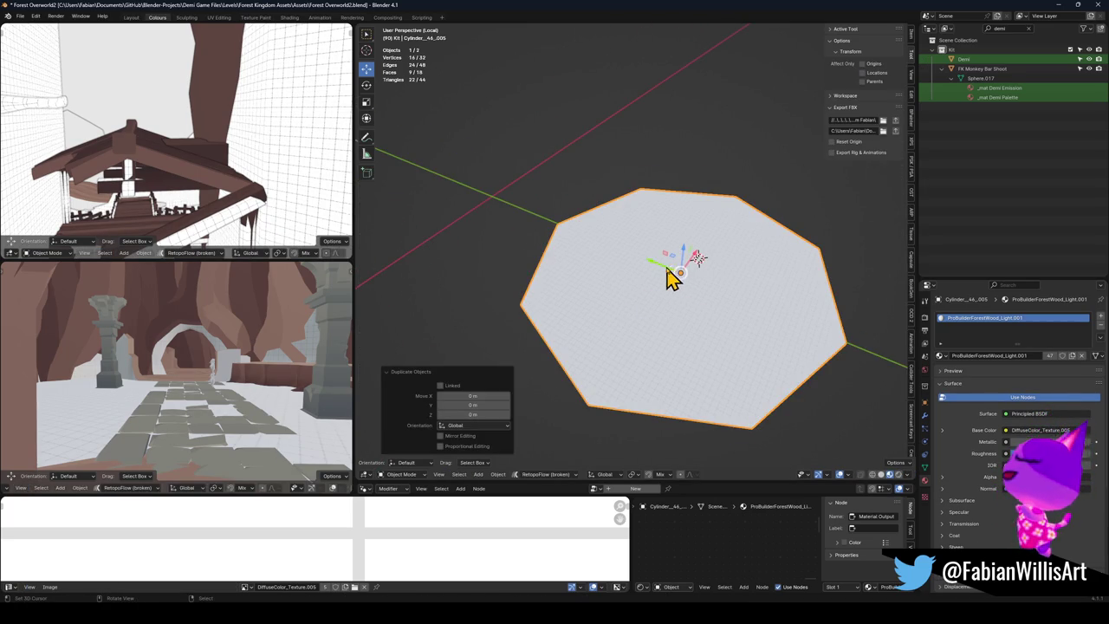
pyautogui.press('Delete')
pyautogui.click(626, 269)
# Step: Inset the octagon's inner face three times to form concentric rings
pyautogui.press('Tab')
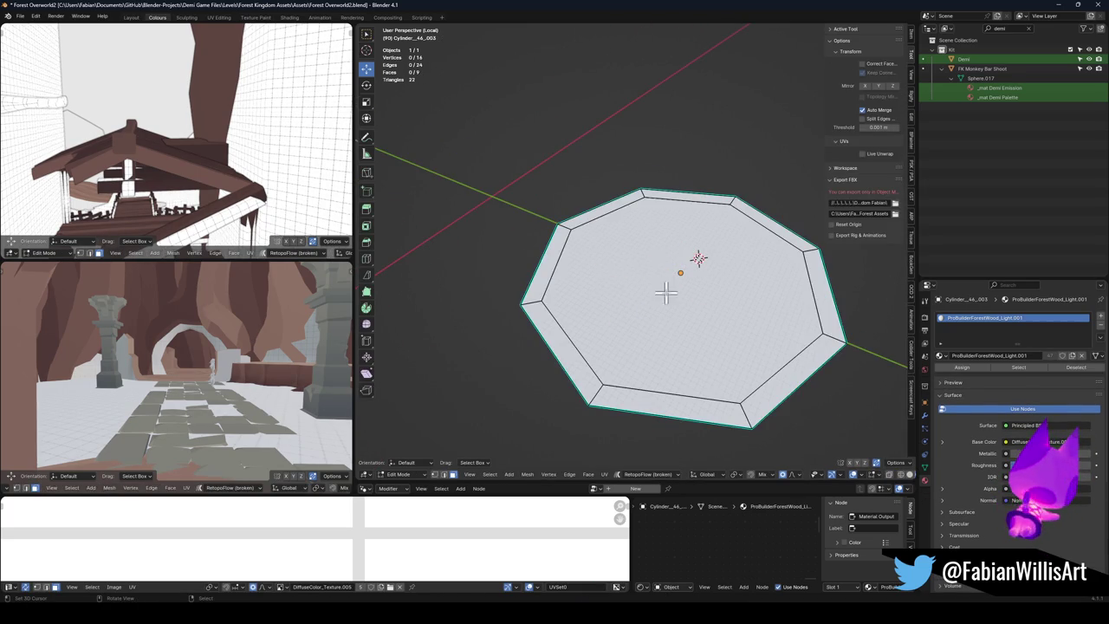
pyautogui.click(670, 292)
pyautogui.press('i')
pyautogui.click(779, 272)
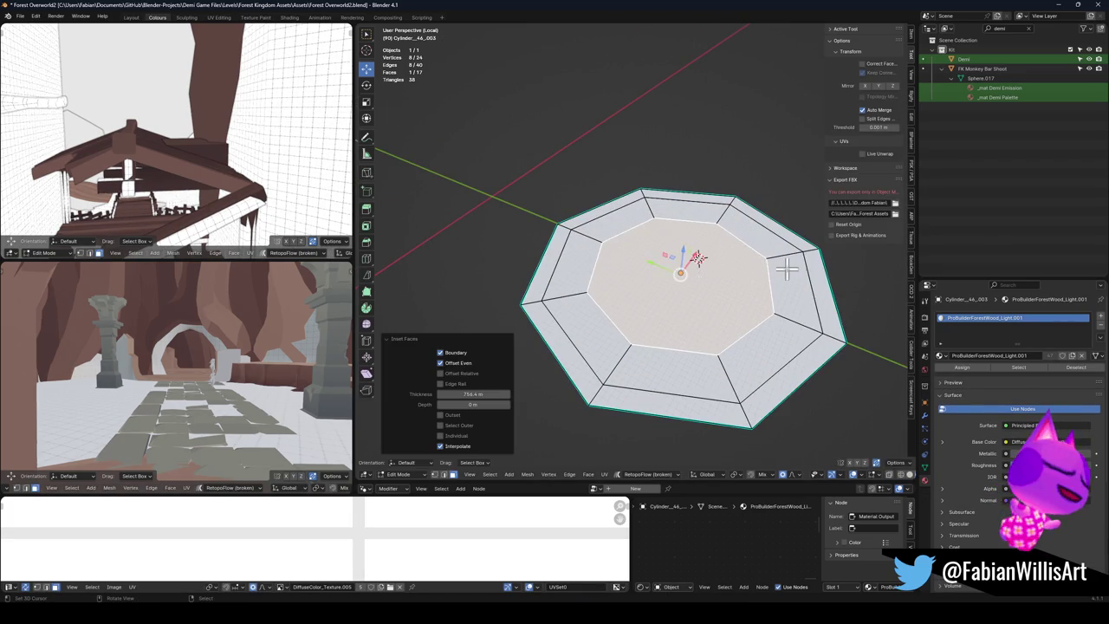
pyautogui.press('i')
pyautogui.click(775, 271)
pyautogui.press('i')
pyautogui.click(755, 272)
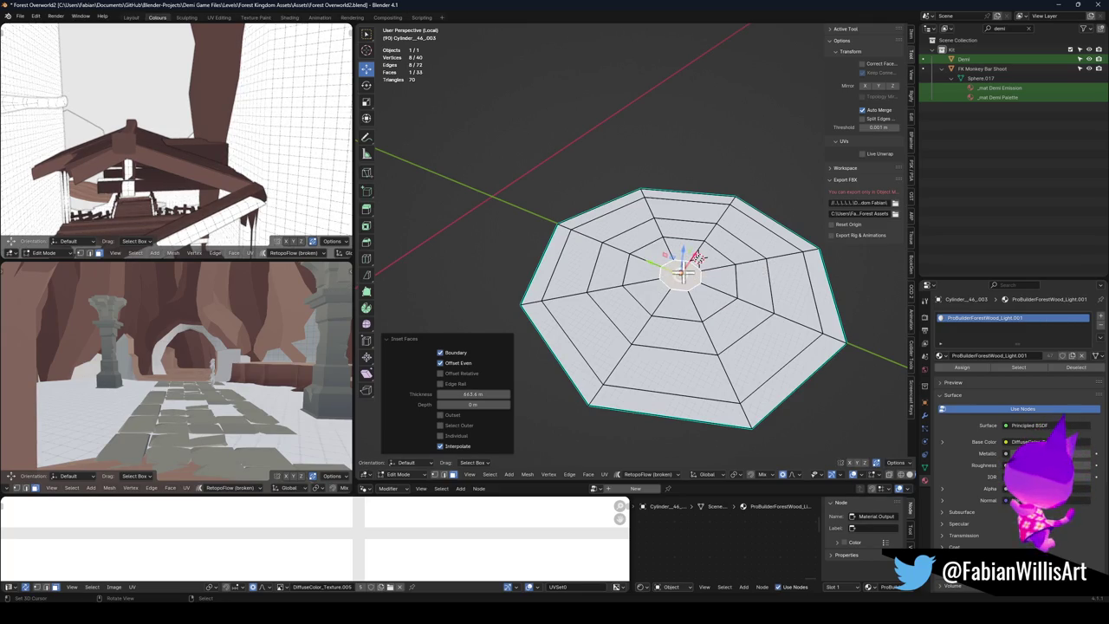
# Step: Select one floor face, exit Local view, and frame the view on that face
pyautogui.hotkey('alt', 'a')
pyautogui.scroll(2, 725, 255)
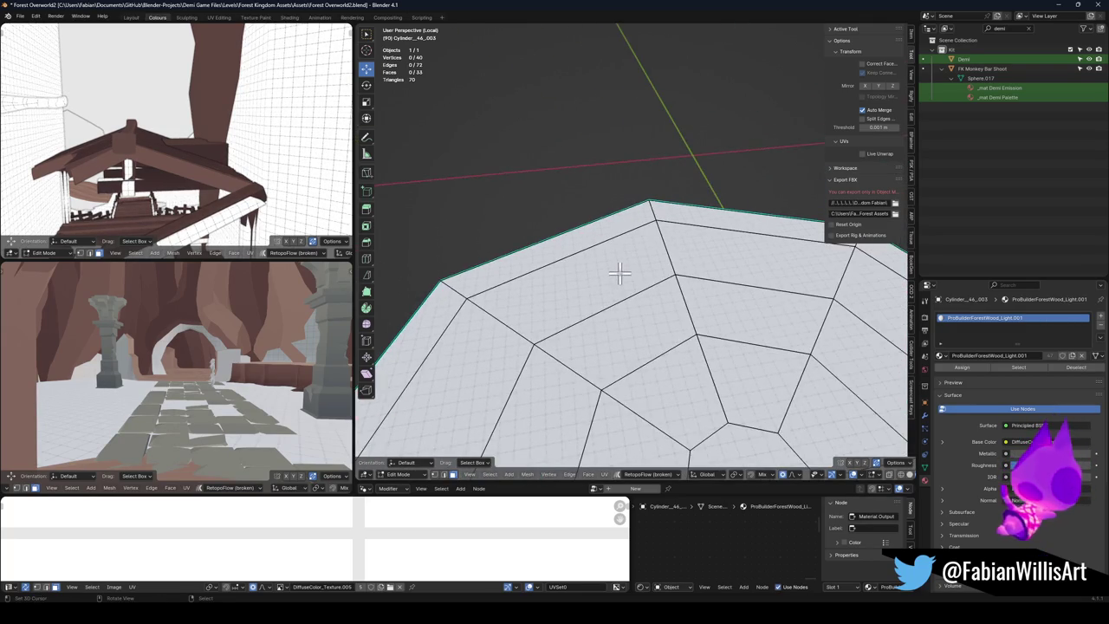
pyautogui.click(634, 277)
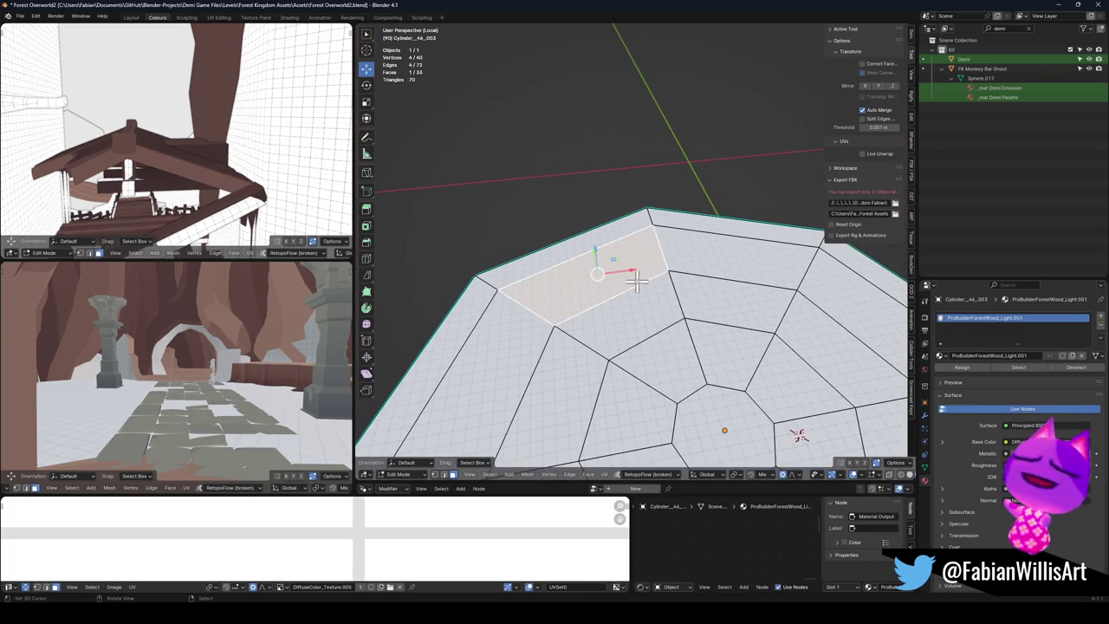
pyautogui.press('KP_Divide')
pyautogui.press('KP_Decimal')
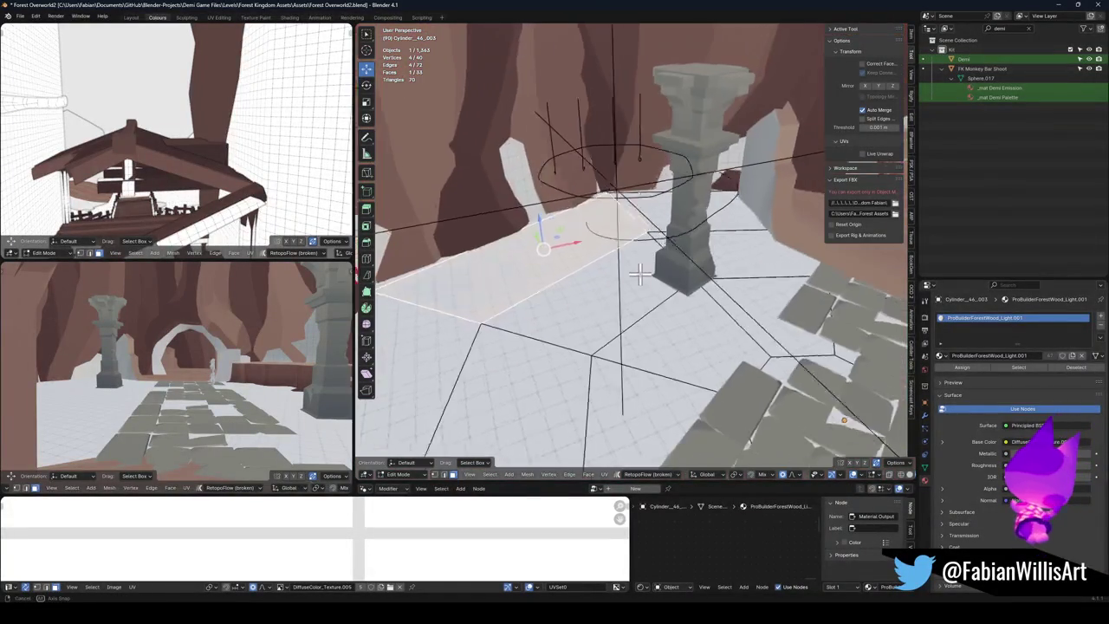
# Step: Select two neighbouring floor faces and offset them slightly inward
pyautogui.keyDown('shift'); pyautogui.click(576, 262); pyautogui.keyUp('shift')
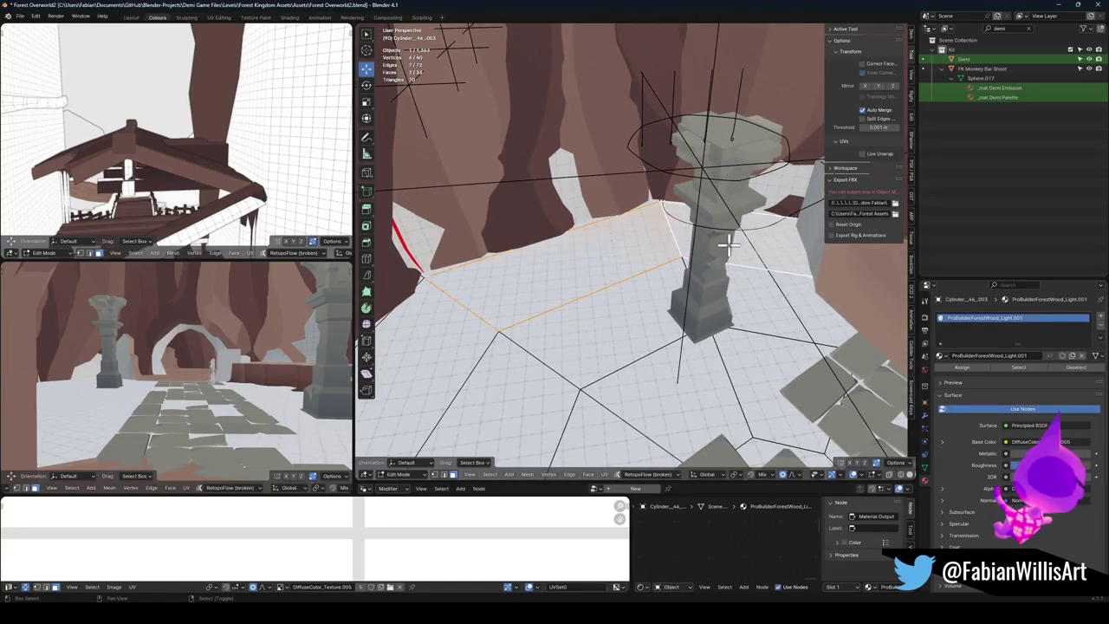
pyautogui.moveTo(576, 263)
pyautogui.mouseDown()
pyautogui.moveTo(681, 270)
pyautogui.moveTo(631, 265)
pyautogui.moveTo(718, 230)
pyautogui.moveTo(612, 274)
pyautogui.moveTo(543, 237)
pyautogui.moveTo(584, 247)
pyautogui.moveTo(565, 340)
pyautogui.mouseUp()
pyautogui.moveTo(806, 297)
pyautogui.mouseDown()
pyautogui.moveTo(664, 258)
pyautogui.moveTo(606, 321)
pyautogui.mouseUp()
pyautogui.press('g')
pyautogui.press('z')
pyautogui.press('z')
pyautogui.click(665, 257)
# Step: Delete a stray object near the pillar, restoring the floor piece removed by mistake
pyautogui.press('Tab')
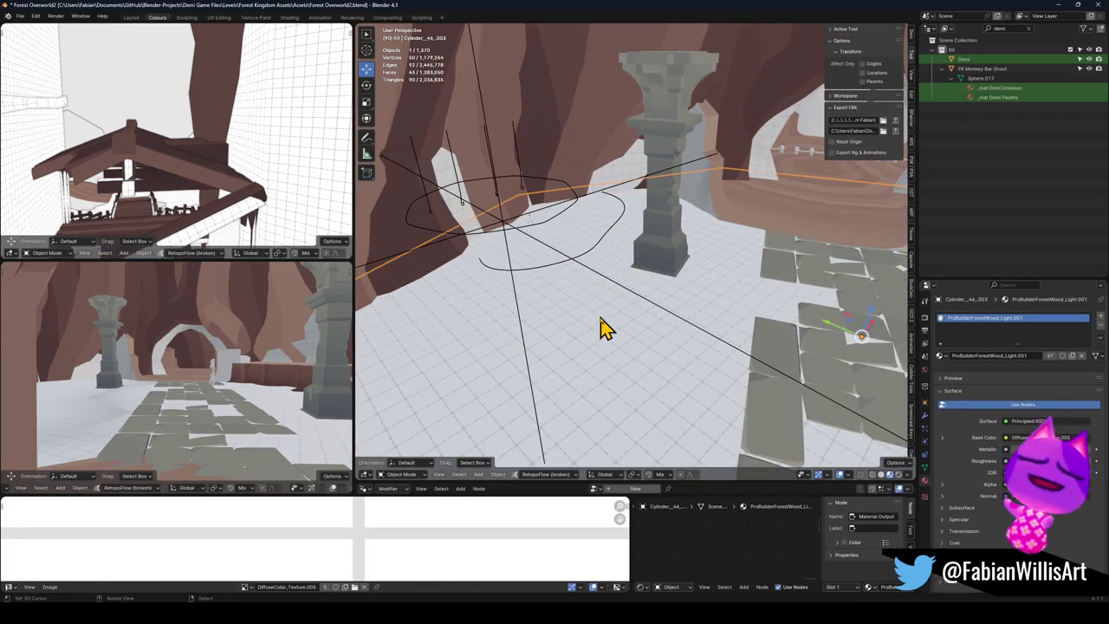
pyautogui.press('Delete')
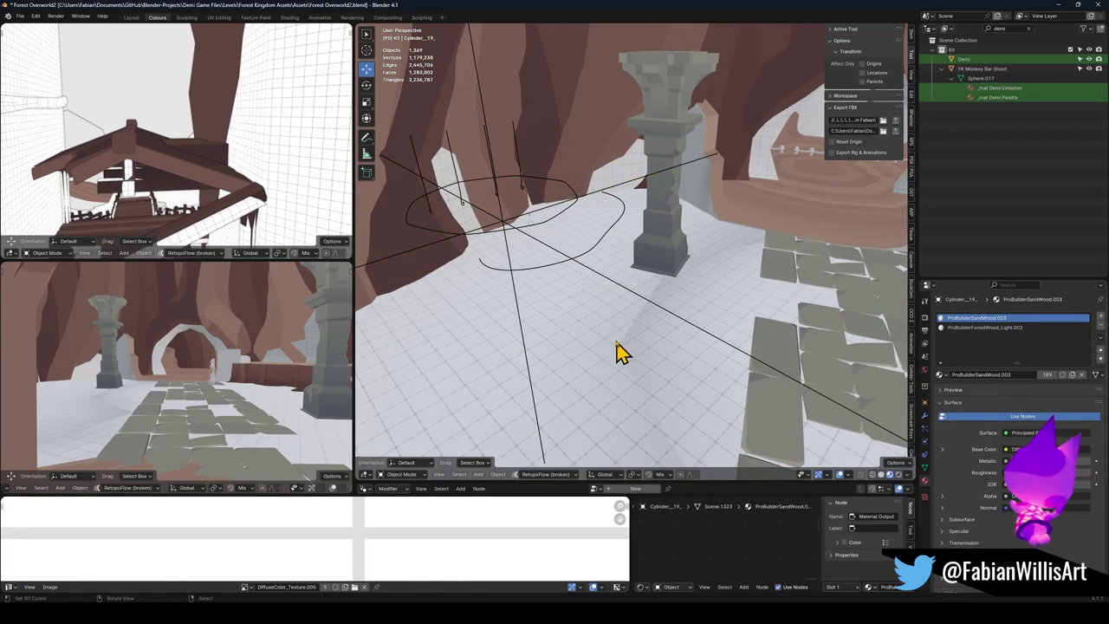
pyautogui.click(590, 333)
pyautogui.press('Delete')
pyautogui.hotkey('ctrl', 'z')
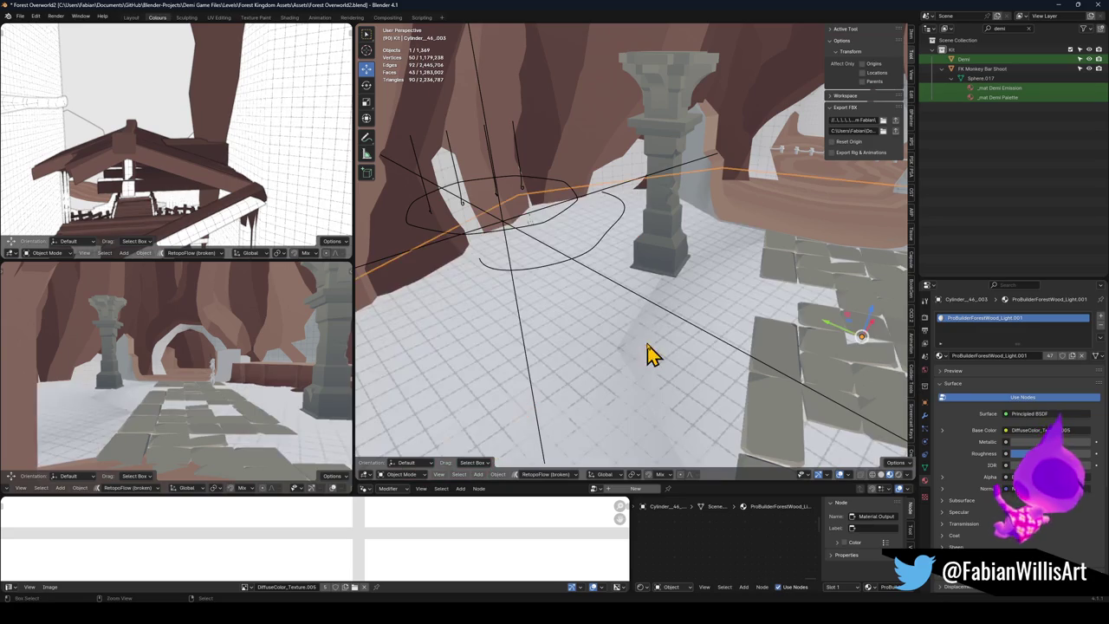
# Step: Switch to normal-revealing shading, then lower the selected face along Z and resize it
pyautogui.press('Tab')
pyautogui.press('z')
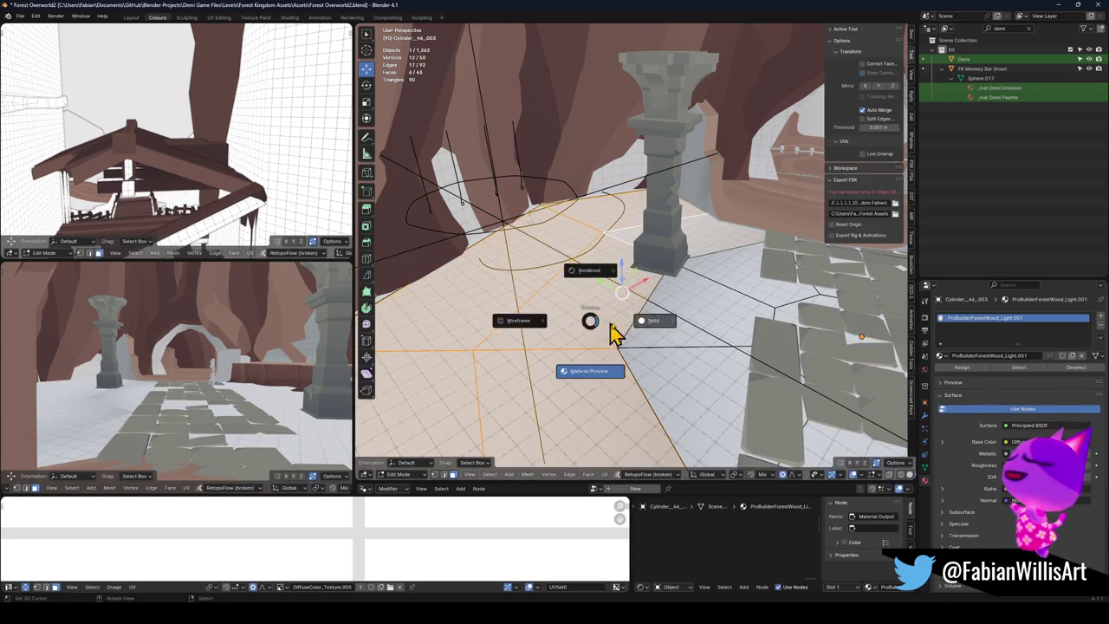
pyautogui.click(604, 332)
pyautogui.moveTo(631, 317)
pyautogui.mouseDown()
pyautogui.moveTo(661, 297)
pyautogui.moveTo(651, 290)
pyautogui.moveTo(650, 302)
pyautogui.mouseUp()
pyautogui.press('g')
pyautogui.press('z')
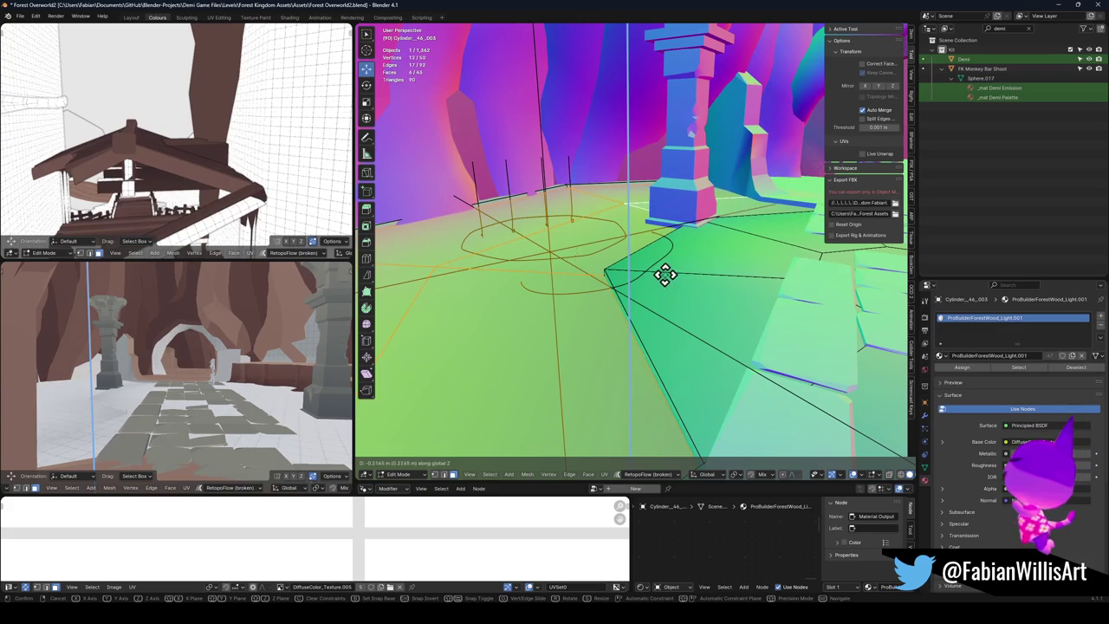
pyautogui.click(663, 272)
pyautogui.press('s')
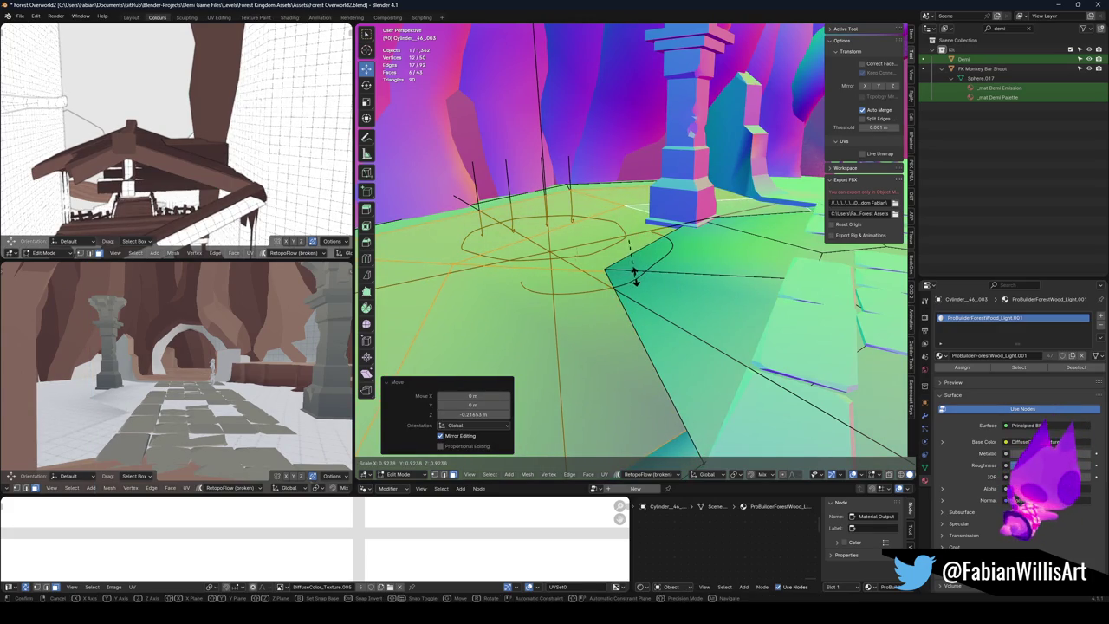
pyautogui.click(636, 273)
# Step: Apply the floor's rotation and scale, then resize the selection in Edit Mode
pyautogui.moveTo(639, 272)
pyautogui.mouseDown()
pyautogui.moveTo(699, 272)
pyautogui.moveTo(708, 287)
pyautogui.mouseUp()
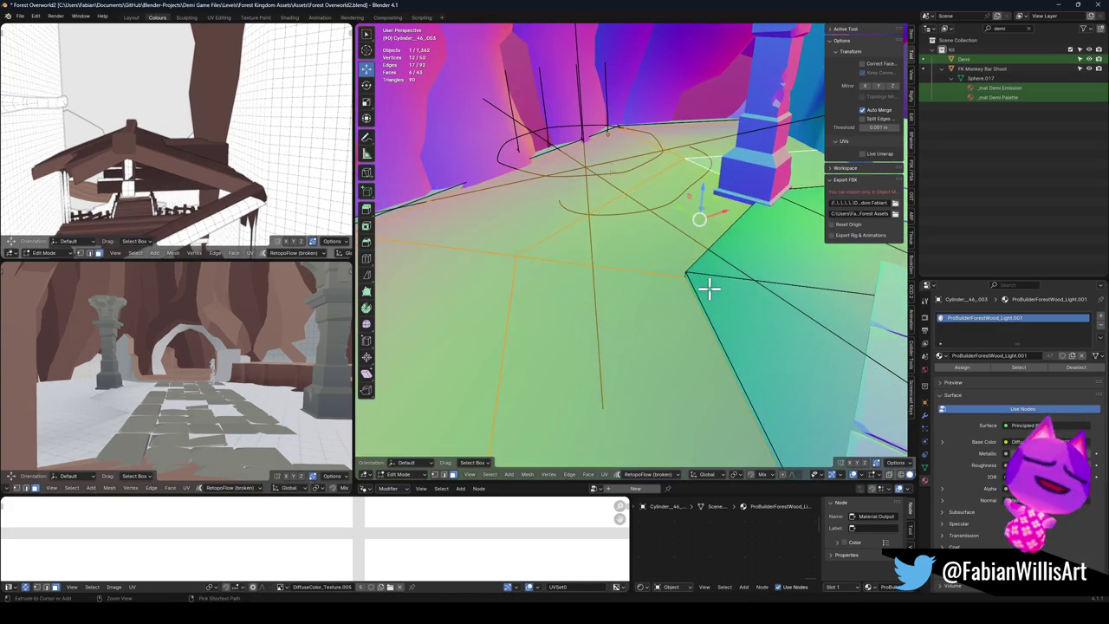
pyautogui.press('Tab')
pyautogui.hotkey('ctrl', 'a')
pyautogui.click(710, 298)
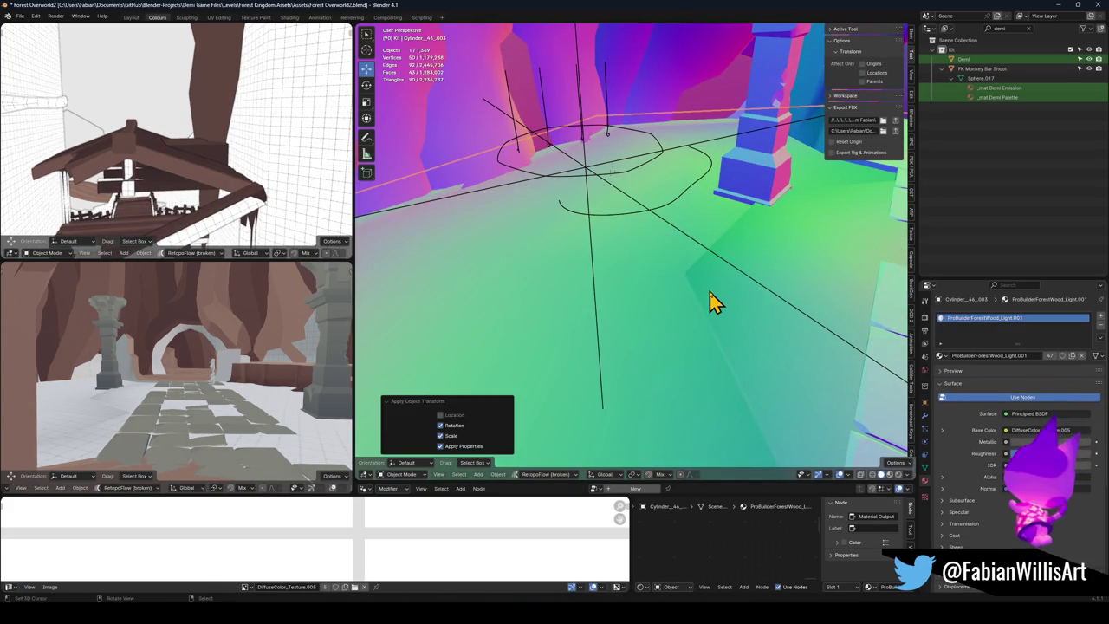
pyautogui.press('Tab')
pyautogui.press('s')
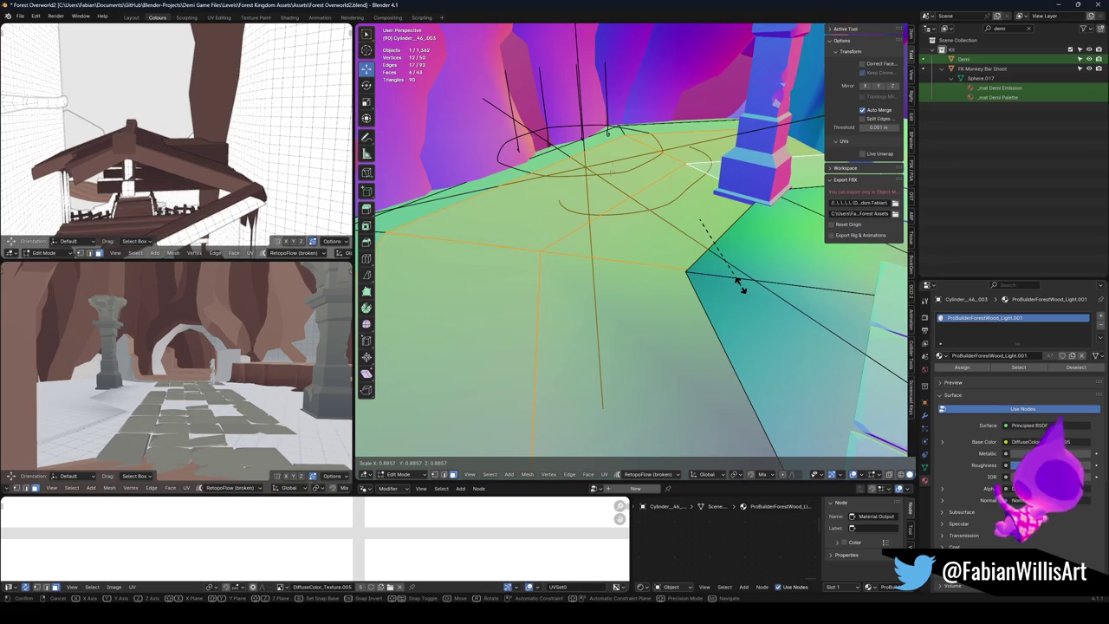
pyautogui.click(745, 286)
# Step: Slide several floor edges to new positions along the surface
pyautogui.moveTo(745, 284)
pyautogui.mouseDown()
pyautogui.moveTo(716, 280)
pyautogui.moveTo(716, 307)
pyautogui.mouseUp()
pyautogui.click(723, 304)
pyautogui.press('g')
pyautogui.press('g')
pyautogui.click(663, 275)
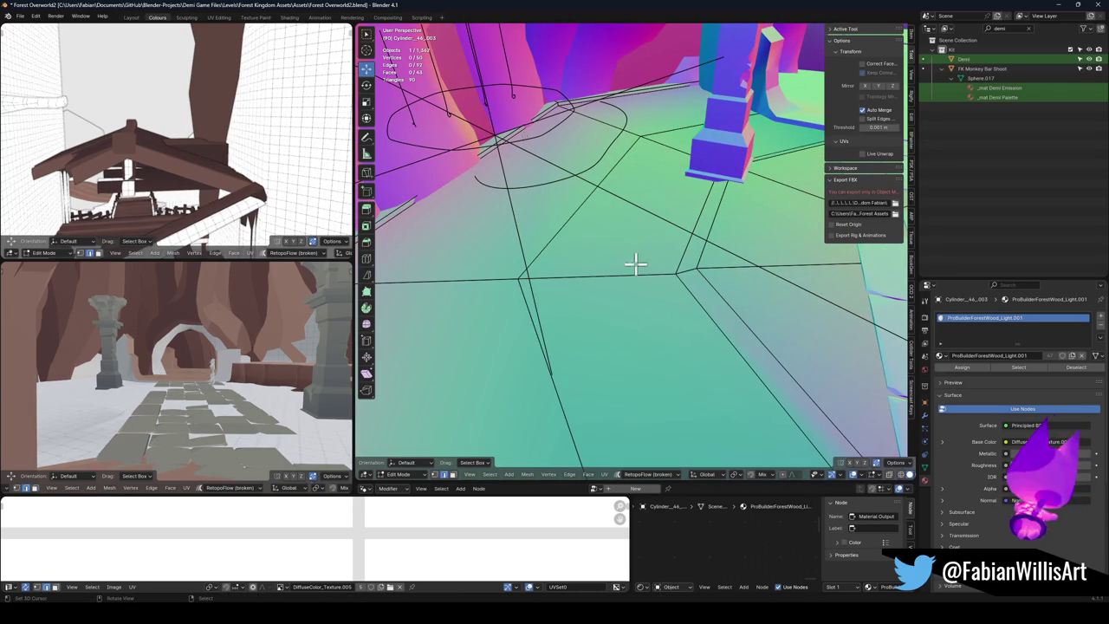
pyautogui.moveTo(401, 238)
pyautogui.mouseDown()
pyautogui.moveTo(441, 228)
pyautogui.moveTo(512, 239)
pyautogui.moveTo(470, 228)
pyautogui.moveTo(550, 242)
pyautogui.moveTo(494, 213)
pyautogui.moveTo(680, 216)
pyautogui.moveTo(603, 265)
pyautogui.moveTo(767, 144)
pyautogui.moveTo(742, 208)
pyautogui.moveTo(687, 242)
pyautogui.moveTo(629, 257)
pyautogui.moveTo(664, 218)
pyautogui.moveTo(644, 247)
pyautogui.mouseUp()
pyautogui.click(457, 230)
pyautogui.press('g')
pyautogui.press('g')
pyautogui.click(463, 230)
pyautogui.press('g')
pyautogui.press('g')
pyautogui.click(495, 208)
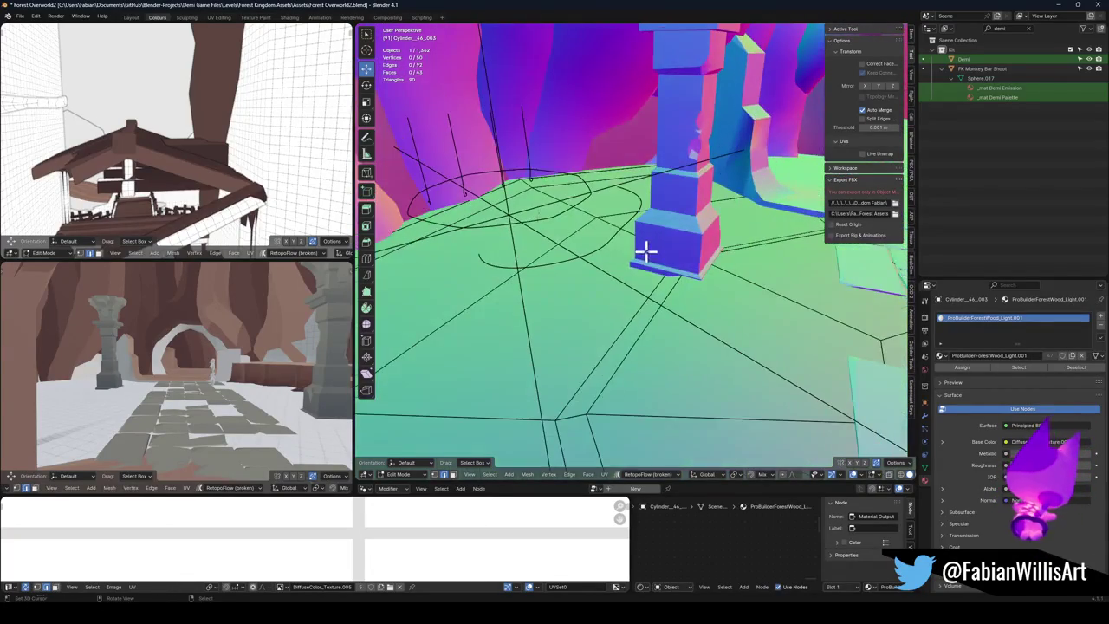
# Step: Clear the selection on the floor mesh and view the pillar base
pyautogui.press('Tab')
pyautogui.press('Tab')
pyautogui.press('a')
pyautogui.hotkey('alt', 'a')
pyautogui.moveTo(620, 350)
pyautogui.mouseDown()
pyautogui.moveTo(676, 312)
pyautogui.moveTo(649, 378)
pyautogui.mouseUp()
# Step: Isolate the floor mesh and fill the puddle's edge outline with a new face
pyautogui.press('KP_Divide')
pyautogui.scroll(3, 649, 376)
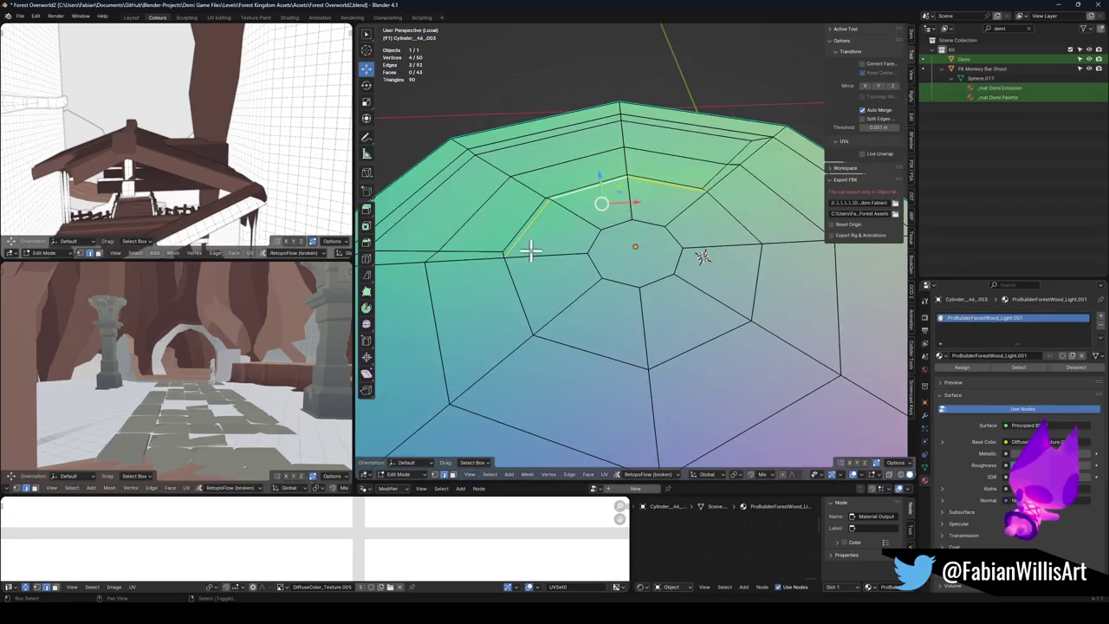
pyautogui.moveTo(539, 250); pyautogui.dragTo(604, 342)
pyautogui.keyDown('ctrl'); pyautogui.click(571, 340); pyautogui.keyUp('ctrl')
pyautogui.keyDown('ctrl'); pyautogui.click(526, 243); pyautogui.keyUp('ctrl')
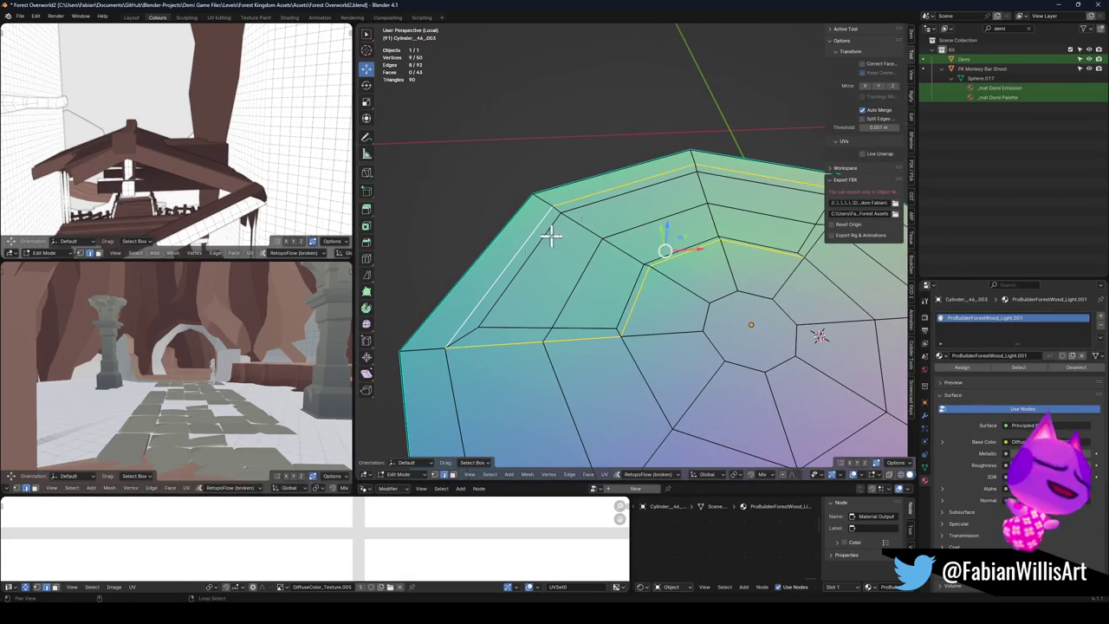
pyautogui.moveTo(769, 229)
pyautogui.mouseDown()
pyautogui.moveTo(730, 232)
pyautogui.moveTo(762, 251)
pyautogui.mouseUp()
pyautogui.keyDown('ctrl'); pyautogui.click(762, 251); pyautogui.keyUp('ctrl')
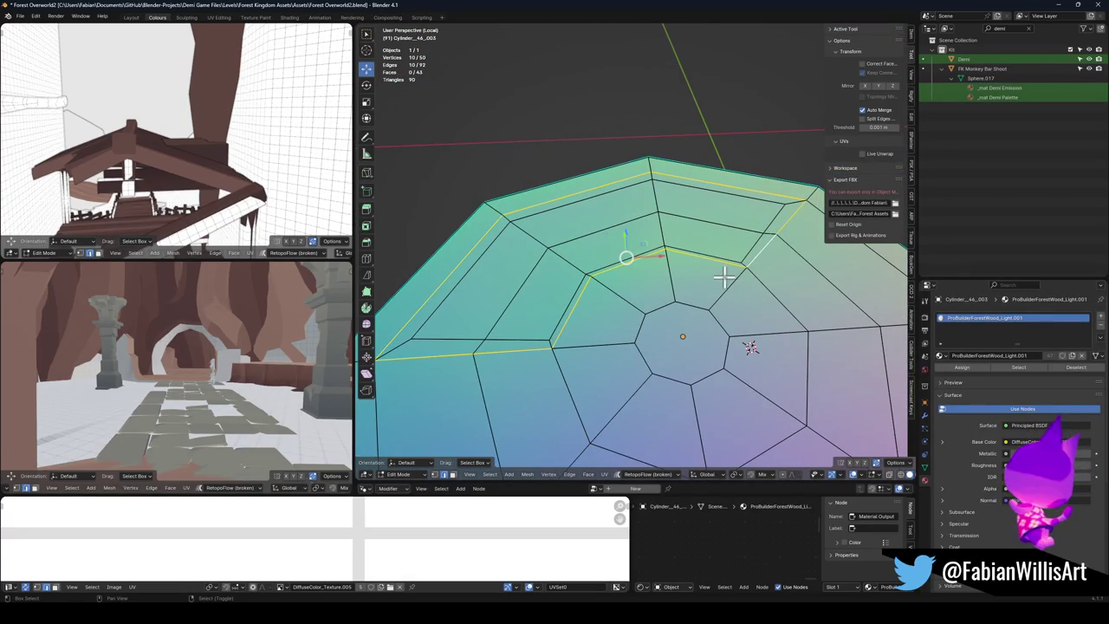
pyautogui.press('f')
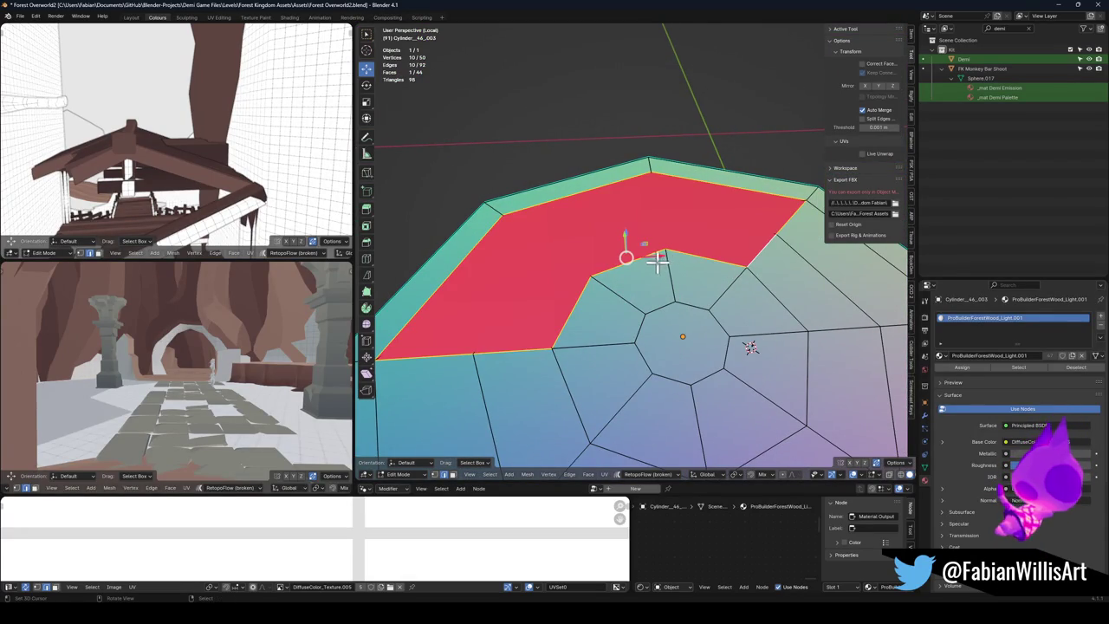
# Step: Separate the new face into its own object and flip its normal
pyautogui.press('3')
pyautogui.press('p')
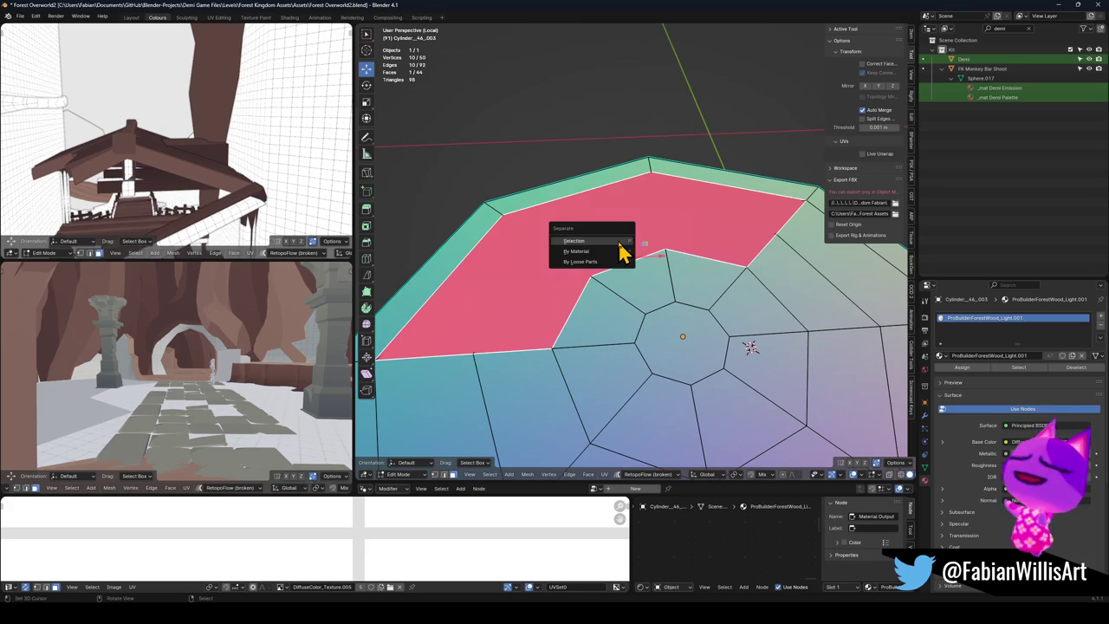
pyautogui.click(618, 245)
pyautogui.press('Tab')
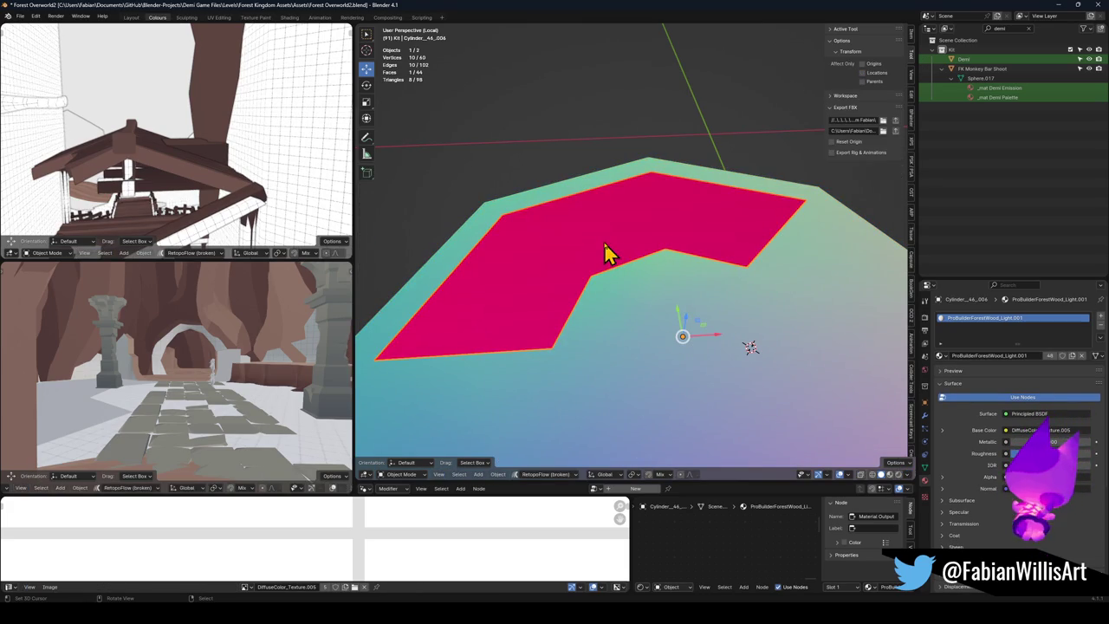
pyautogui.press('Tab')
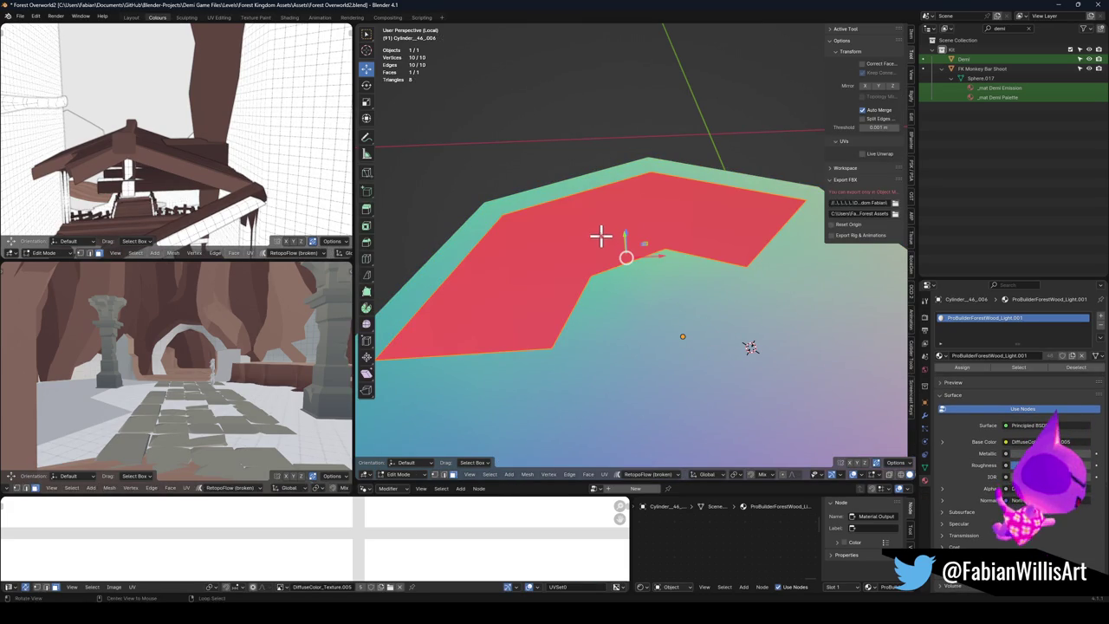
pyautogui.hotkey('alt', 'n')
pyautogui.click(598, 218)
# Step: Lower the puddle face about 0.044 m to sit just below the floor, checking in wireframe
pyautogui.press('g')
pyautogui.press('z')
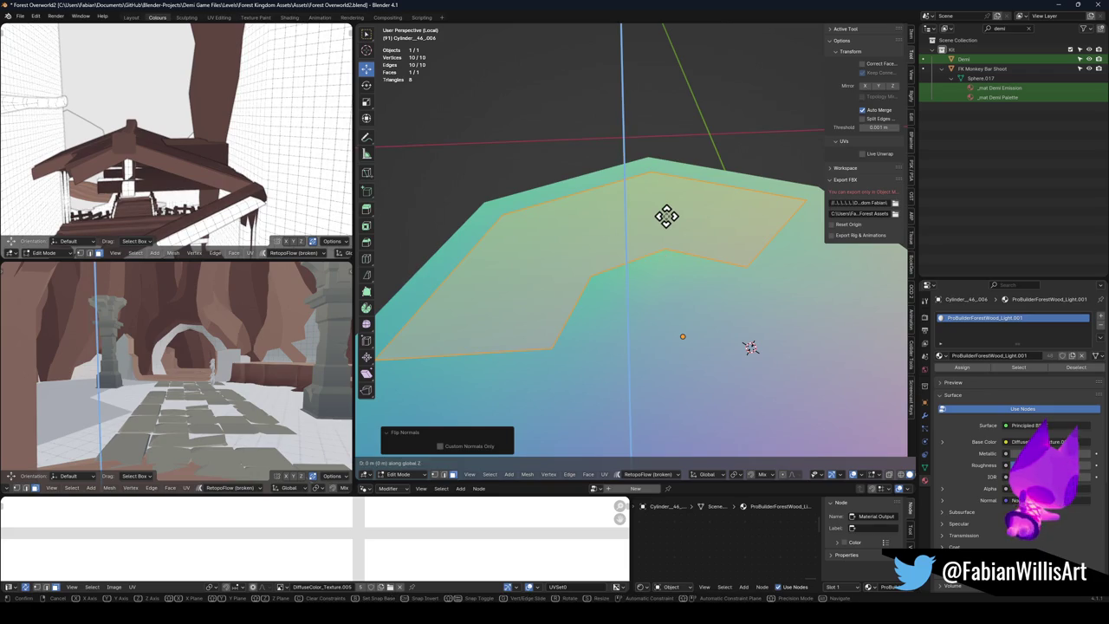
pyautogui.click(665, 218)
pyautogui.moveTo(658, 235); pyautogui.dragTo(700, 219)
pyautogui.press('z')
pyautogui.press('z')
pyautogui.click(698, 284)
pyautogui.moveTo(690, 281); pyautogui.dragTo(705, 272)
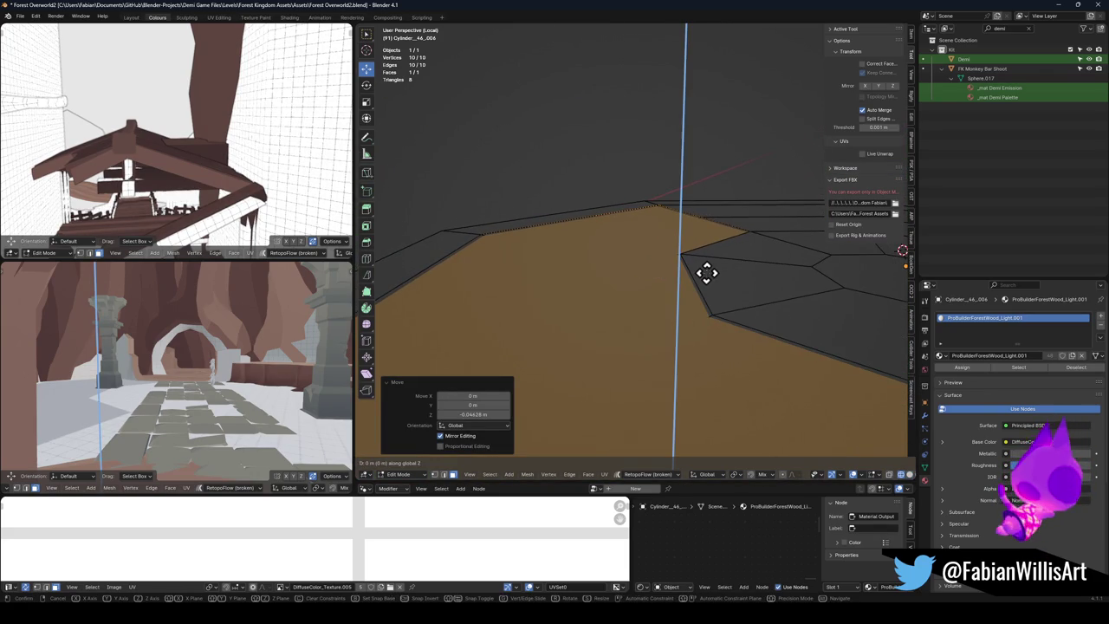
pyautogui.press('g')
pyautogui.press('z')
pyautogui.click(705, 274)
pyautogui.press('z')
pyautogui.click(650, 265)
pyautogui.moveTo(677, 243); pyautogui.dragTo(687, 270)
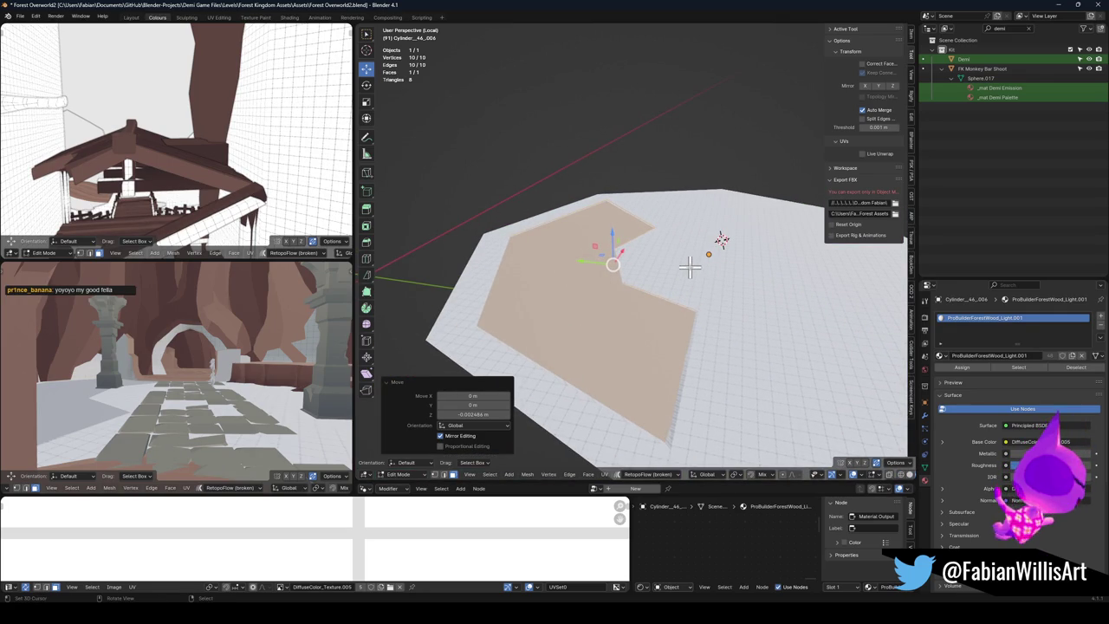
# Step: Save the file and rename the separated object to Puddle
pyautogui.press('Tab')
pyautogui.hotkey('alt', 'a')
pyautogui.hotkey('ctrl', 's')
pyautogui.click(652, 320)
pyautogui.press('F2')
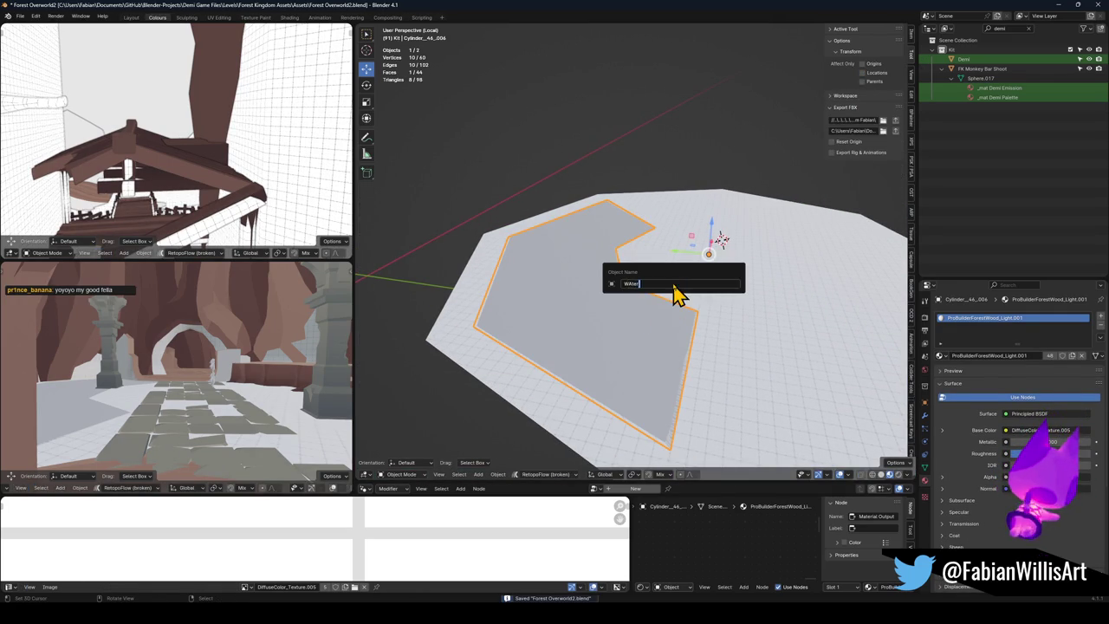
pyautogui.press('Return')
pyautogui.press('F2')
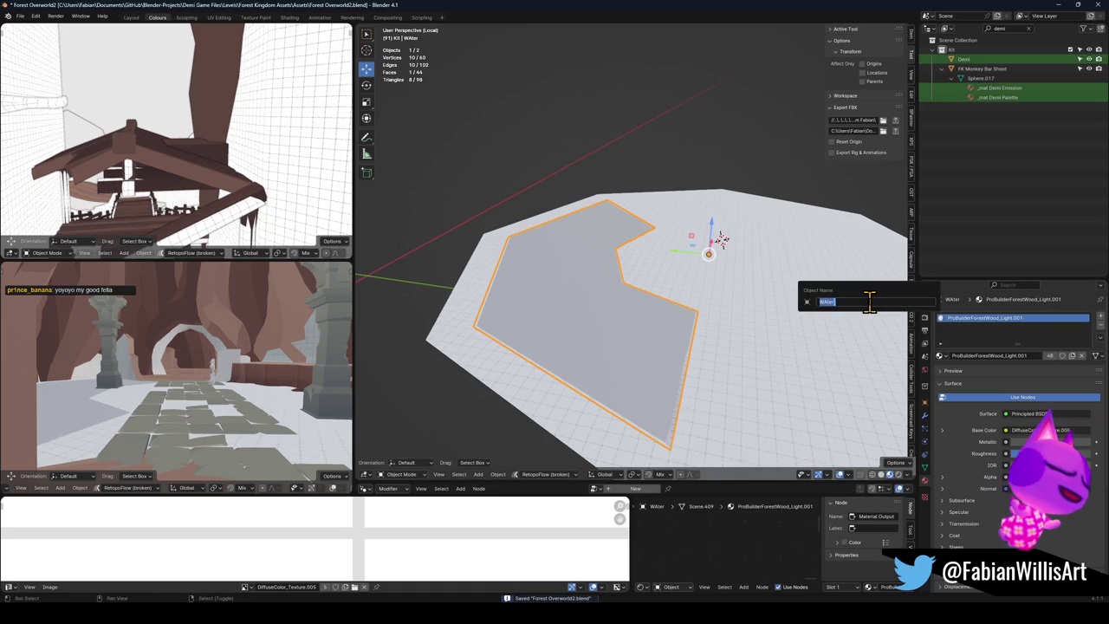
pyautogui.write('Puddle')
pyautogui.press('Return')
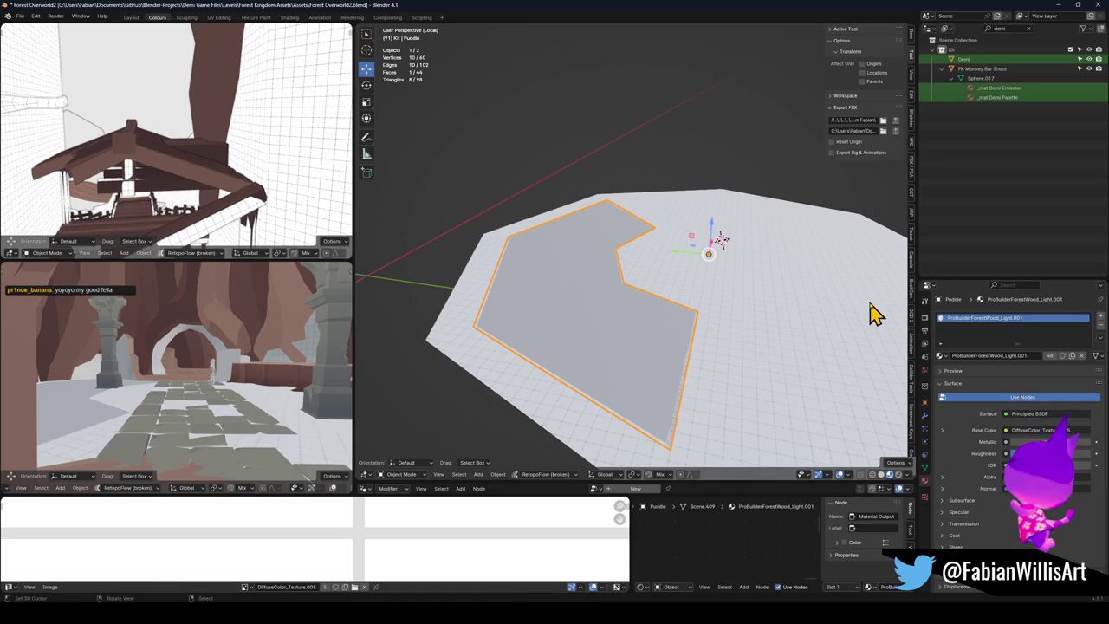
pyautogui.click(712, 374)
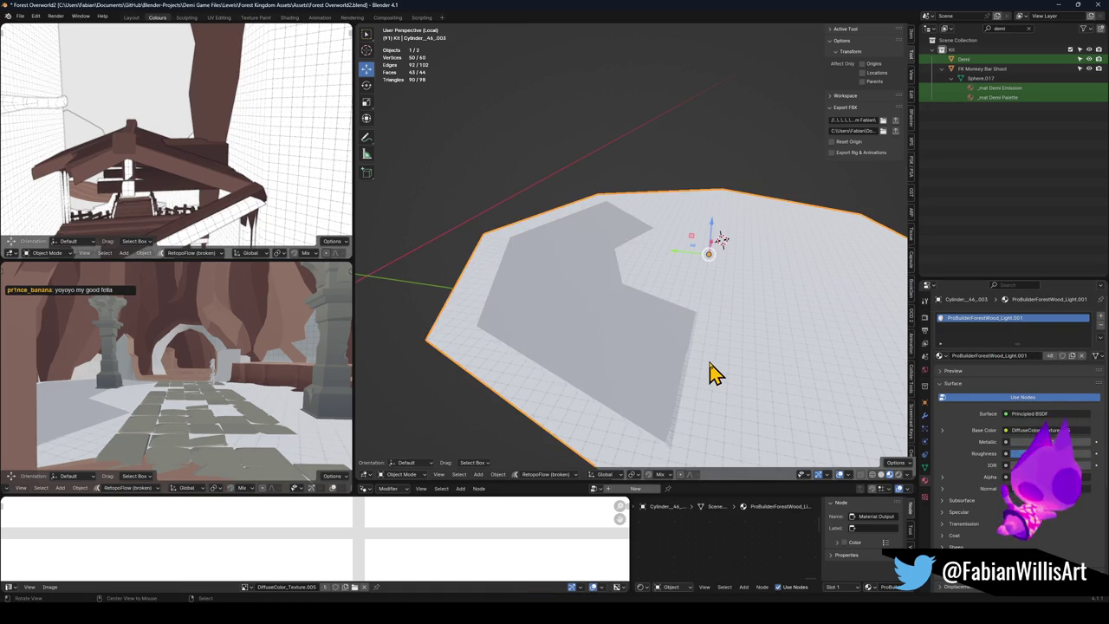
# Step: Enter Edit Mode on the floor mesh and slide two vertices flat toward the puddle hollow
pyautogui.press('KP_Decimal')
pyautogui.scroll(5, 626, 297)
pyautogui.press('Tab')
pyautogui.press('a')
pyautogui.click(606, 244)
pyautogui.press('g')
pyautogui.hotkey('shift', 'z')
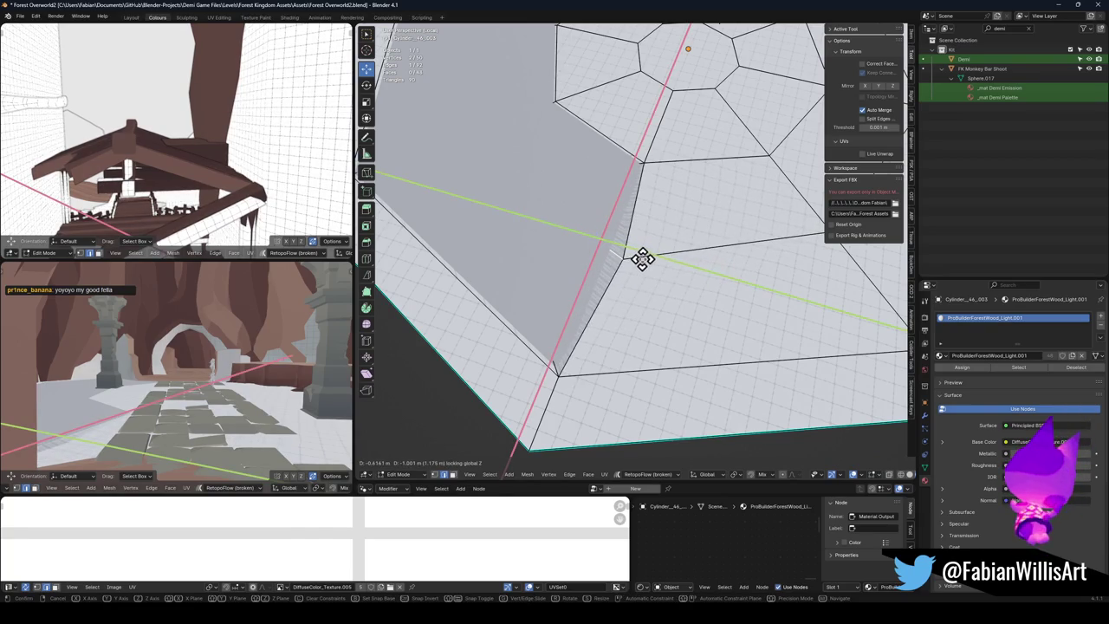
pyautogui.click(646, 264)
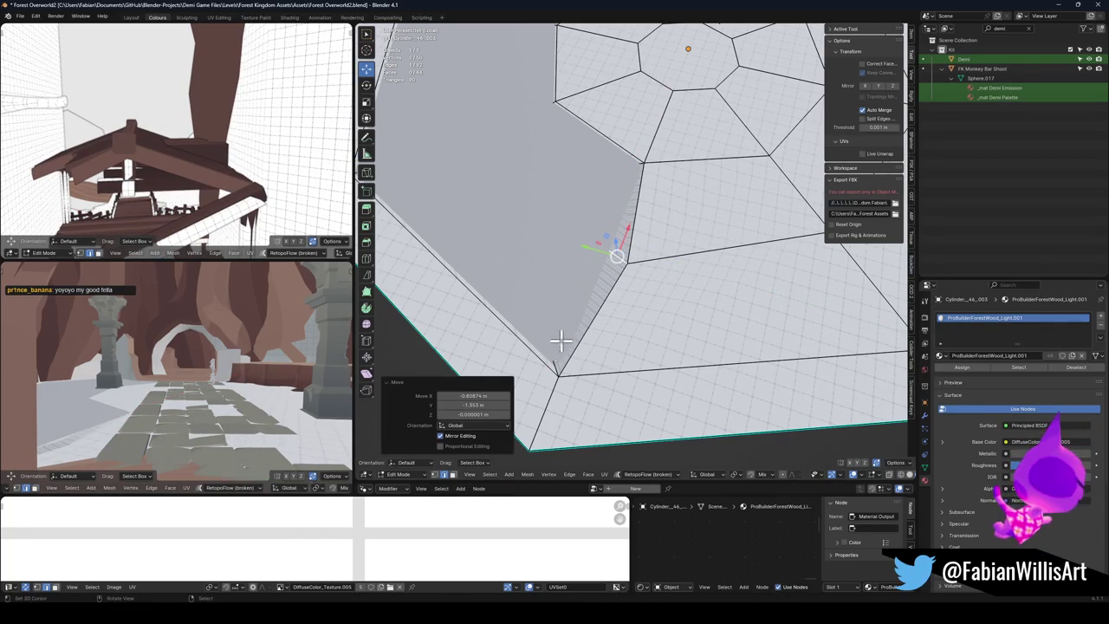
pyautogui.click(559, 374)
pyautogui.press('g')
pyautogui.hotkey('shift', 'z')
pyautogui.click(545, 316)
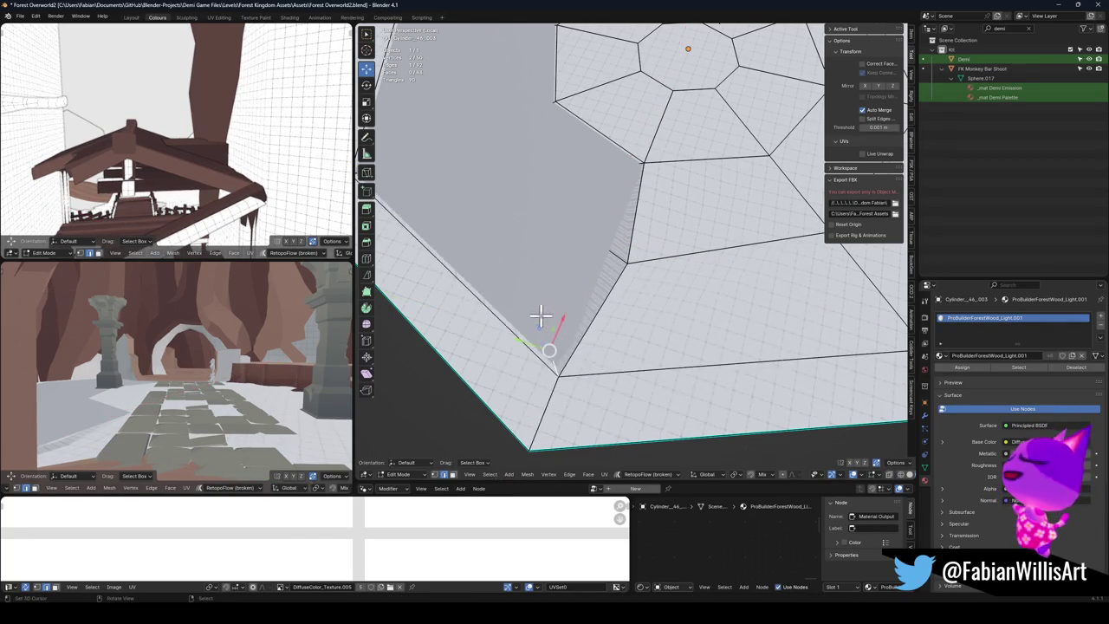
# Step: Try edge loop cuts across the floor mesh, undoing the unwanted vertical loop
pyautogui.scroll(-2, 533, 298)
pyautogui.hotkey('ctrl', 'r')
pyautogui.click(528, 292)
pyautogui.press('g')
pyautogui.press('g')
pyautogui.press('Escape')
pyautogui.hotkey('ctrl', 'z')
pyautogui.hotkey('ctrl', 'r')
pyautogui.click(633, 336)
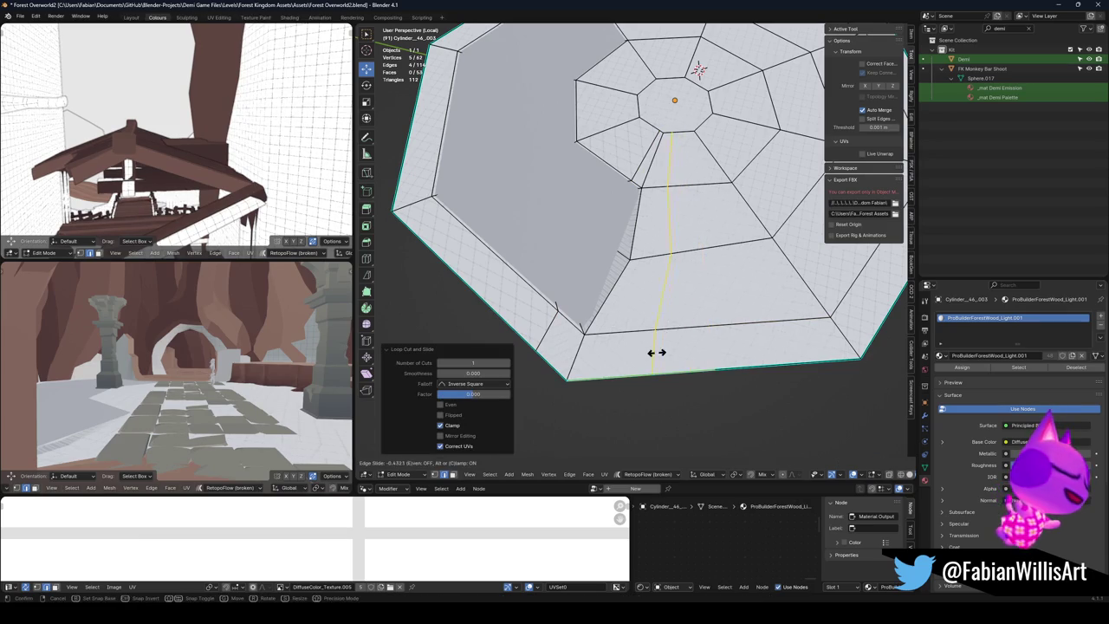
pyautogui.press('Escape')
pyautogui.hotkey('ctrl', 'z')
# Step: Move two more floor vertices along the ground toward the hollow's inner ring
pyautogui.press('g')
pyautogui.hotkey('shift', 'z')
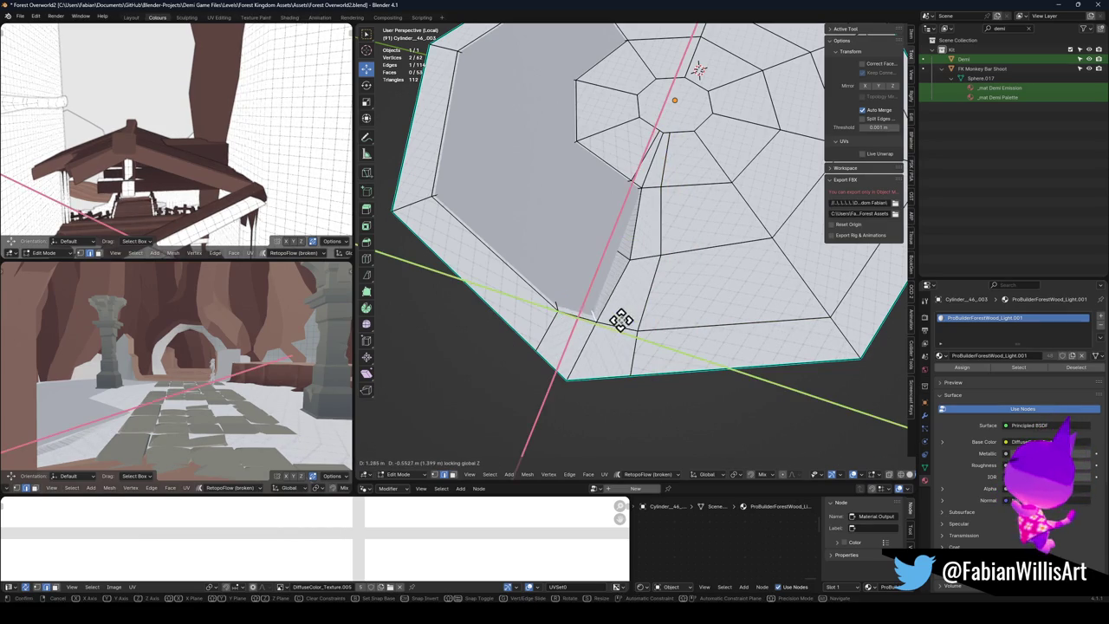
pyautogui.click(624, 319)
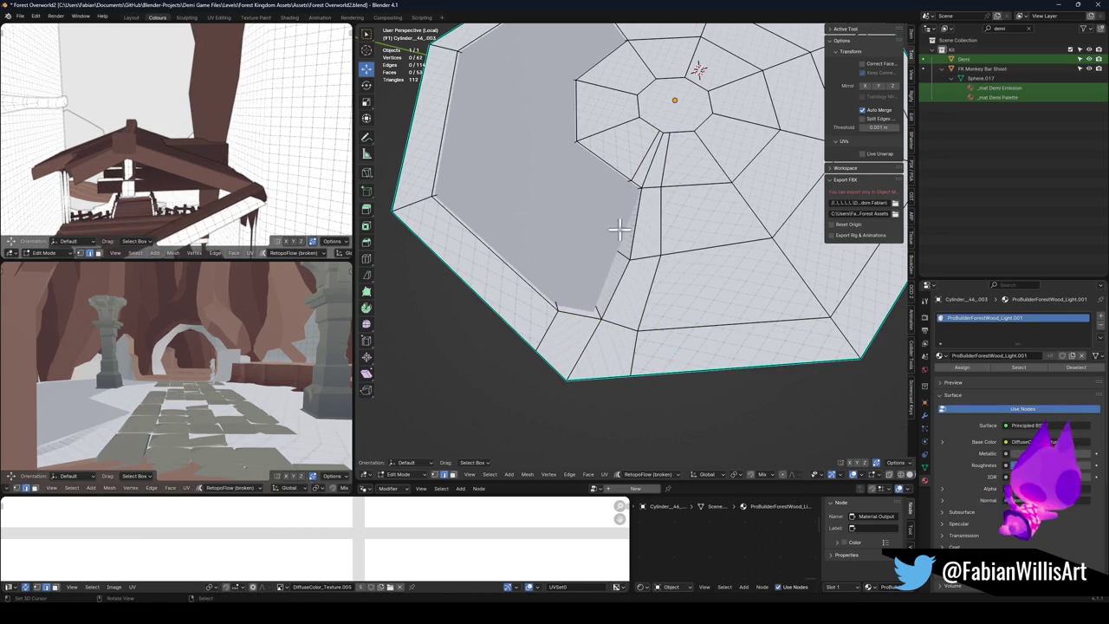
pyautogui.moveTo(601, 242)
pyautogui.keyDown('alt'); pyautogui.mouseDown()
pyautogui.moveTo(606, 297)
pyautogui.moveTo(651, 132)
pyautogui.mouseUp(); pyautogui.keyUp('alt')
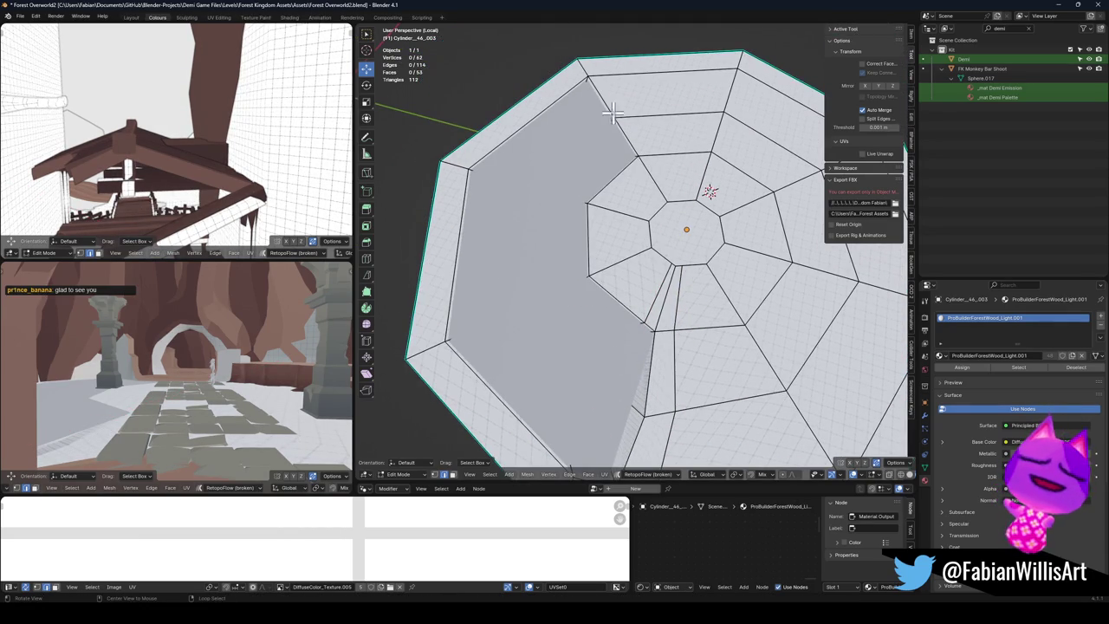
pyautogui.press('g')
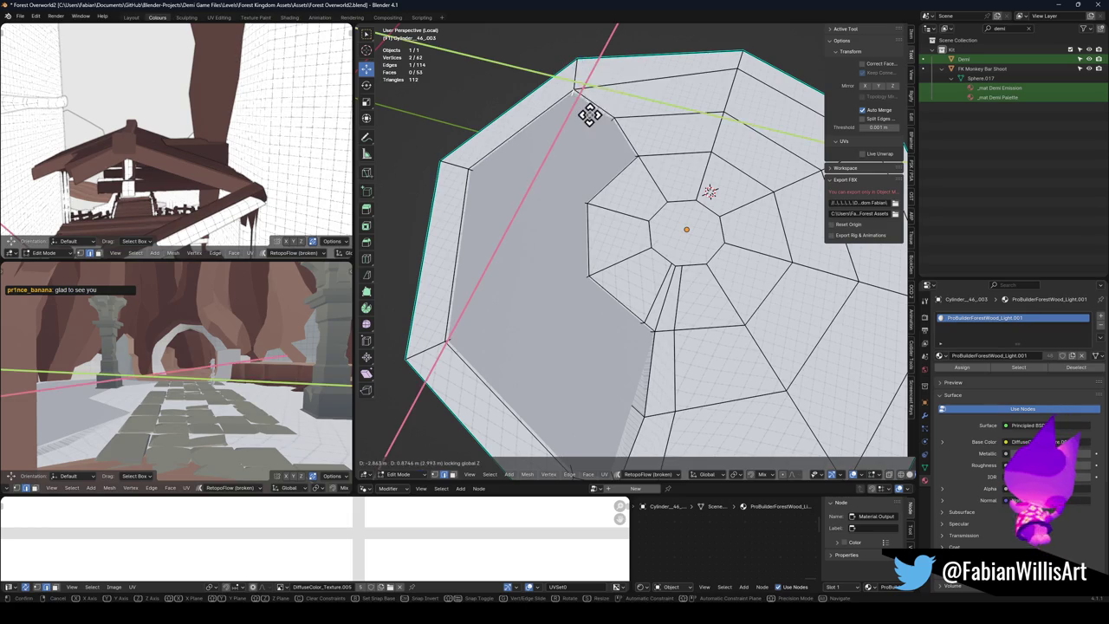
pyautogui.click(577, 99)
# Step: Cut a new edge loop and slide it and an adjacent edge flat along the ground
pyautogui.hotkey('alt', 'a')
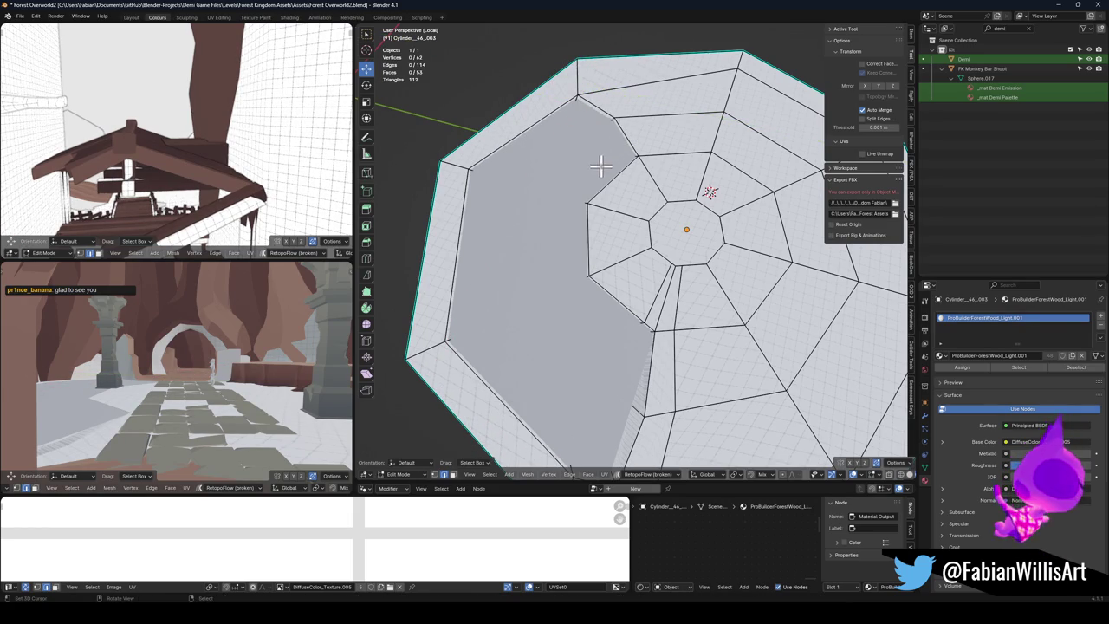
pyautogui.hotkey('ctrl', 'r')
pyautogui.click(589, 237)
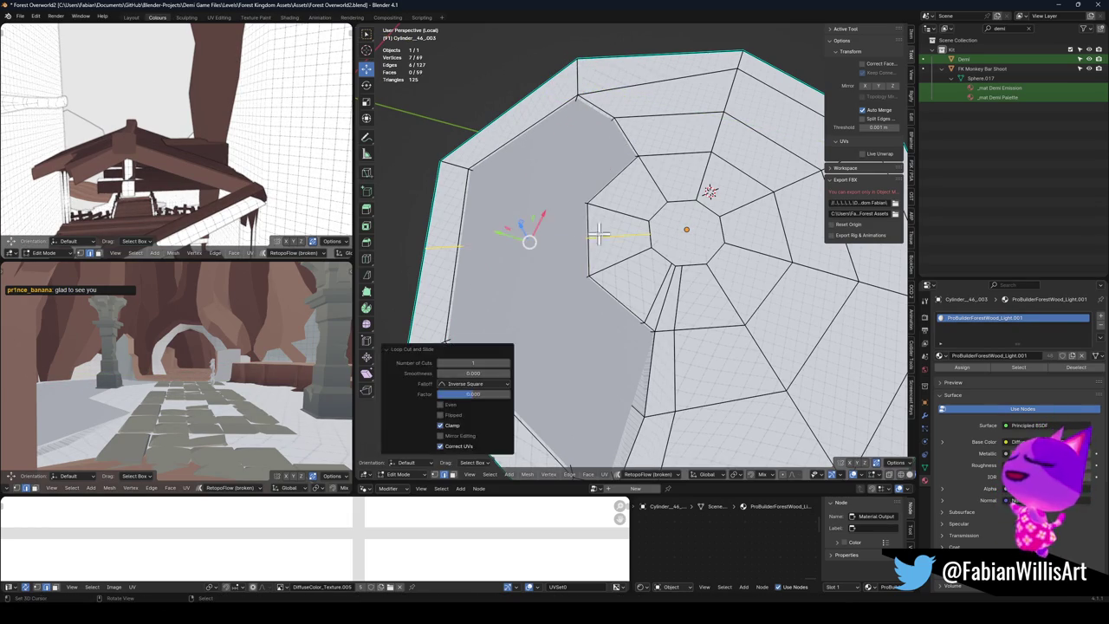
pyautogui.press('g')
pyautogui.hotkey('shift', 'z')
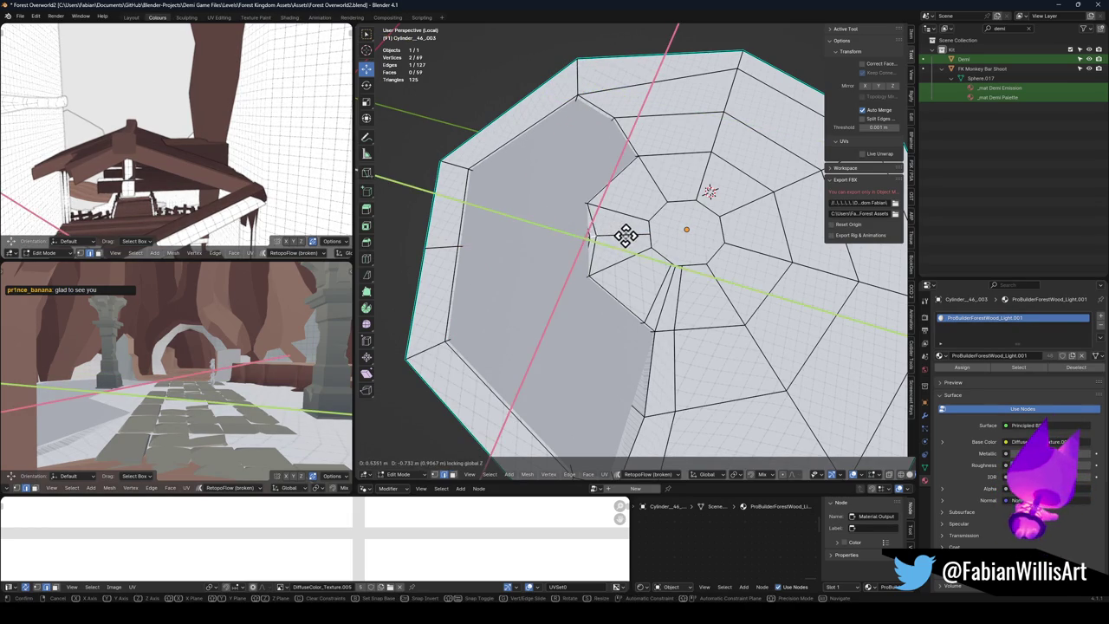
pyautogui.click(589, 221)
pyautogui.click(437, 264)
pyautogui.press('g')
pyautogui.hotkey('shift', 'z')
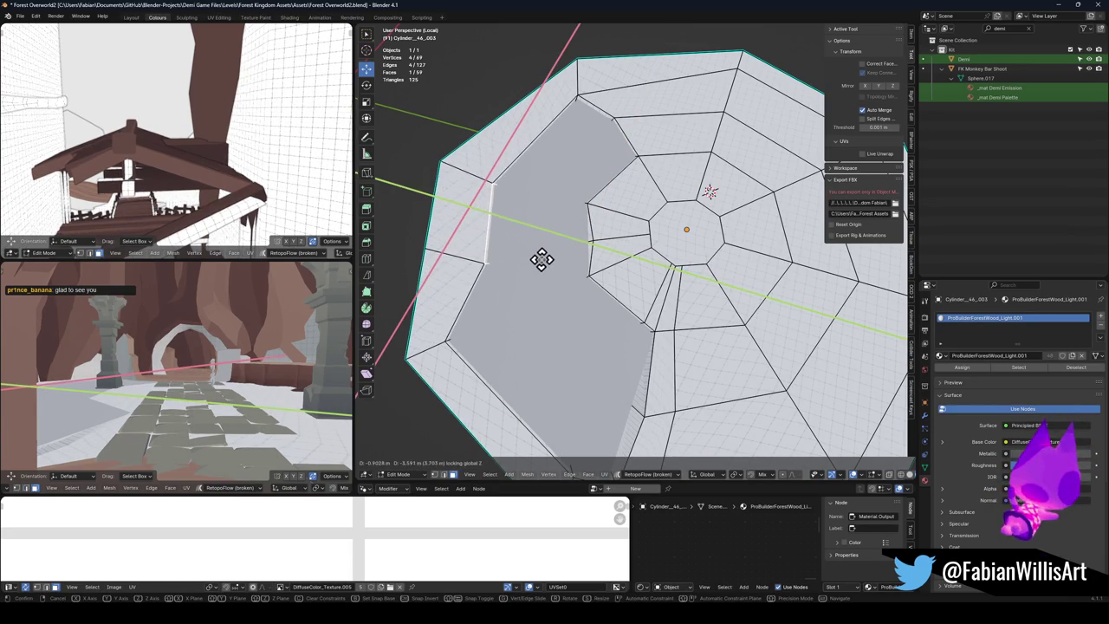
pyautogui.click(537, 261)
# Step: Add another edge loop and shift a face beside the hollow flat along the ground
pyautogui.hotkey('ctrl', 'r')
pyautogui.click(531, 329)
pyautogui.click(537, 374)
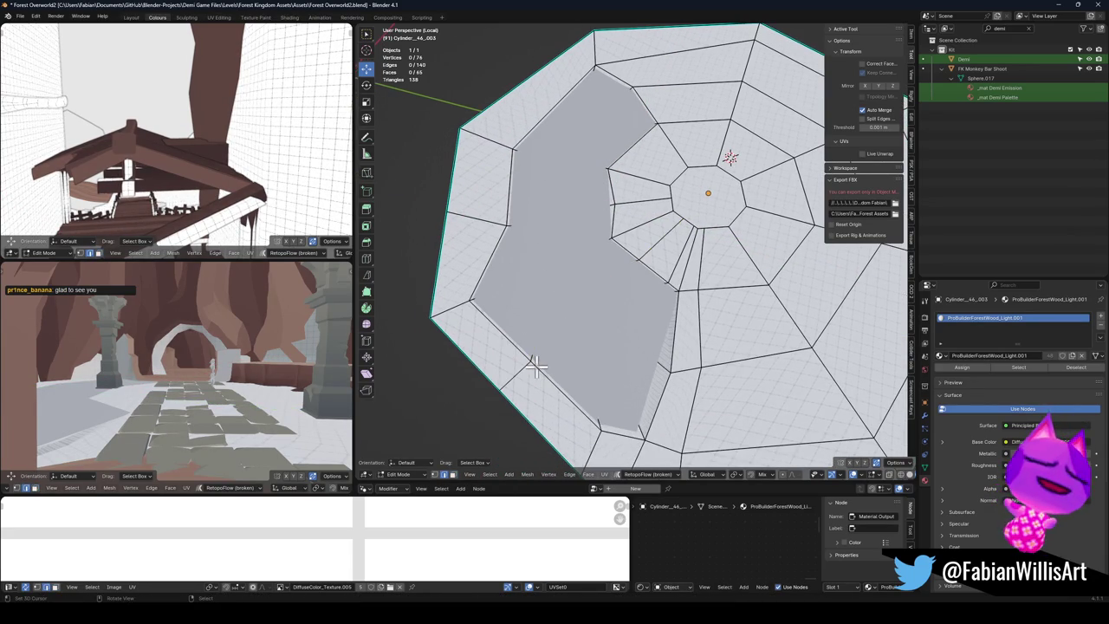
pyautogui.click(528, 346)
pyautogui.press('g')
pyautogui.hotkey('shift', 'z')
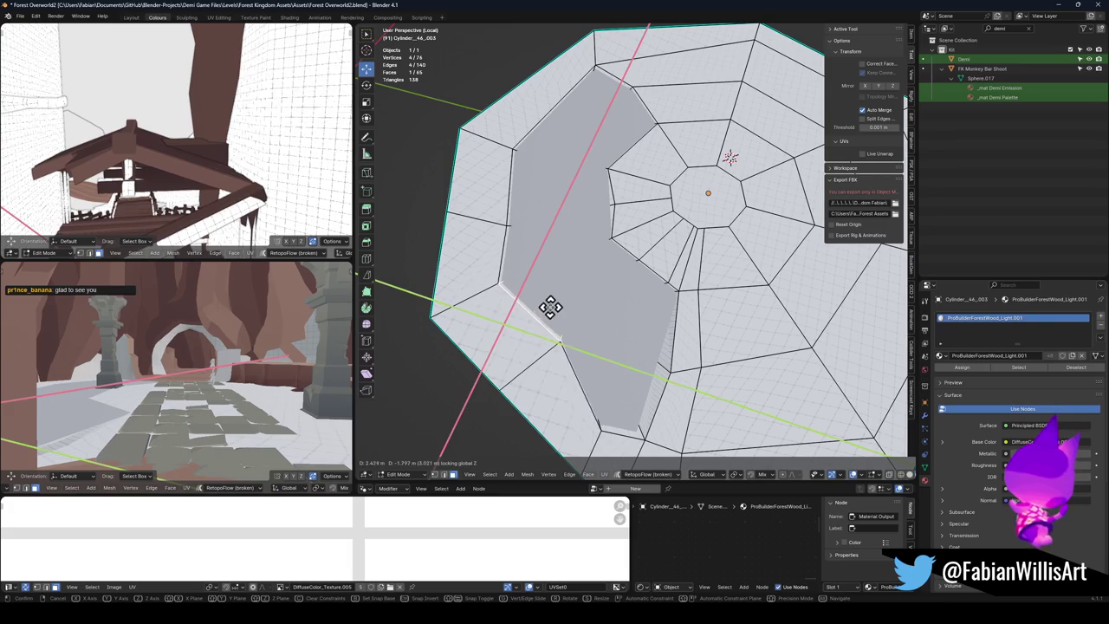
pyautogui.click(538, 303)
pyautogui.press('g')
pyautogui.hotkey('shift', 'z')
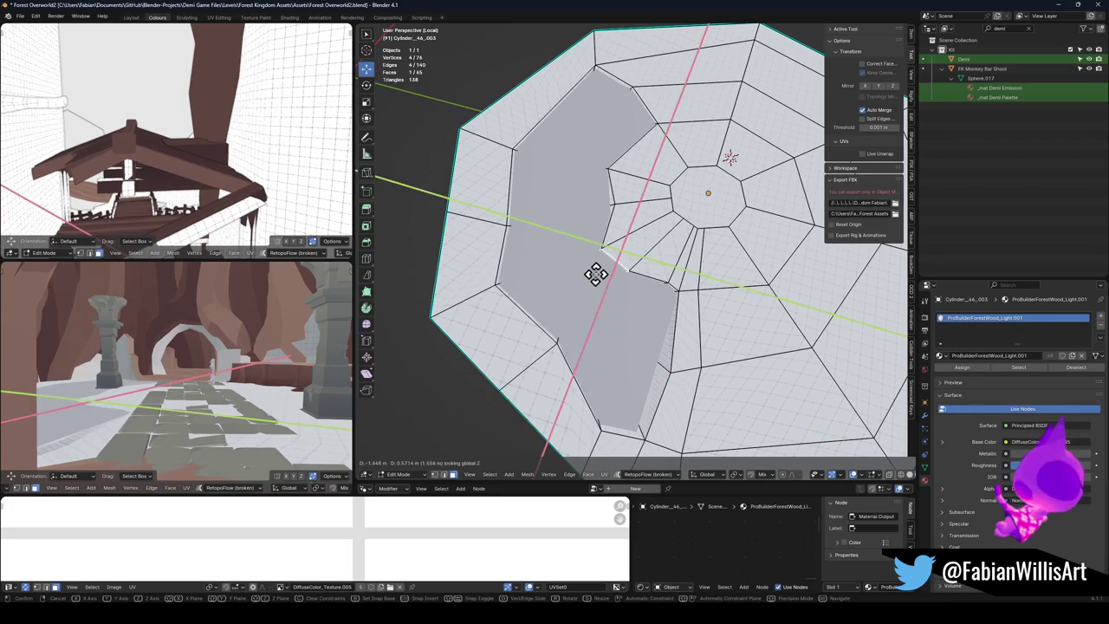
pyautogui.click(596, 271)
# Step: Move a face along the ground and rotate it 8.21° around Z at the hollow's edge
pyautogui.hotkey('alt', 'a')
pyautogui.press('g')
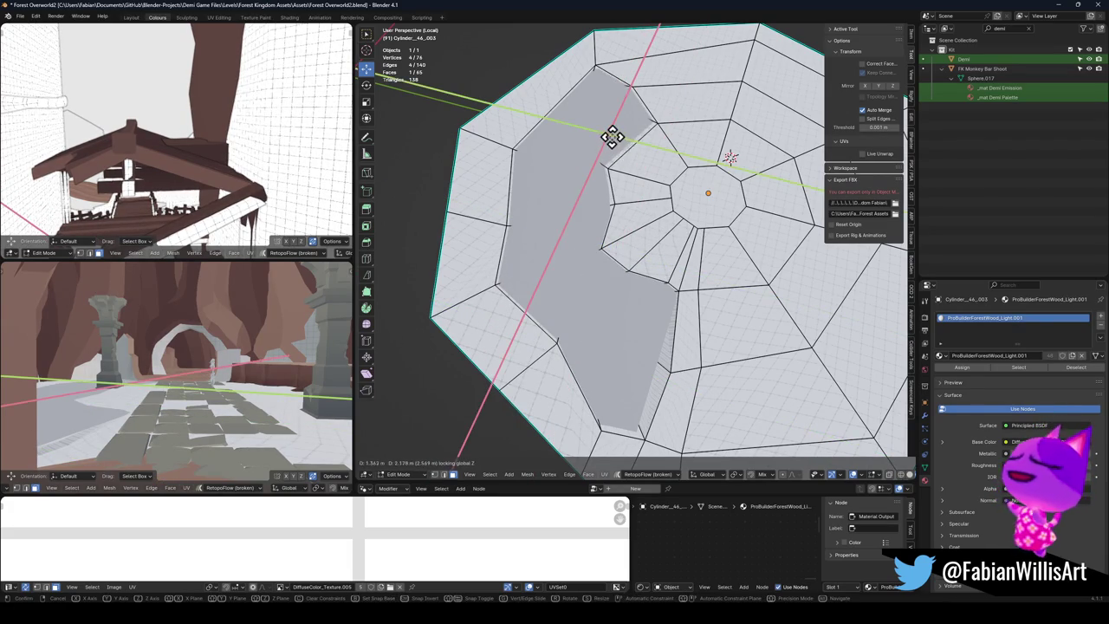
pyautogui.rightClick(620, 147)
pyautogui.press('g')
pyautogui.hotkey('shift', 'z')
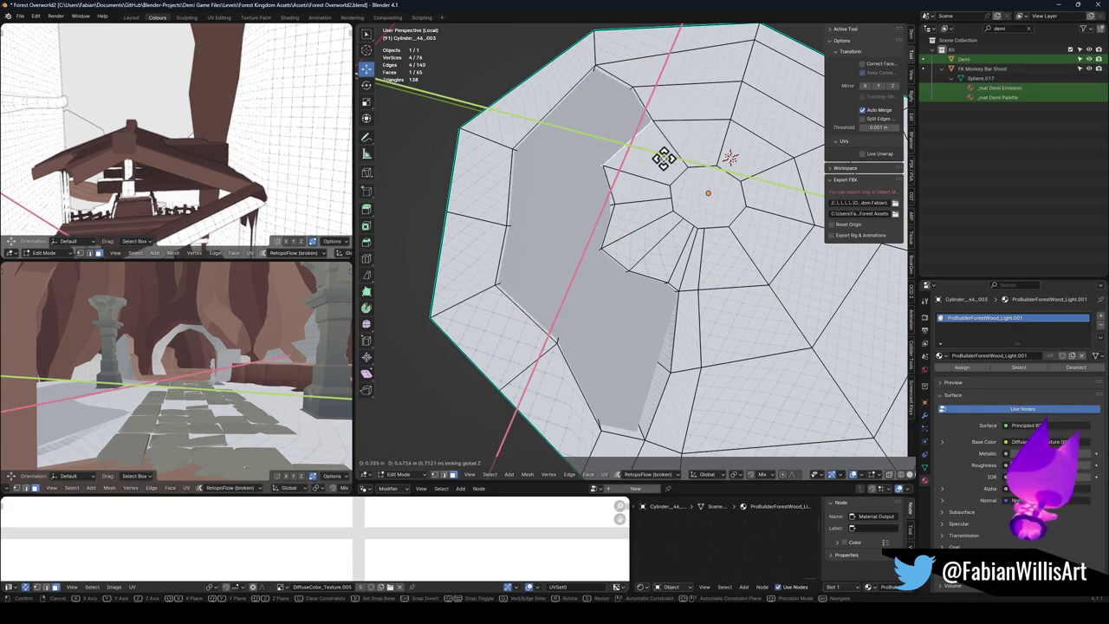
pyautogui.click(660, 149)
pyautogui.press('r')
pyautogui.press('z')
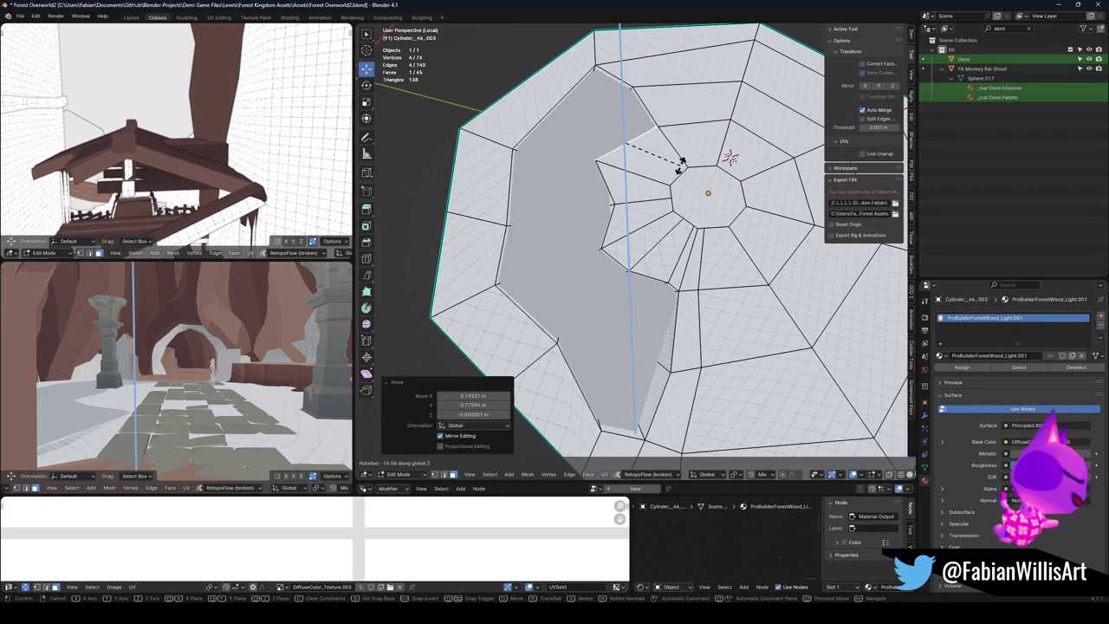
pyautogui.click(672, 138)
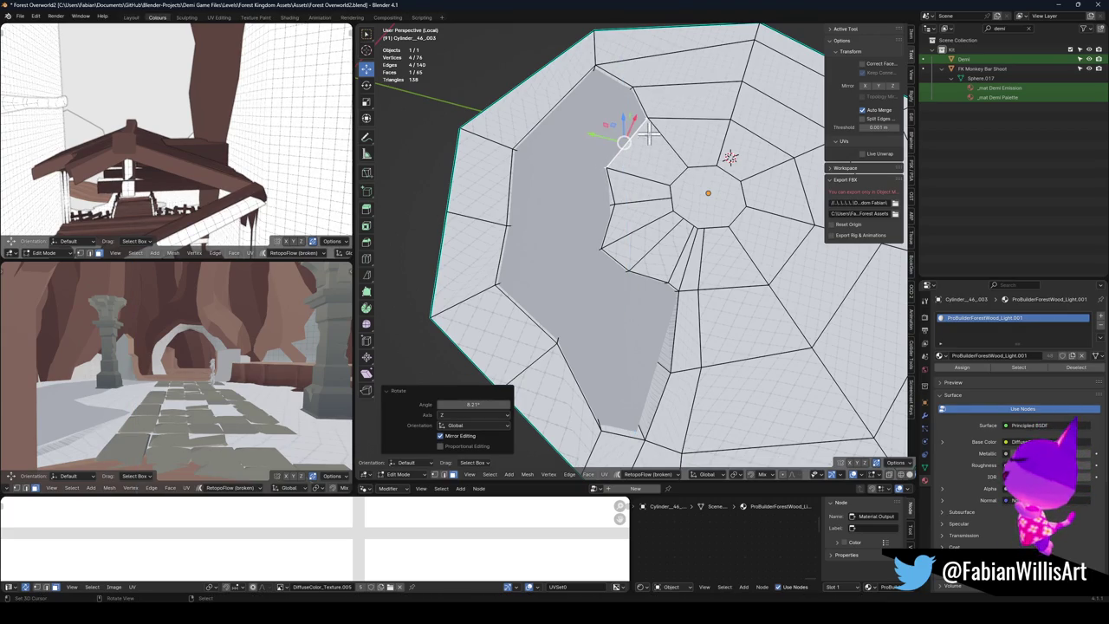
# Step: Switch to editing the Puddle mesh, clear its selection and start a loop cut
pyautogui.press('Tab')
pyautogui.press('Tab')
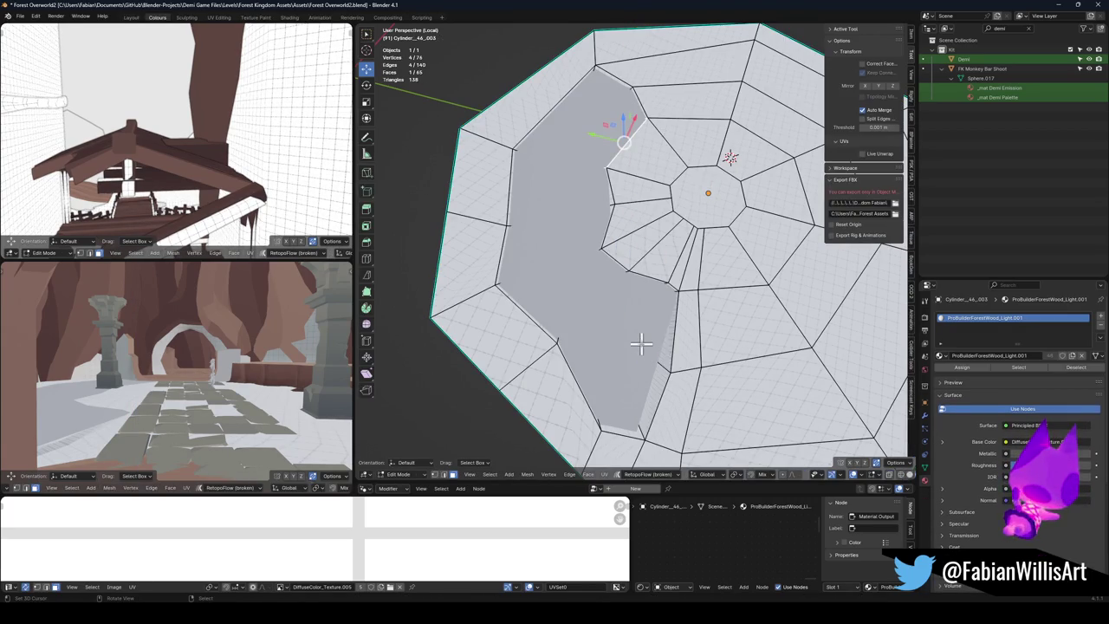
pyautogui.press('Tab')
pyautogui.click(642, 350)
pyautogui.press('Tab')
pyautogui.hotkey('alt', 'a')
pyautogui.hotkey('ctrl', 'r')
pyautogui.click(646, 366)
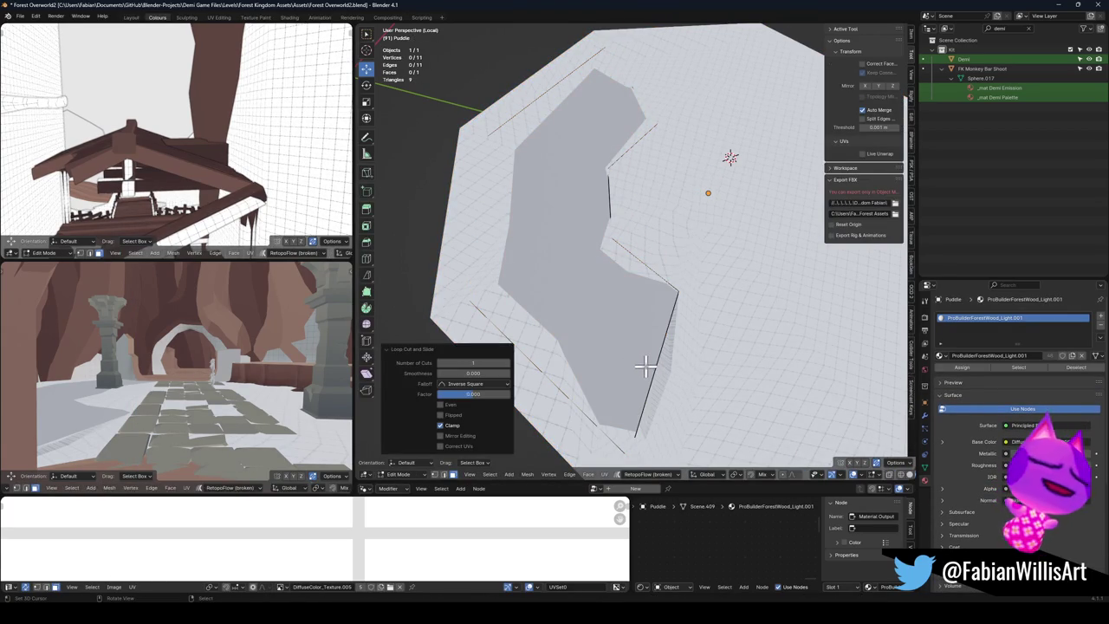
# Step: In vertex mode with X-ray, move a Puddle outline vertex flat along the ground
pyautogui.press('1')
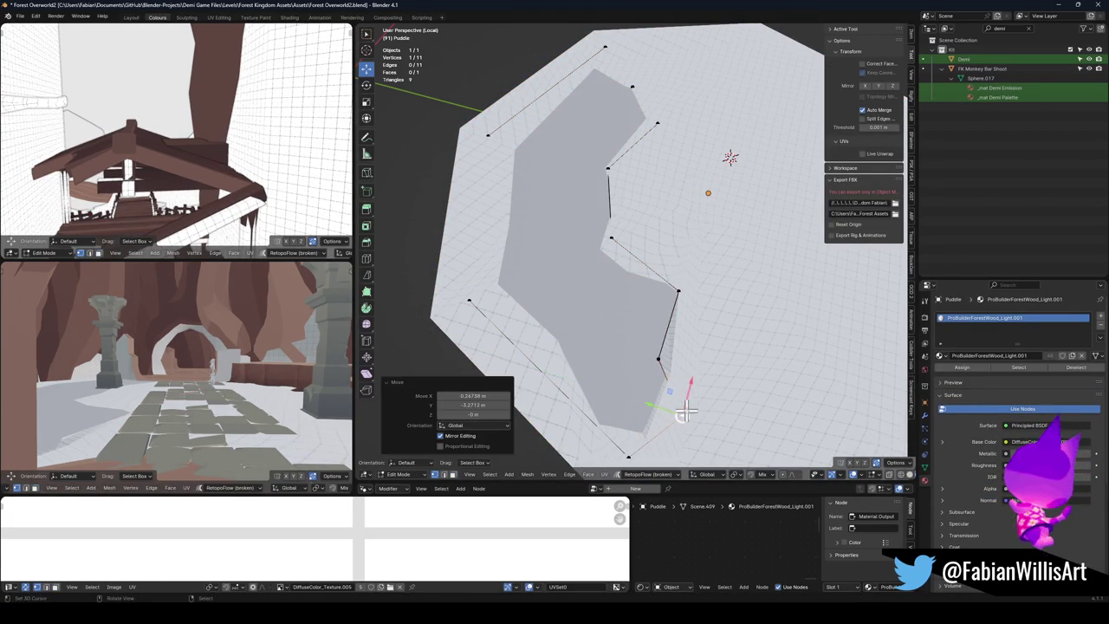
pyautogui.hotkey('shift', 'z')
pyautogui.press('g')
pyautogui.hotkey('shift', 'z')
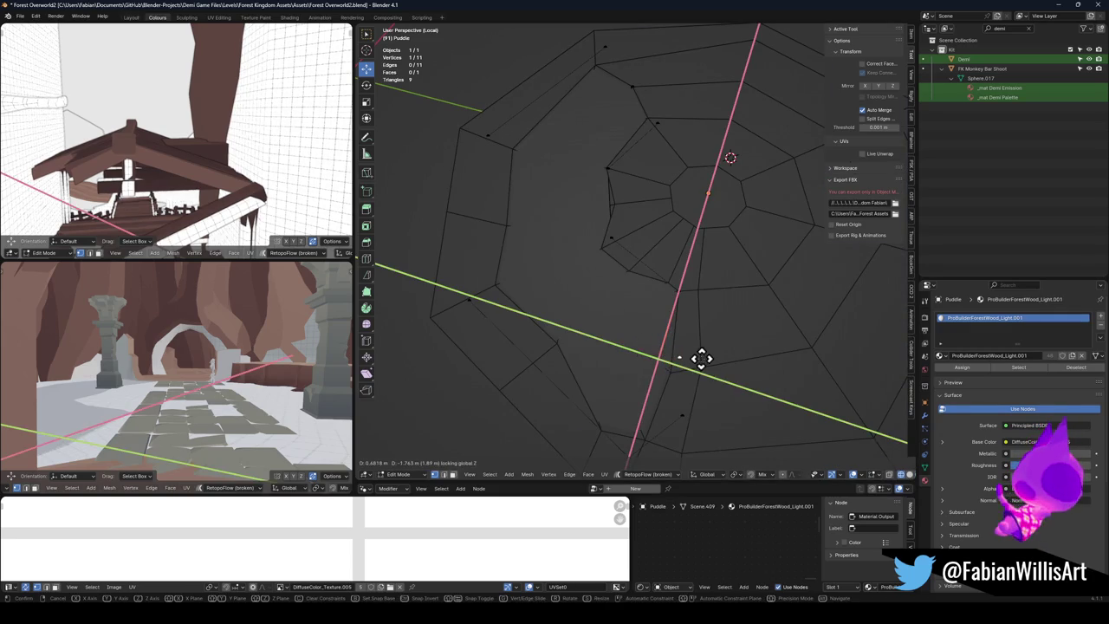
pyautogui.click(703, 359)
pyautogui.hotkey('shift', 'z')
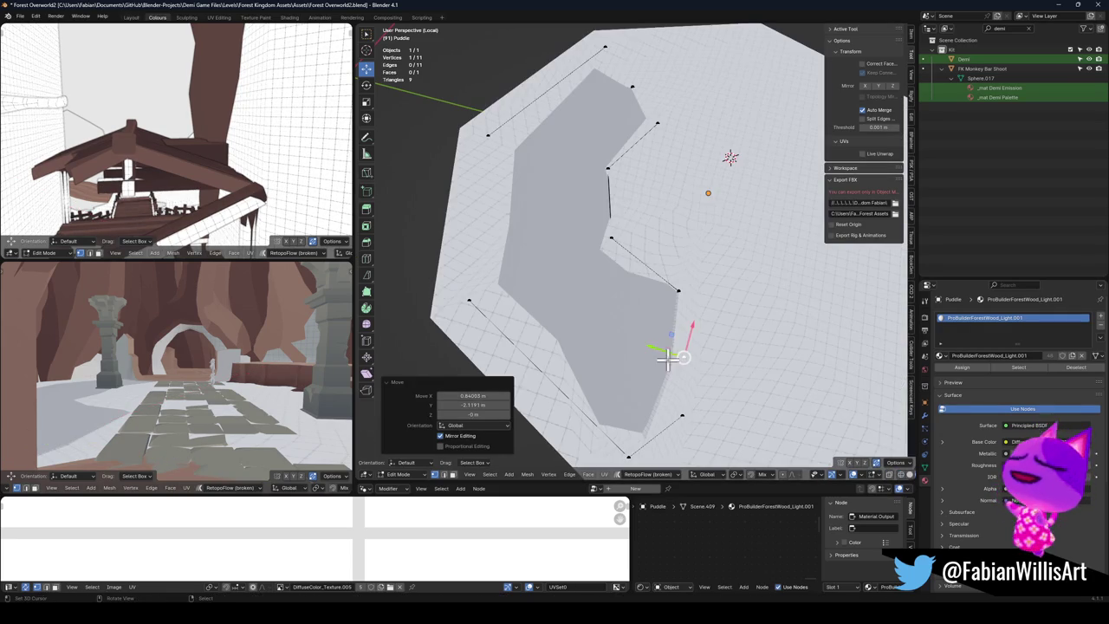
# Step: Extrude a new vertex from the Puddle outline and place it along the hollow
pyautogui.press('e')
pyautogui.rightClick(628, 208)
pyautogui.press('g')
pyautogui.hotkey('shift', 'z')
pyautogui.click(678, 206)
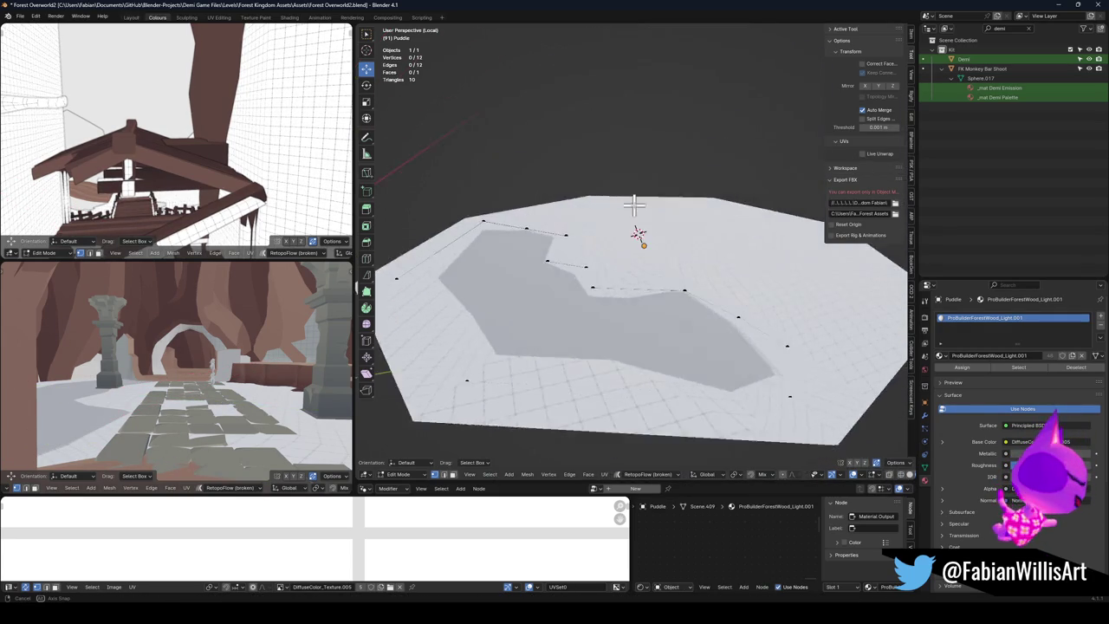
pyautogui.press('a')
pyautogui.click(703, 264)
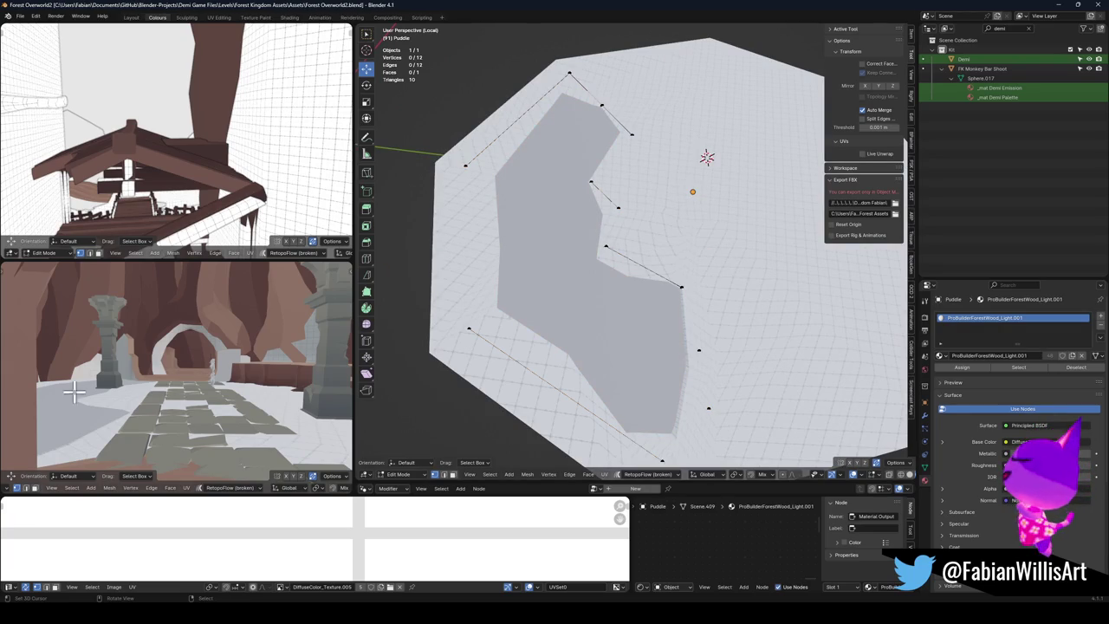
# Step: Save Forest Overworld2.blend and return to Object Mode
pyautogui.hotkey('ctrl', 's')
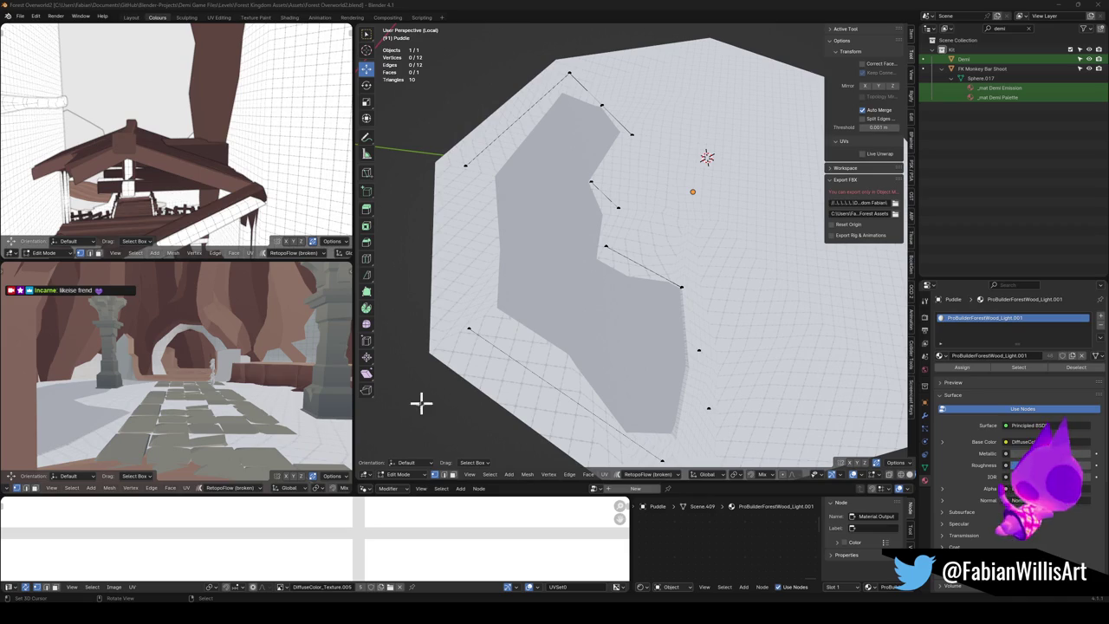
pyautogui.press('Tab')
pyautogui.hotkey('ctrl', 's')
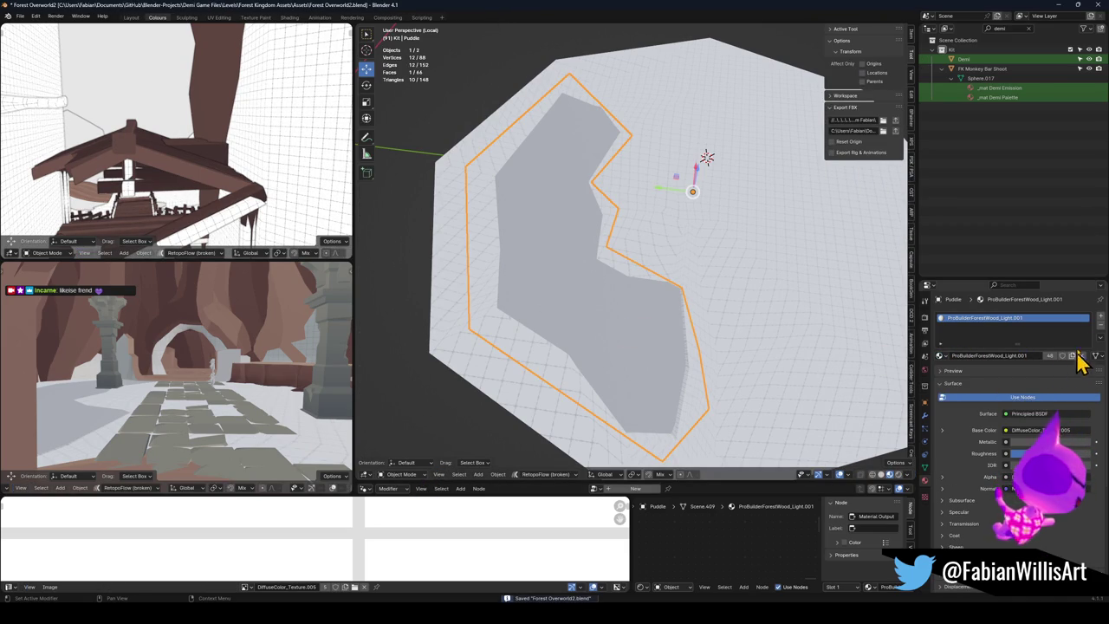
# Step: Replace the Puddle's wood material with a new light-blue 'water' material
pyautogui.click(1100, 327)
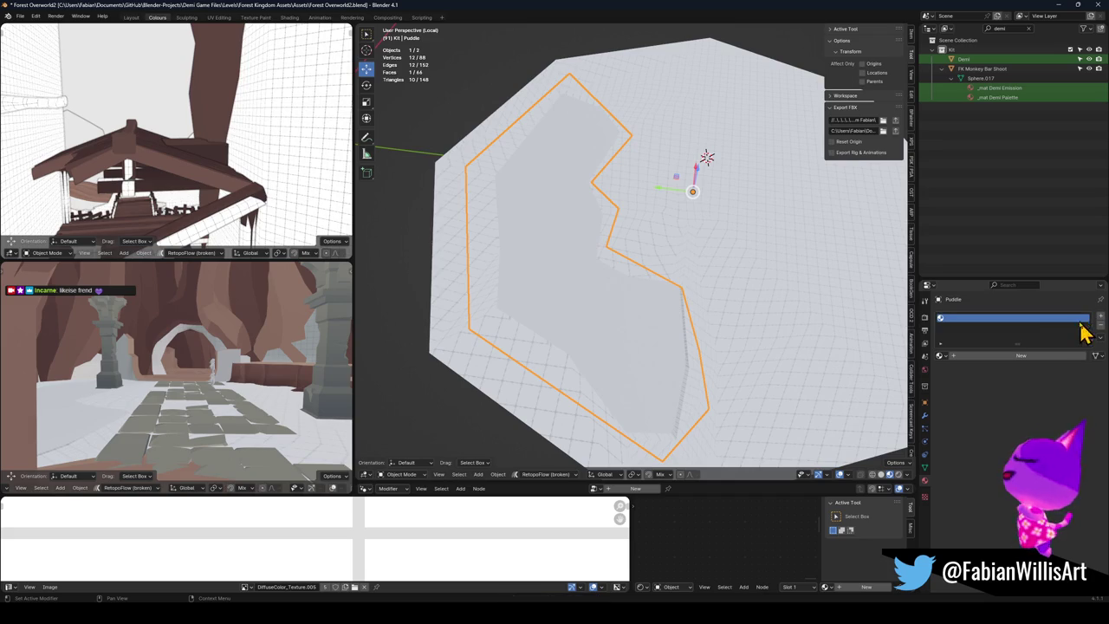
pyautogui.click(1017, 364)
pyautogui.write('water')
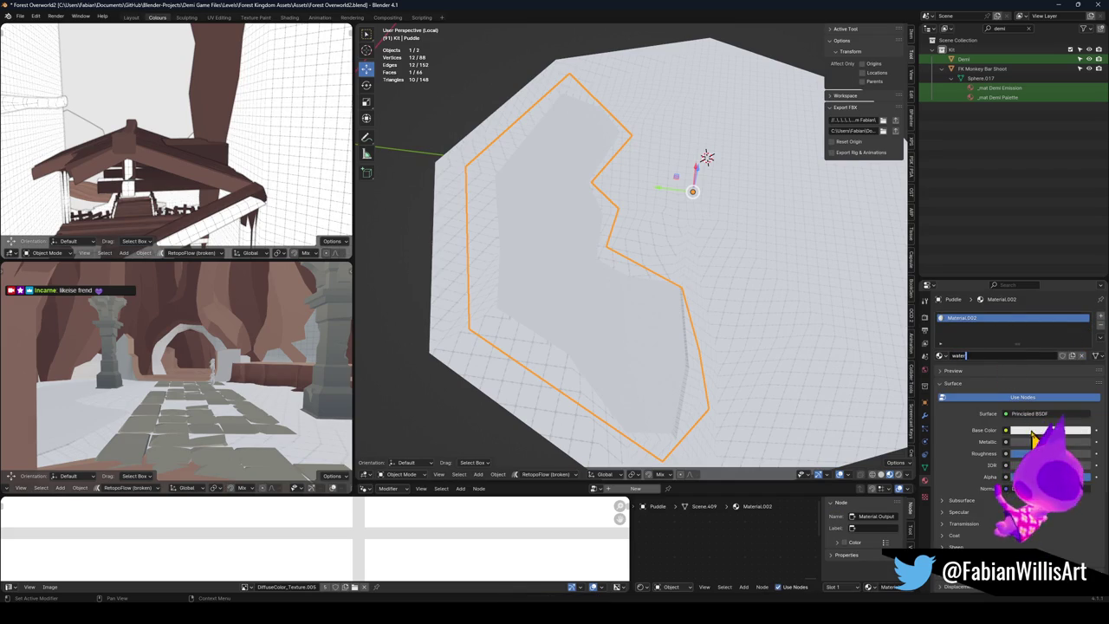
pyautogui.click(1046, 429)
pyautogui.moveTo(1052, 327); pyautogui.dragTo(1047, 314)
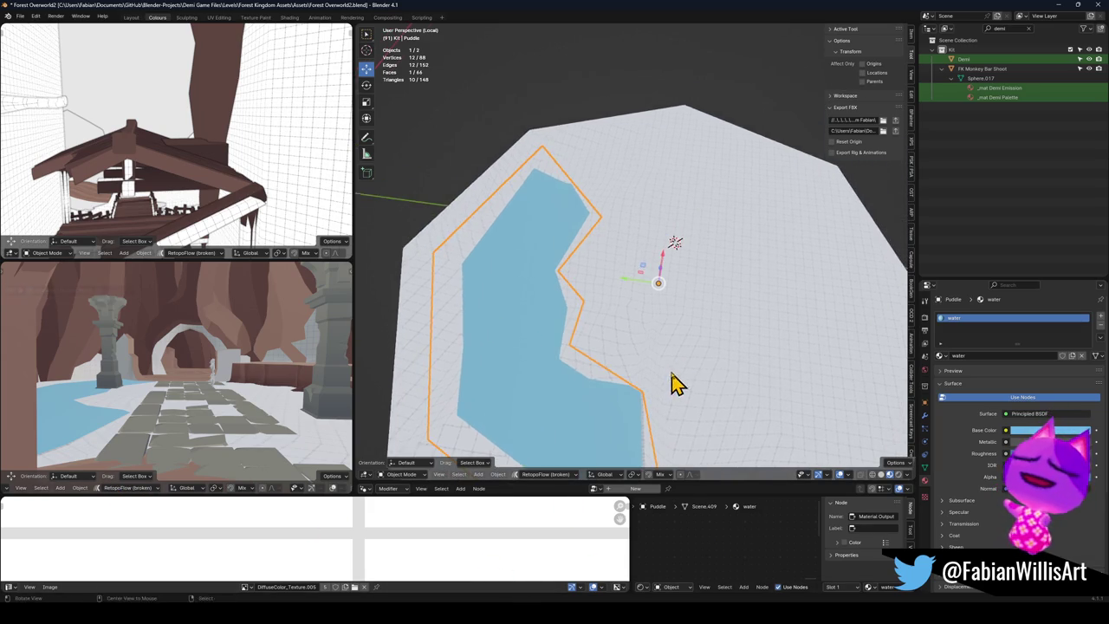
# Step: Select the ground mesh and enter Edit Mode on it
pyautogui.hotkey('alt', 'a')
pyautogui.click(648, 343)
pyautogui.press('Tab')
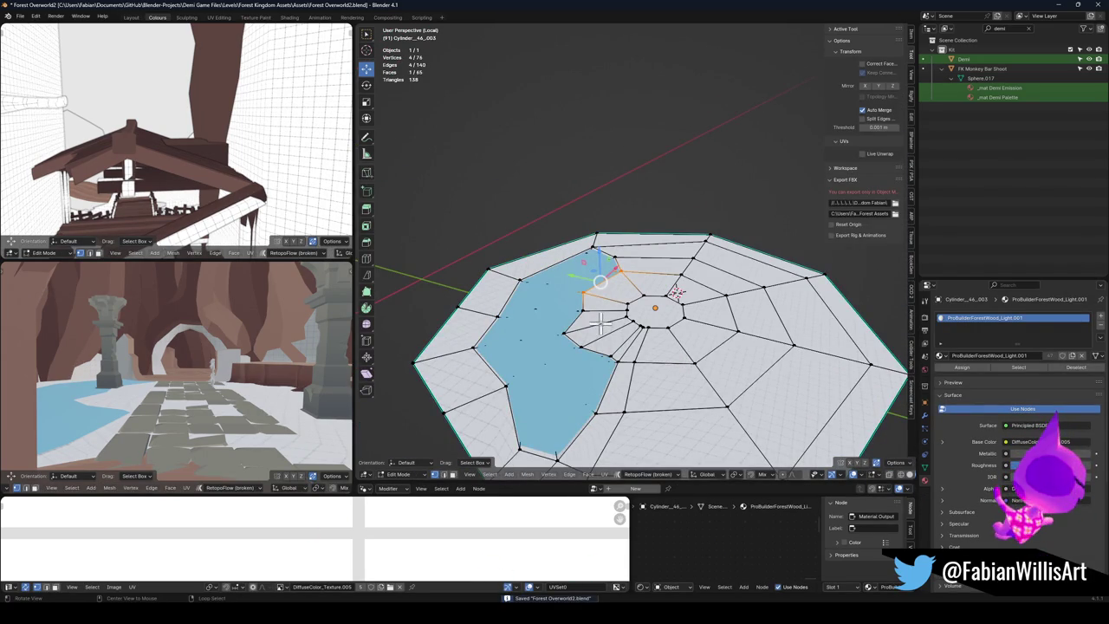
# Step: Delete the water Puddle from the full scene view and select the Demi character
pyautogui.scroll(5, 599, 322)
pyautogui.moveTo(658, 291)
pyautogui.mouseDown()
pyautogui.moveTo(686, 317)
pyautogui.moveTo(680, 282)
pyautogui.moveTo(674, 302)
pyautogui.mouseUp()
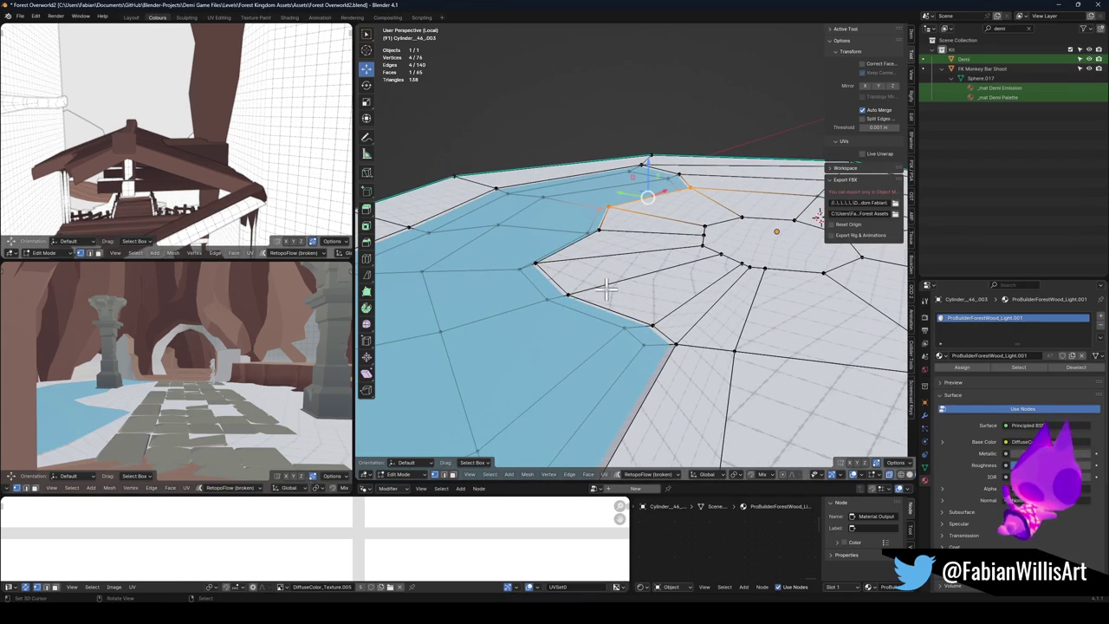
pyautogui.press('Tab')
pyautogui.click(549, 340)
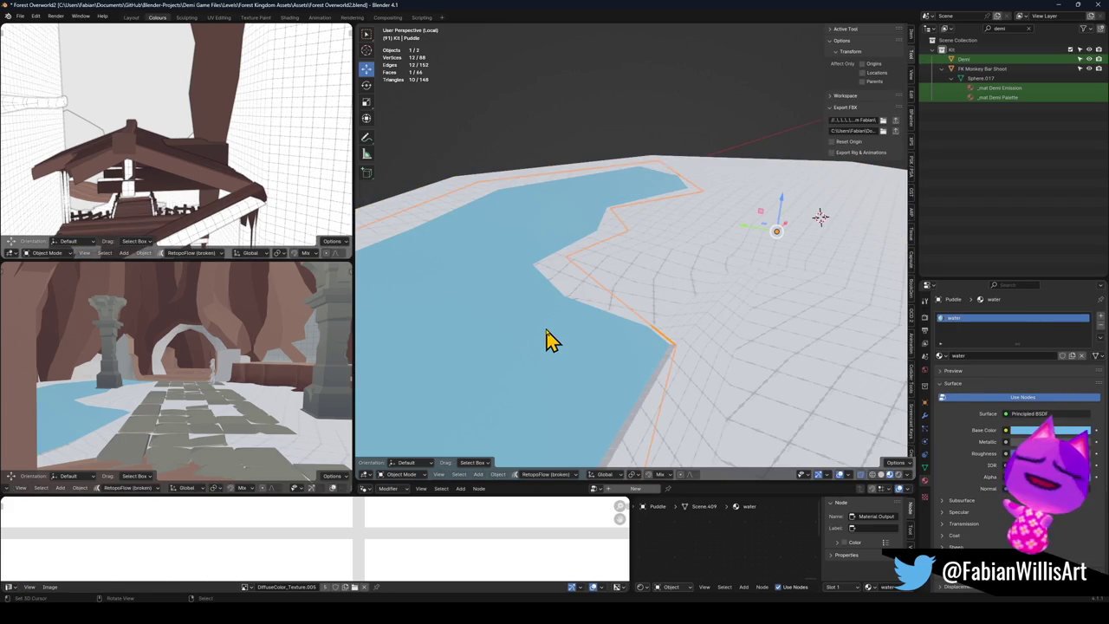
pyautogui.press('KP_Divide')
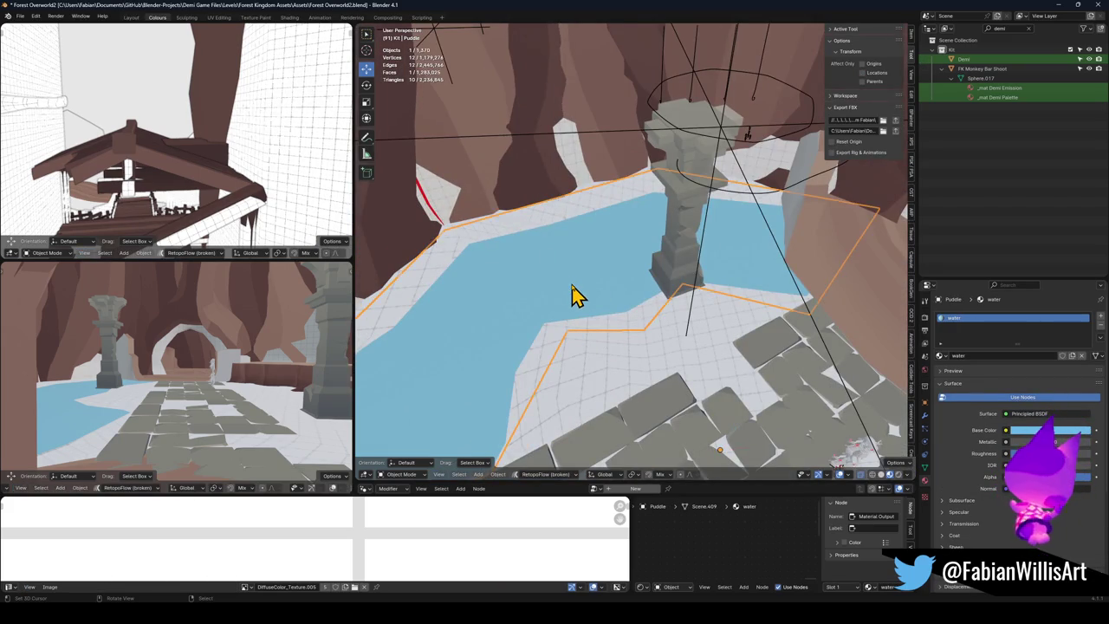
pyautogui.press('h')
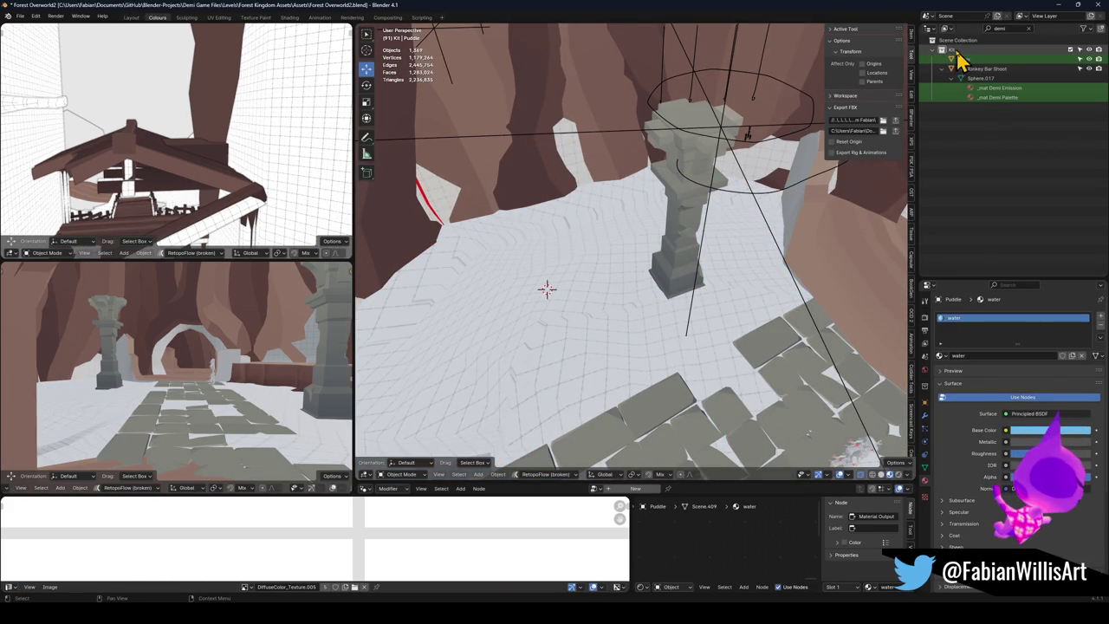
pyautogui.click(968, 59)
pyautogui.hotkey('shift', 's')
# Step: Snap Demi to the 3D cursor and apply smooth shading
pyautogui.click(712, 289)
pyautogui.press('KP_Decimal')
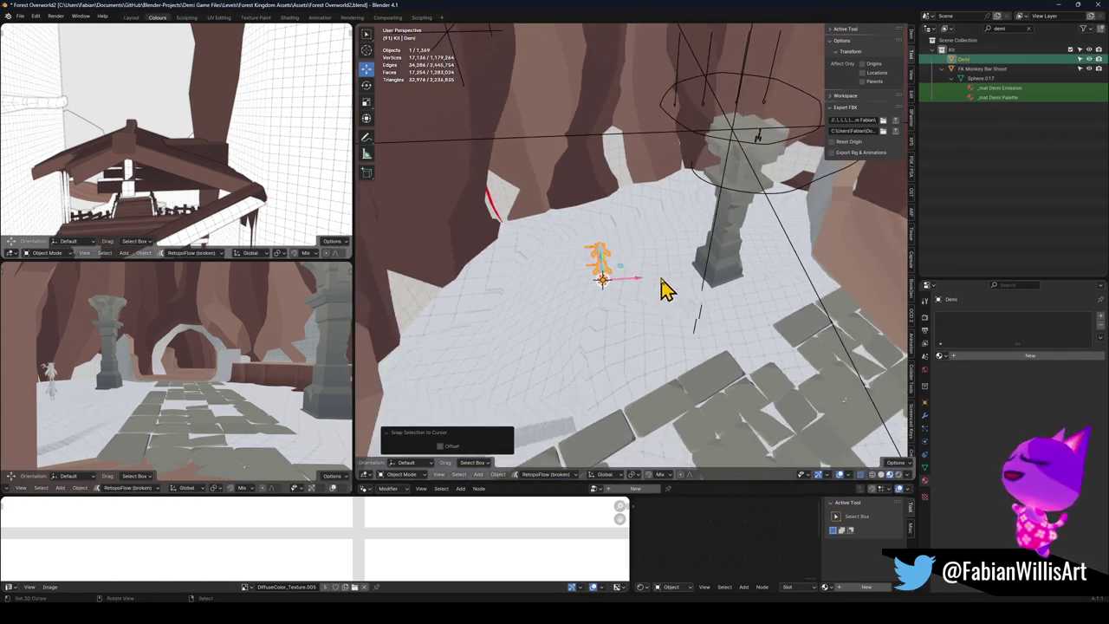
pyautogui.press('KP_Divide')
pyautogui.press('KP_Divide')
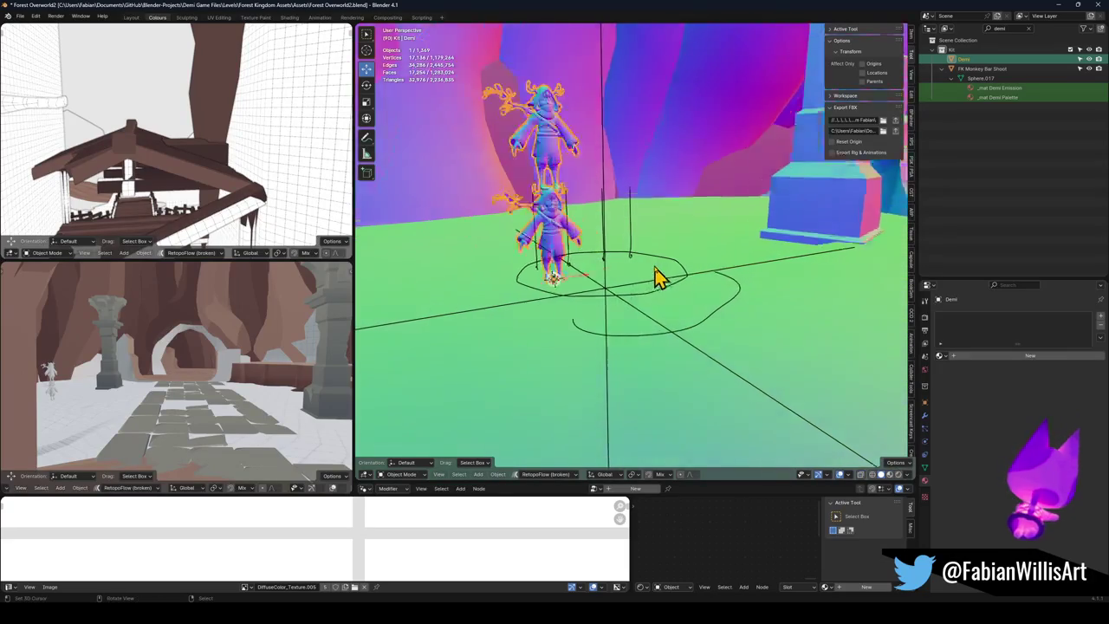
pyautogui.click(761, 277)
pyautogui.rightClick(761, 277)
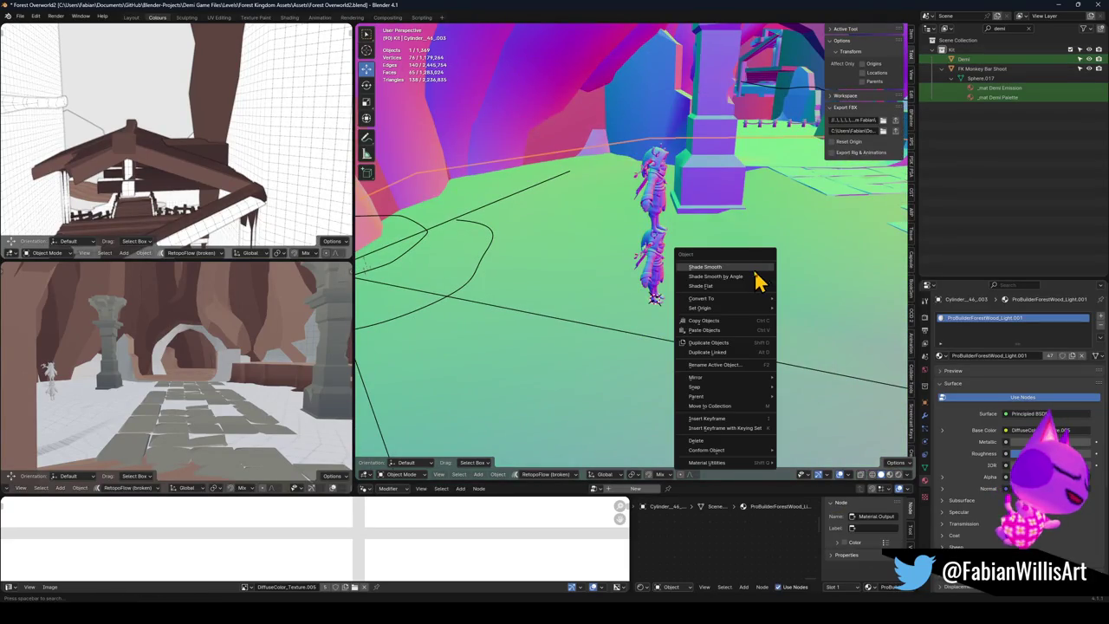
pyautogui.click(751, 291)
# Step: Move Demi flat beside the water, check it from several angles, then undo the move
pyautogui.click(658, 290)
pyautogui.press('g')
pyautogui.hotkey('shift', 'z')
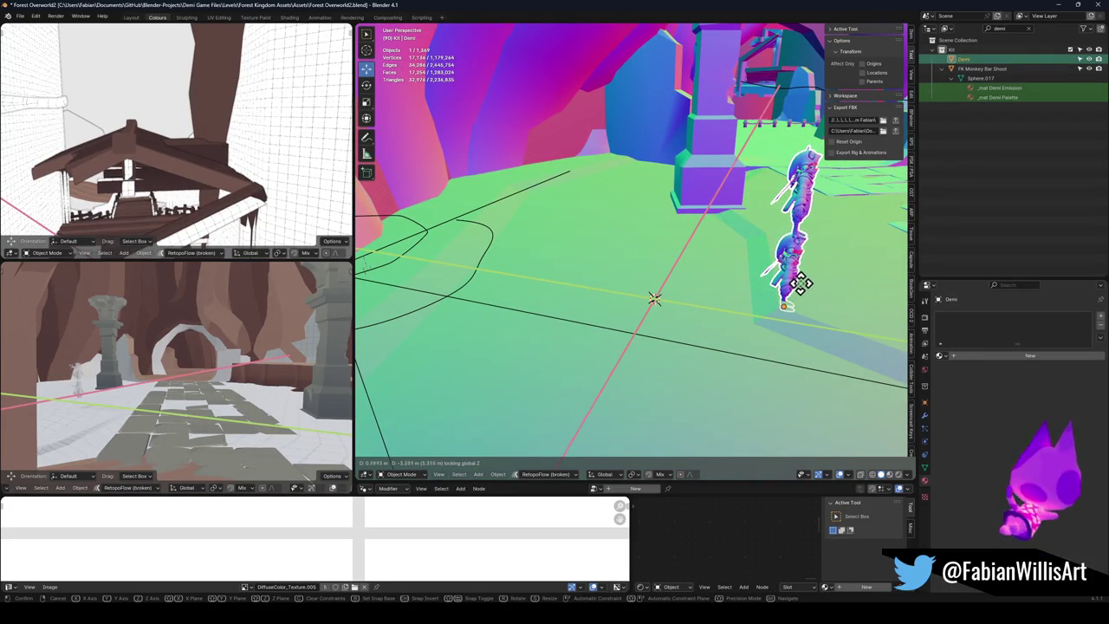
pyautogui.click(799, 289)
pyautogui.press('KP_Decimal')
pyautogui.press('KP_8')
pyautogui.press('KP_8')
pyautogui.press('KP_8')
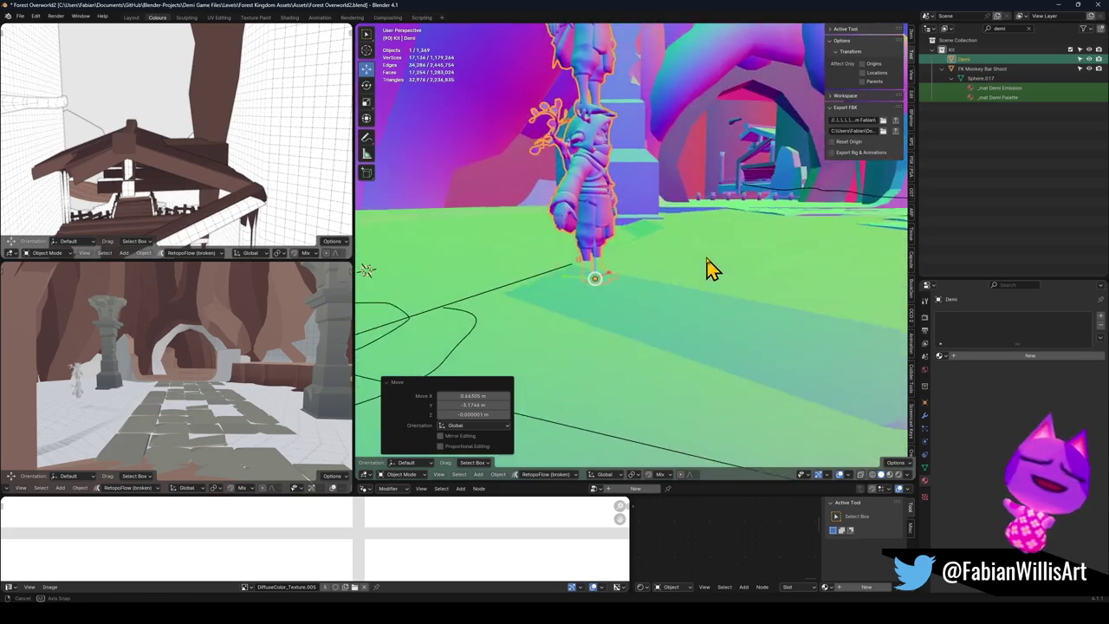
pyautogui.hotkey('ctrl', 'z')
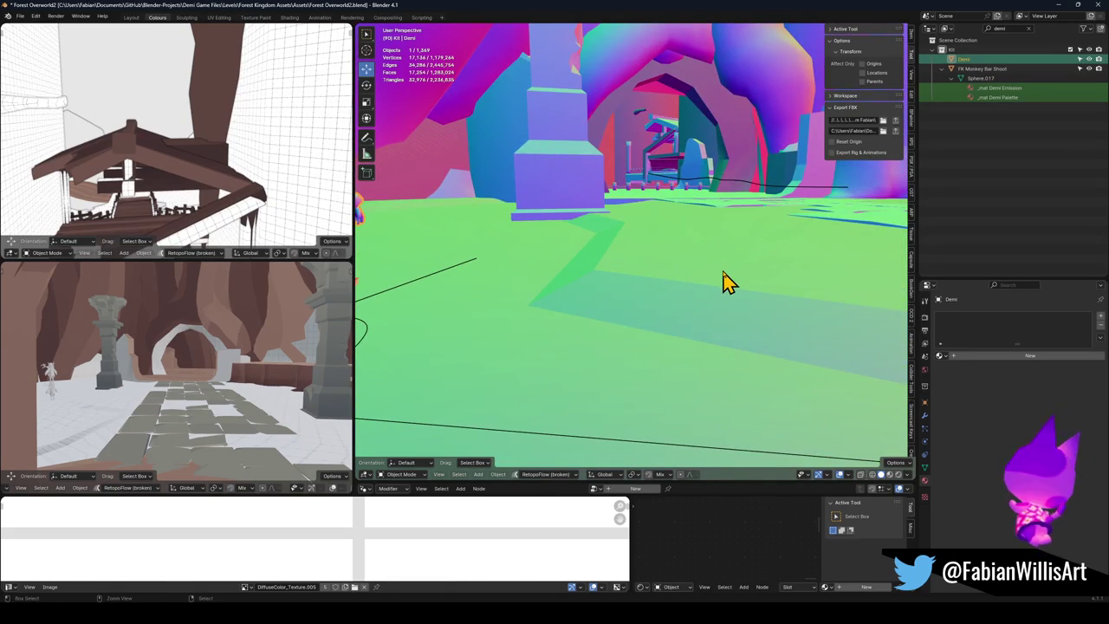
pyautogui.press('KP_Decimal')
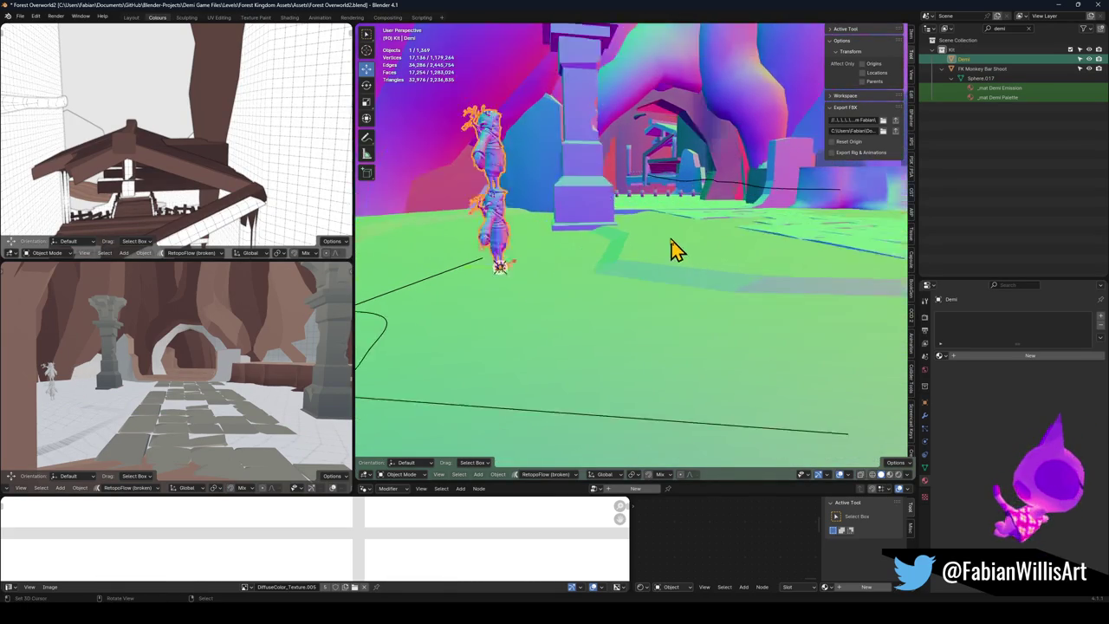
pyautogui.press('KP_2')
pyautogui.press('KP_2')
pyautogui.press('KP_2')
pyautogui.press('KP_8')
pyautogui.press('KP_8')
pyautogui.press('KP_8')
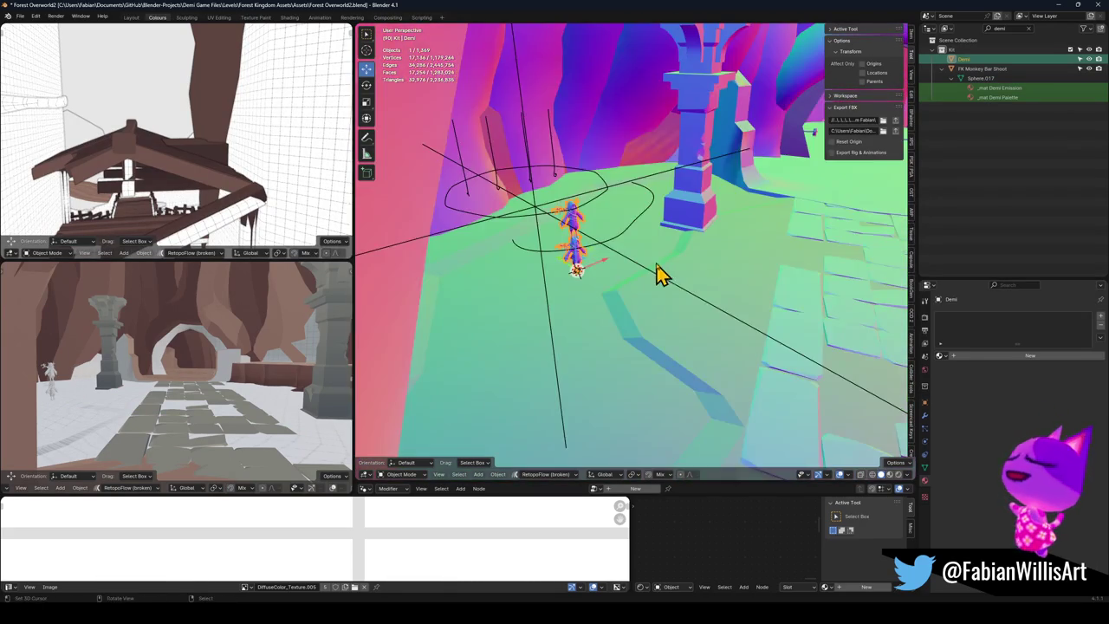
pyautogui.hotkey('ctrl', 'z')
# Step: Delete the extra object and the large cylinder covering the ground, previewing materials
pyautogui.press('Delete')
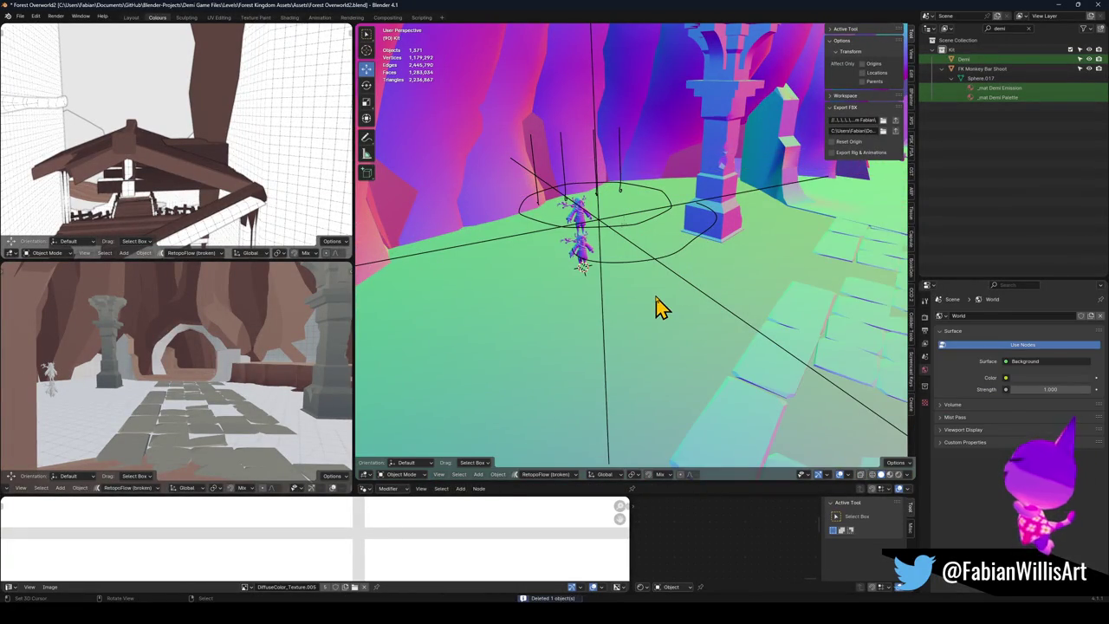
pyautogui.click(658, 309)
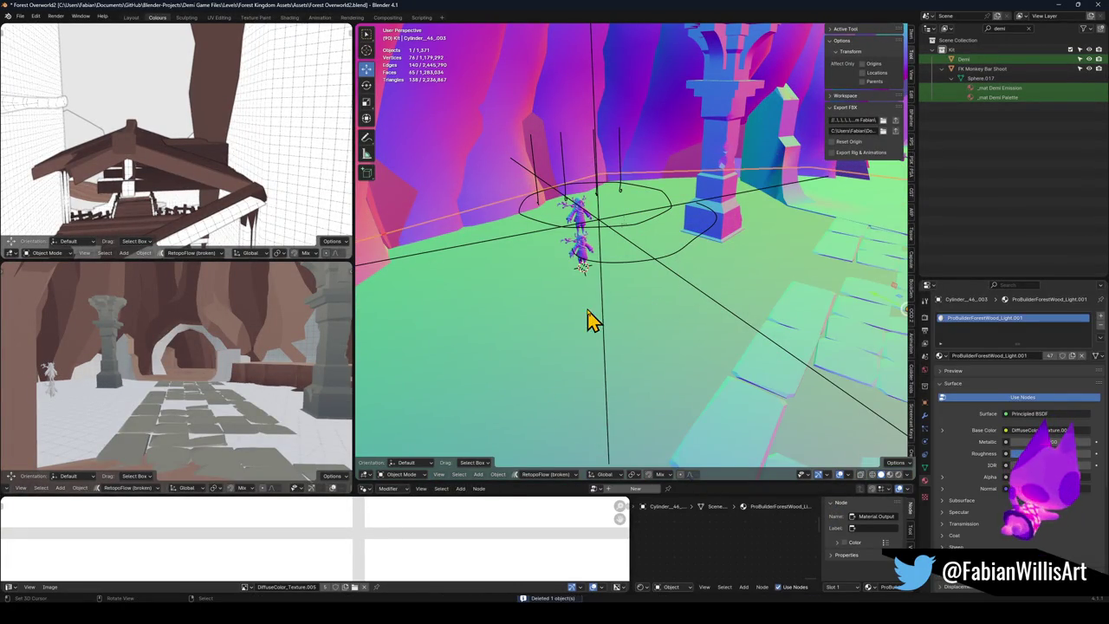
pyautogui.click(659, 318)
pyautogui.press('z')
pyautogui.click(667, 321)
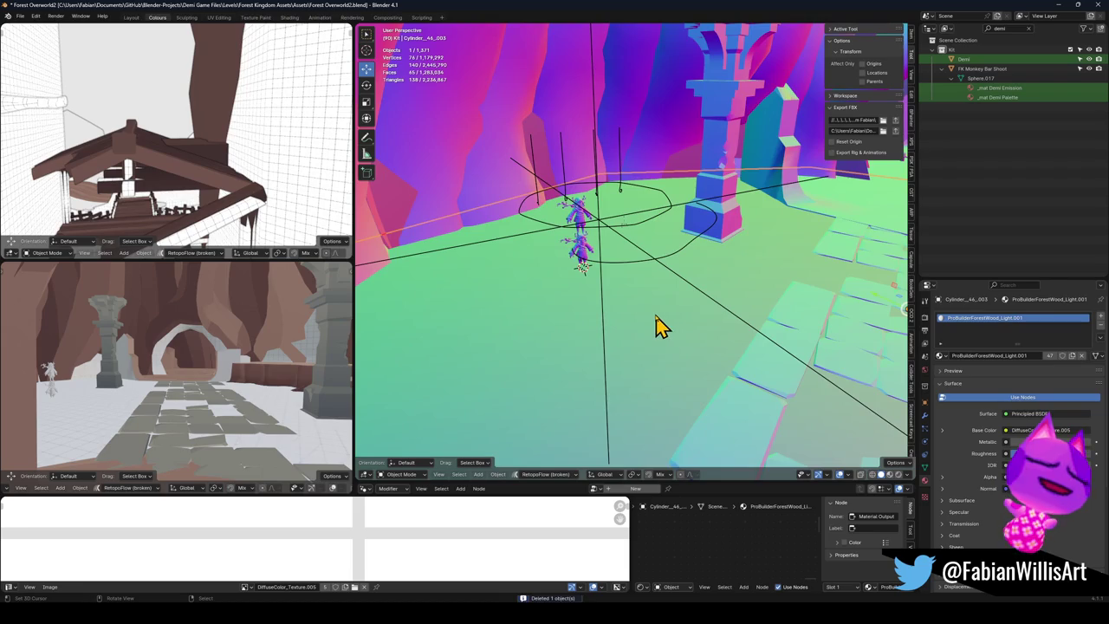
pyautogui.click(619, 334)
pyautogui.press('g')
pyautogui.press('Escape')
pyautogui.press('Delete')
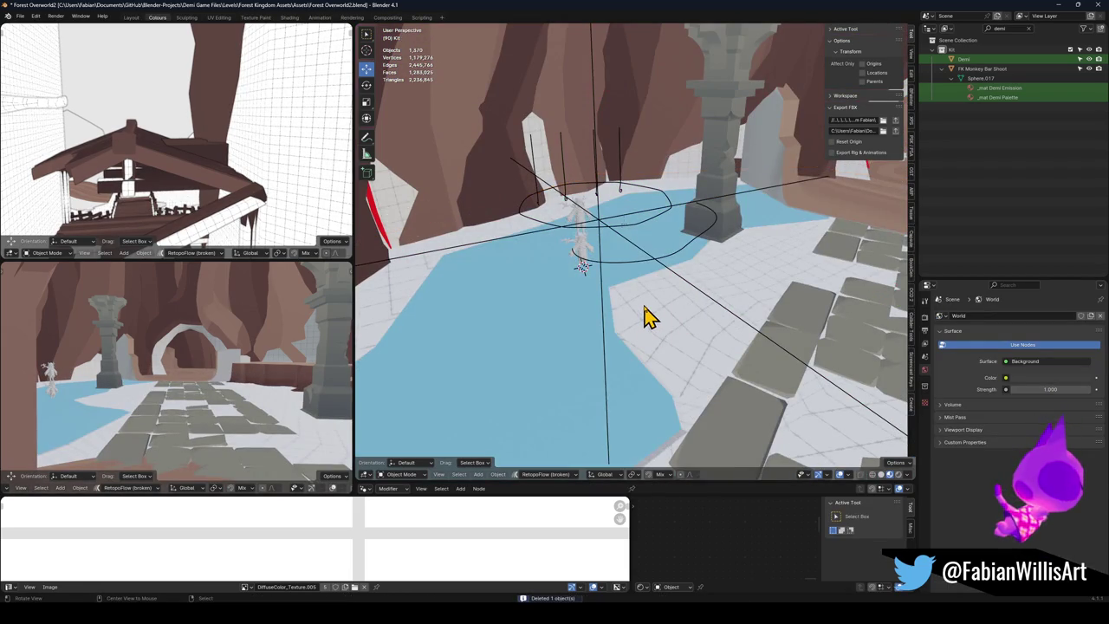
# Step: Save Forest Overworld2.blend and select the FK_OVERWORLD empty with all 224 child objects
pyautogui.scroll(6, 650, 312)
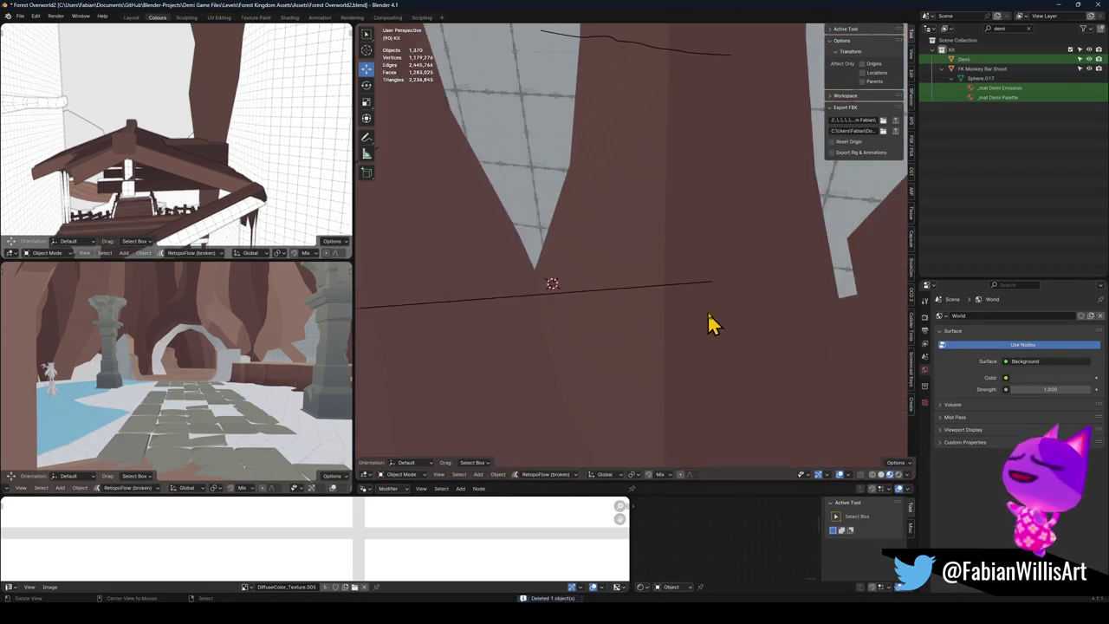
pyautogui.scroll(-5, 718, 341)
pyautogui.scroll(8, 713, 315)
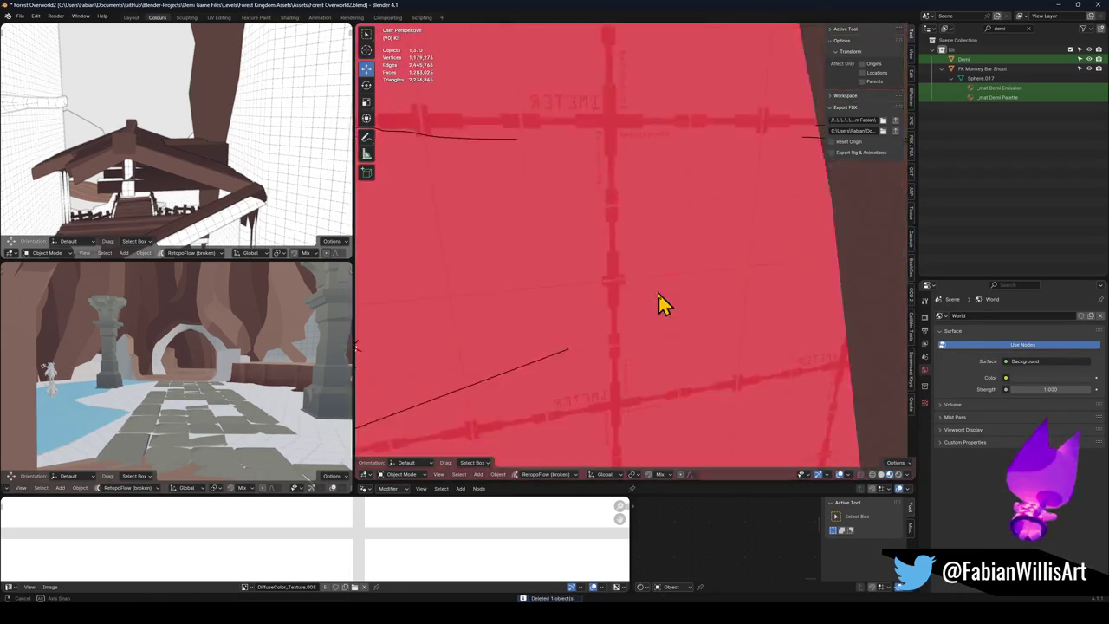
pyautogui.scroll(-6, 669, 303)
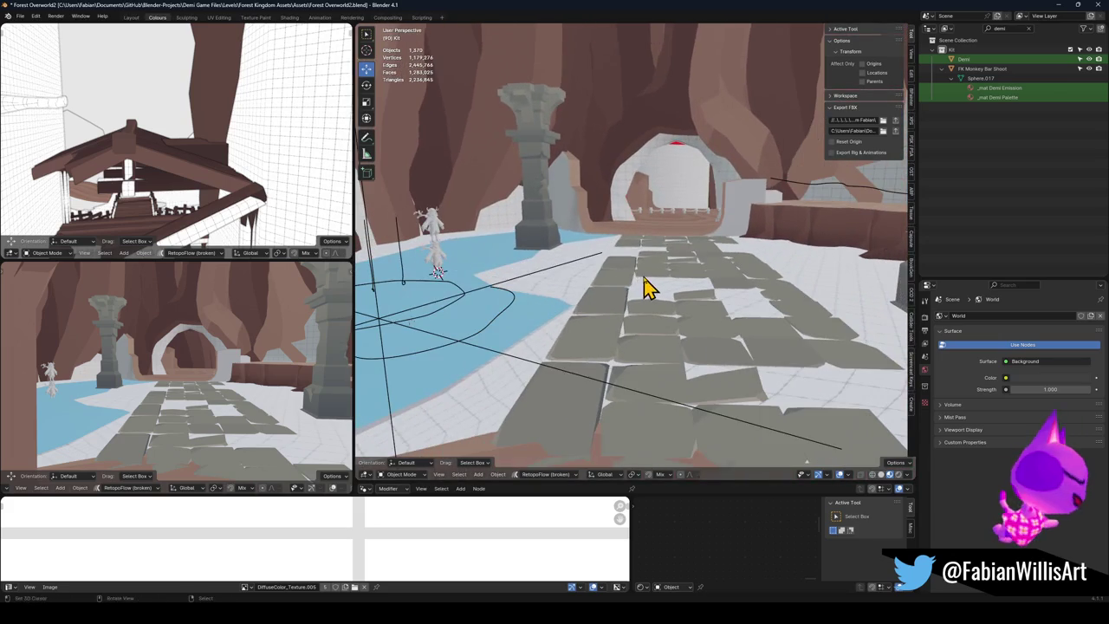
pyautogui.hotkey('ctrl', 's')
pyautogui.scroll(-2, 654, 273)
pyautogui.scroll(6, 655, 264)
pyautogui.scroll(-6, 659, 259)
pyautogui.scroll(1, 641, 247)
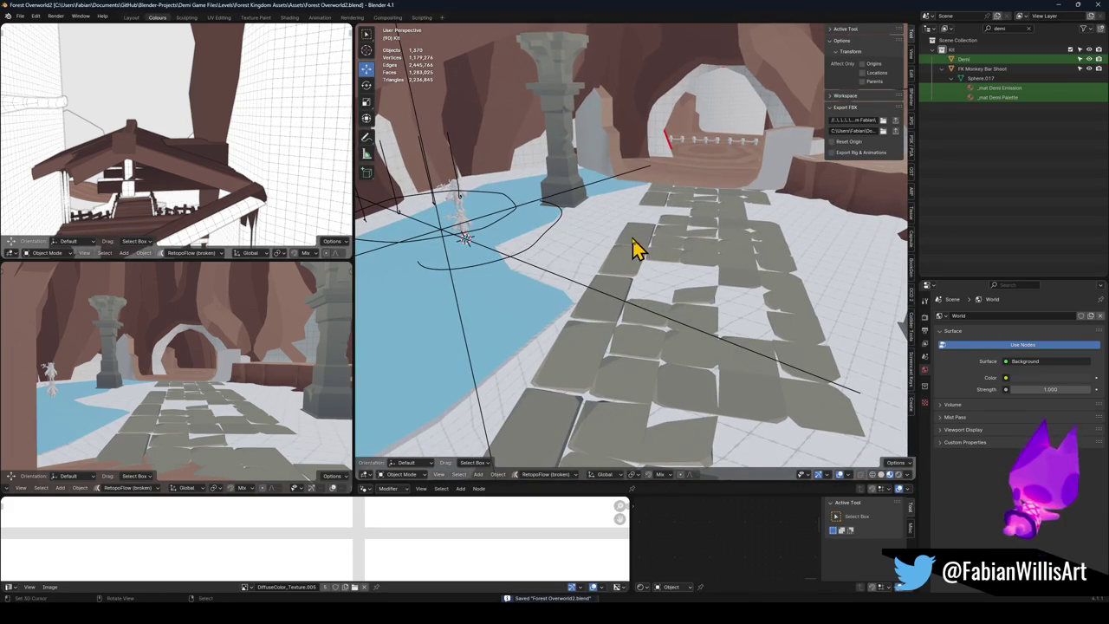
pyautogui.click(558, 281)
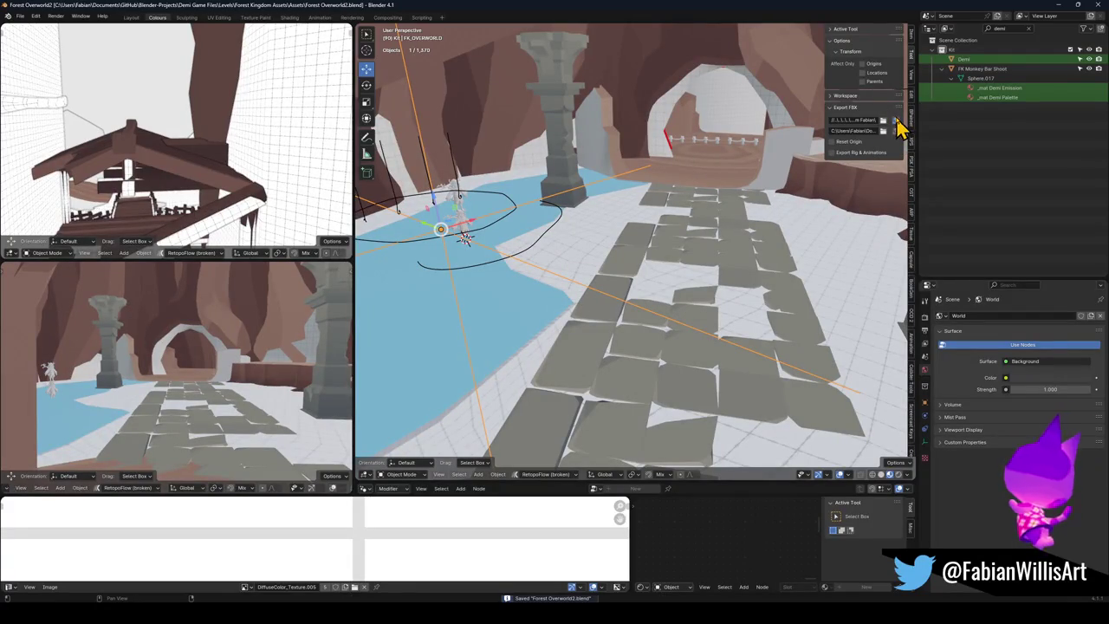
pyautogui.press('a')
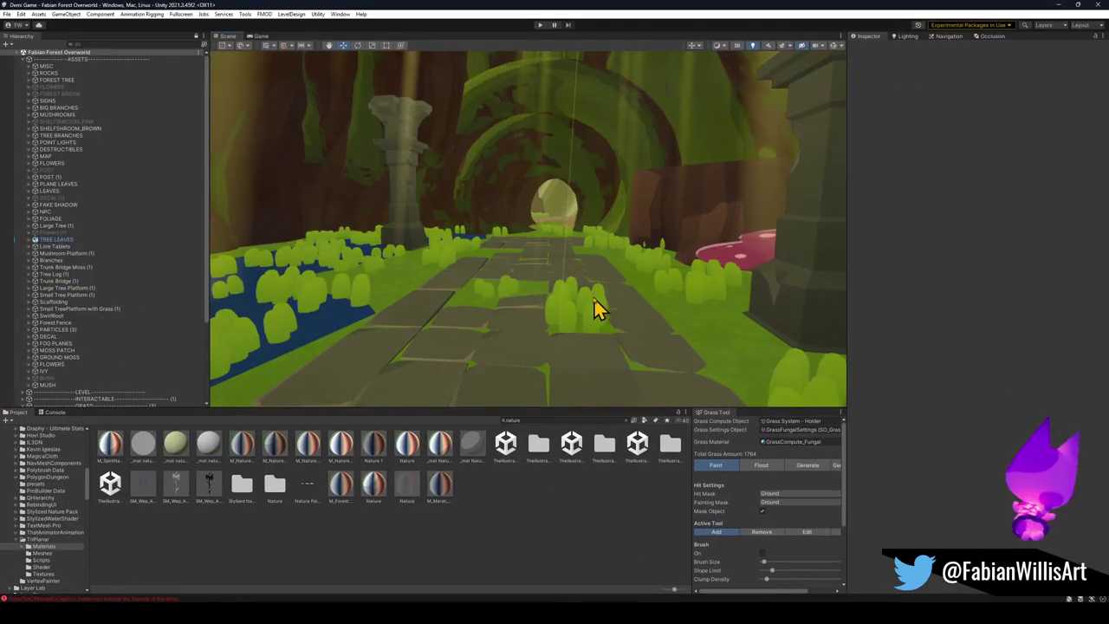
# Step: Fly the Scene view along the path through the tunnel arch and pick out the god rays particles
pyautogui.moveTo(582, 257)
pyautogui.mouseDown()
pyautogui.moveTo(525, 247)
pyautogui.moveTo(473, 265)
pyautogui.moveTo(533, 253)
pyautogui.mouseUp()
pyautogui.moveTo(584, 305); pyautogui.dragTo(592, 262)
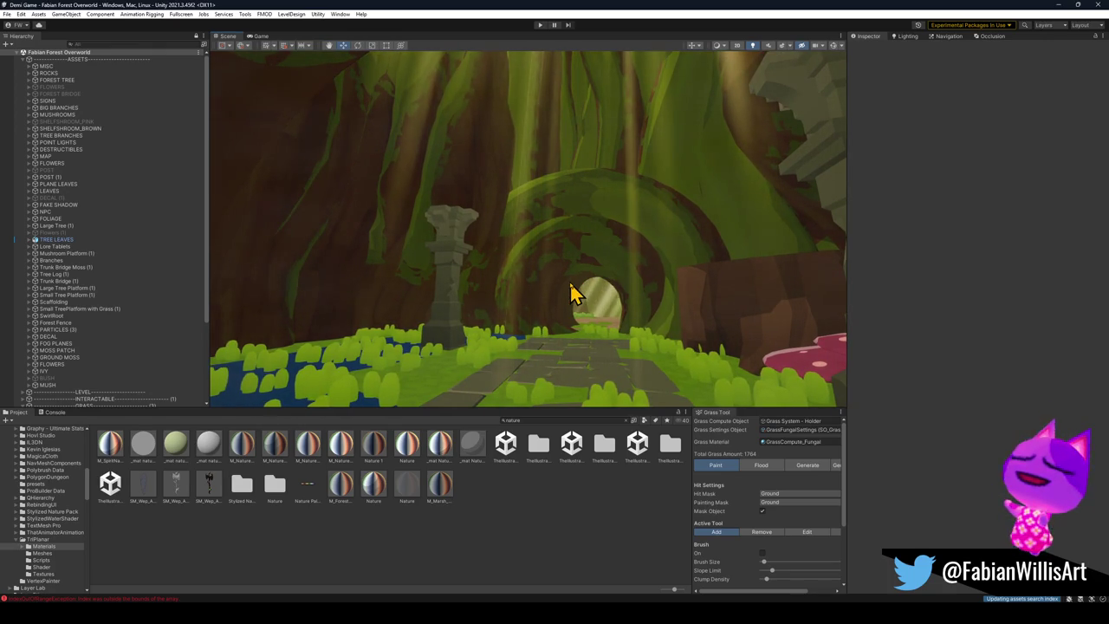
pyautogui.moveTo(571, 293)
pyautogui.mouseDown()
pyautogui.moveTo(564, 312)
pyautogui.moveTo(581, 329)
pyautogui.moveTo(581, 383)
pyautogui.moveTo(526, 334)
pyautogui.moveTo(537, 319)
pyautogui.moveTo(527, 290)
pyautogui.mouseUp()
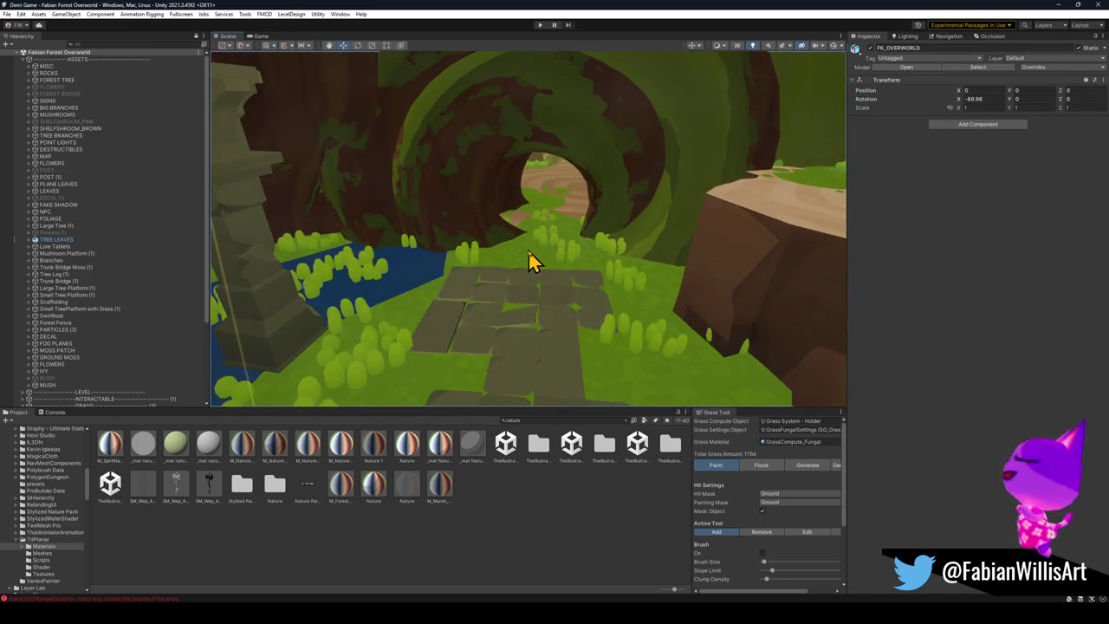
pyautogui.hotkey('ctrl', 'd')
pyautogui.click(528, 250)
pyautogui.click(528, 250)
pyautogui.click(528, 251)
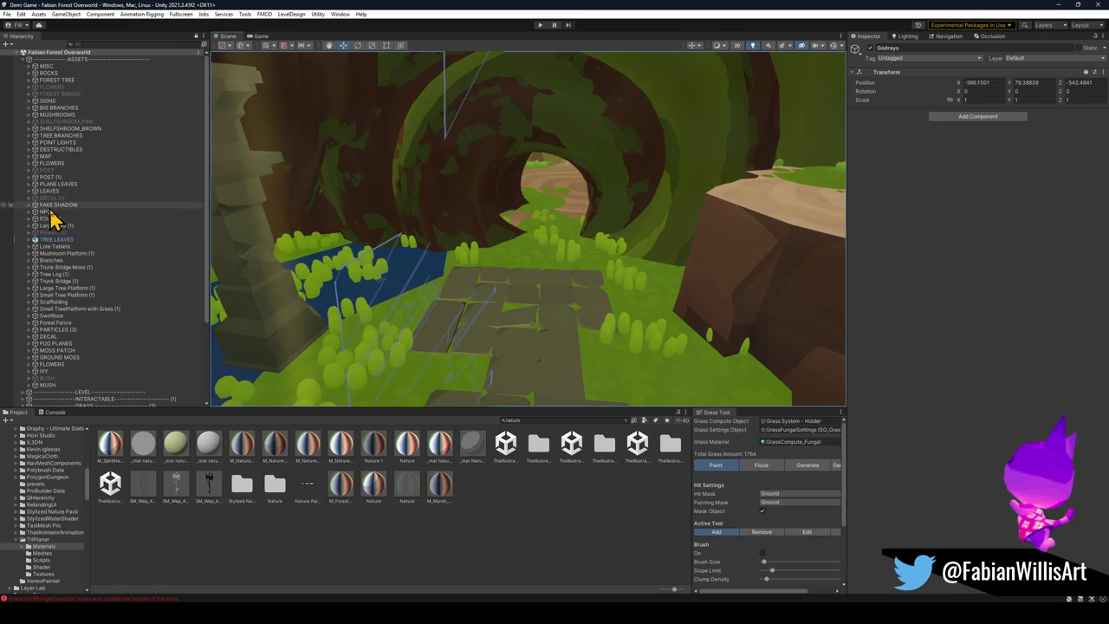
# Step: Expand PARTICLES (3) in the Hierarchy and select Ground Firefly
pyautogui.click(32, 330)
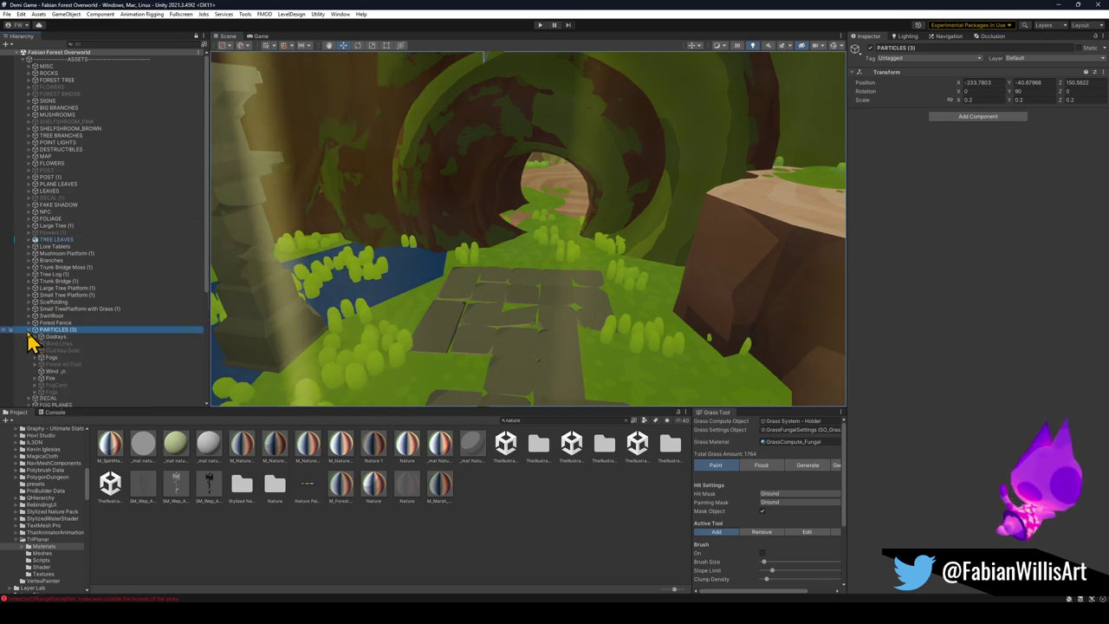
pyautogui.scroll(-2, 98, 320)
pyautogui.scroll(-5, 98, 316)
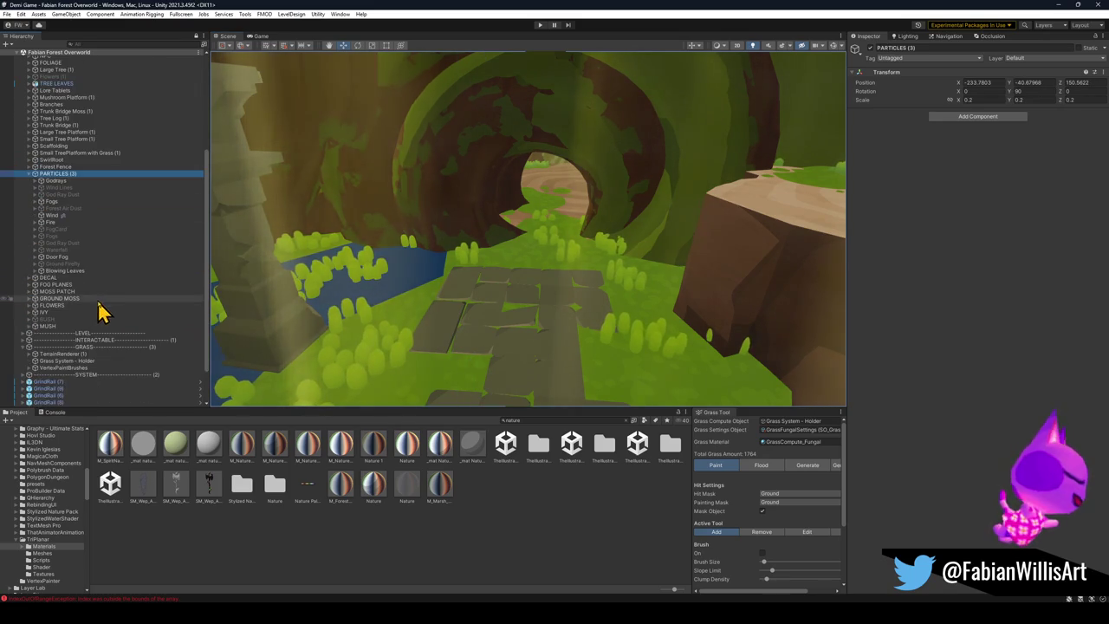
pyautogui.click(51, 264)
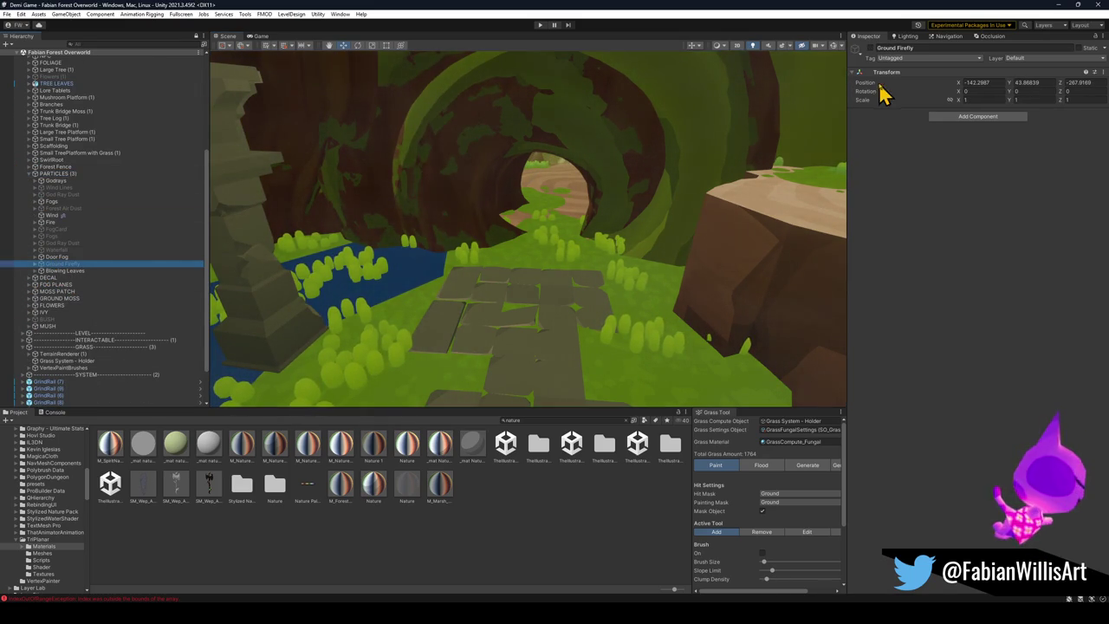
# Step: Expand Ground Firefly, select its first firefly prefab and frame it from above
pyautogui.press('w')
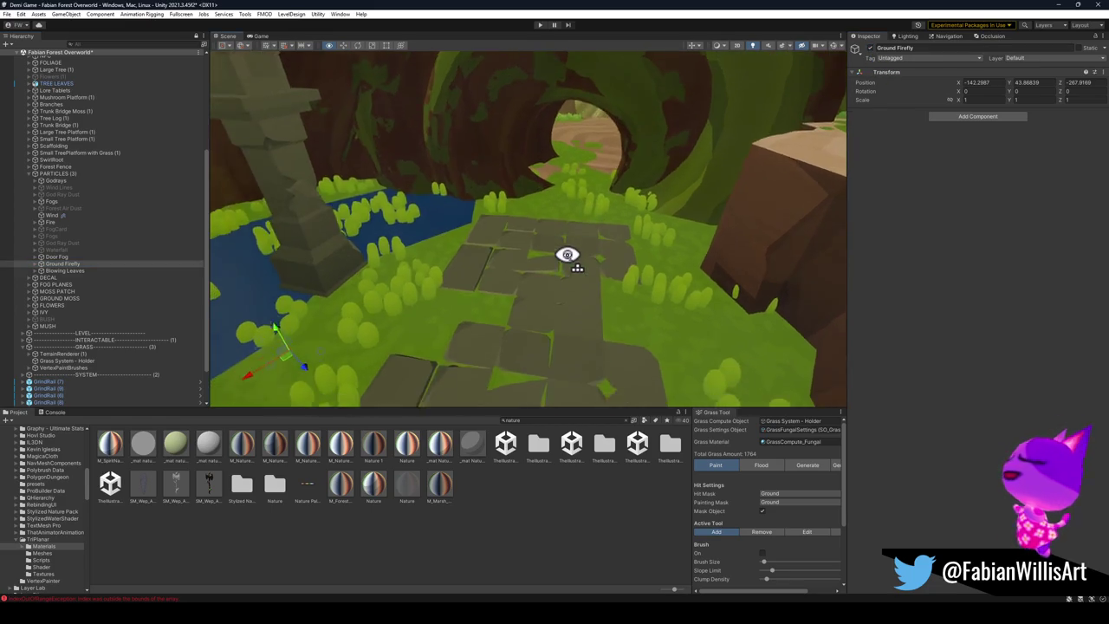
pyautogui.click(36, 264)
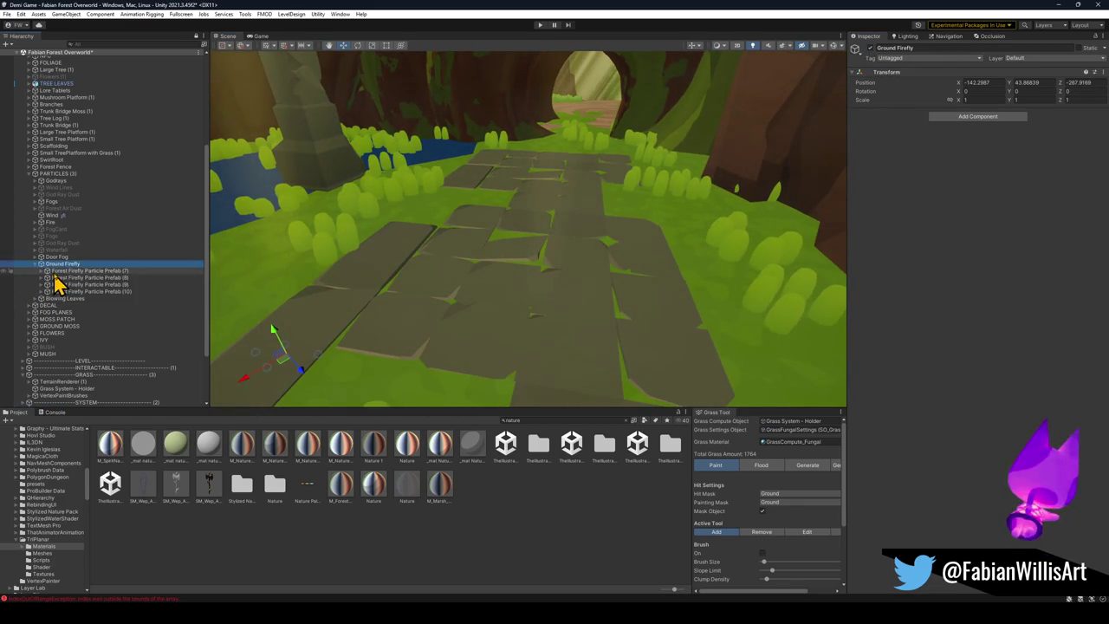
pyautogui.click(78, 271)
pyautogui.press('f')
pyautogui.moveTo(532, 241)
pyautogui.mouseDown()
pyautogui.moveTo(408, 347)
pyautogui.moveTo(463, 268)
pyautogui.moveTo(451, 246)
pyautogui.moveTo(460, 237)
pyautogui.moveTo(519, 229)
pyautogui.moveTo(501, 256)
pyautogui.mouseUp()
pyautogui.moveTo(498, 300)
pyautogui.mouseDown()
pyautogui.moveTo(554, 345)
pyautogui.moveTo(384, 309)
pyautogui.moveTo(341, 321)
pyautogui.moveTo(326, 309)
pyautogui.moveTo(529, 282)
pyautogui.moveTo(203, 292)
pyautogui.mouseUp()
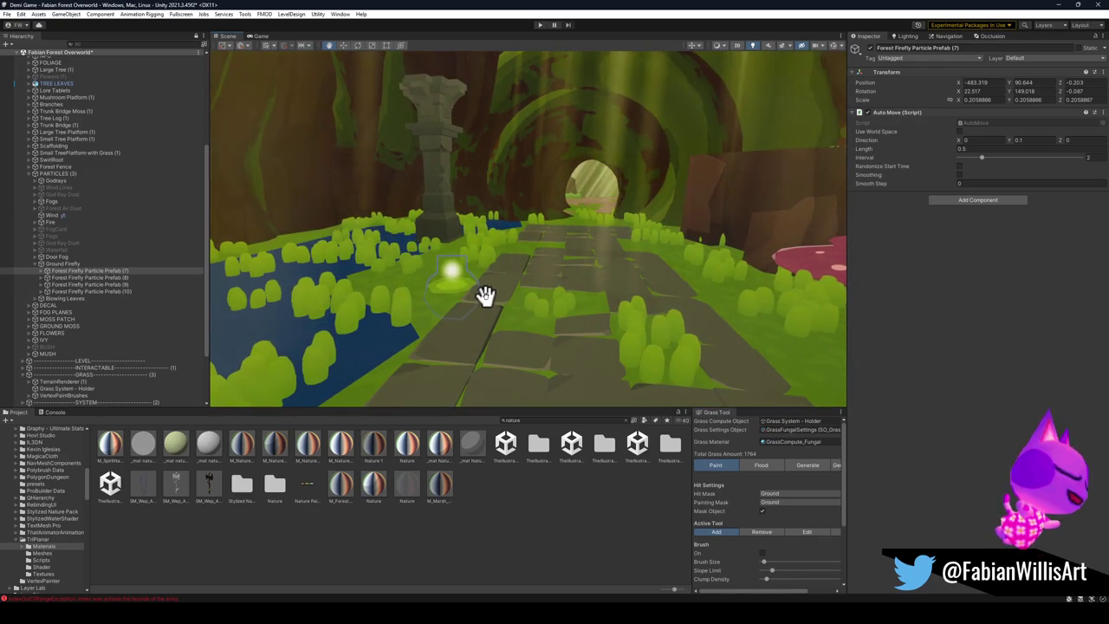
# Step: Duplicate the firefly three times, placing copies on the right-hand grass, pond edge and beside the path
pyautogui.press('w')
pyautogui.hotkey('ctrl', 'd')
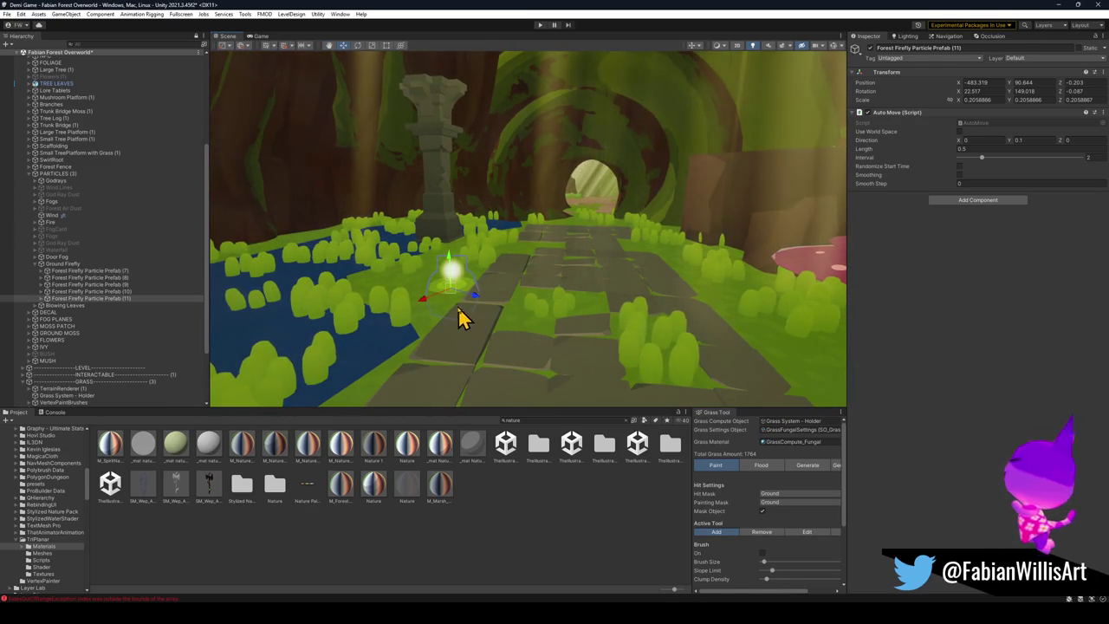
pyautogui.moveTo(459, 302)
pyautogui.mouseDown()
pyautogui.moveTo(769, 358)
pyautogui.moveTo(809, 390)
pyautogui.moveTo(417, 257)
pyautogui.mouseUp()
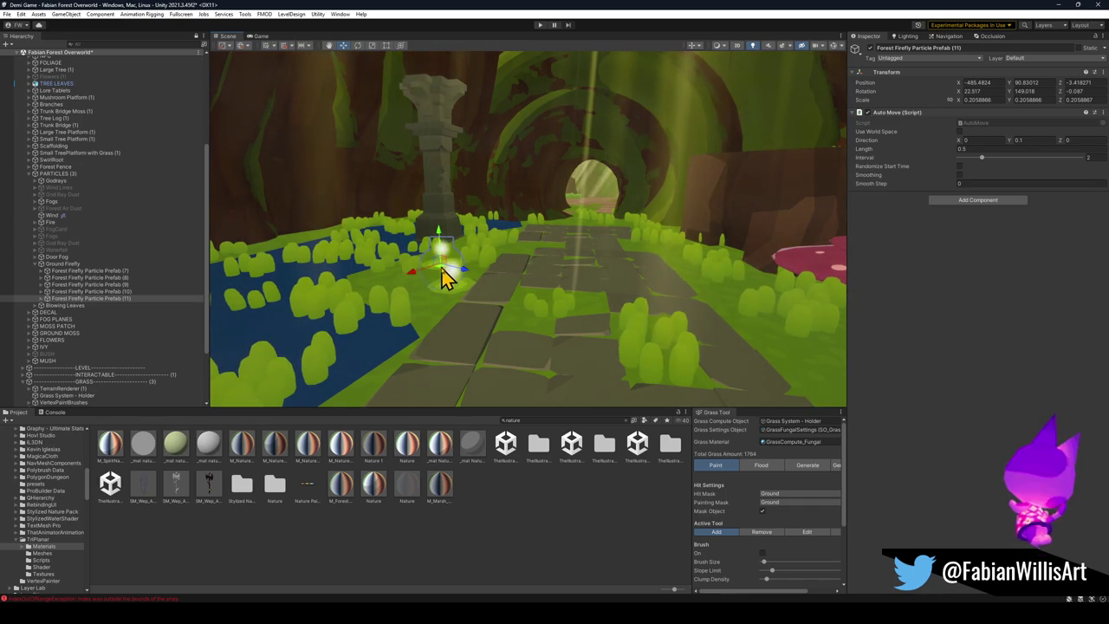
pyautogui.hotkey('ctrl', 'd')
pyautogui.moveTo(448, 272)
pyautogui.mouseDown()
pyautogui.moveTo(423, 375)
pyautogui.moveTo(297, 245)
pyautogui.moveTo(448, 268)
pyautogui.moveTo(619, 243)
pyautogui.mouseUp()
pyautogui.scroll(3, 303, 256)
pyautogui.hotkey('ctrl', 'd')
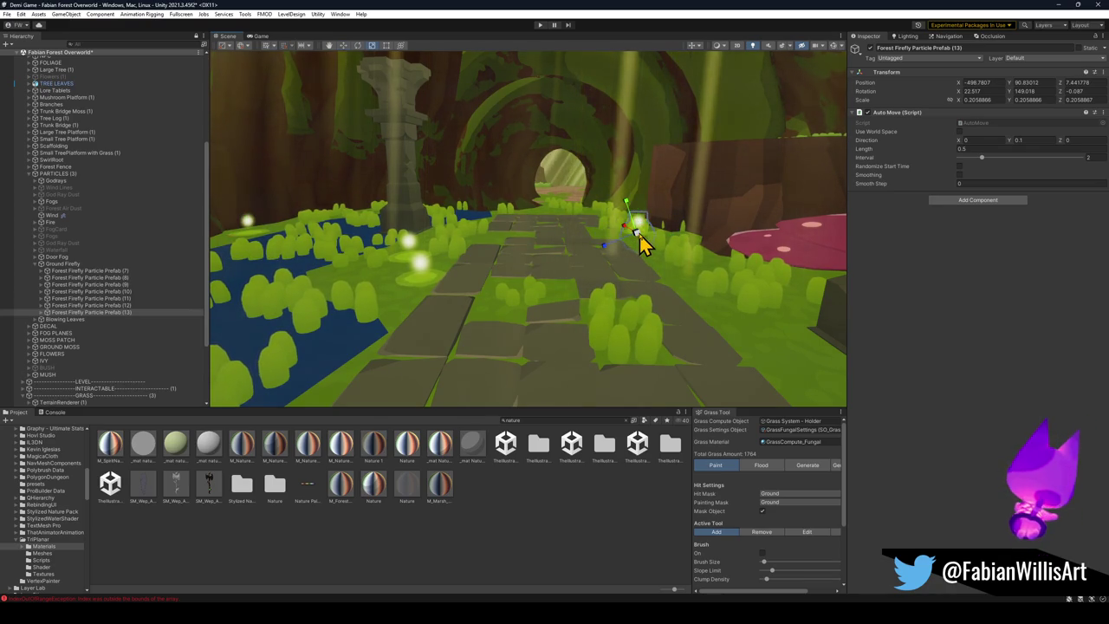
pyautogui.press('f')
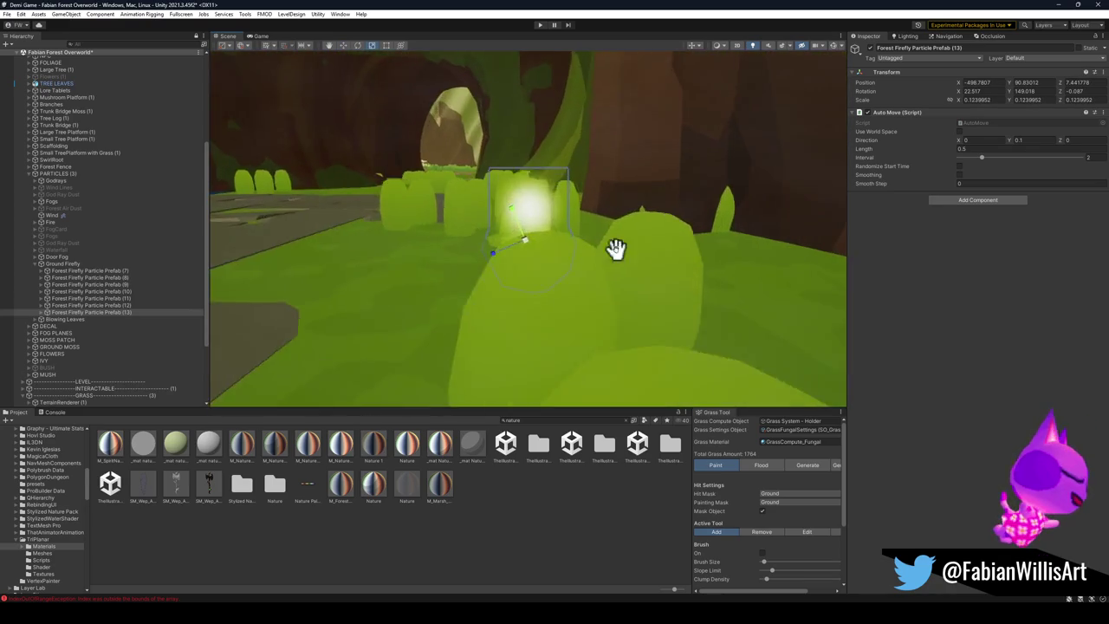
pyautogui.moveTo(596, 305)
pyautogui.mouseDown()
pyautogui.moveTo(710, 334)
pyautogui.moveTo(636, 324)
pyautogui.moveTo(664, 297)
pyautogui.moveTo(673, 309)
pyautogui.mouseUp()
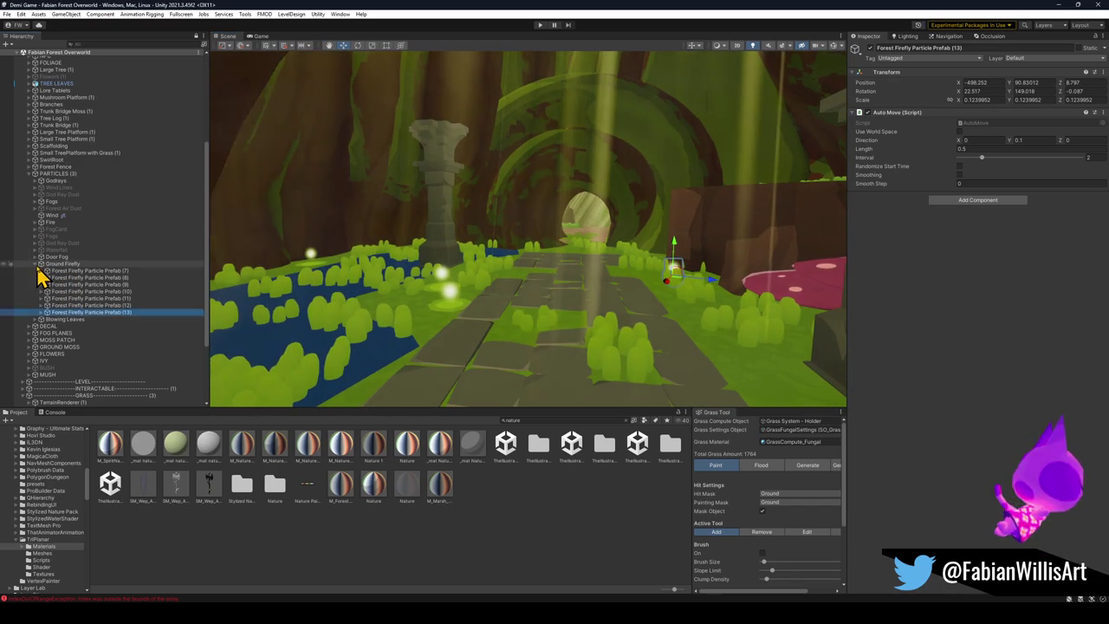
# Step: Duplicate Forest Dungeon Air Particles (31) from Forest Air Dust and move the copy above the path
pyautogui.click(37, 264)
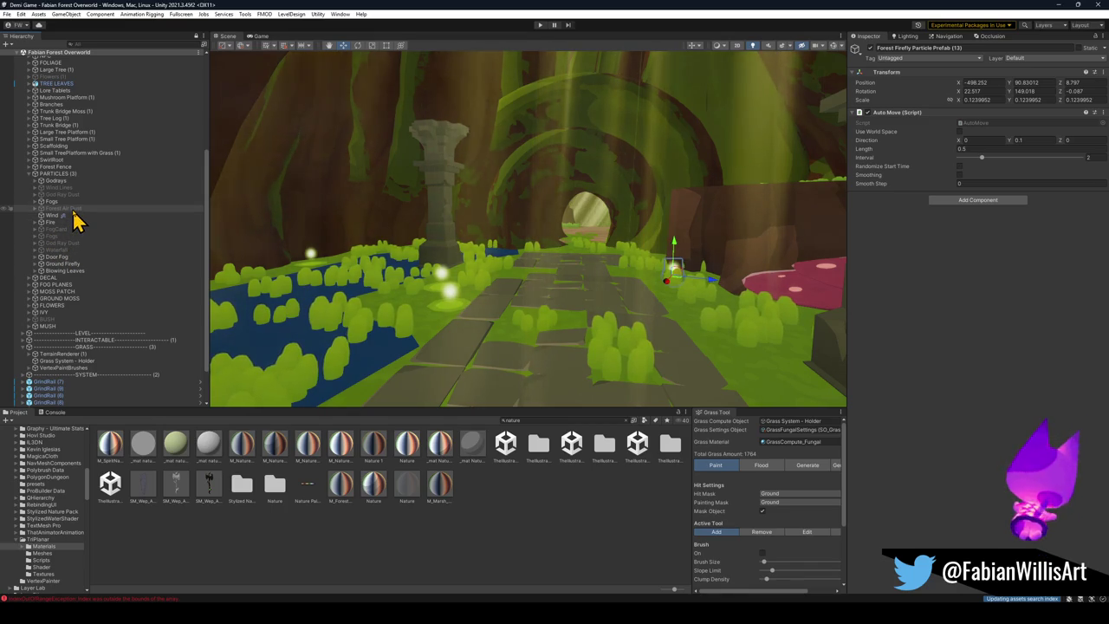
pyautogui.click(74, 210)
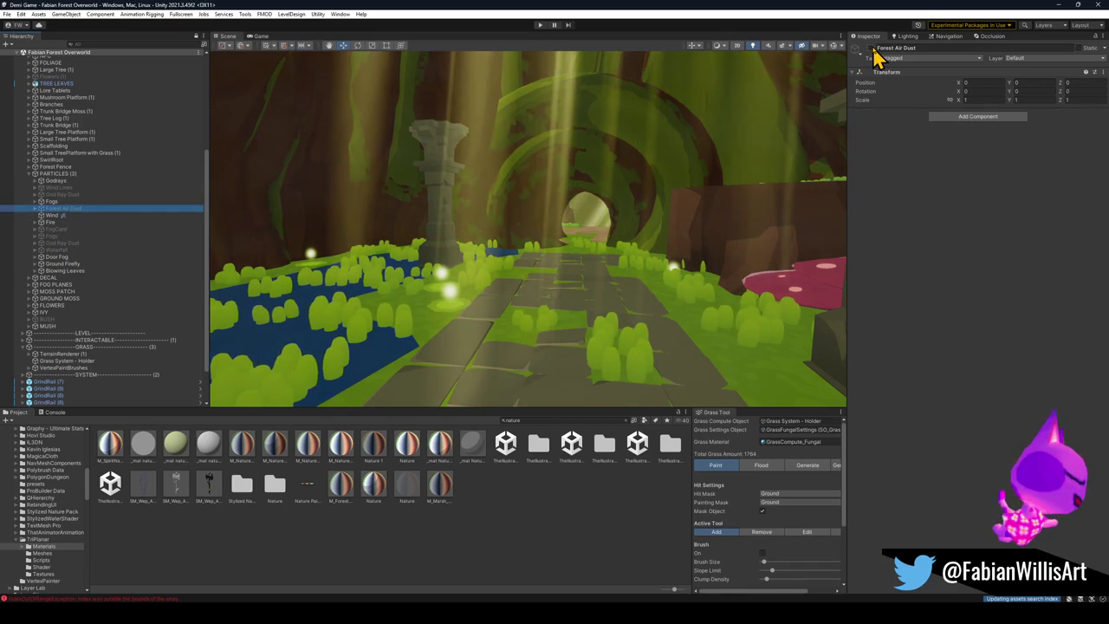
pyautogui.click(36, 209)
pyautogui.click(167, 382)
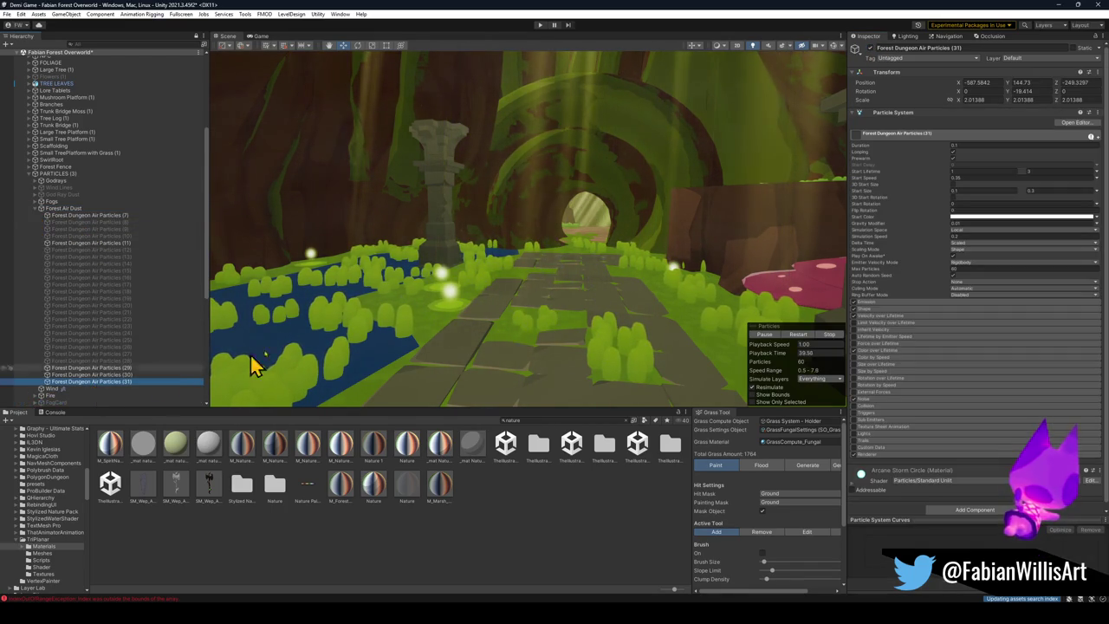
pyautogui.hotkey('ctrl', 'alt', 'f')
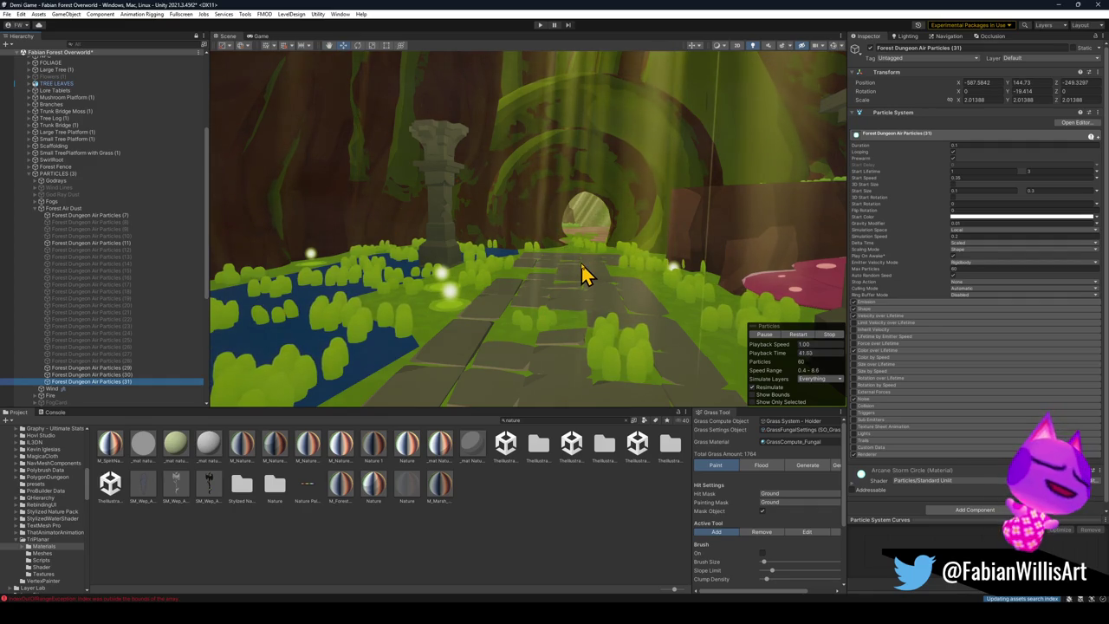
pyautogui.hotkey('ctrl', 'd')
pyautogui.moveTo(517, 292)
pyautogui.mouseDown()
pyautogui.moveTo(698, 265)
pyautogui.moveTo(303, 268)
pyautogui.moveTo(602, 285)
pyautogui.moveTo(528, 283)
pyautogui.moveTo(542, 287)
pyautogui.moveTo(515, 293)
pyautogui.moveTo(569, 280)
pyautogui.moveTo(341, 279)
pyautogui.moveTo(497, 284)
pyautogui.mouseUp()
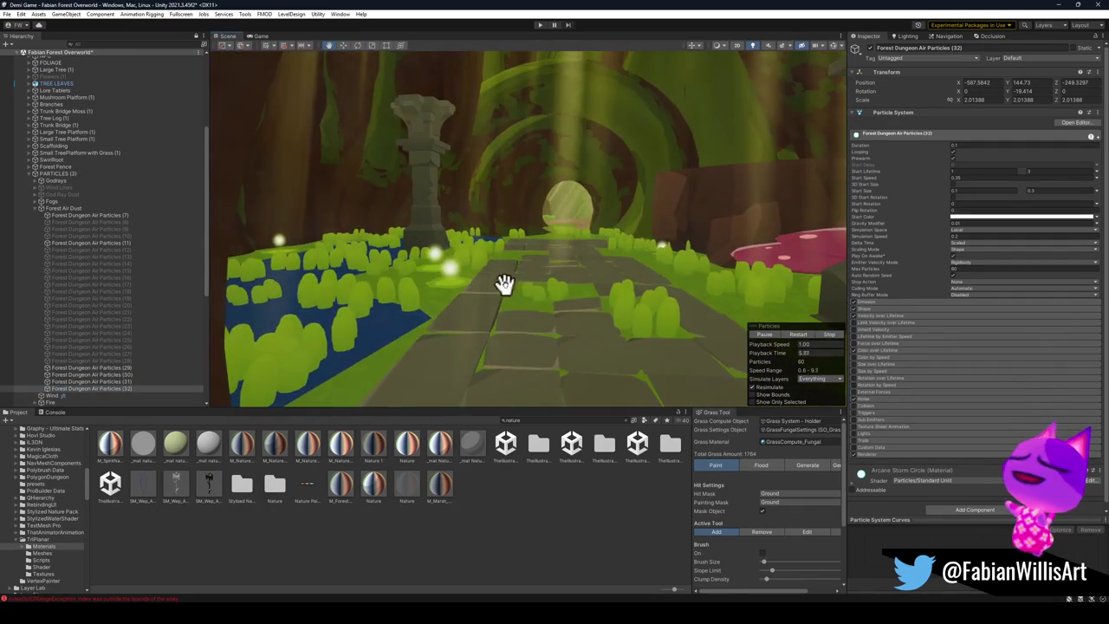
pyautogui.moveTo(546, 251); pyautogui.dragTo(569, 286)
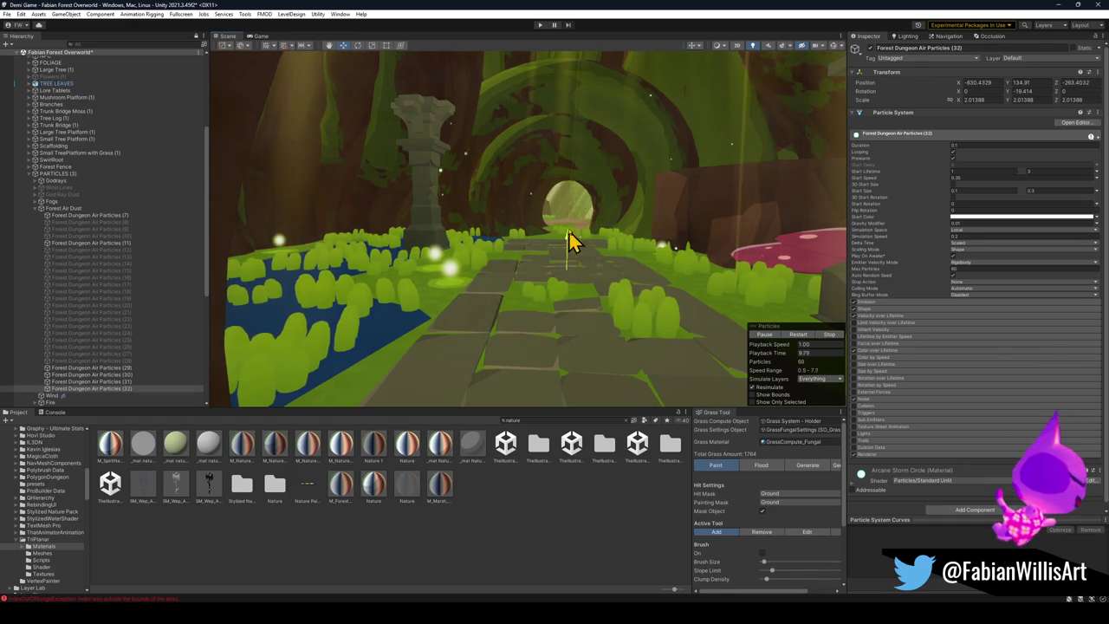
pyautogui.moveTo(569, 108)
pyautogui.mouseDown()
pyautogui.moveTo(609, 191)
pyautogui.moveTo(596, 228)
pyautogui.mouseUp()
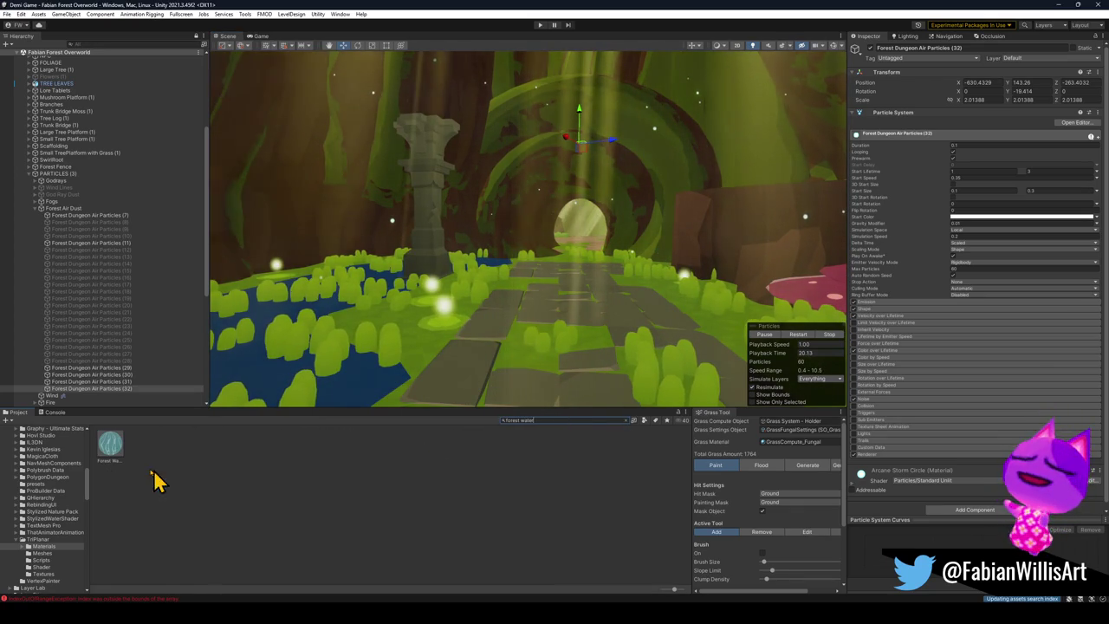
# Step: Inspect the Forest Waterfall, Forest Tree Leaves and FoamParticleMesh materials in the WW Waterfall folder
pyautogui.moveTo(235, 383); pyautogui.dragTo(313, 364)
pyautogui.click(112, 457)
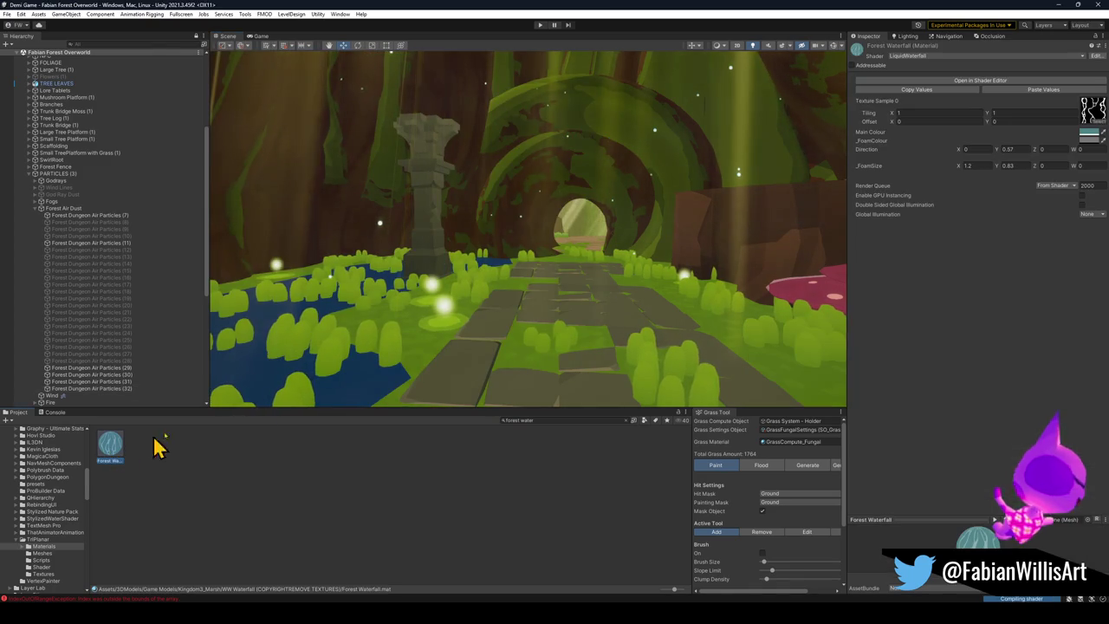
pyautogui.click(630, 422)
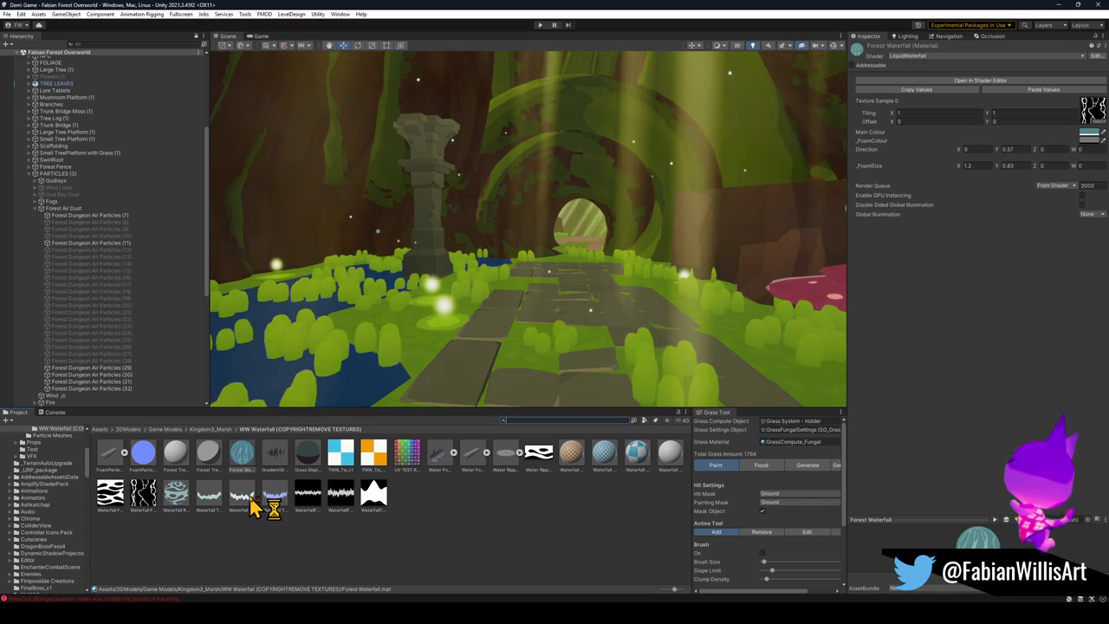
pyautogui.click(207, 472)
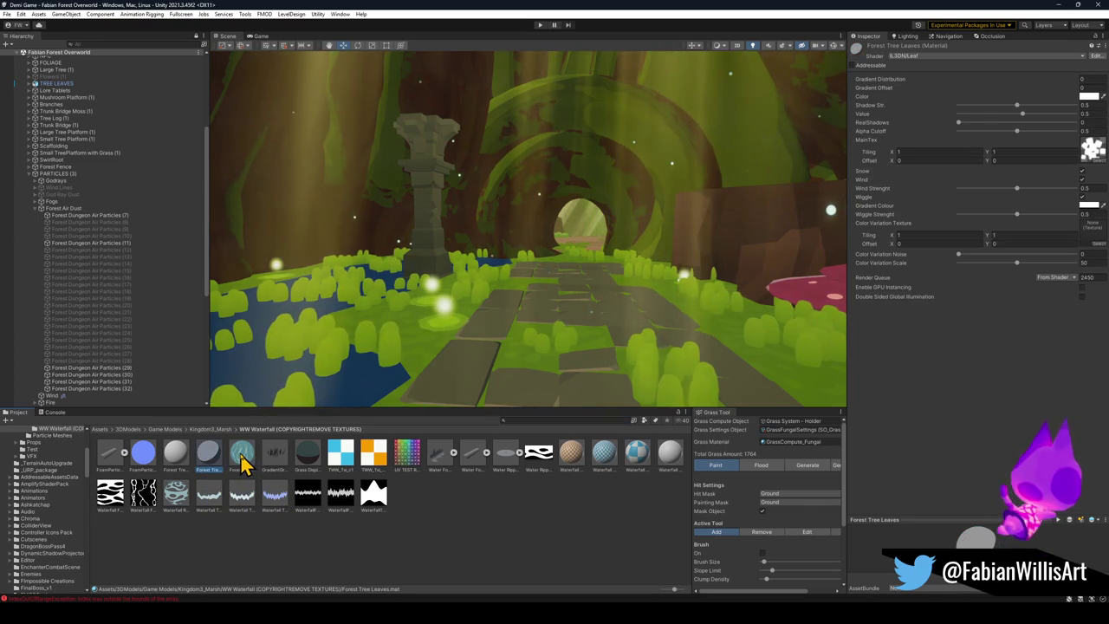
pyautogui.click(144, 459)
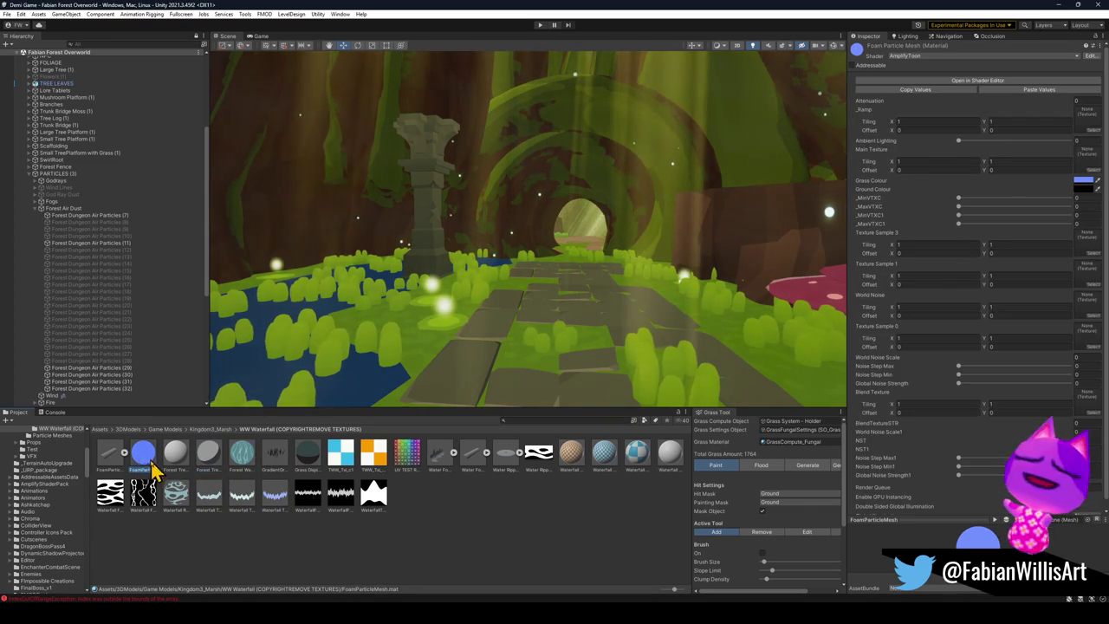
# Step: Test FoamParticleMesh on the pond water, recheck the other materials, and start a 'wa' search
pyautogui.moveTo(143, 462)
pyautogui.mouseDown()
pyautogui.moveTo(248, 384)
pyautogui.moveTo(342, 384)
pyautogui.moveTo(389, 403)
pyautogui.moveTo(69, 216)
pyautogui.moveTo(54, 182)
pyautogui.mouseUp()
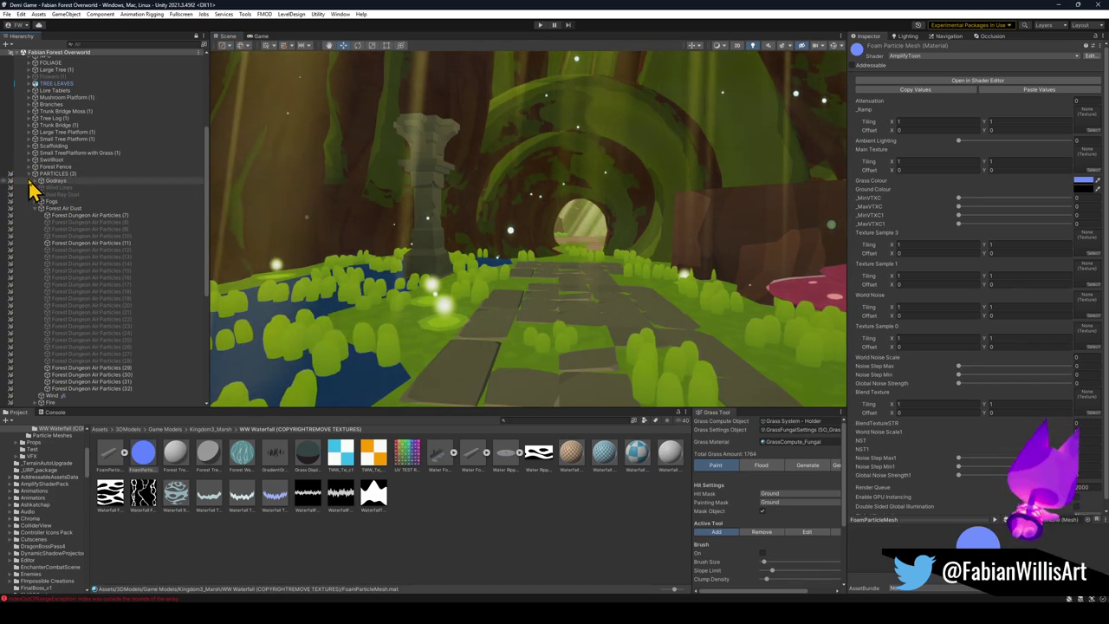
pyautogui.click(29, 174)
pyautogui.moveTo(149, 468)
pyautogui.mouseDown()
pyautogui.moveTo(245, 460)
pyautogui.moveTo(269, 390)
pyautogui.moveTo(247, 455)
pyautogui.mouseUp()
pyautogui.click(245, 455)
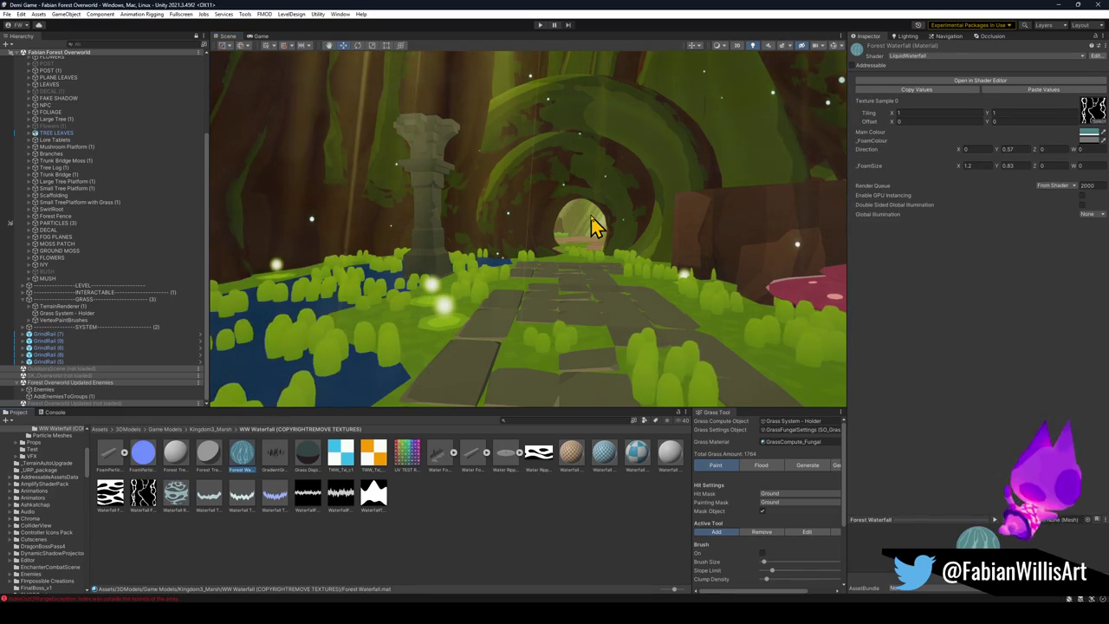
pyautogui.click(144, 465)
pyautogui.moveTo(147, 470); pyautogui.dragTo(265, 381)
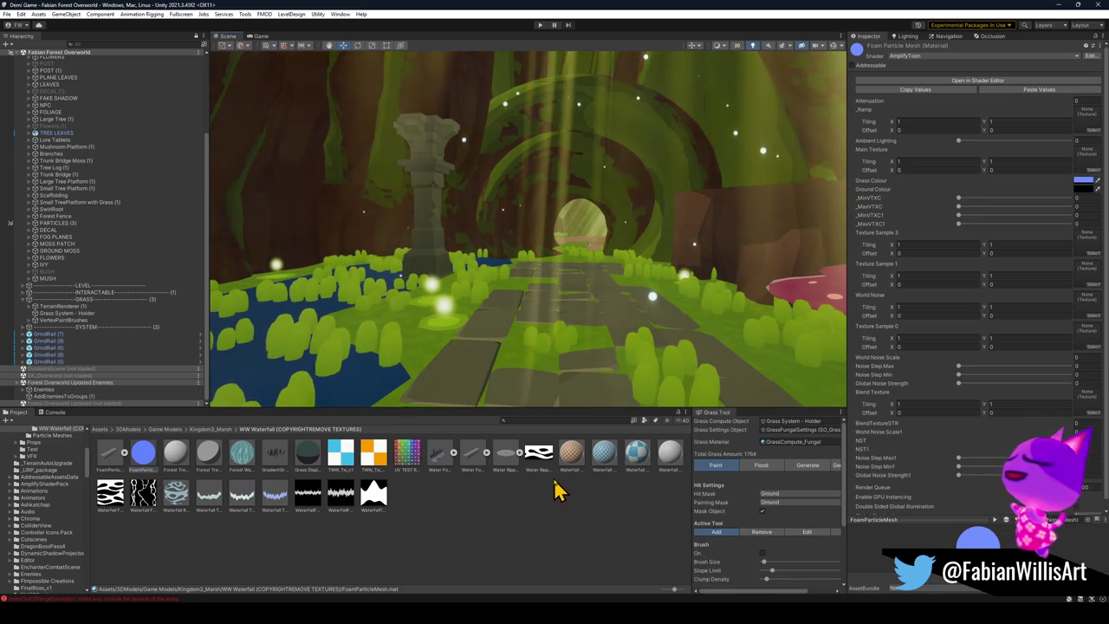
pyautogui.click(176, 461)
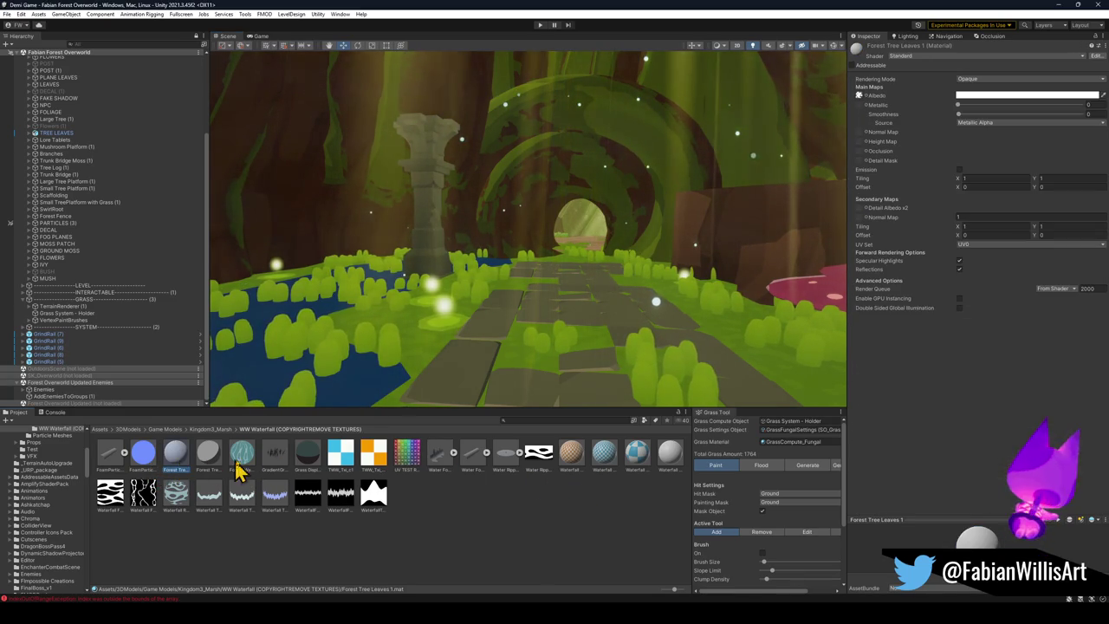
pyautogui.click(528, 421)
pyautogui.write('wa')
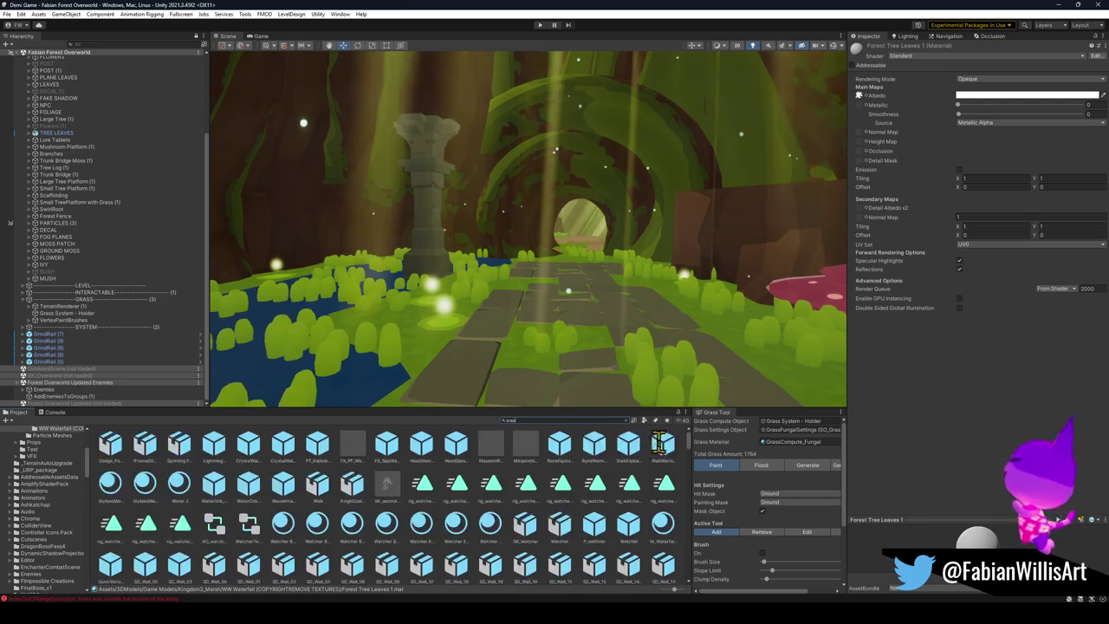
# Step: Search the Project panel for 'water' and scroll through the splash, drip and geyser results
pyautogui.press('BackSpace')
pyautogui.press('BackSpace')
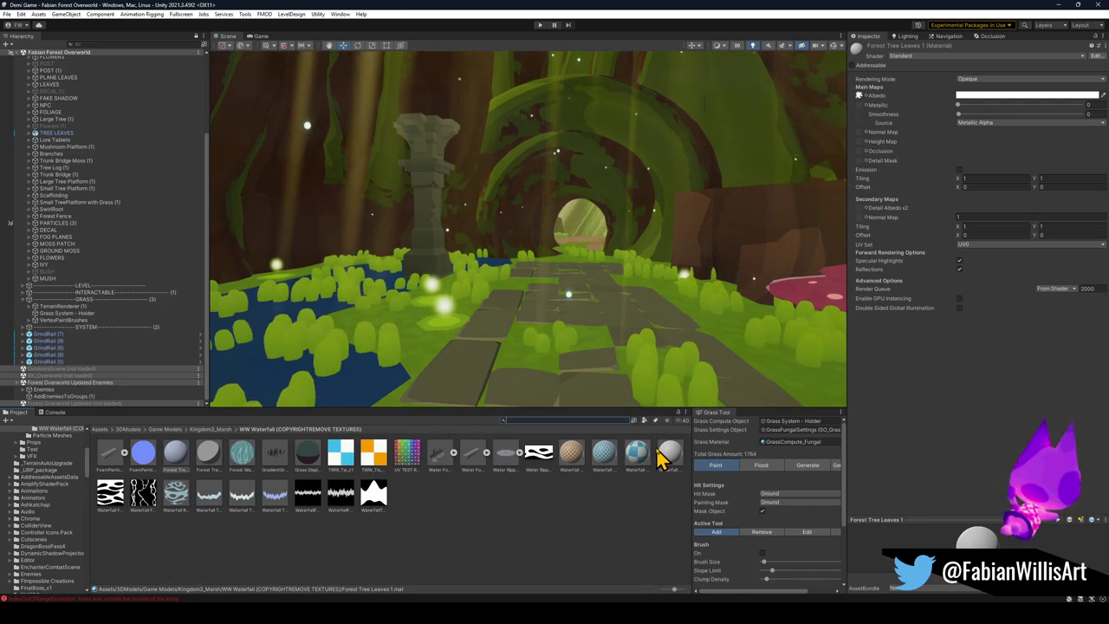
pyautogui.write('water')
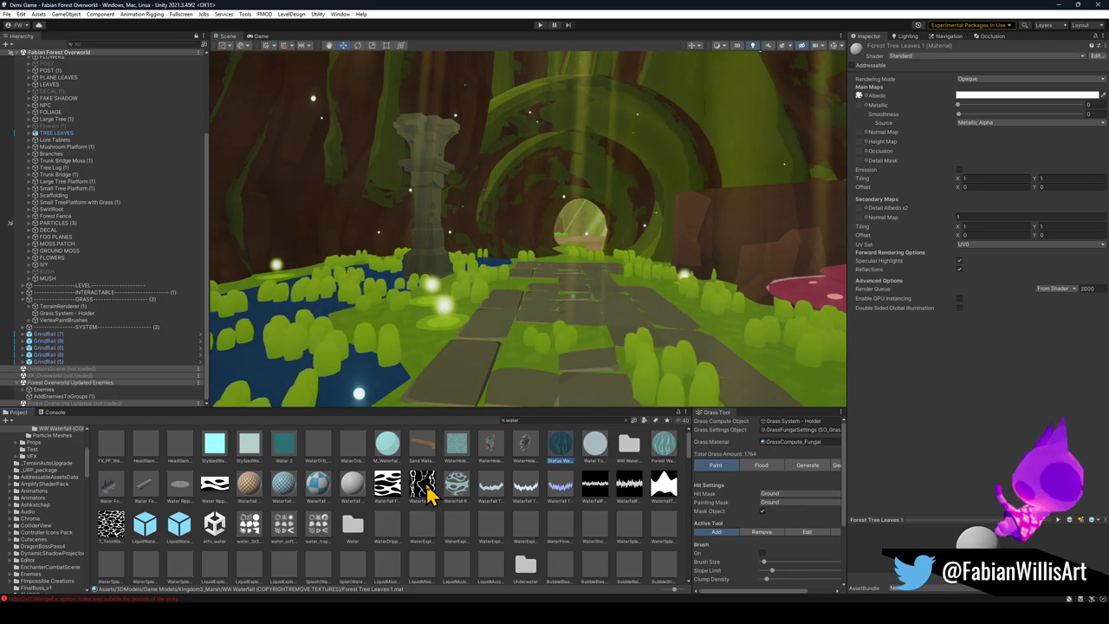
pyautogui.scroll(-3, 455, 509)
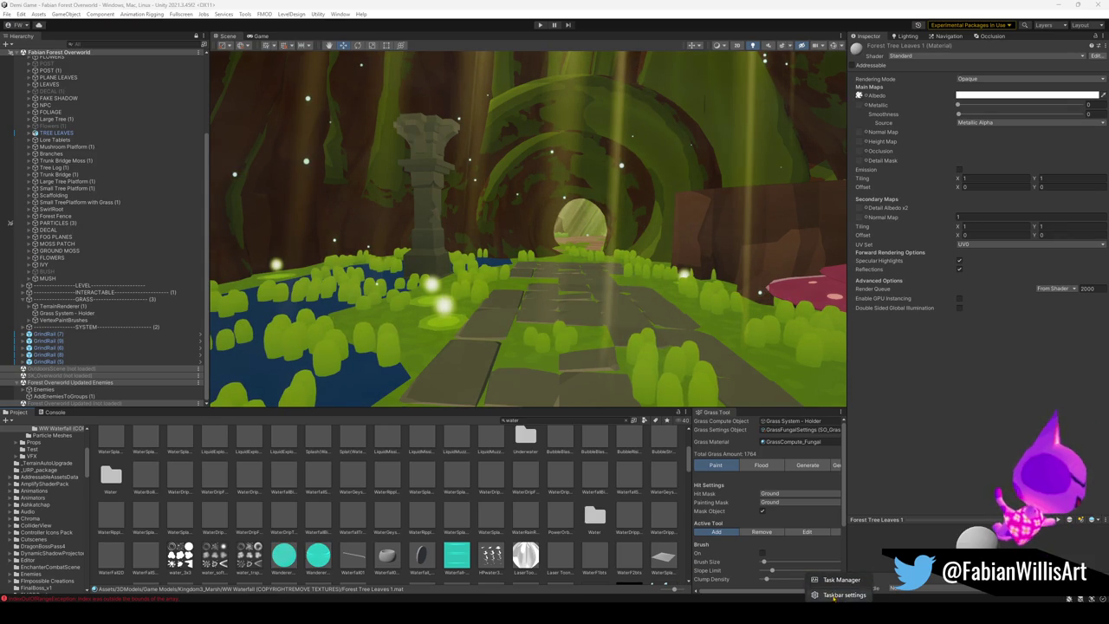
pyautogui.rightClick(633, 603)
pyautogui.click(634, 593)
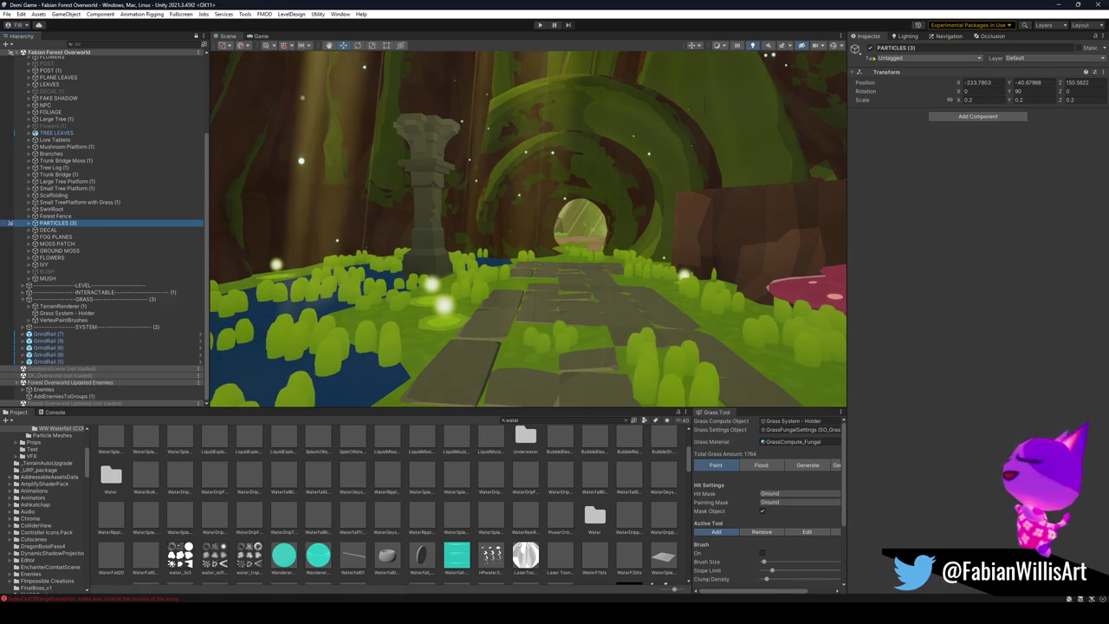
# Step: Hide the PARTICLES group and filter the 'water' search results to Material type
pyautogui.click(9, 223)
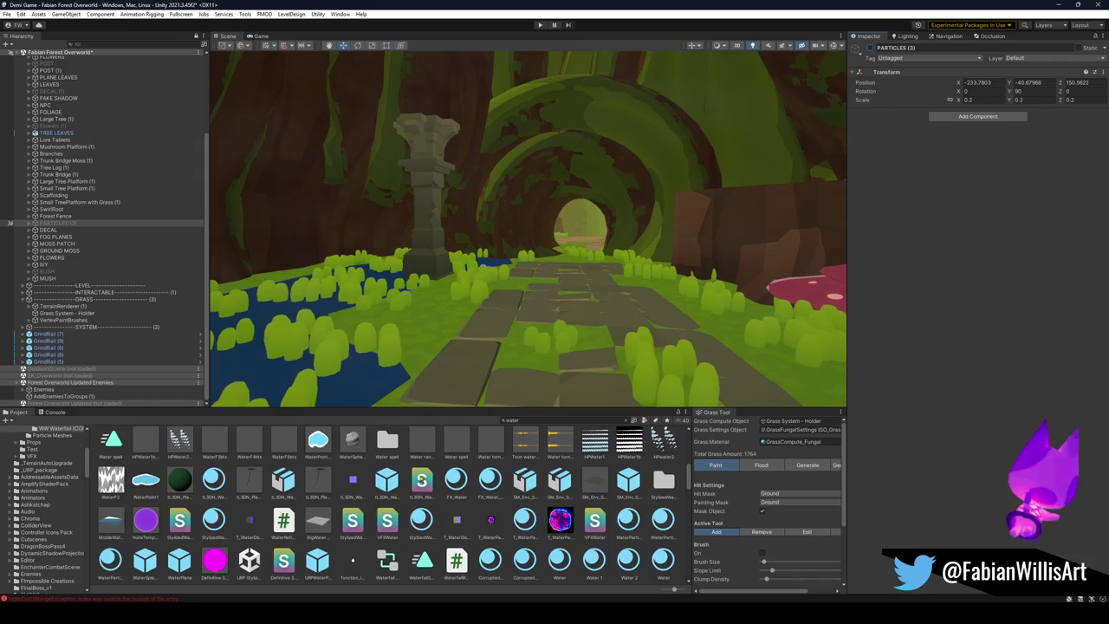
pyautogui.scroll(2, 402, 496)
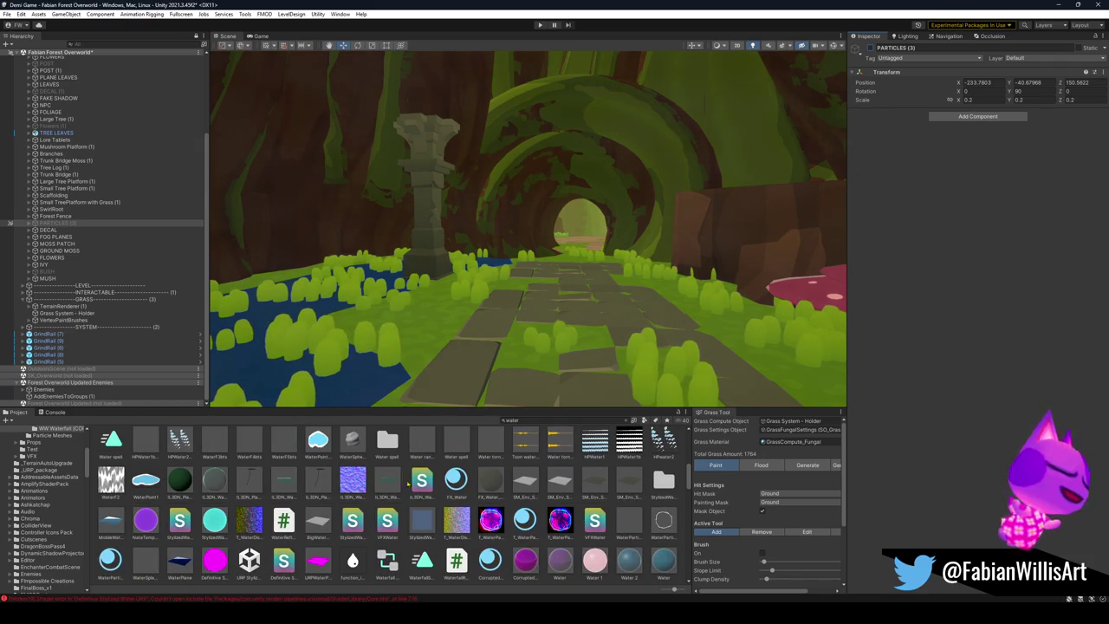
pyautogui.scroll(-2, 413, 488)
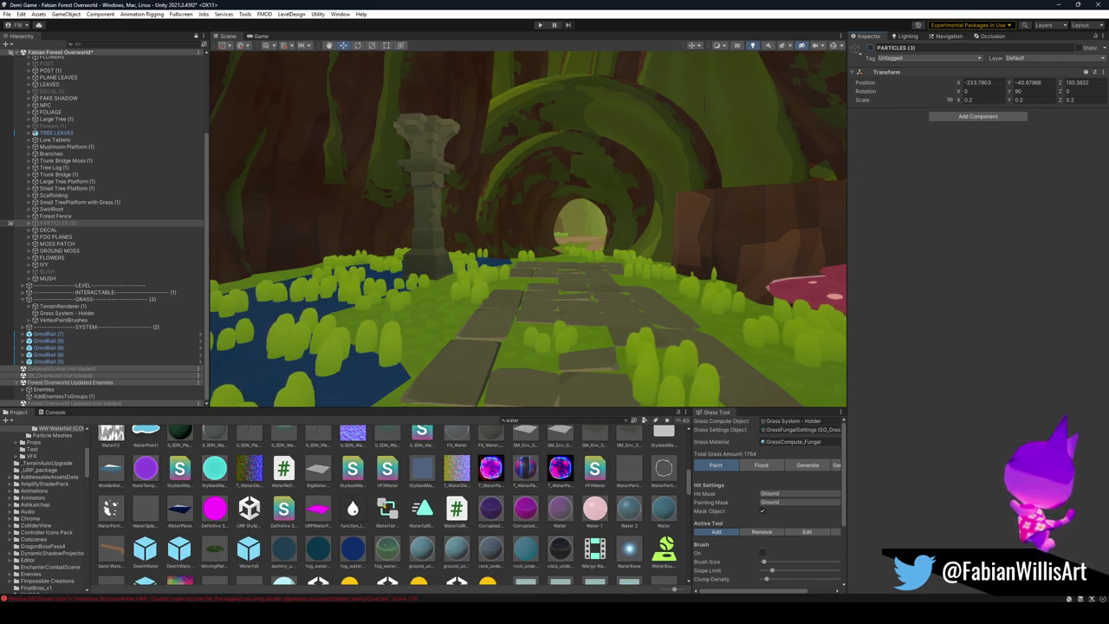
pyautogui.scroll(-6, 388, 505)
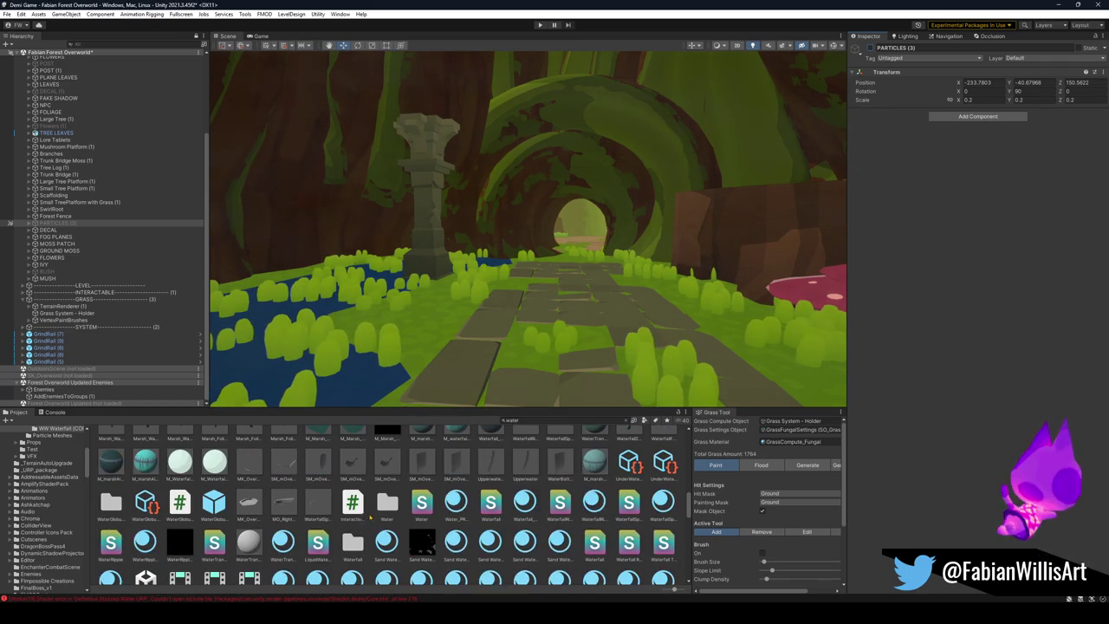
pyautogui.scroll(-8, 388, 505)
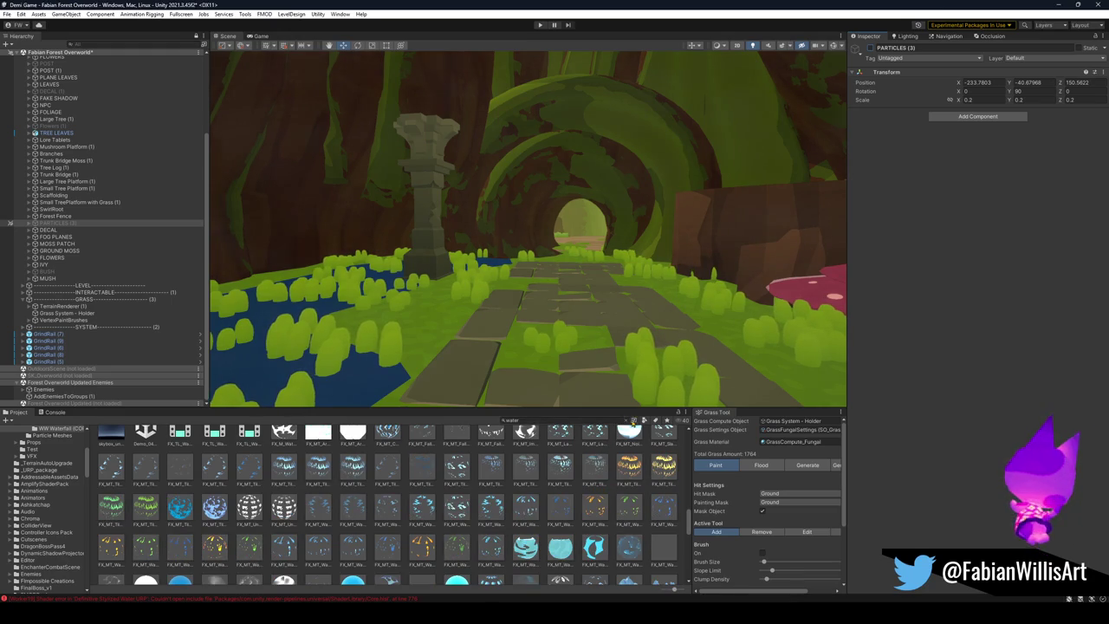
pyautogui.click(644, 420)
pyautogui.click(658, 473)
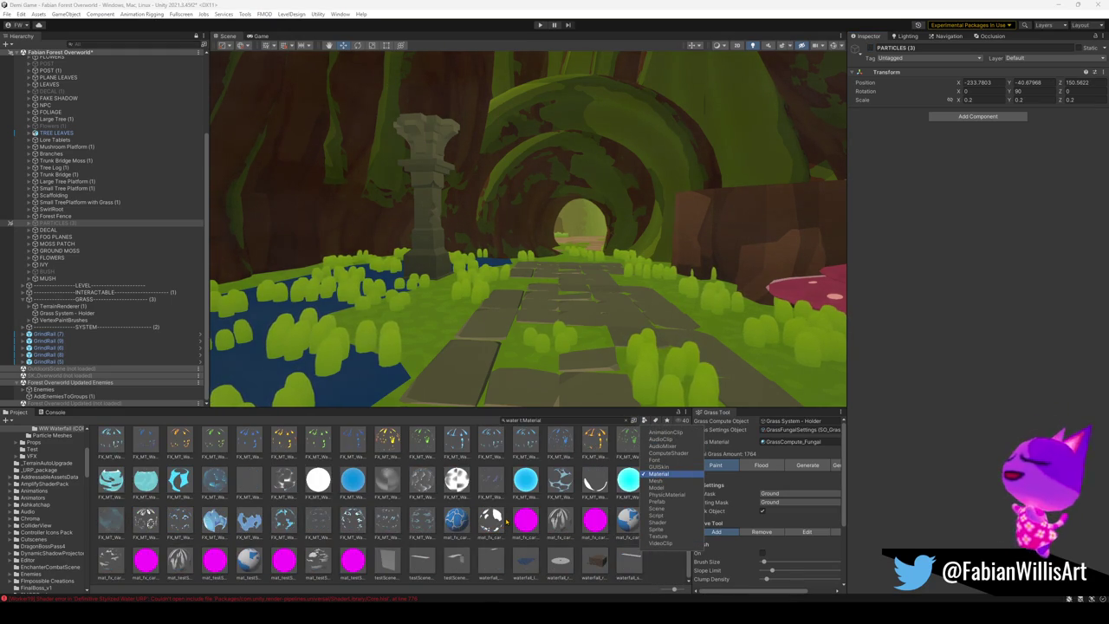
pyautogui.click(193, 364)
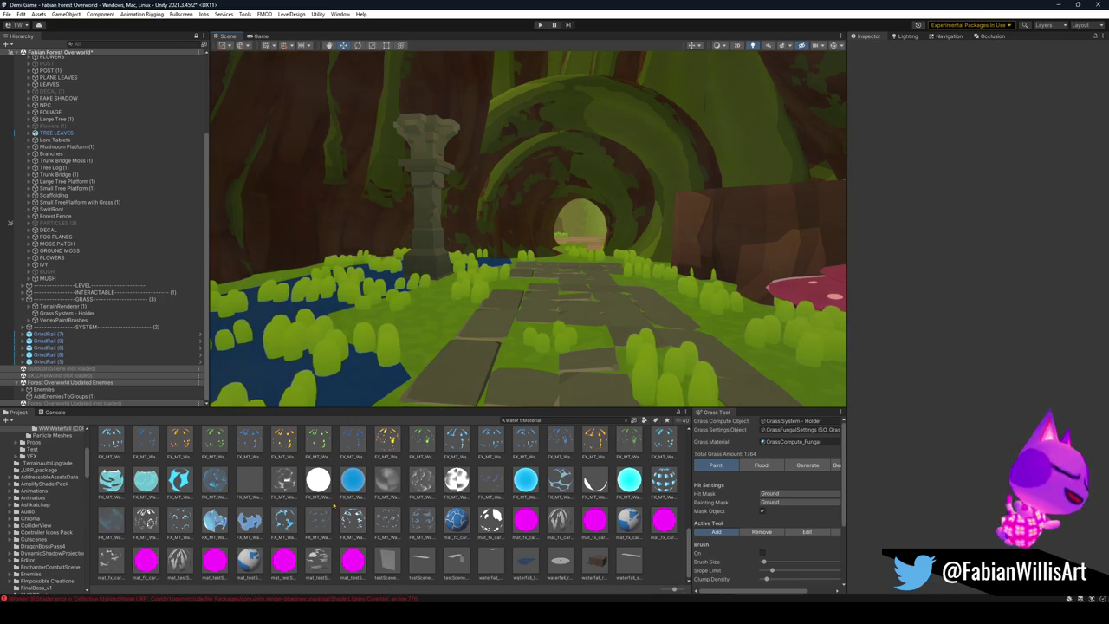
# Step: Preview materials on the pond, cancel the WaterHole drop, and show Water Hole Formation in the Inspector
pyautogui.moveTo(153, 490); pyautogui.dragTo(264, 392)
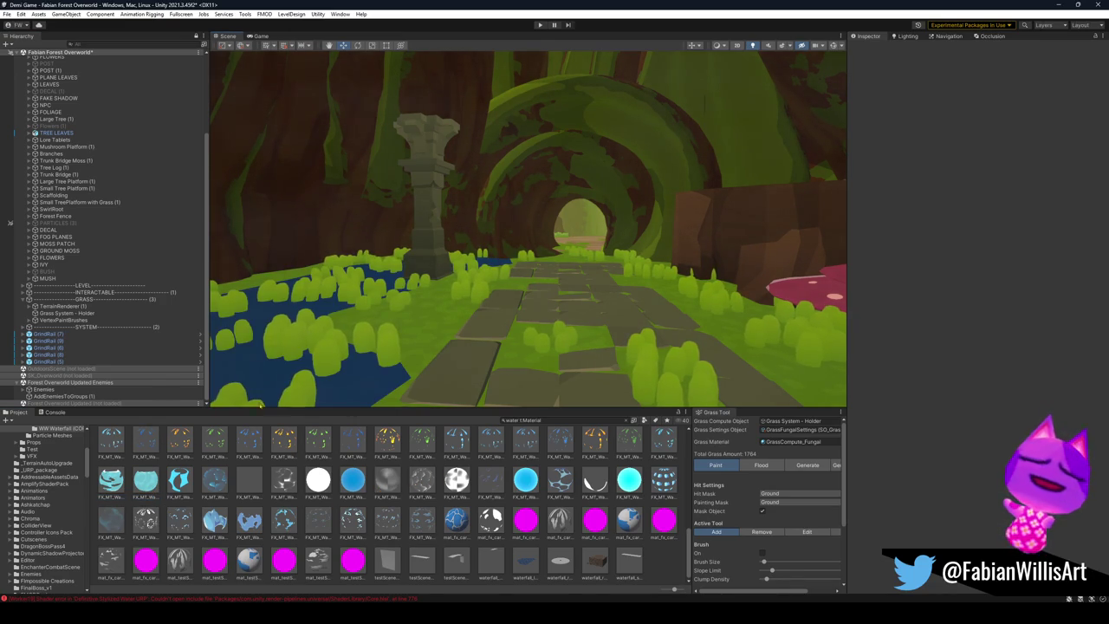
pyautogui.scroll(5, 387, 496)
pyautogui.scroll(3, 392, 491)
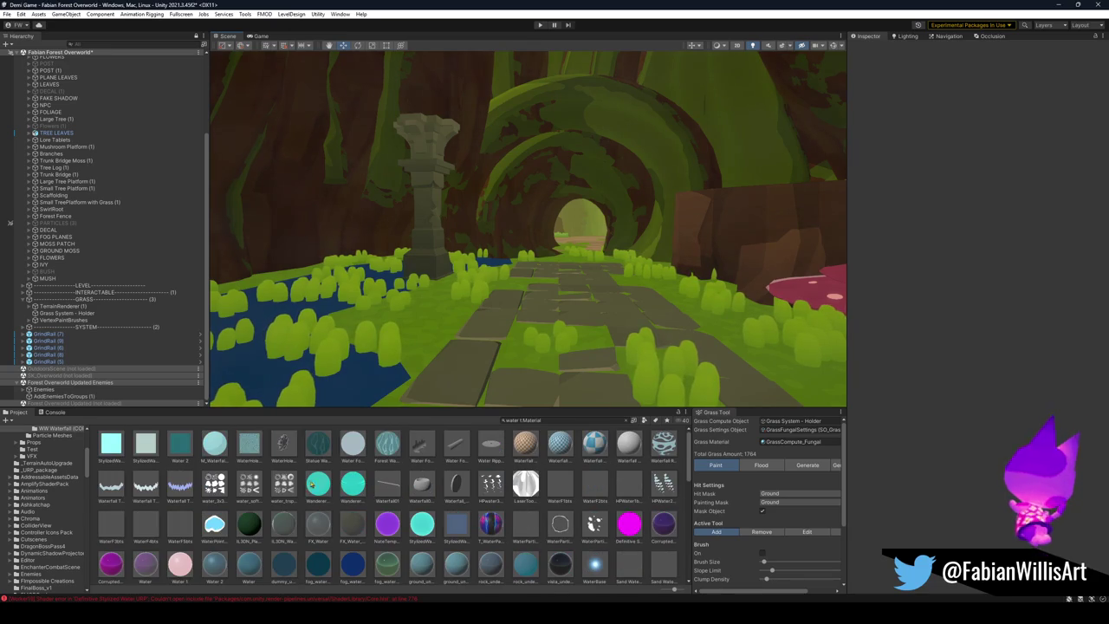
pyautogui.moveTo(257, 465); pyautogui.dragTo(253, 364)
pyautogui.press('Escape')
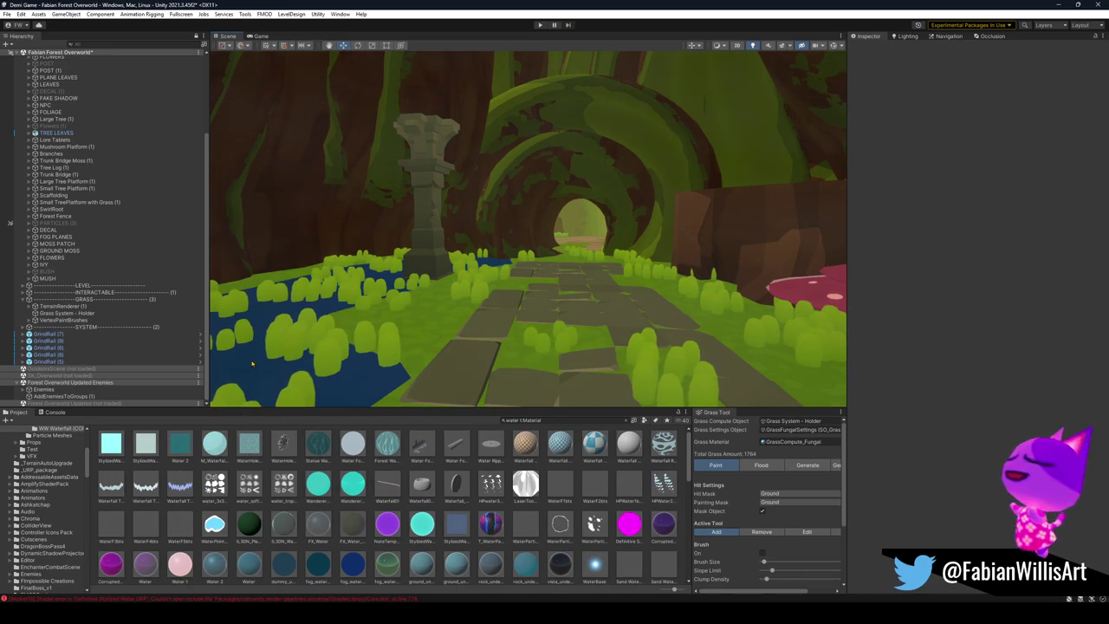
pyautogui.click(251, 447)
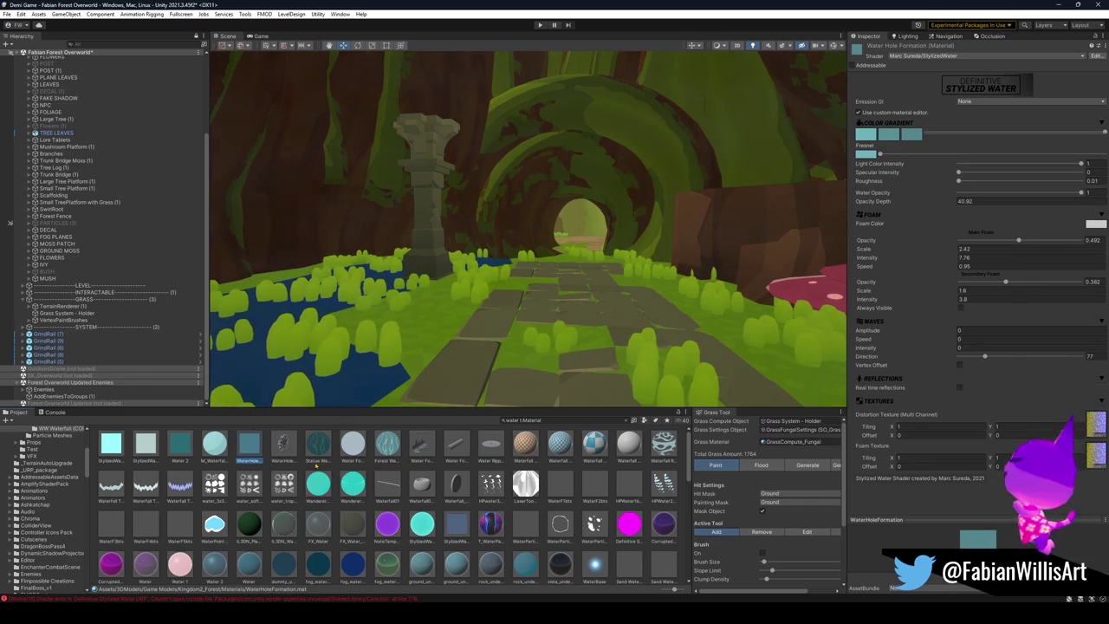
# Step: Apply the WaterHole and then Water 2 materials to the pool and fly the camera toward it
pyautogui.moveTo(249, 447)
pyautogui.mouseDown()
pyautogui.moveTo(243, 365)
pyautogui.moveTo(233, 374)
pyautogui.mouseUp()
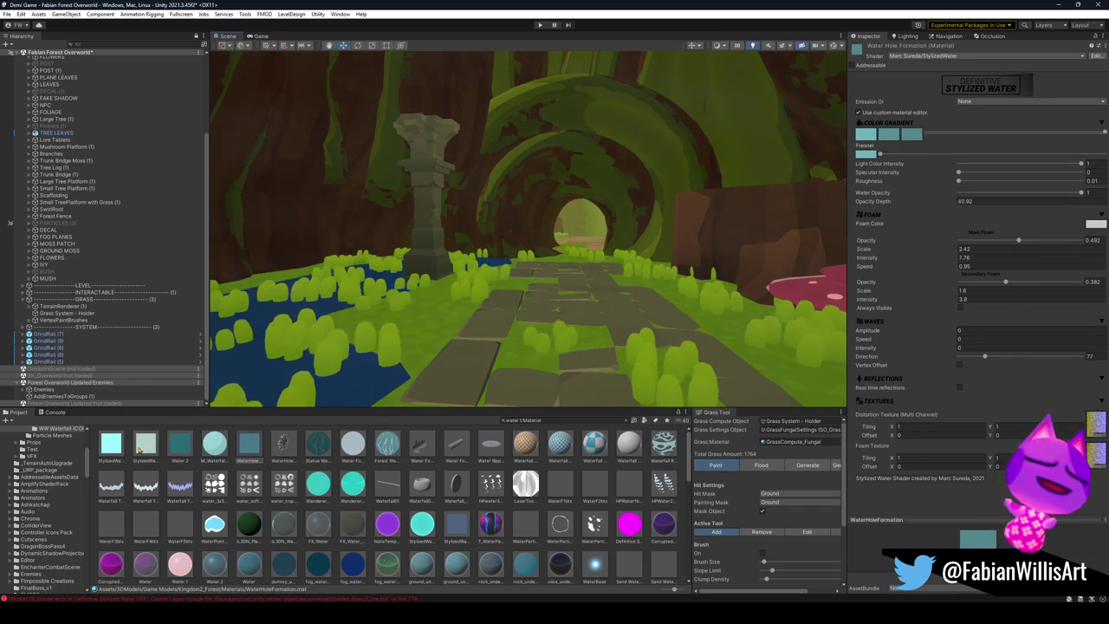
pyautogui.moveTo(182, 446); pyautogui.dragTo(250, 370)
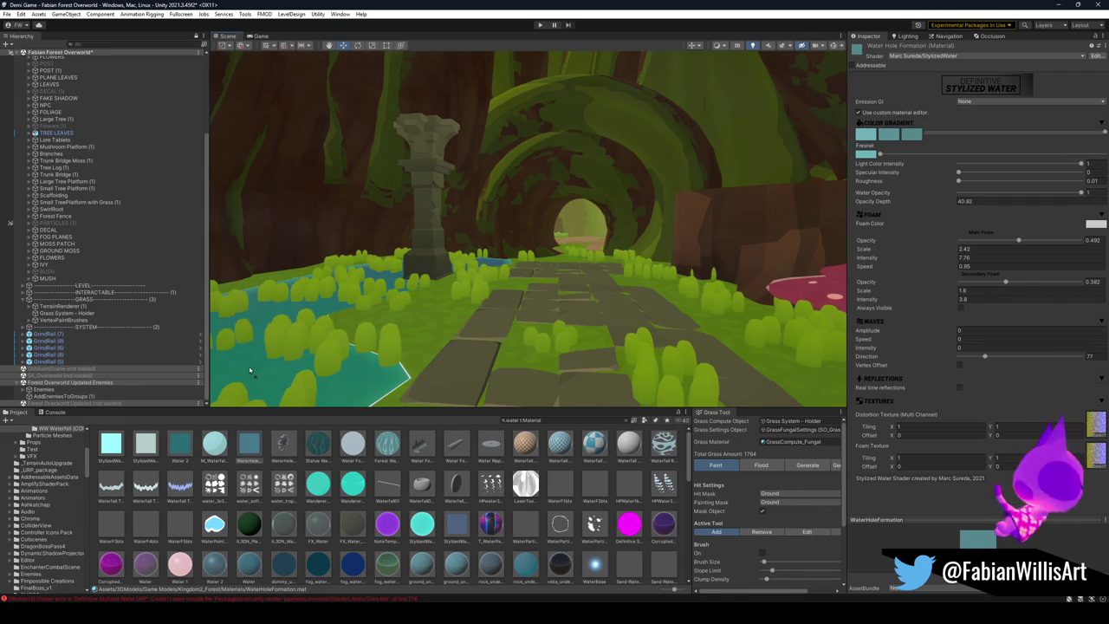
pyautogui.moveTo(601, 286); pyautogui.dragTo(580, 299)
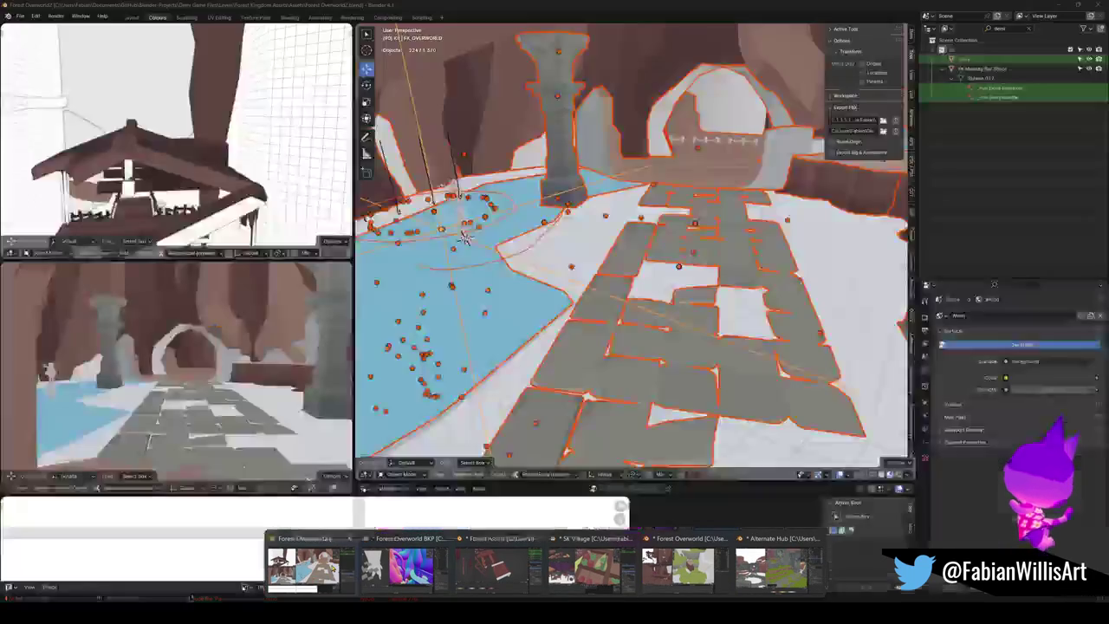
pyautogui.click(379, 527)
# Step: Isolate the Puddle plane in top view, triangulate its face and UV-unwrap it
pyautogui.click(503, 310)
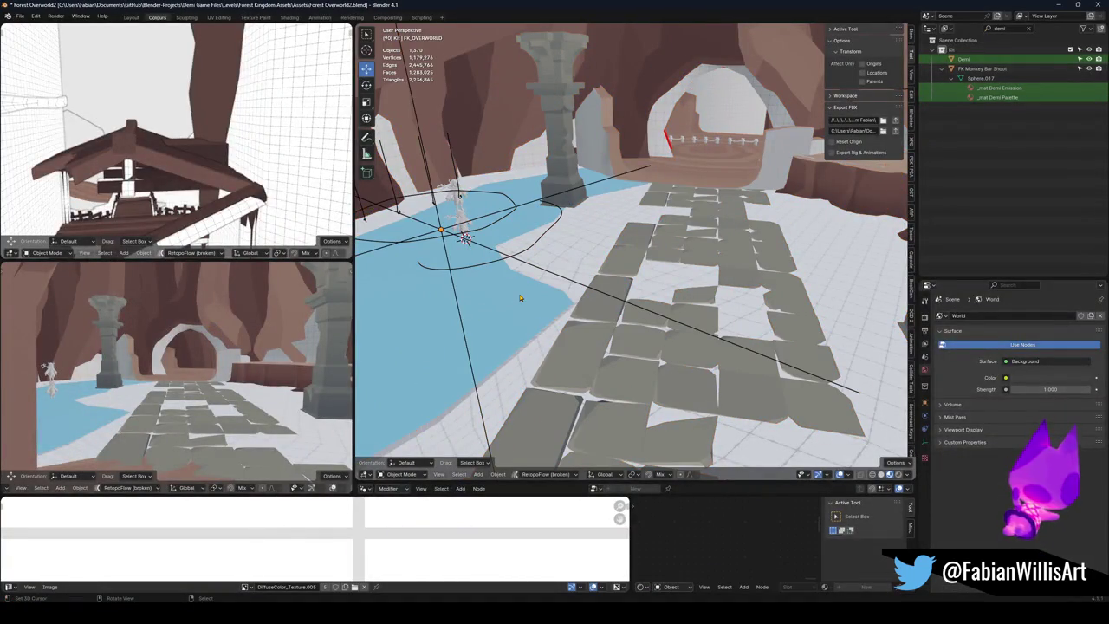
pyautogui.press('KP_Divide')
pyautogui.press('KP_7')
pyautogui.press('Tab')
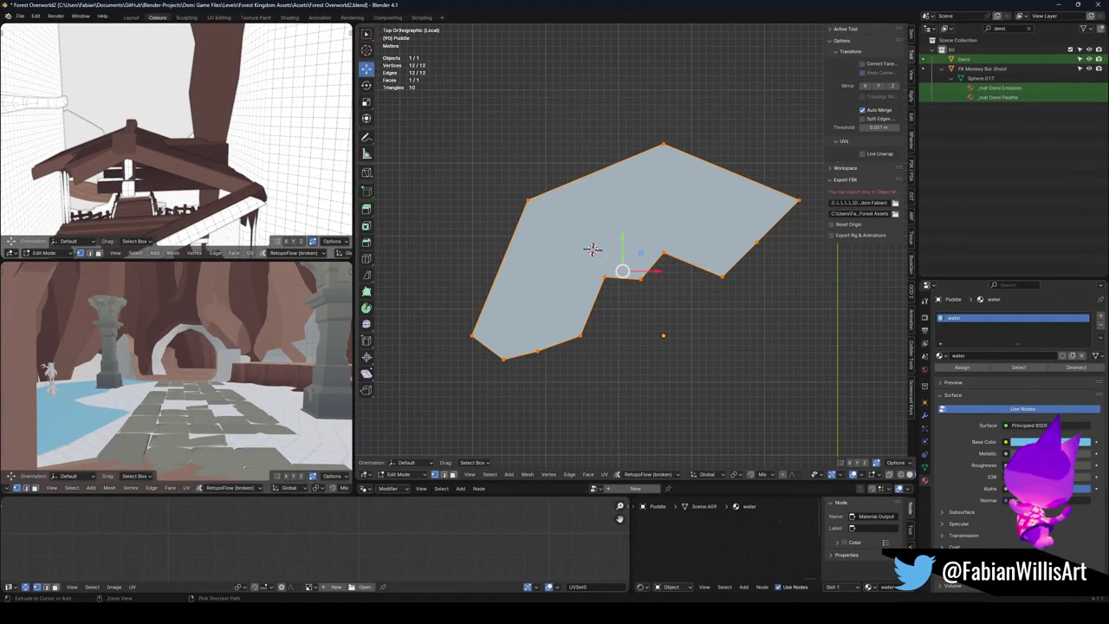
pyautogui.hotkey('ctrl', 't')
pyautogui.press('u')
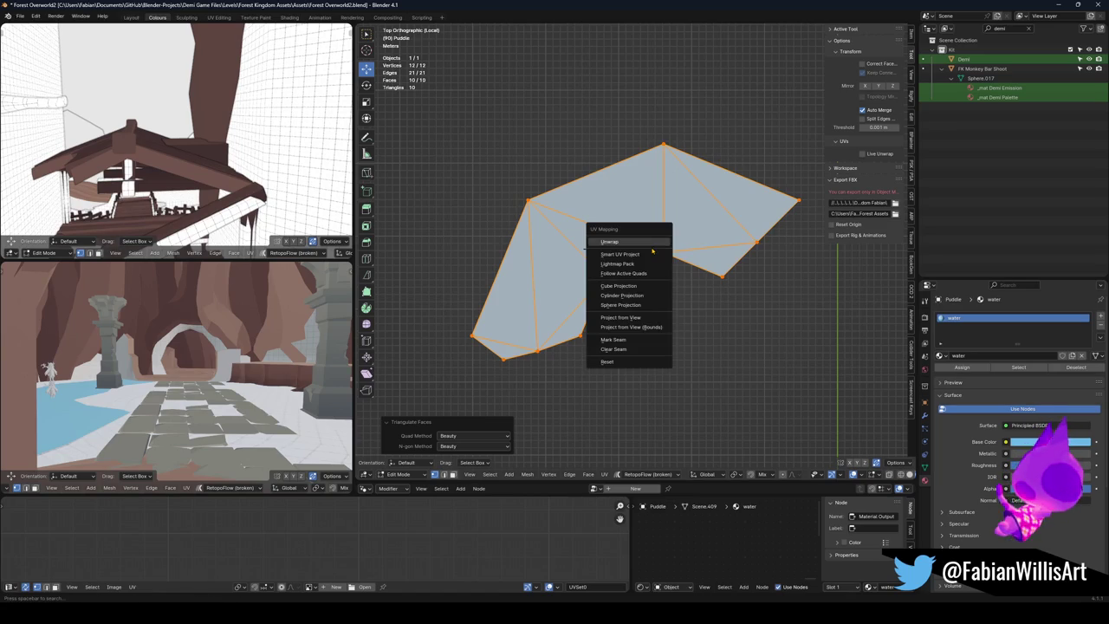
pyautogui.click(651, 246)
# Step: Move and rescale the Puddle's UV island, then leave Edit Mode
pyautogui.scroll(-4, 358, 528)
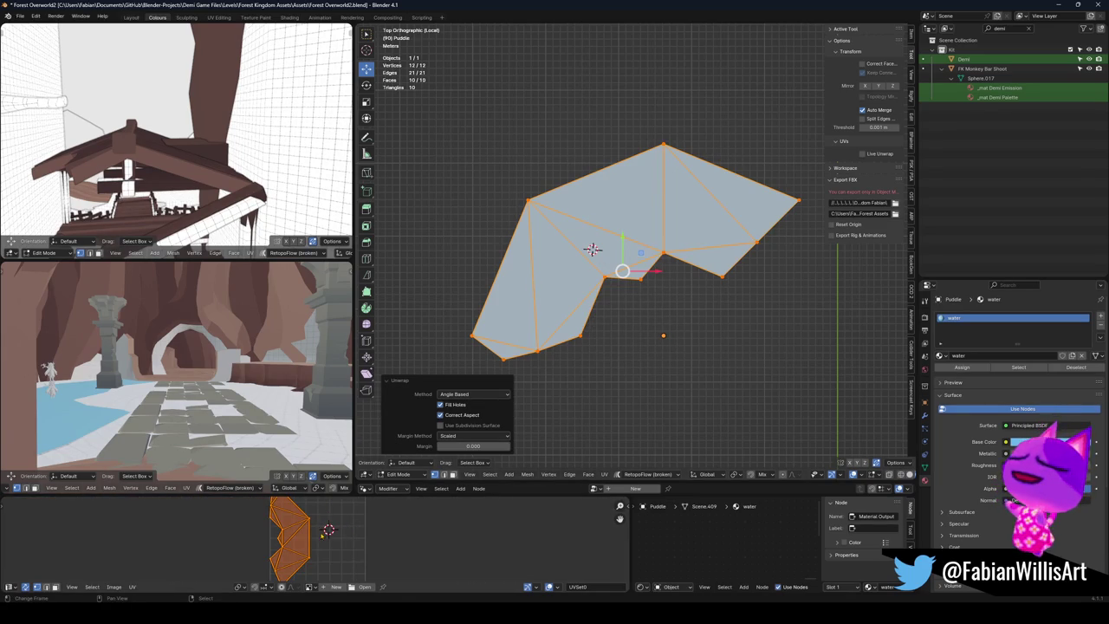
pyautogui.moveTo(328, 529); pyautogui.dragTo(346, 530)
pyautogui.scroll(-2, 372, 541)
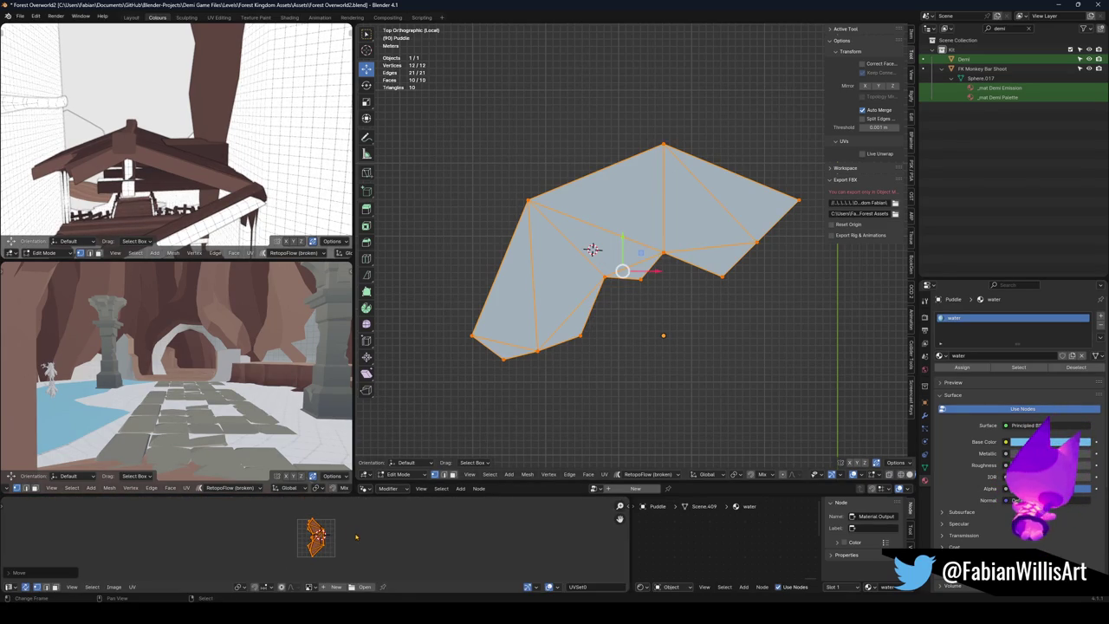
pyautogui.press('s')
pyautogui.click(362, 531)
pyautogui.press('Tab')
# Step: Return to the full scene, select FK_OVERWORLD and save Forest Overworld2.blend
pyautogui.click(604, 342)
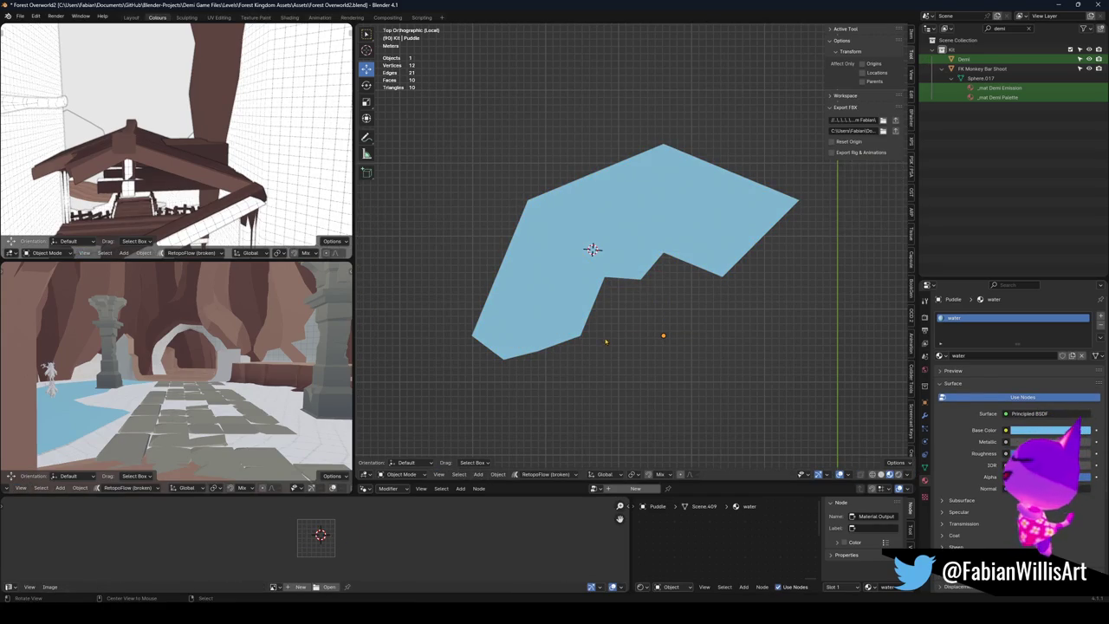
pyautogui.press('KP_Divide')
pyautogui.press('a')
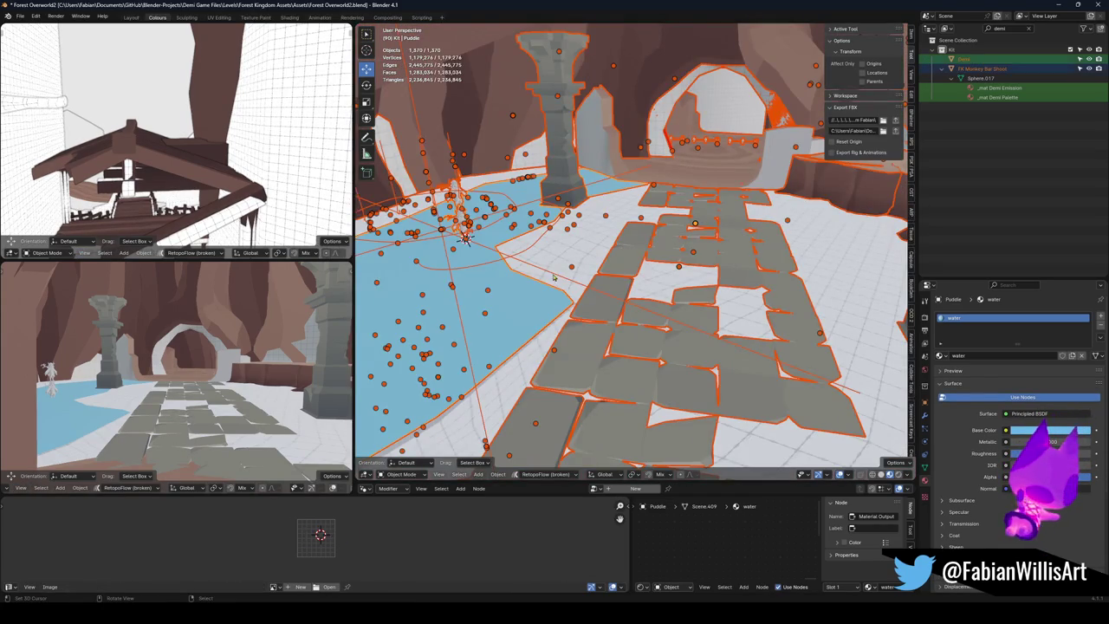
pyautogui.click(554, 277)
pyautogui.click(559, 279)
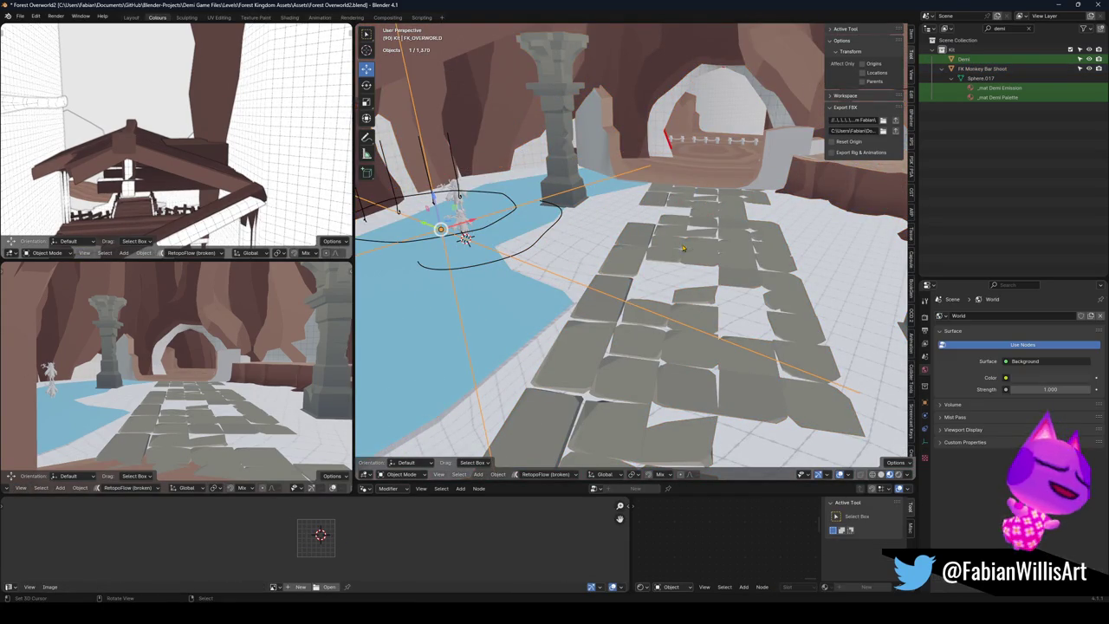
pyautogui.hotkey('ctrl', 's')
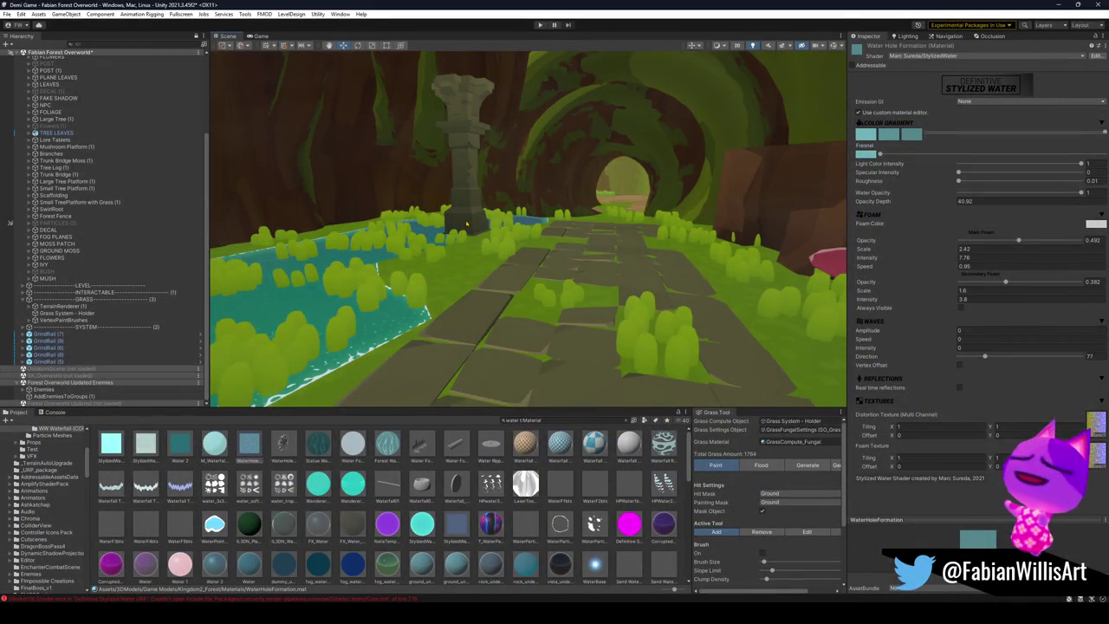
pyautogui.moveTo(468, 217)
pyautogui.mouseDown()
pyautogui.moveTo(474, 281)
pyautogui.moveTo(639, 253)
pyautogui.mouseUp()
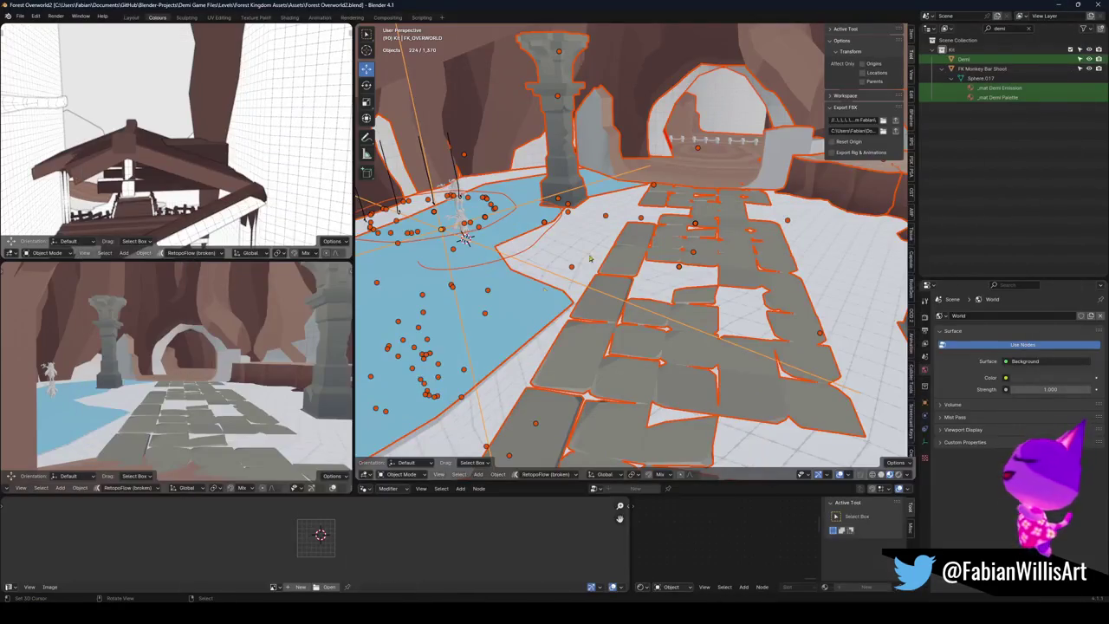
# Step: Enlarge the Puddle's UV island and reselect the level objects
pyautogui.press('s')
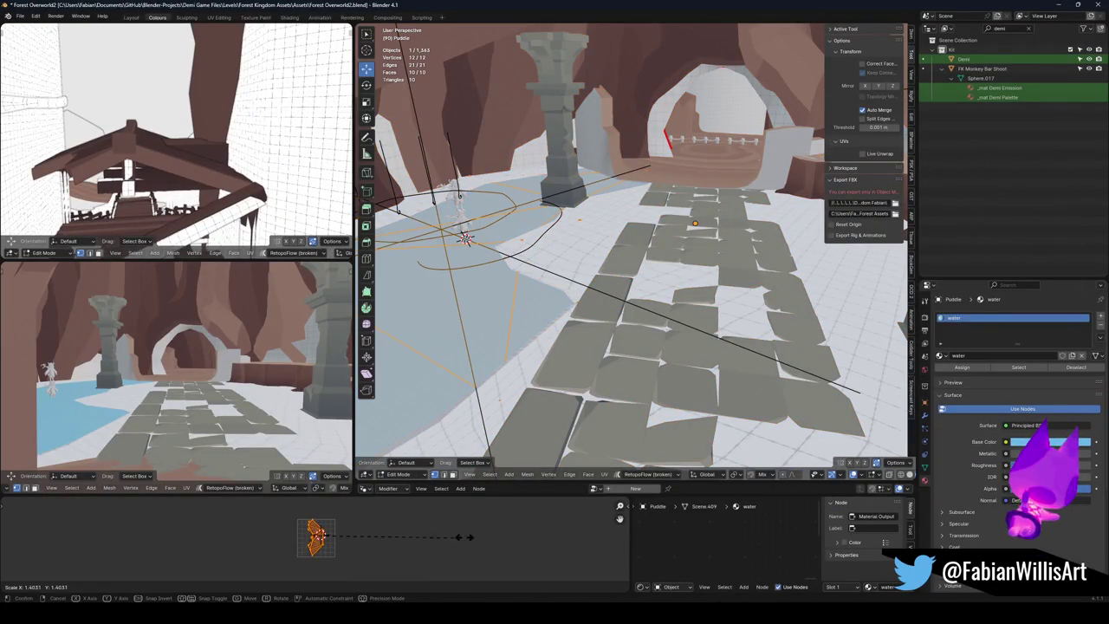
pyautogui.click(619, 546)
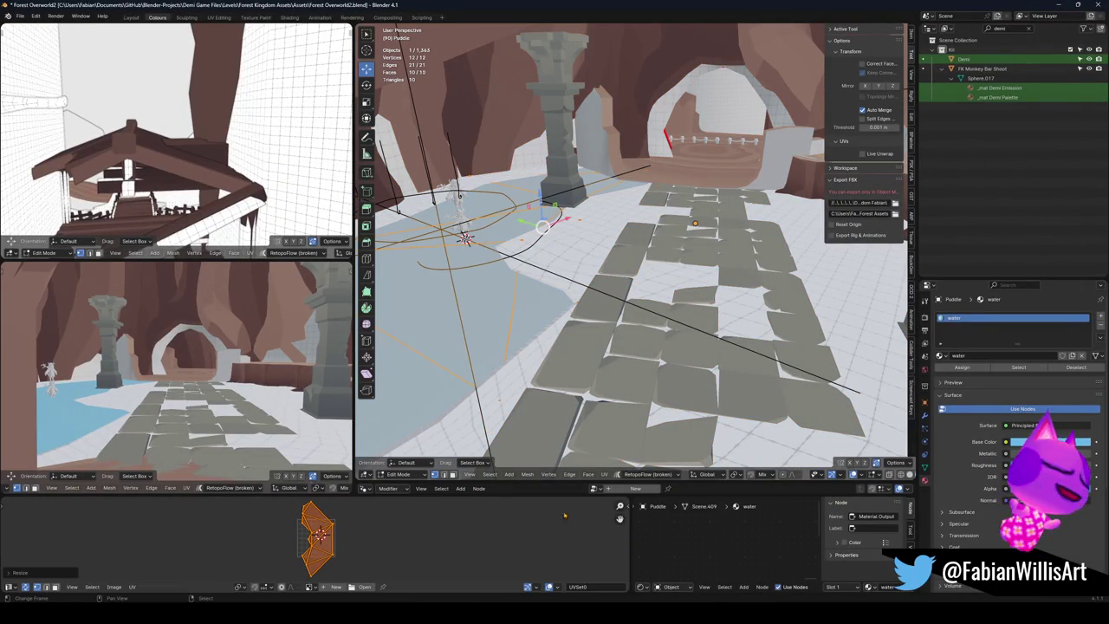
pyautogui.press('Tab')
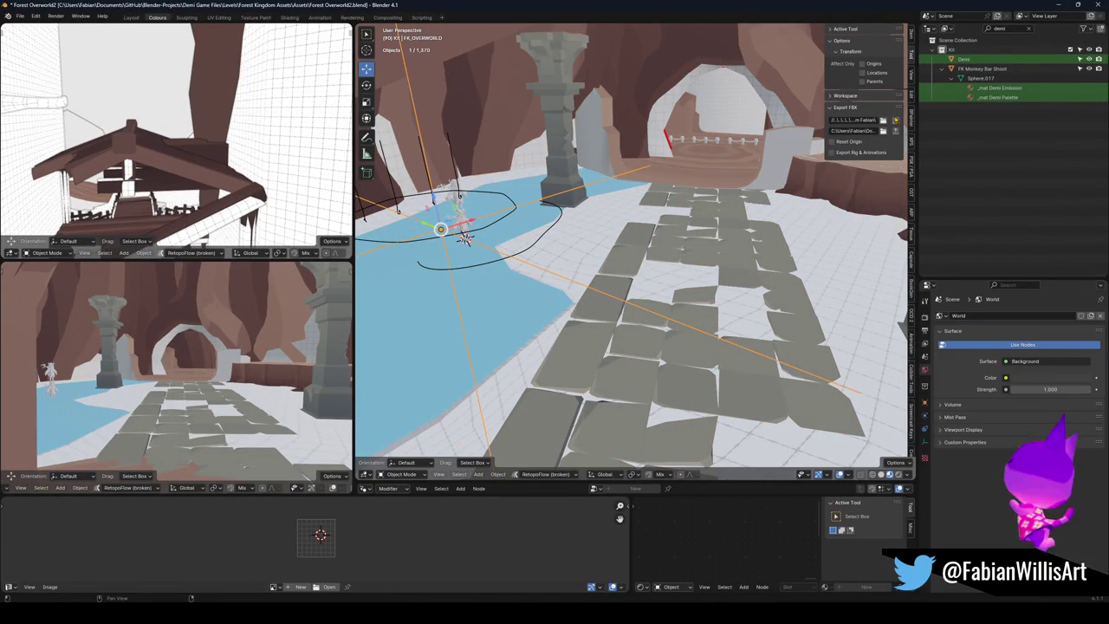
pyautogui.press('a')
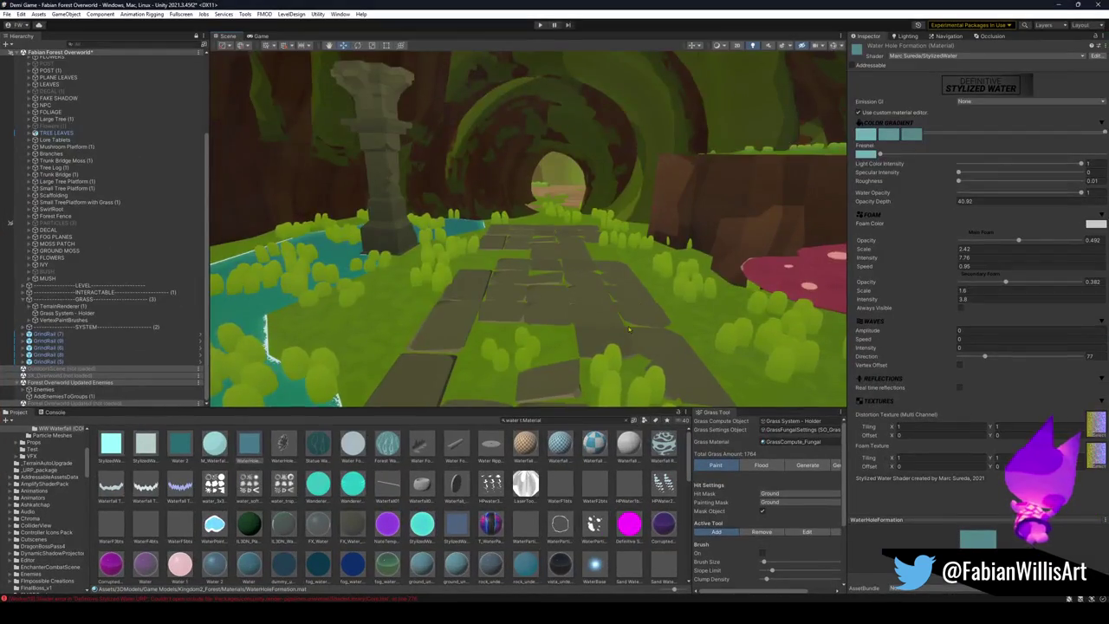
# Step: Check the Puddle's faces in Edit Mode and reselect the FK_OVERWORLD level objects
pyautogui.moveTo(629, 330); pyautogui.dragTo(546, 324)
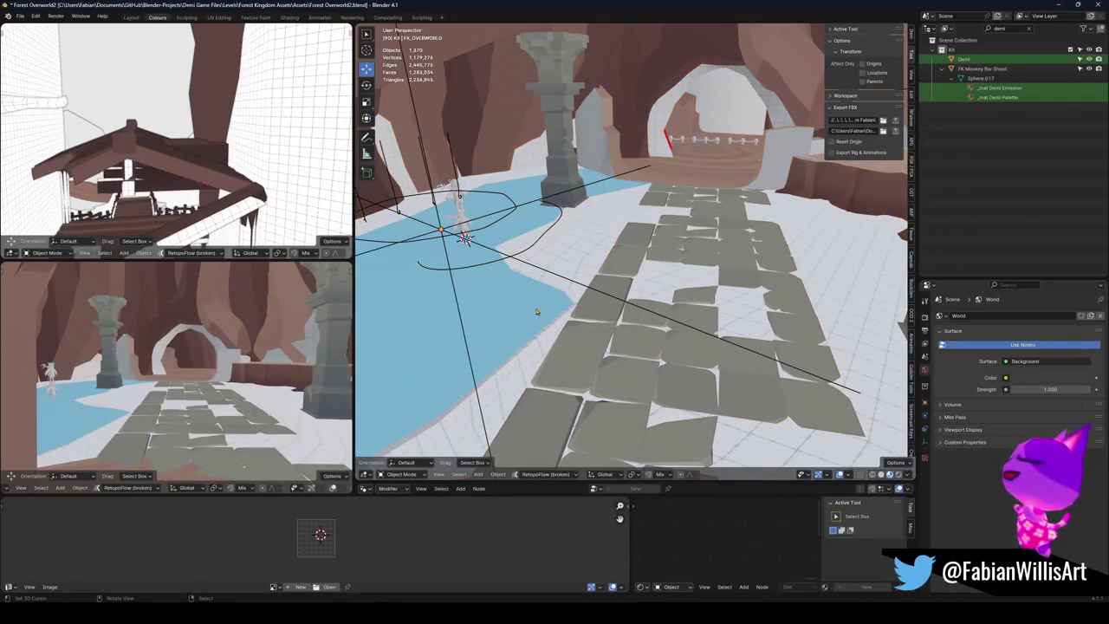
pyautogui.click(536, 311)
pyautogui.press('Tab')
pyautogui.press('a')
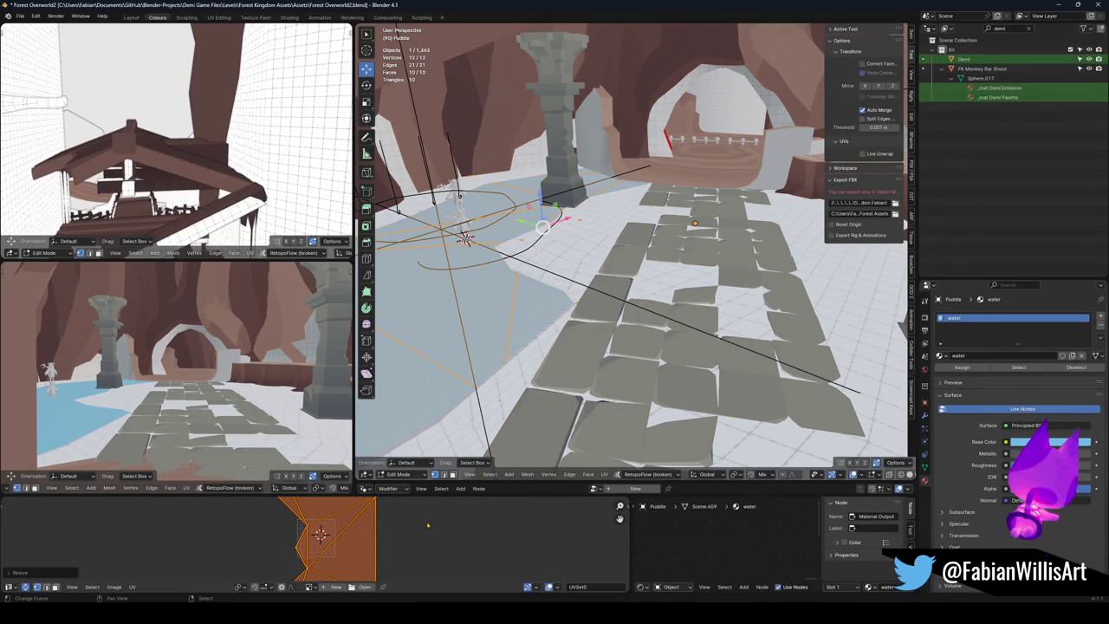
pyautogui.press('Tab')
pyautogui.click(572, 281)
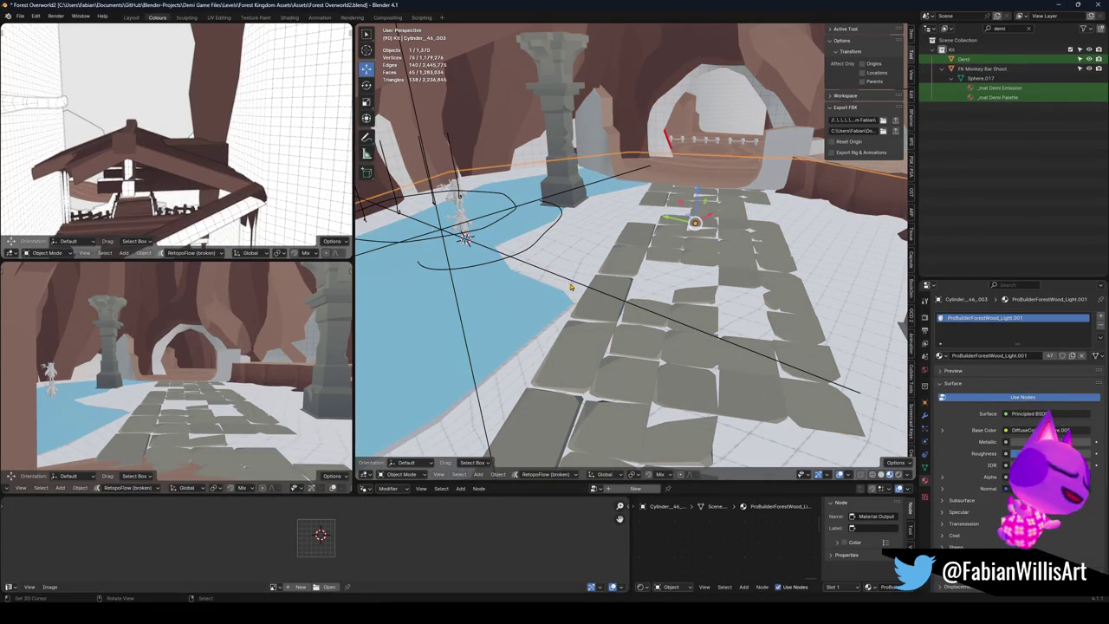
pyautogui.click(581, 286)
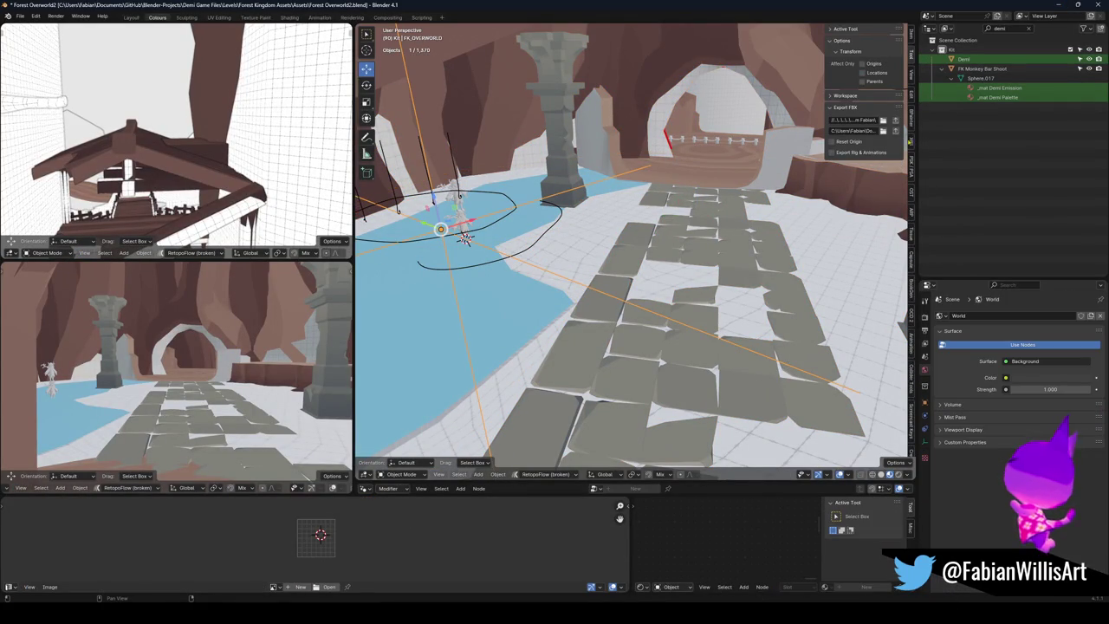
pyautogui.hotkey('shift', 'l')
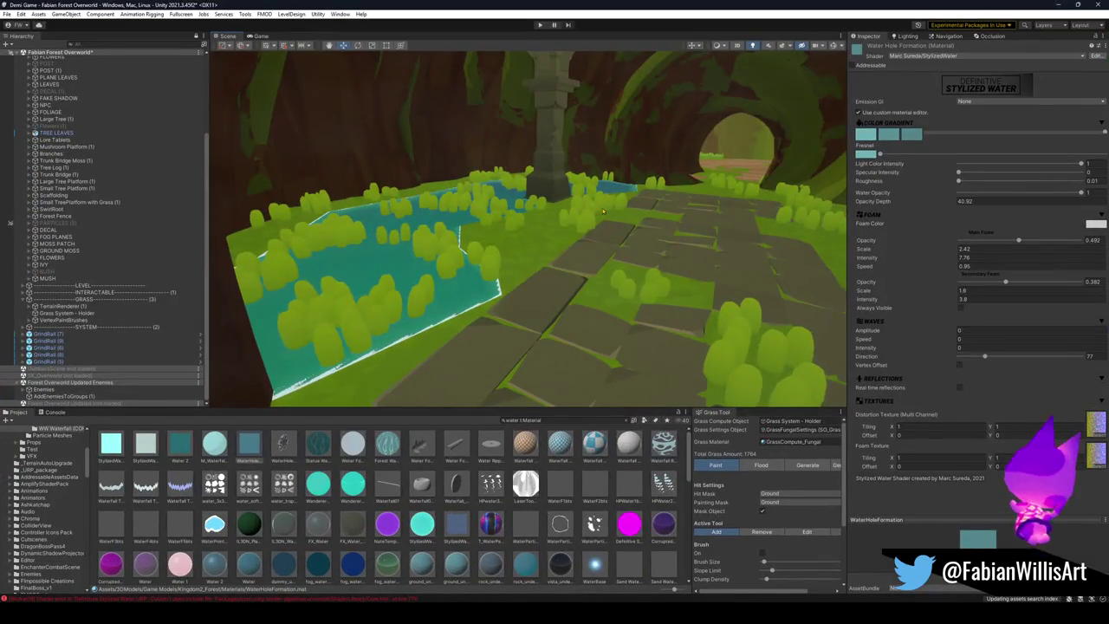
# Step: Back in Blender, shrink the Puddle's UV island and select all level objects
pyautogui.click(1055, 5)
pyautogui.click(538, 297)
pyautogui.press('Tab')
pyautogui.press('s')
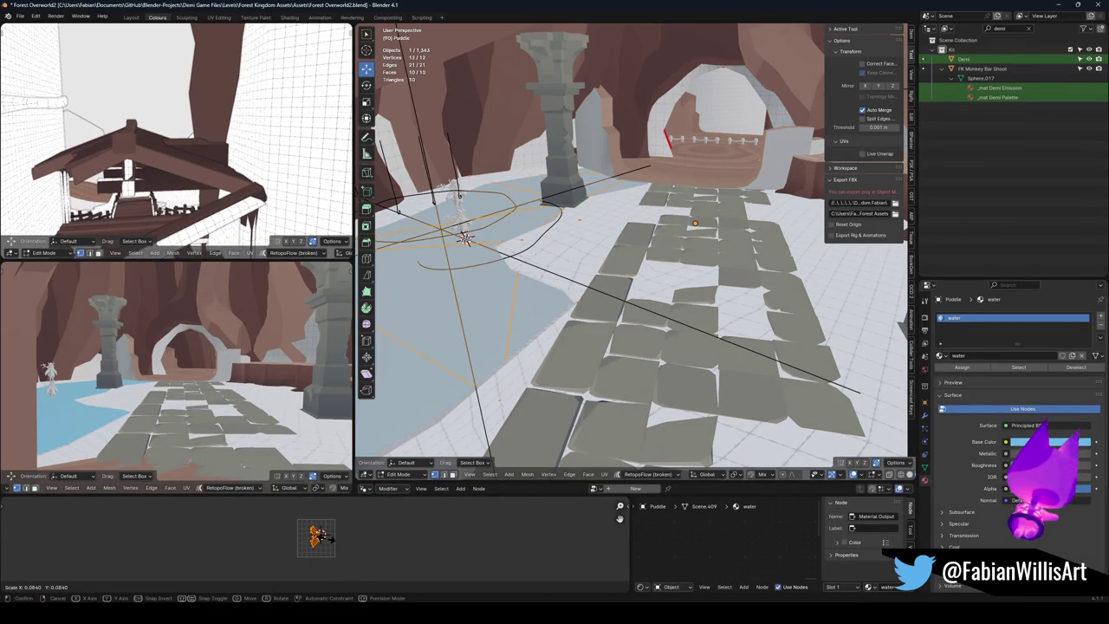
pyautogui.click(322, 535)
pyautogui.press('Tab')
pyautogui.click(443, 228)
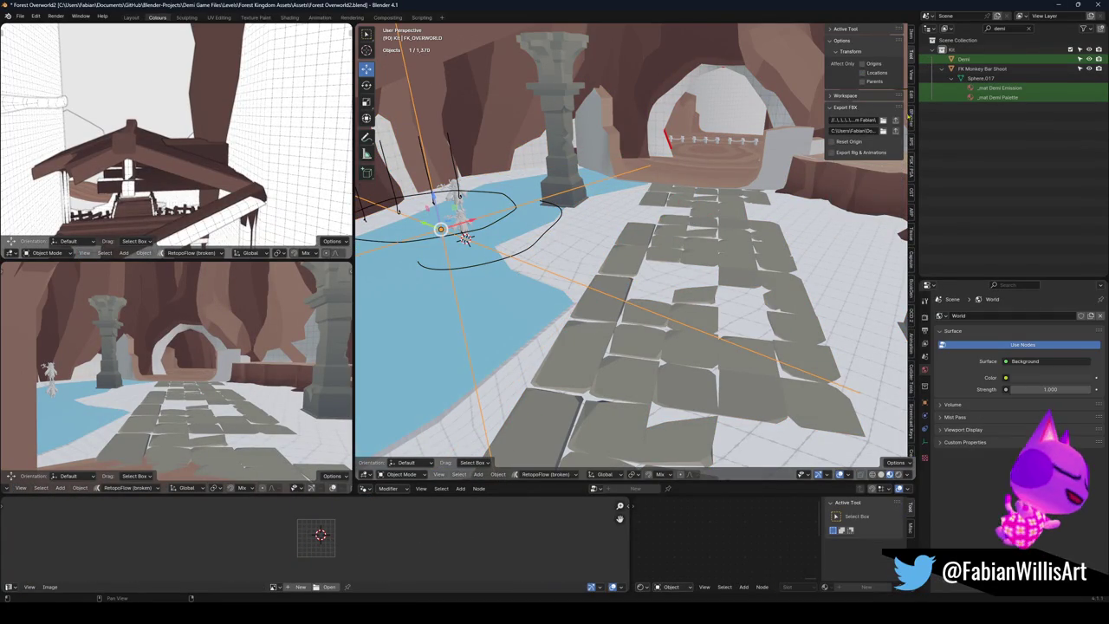
pyautogui.press('a')
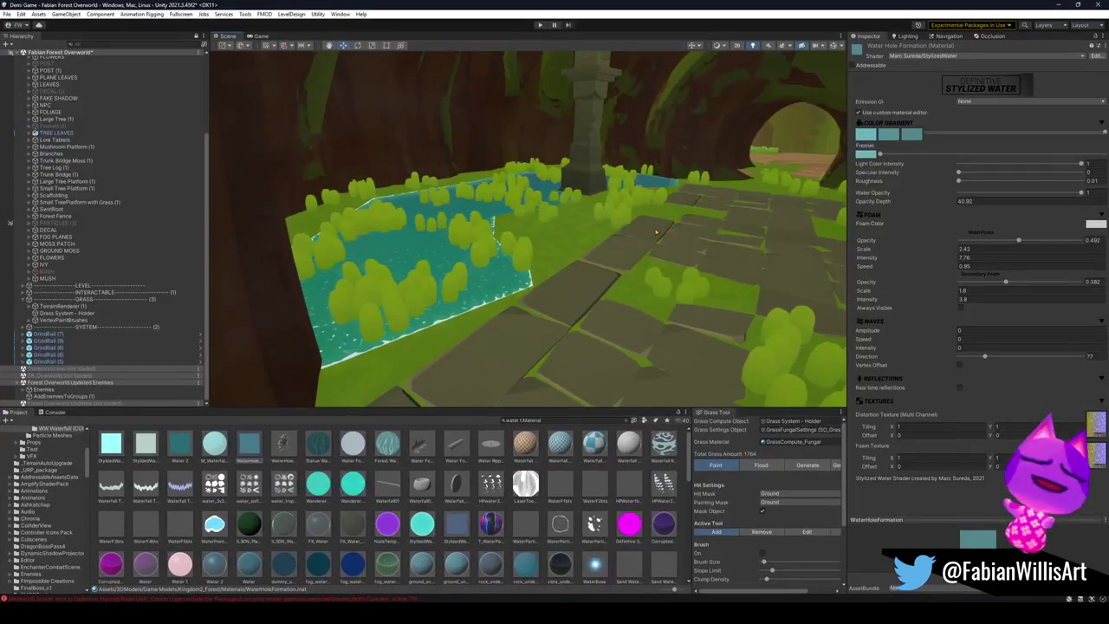
# Step: Rescale the Puddle's UVs once more and save the Blender file
pyautogui.moveTo(663, 260)
pyautogui.mouseDown()
pyautogui.moveTo(644, 258)
pyautogui.moveTo(640, 273)
pyautogui.mouseUp()
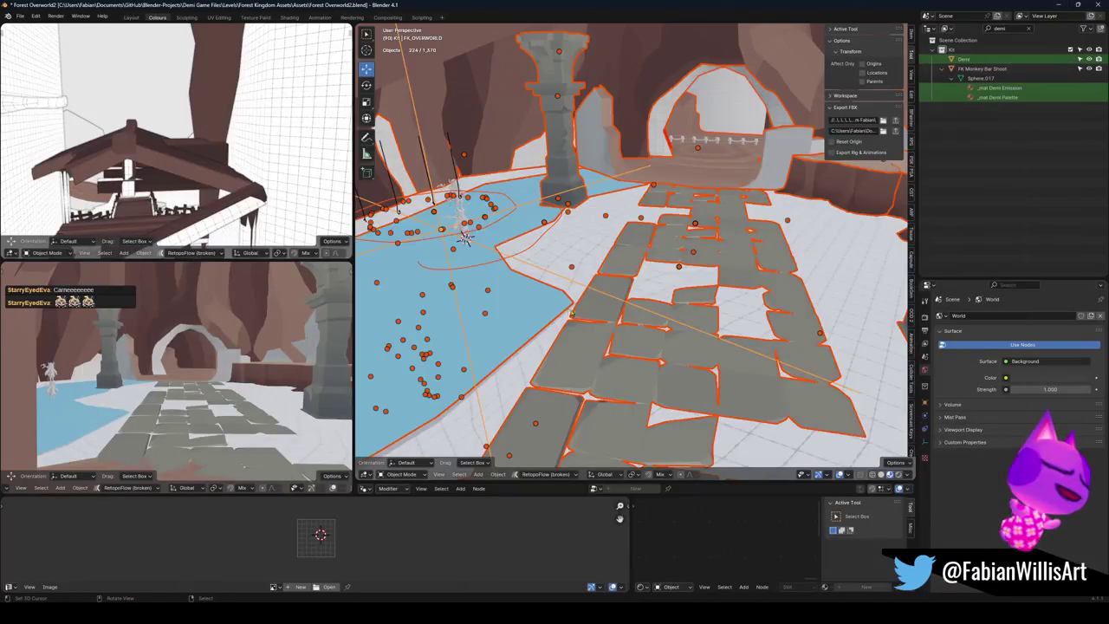
pyautogui.click(539, 308)
pyautogui.press('Tab')
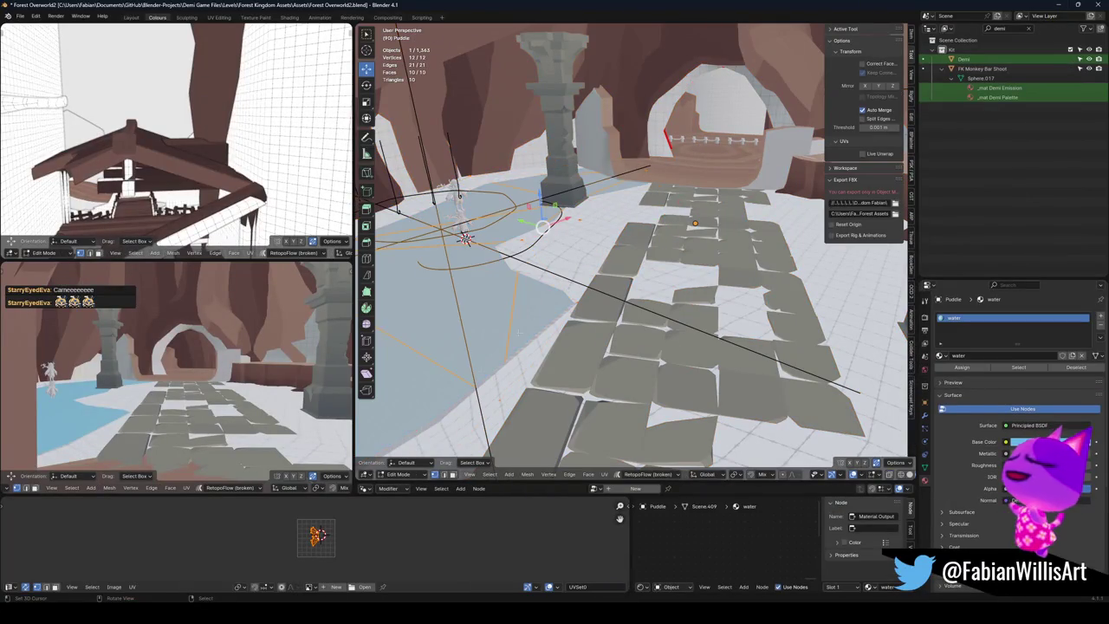
pyautogui.press('s')
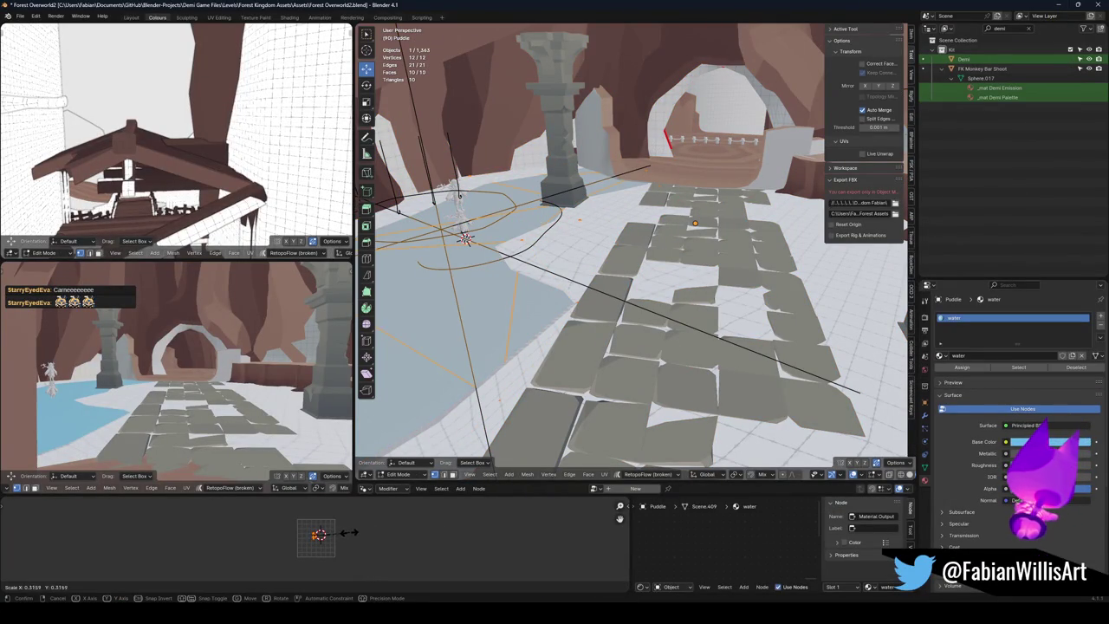
pyautogui.click(347, 532)
pyautogui.press('Tab')
pyautogui.click(598, 296)
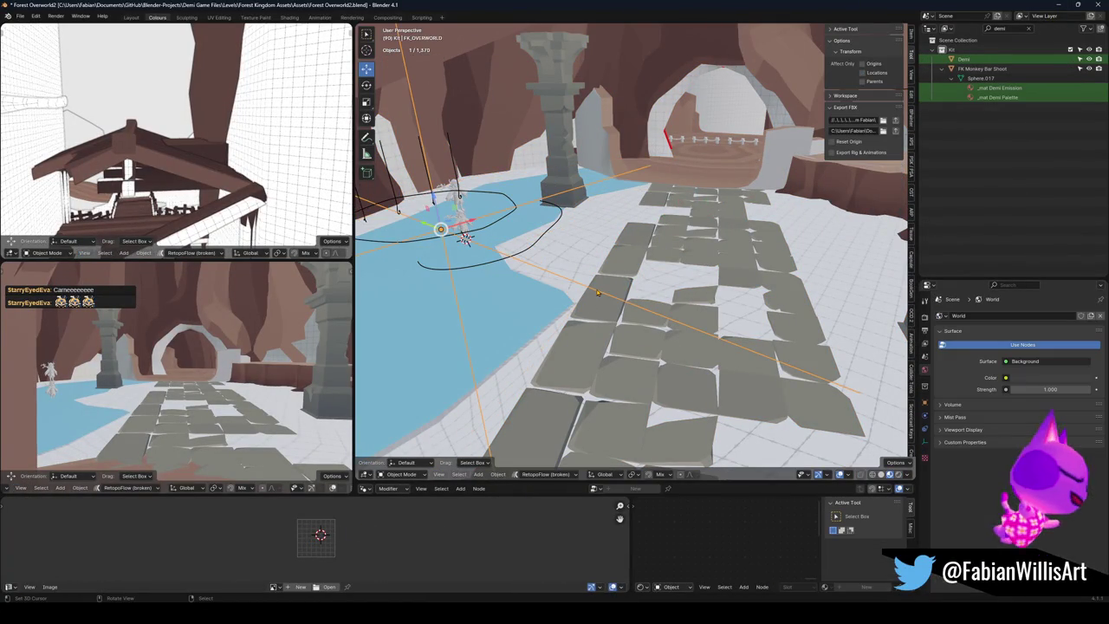
pyautogui.hotkey('ctrl', 's')
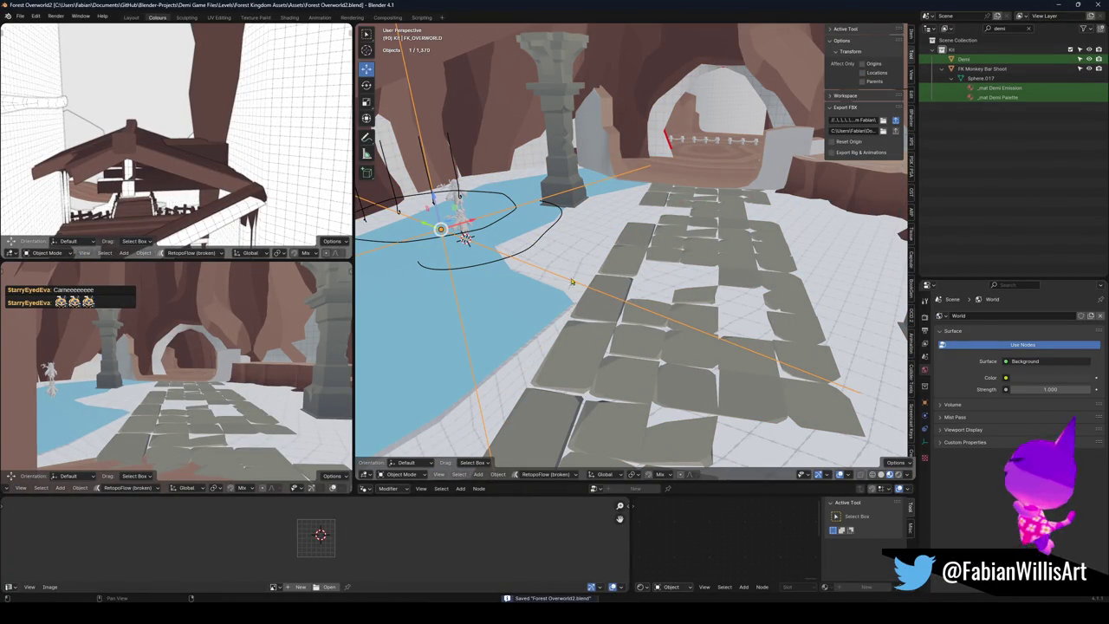
# Step: Select all level objects for the FK_OVERWORLD.fbx export and inspect the reimported pond in Unity
pyautogui.press('a')
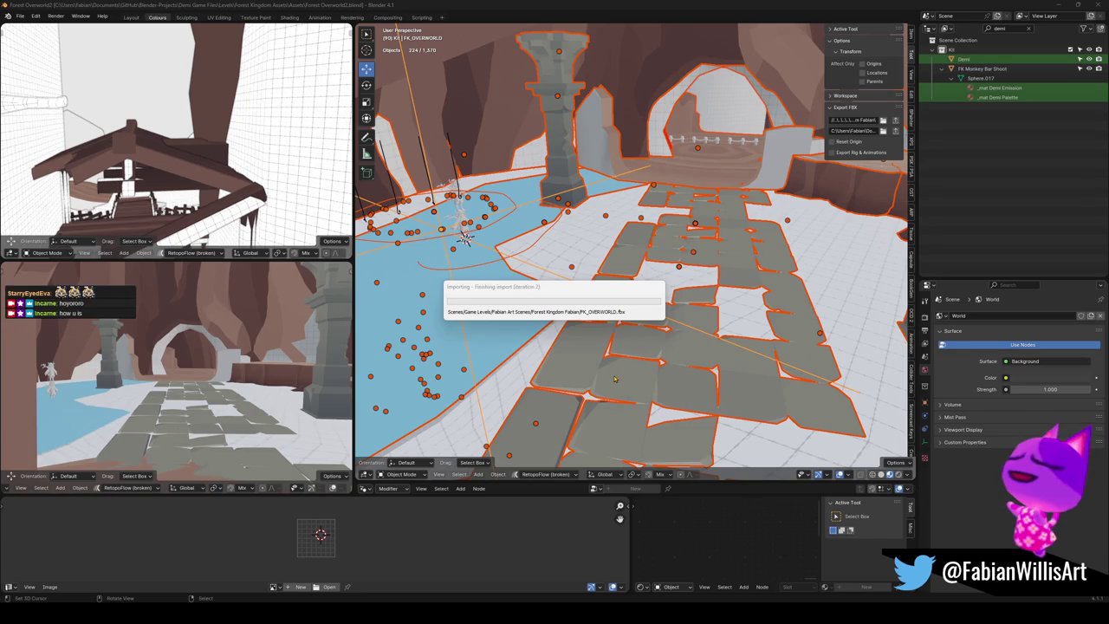
pyautogui.hotkey('alt', 'Tab')
pyautogui.moveTo(614, 375)
pyautogui.mouseDown()
pyautogui.moveTo(645, 257)
pyautogui.moveTo(607, 318)
pyautogui.mouseUp()
pyautogui.click(666, 267)
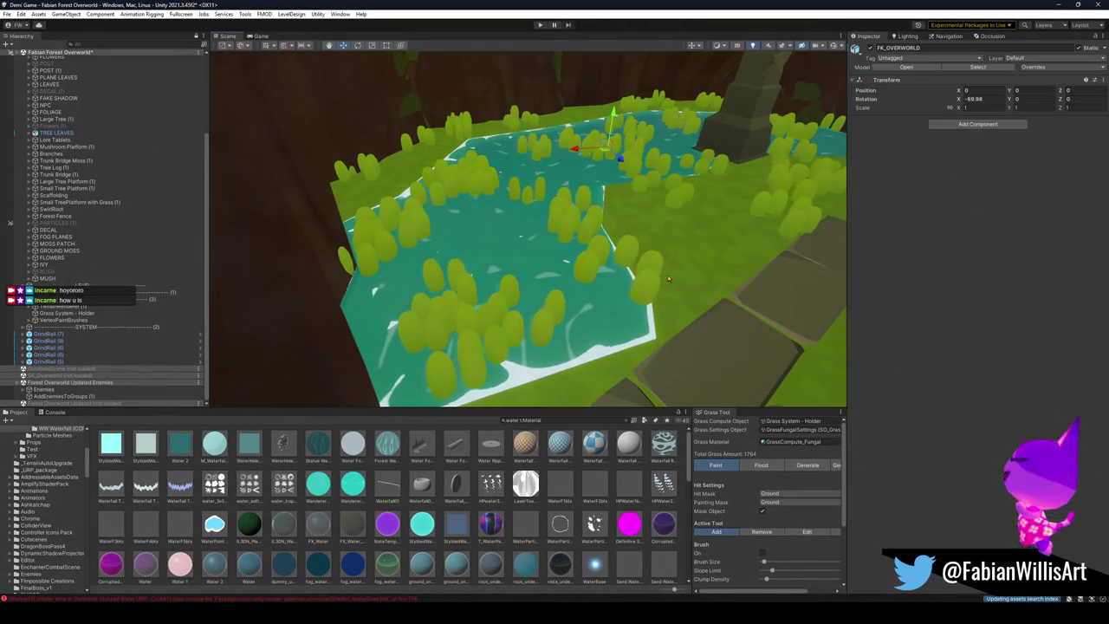
# Step: With FK_OVERWORLD selected, set the grass brush to Remove and erase the clumps on the pond
pyautogui.click(682, 283)
pyautogui.click(672, 296)
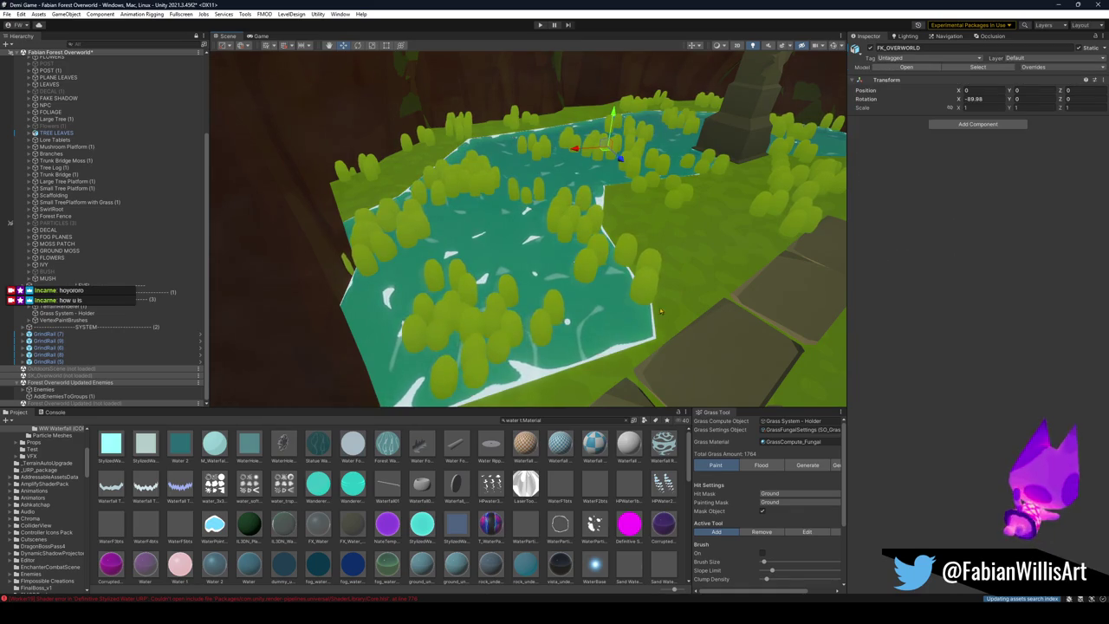
pyautogui.click(761, 531)
pyautogui.click(762, 552)
pyautogui.moveTo(455, 369)
pyautogui.mouseDown()
pyautogui.moveTo(507, 332)
pyautogui.moveTo(700, 282)
pyautogui.mouseUp()
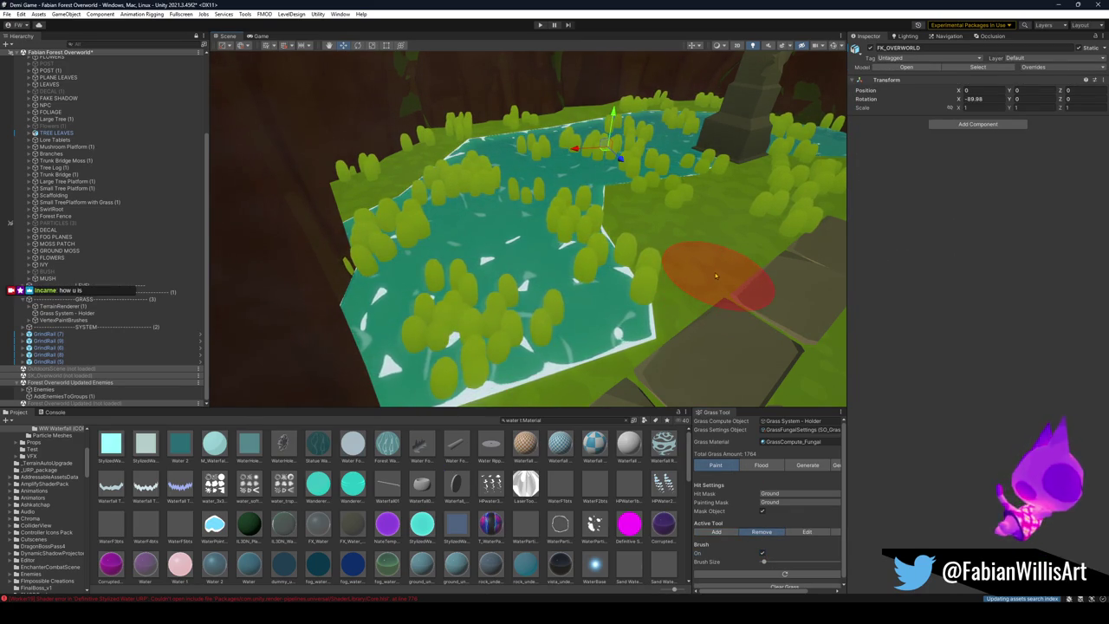
pyautogui.click(704, 279)
pyautogui.moveTo(430, 349)
pyautogui.mouseDown()
pyautogui.moveTo(564, 234)
pyautogui.moveTo(526, 196)
pyautogui.moveTo(434, 185)
pyautogui.moveTo(371, 240)
pyautogui.moveTo(549, 144)
pyautogui.moveTo(654, 164)
pyautogui.moveTo(633, 122)
pyautogui.moveTo(688, 127)
pyautogui.mouseUp()
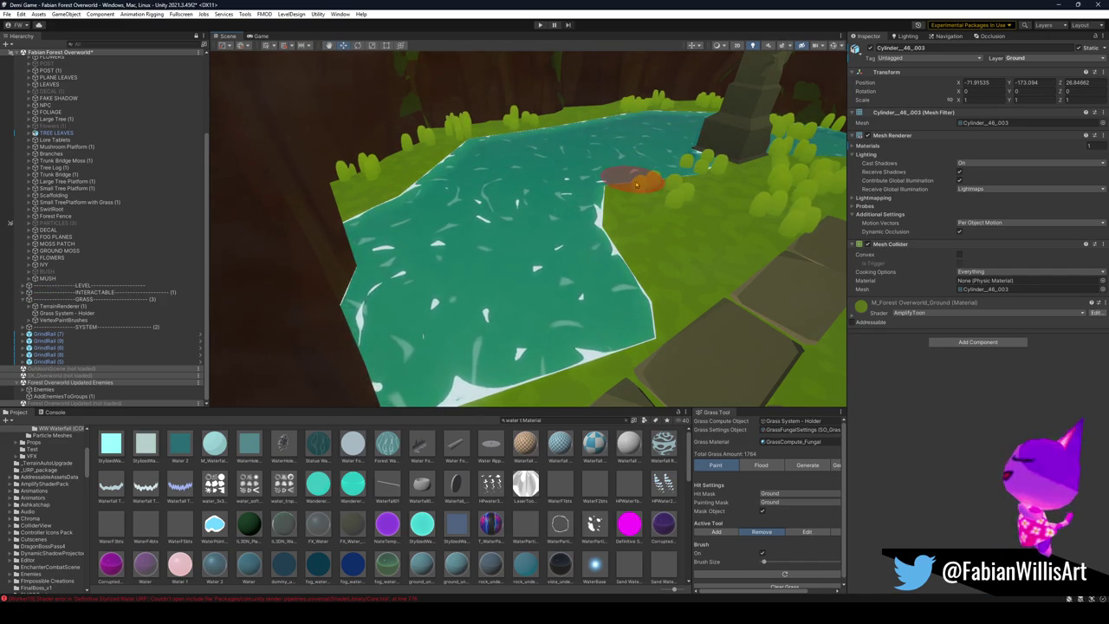
# Step: Orbit around the stone pillar to check the pond, then set the grass brush back to Add
pyautogui.moveTo(652, 178)
pyautogui.mouseDown()
pyautogui.moveTo(668, 174)
pyautogui.moveTo(525, 292)
pyautogui.moveTo(513, 325)
pyautogui.moveTo(540, 223)
pyautogui.moveTo(549, 235)
pyautogui.moveTo(642, 224)
pyautogui.moveTo(564, 240)
pyautogui.mouseUp()
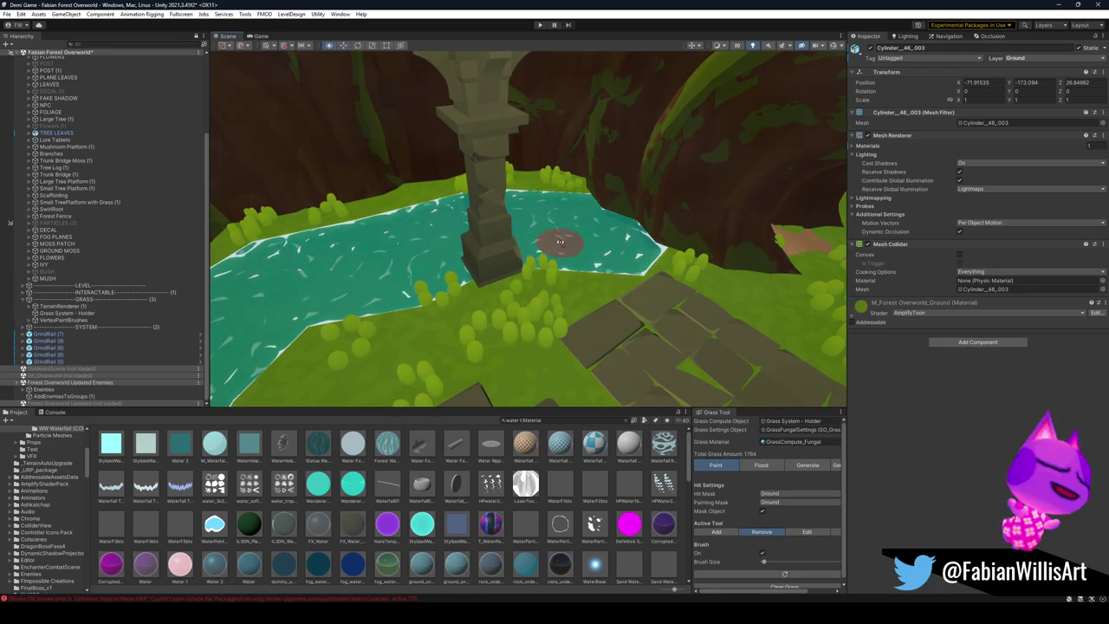
pyautogui.moveTo(384, 248)
pyautogui.mouseDown()
pyautogui.moveTo(681, 247)
pyautogui.moveTo(656, 234)
pyautogui.mouseUp()
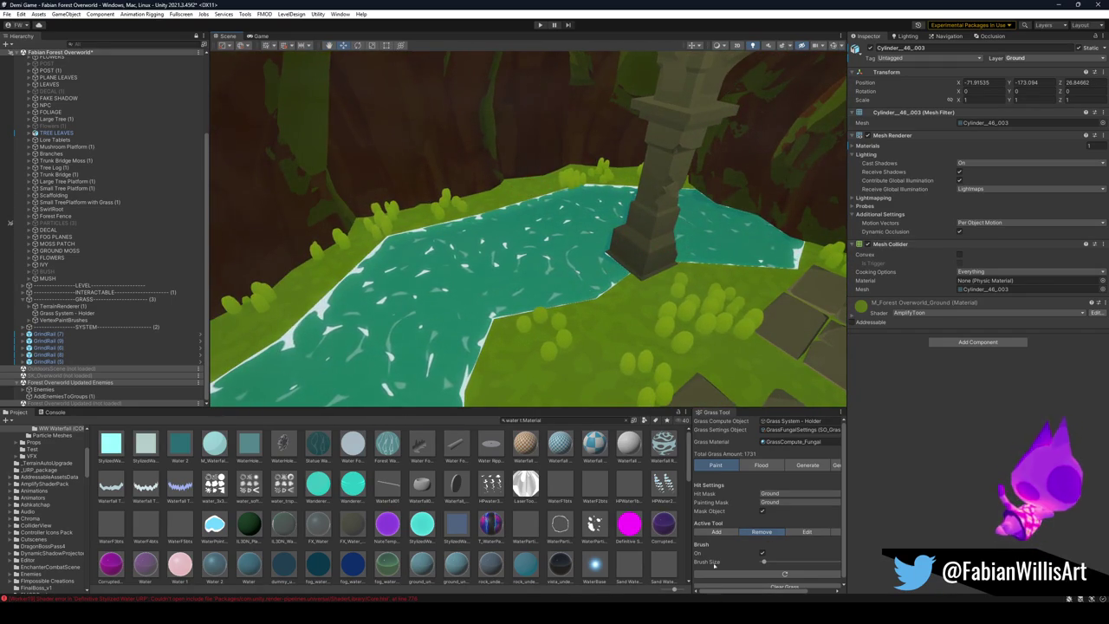
pyautogui.click(715, 531)
pyautogui.click(551, 189)
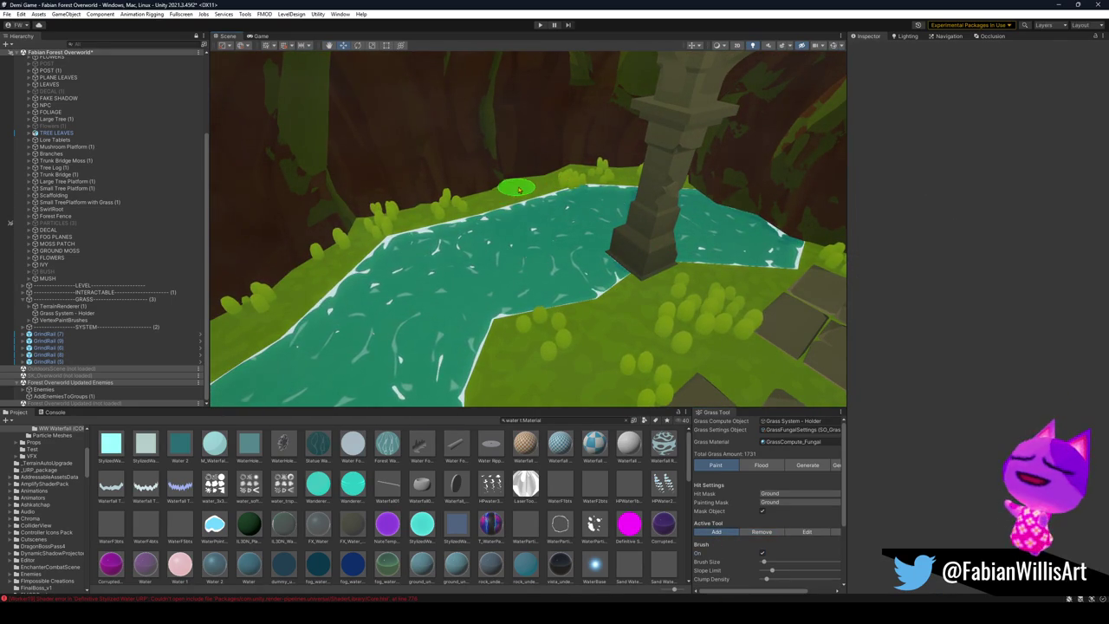
# Step: Brush grass clumps along the left bank and stone path, bringing the grass count to 1748
pyautogui.click(518, 188)
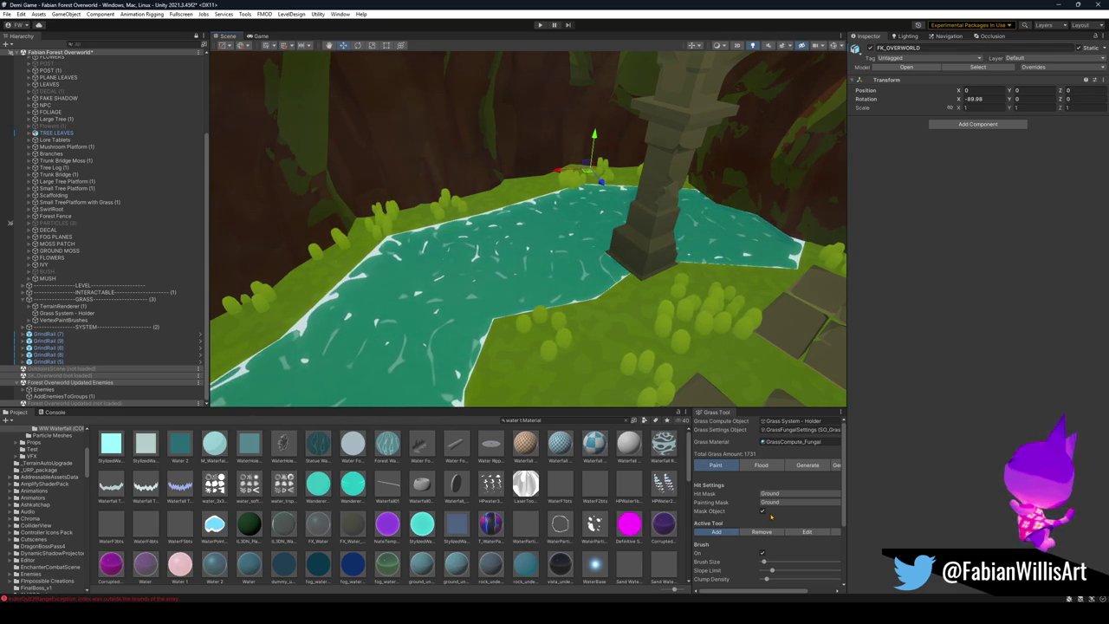
pyautogui.moveTo(384, 228)
pyautogui.mouseDown()
pyautogui.moveTo(309, 285)
pyautogui.moveTo(416, 240)
pyautogui.moveTo(462, 203)
pyautogui.moveTo(540, 181)
pyautogui.moveTo(559, 279)
pyautogui.moveTo(574, 243)
pyautogui.moveTo(636, 210)
pyautogui.moveTo(614, 342)
pyautogui.mouseUp()
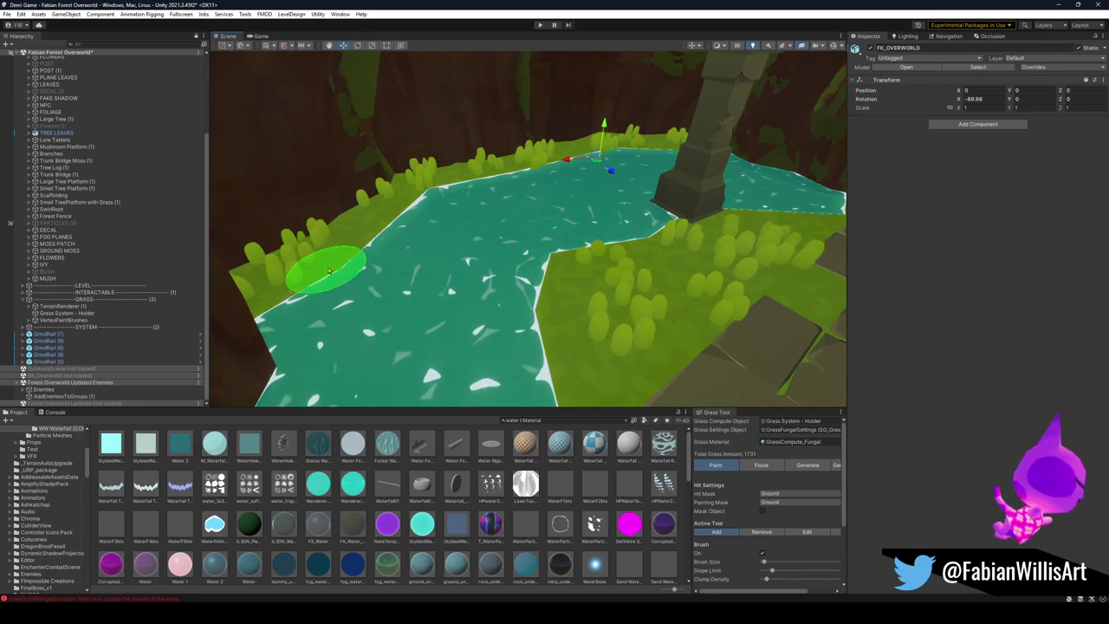
pyautogui.moveTo(557, 257)
pyautogui.mouseDown()
pyautogui.moveTo(565, 190)
pyautogui.moveTo(742, 255)
pyautogui.moveTo(700, 285)
pyautogui.moveTo(554, 284)
pyautogui.mouseUp()
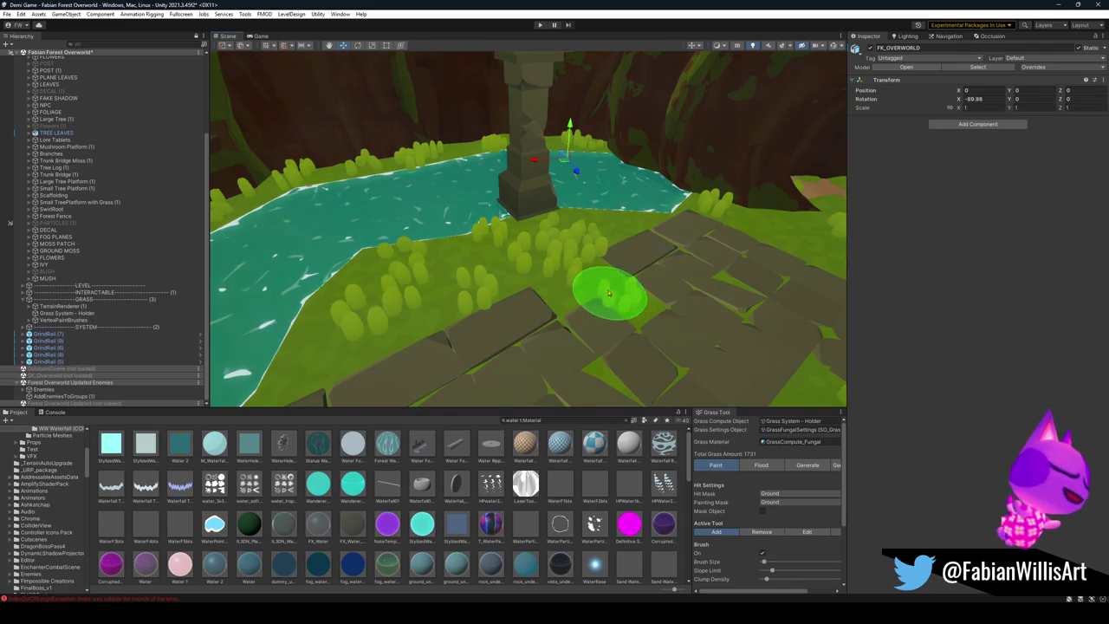
pyautogui.moveTo(560, 289)
pyautogui.mouseDown()
pyautogui.moveTo(718, 356)
pyautogui.moveTo(554, 357)
pyautogui.moveTo(557, 297)
pyautogui.mouseUp()
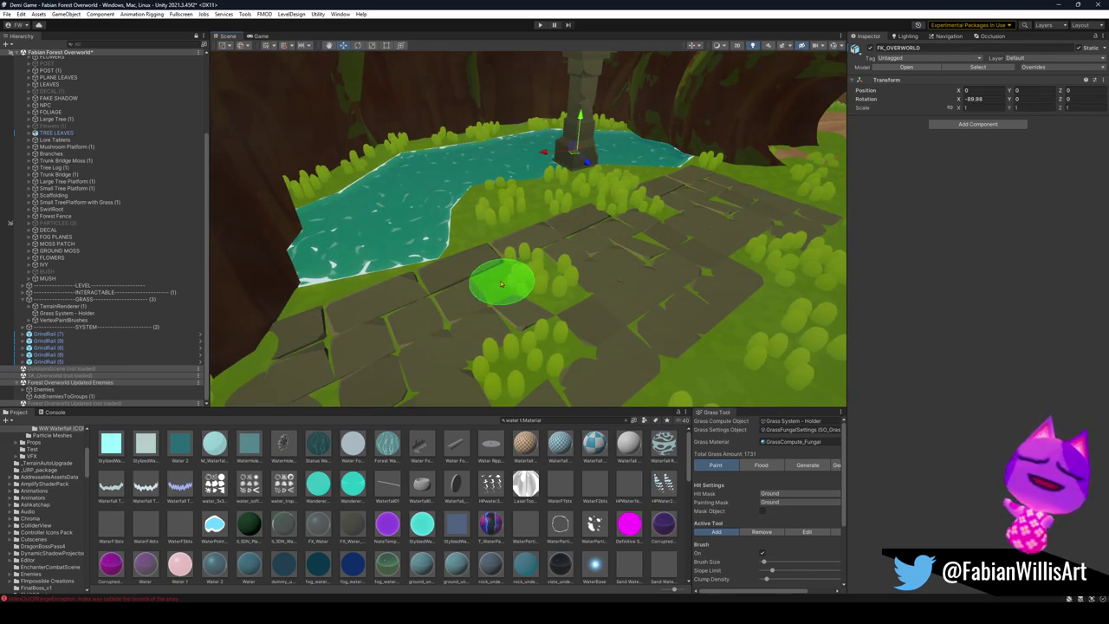
pyautogui.moveTo(581, 359)
pyautogui.mouseDown()
pyautogui.moveTo(557, 358)
pyautogui.moveTo(549, 255)
pyautogui.moveTo(547, 394)
pyautogui.moveTo(520, 322)
pyautogui.moveTo(520, 398)
pyautogui.moveTo(507, 255)
pyautogui.moveTo(490, 299)
pyautogui.mouseUp()
pyautogui.click(547, 391)
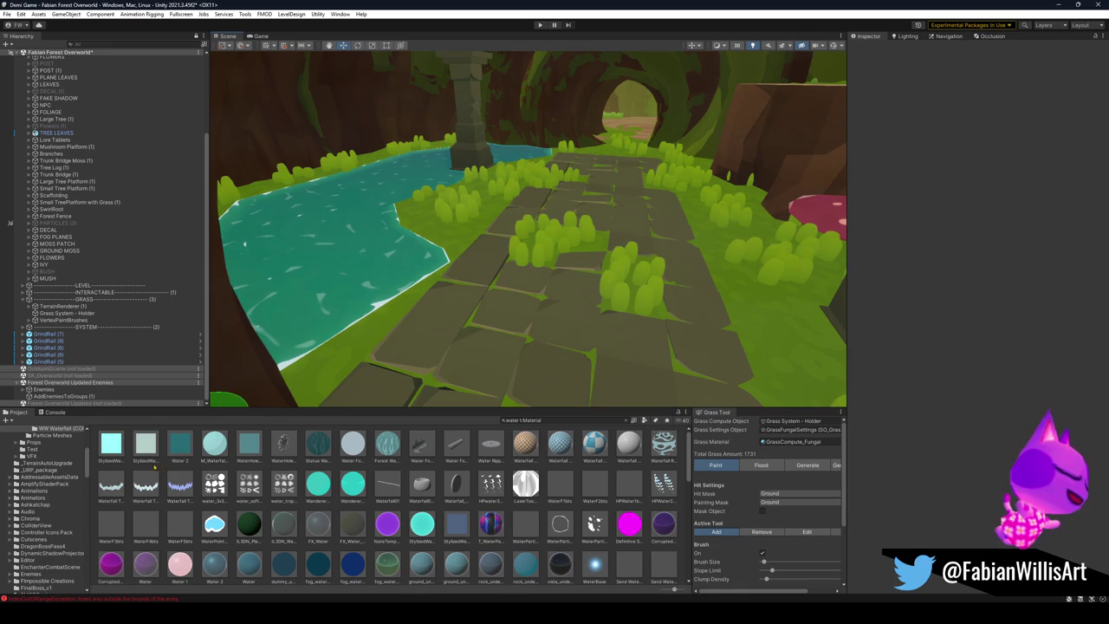
pyautogui.click(179, 444)
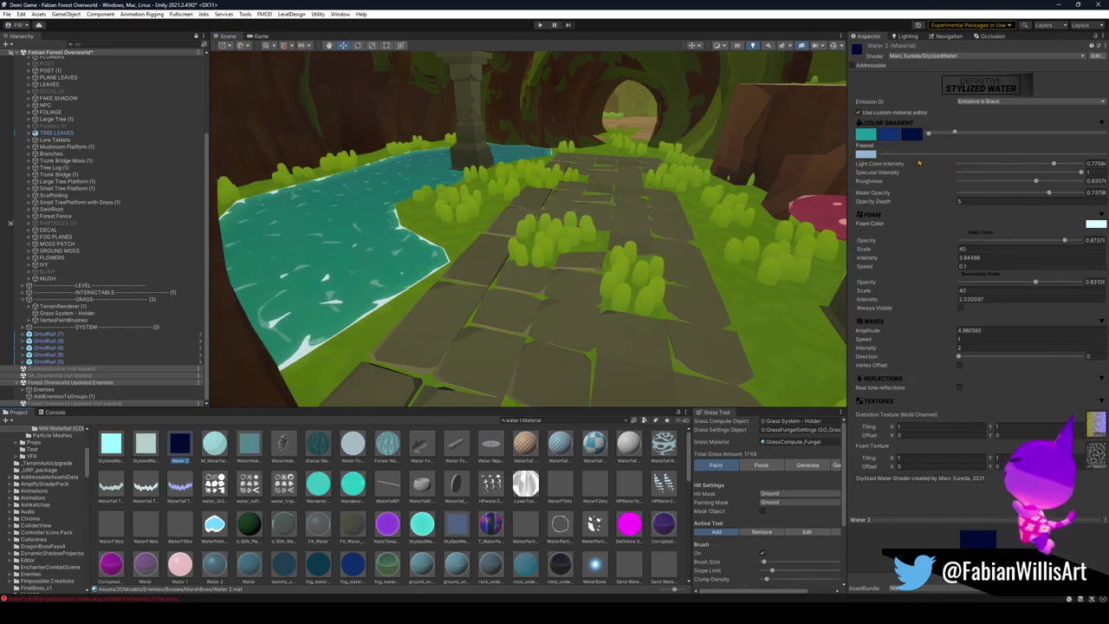
# Step: Change the first Water 2 gradient colour to a teal shade
pyautogui.click(865, 153)
pyautogui.moveTo(913, 197); pyautogui.dragTo(925, 202)
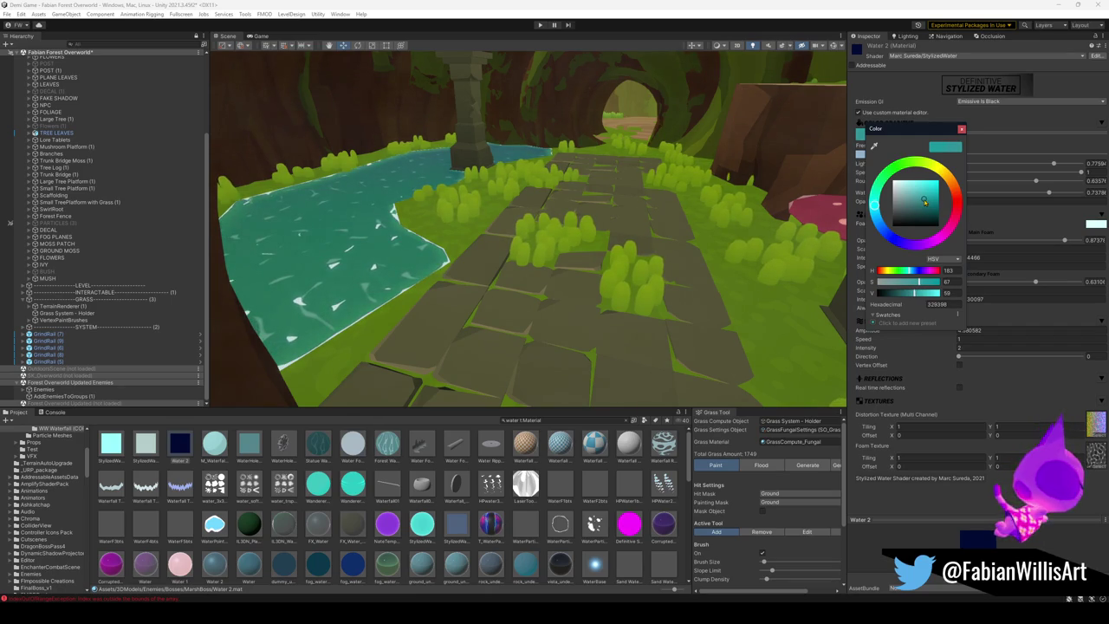
pyautogui.click(767, 316)
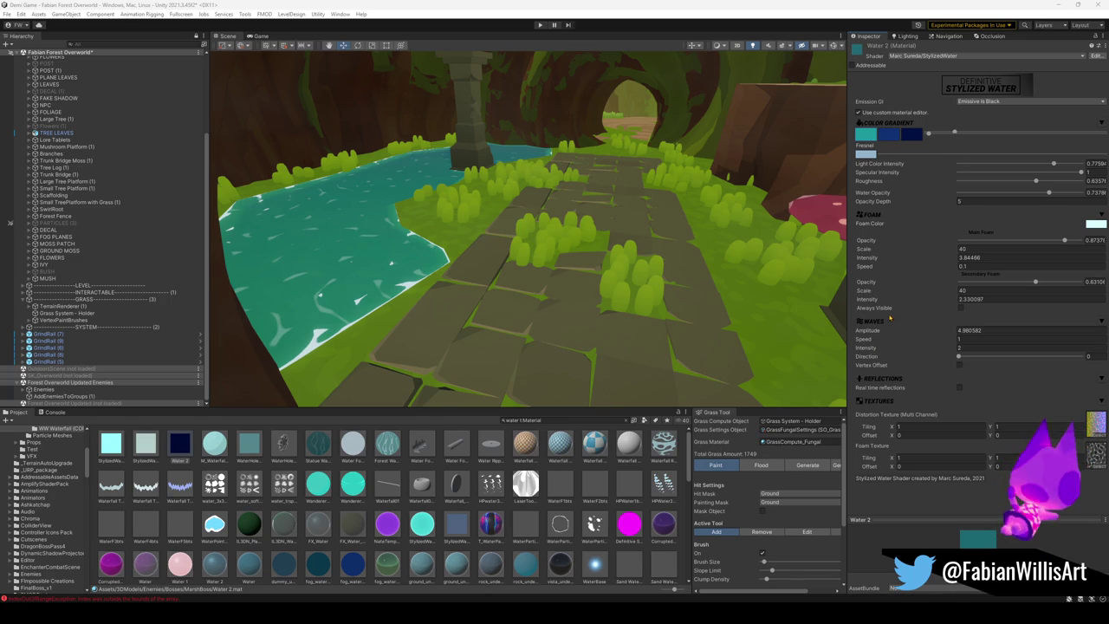
# Step: Try a smaller secondary foam scale, keep it at 40, and fade secondary foam opacity to 0
pyautogui.moveTo(957, 295); pyautogui.dragTo(929, 306)
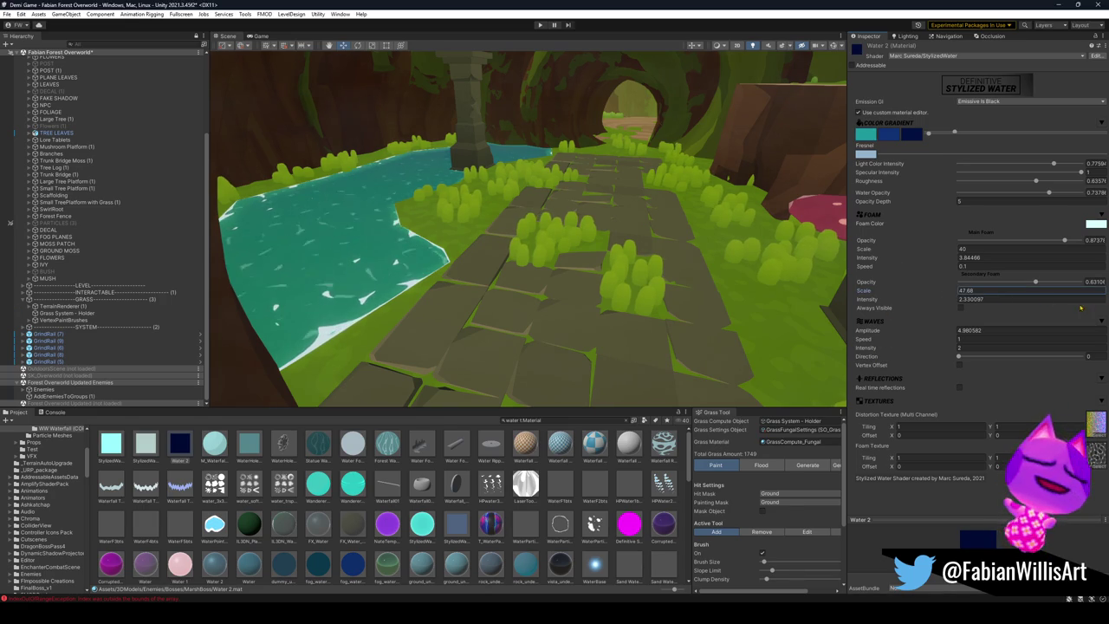
pyautogui.hotkey('ctrl', 'z')
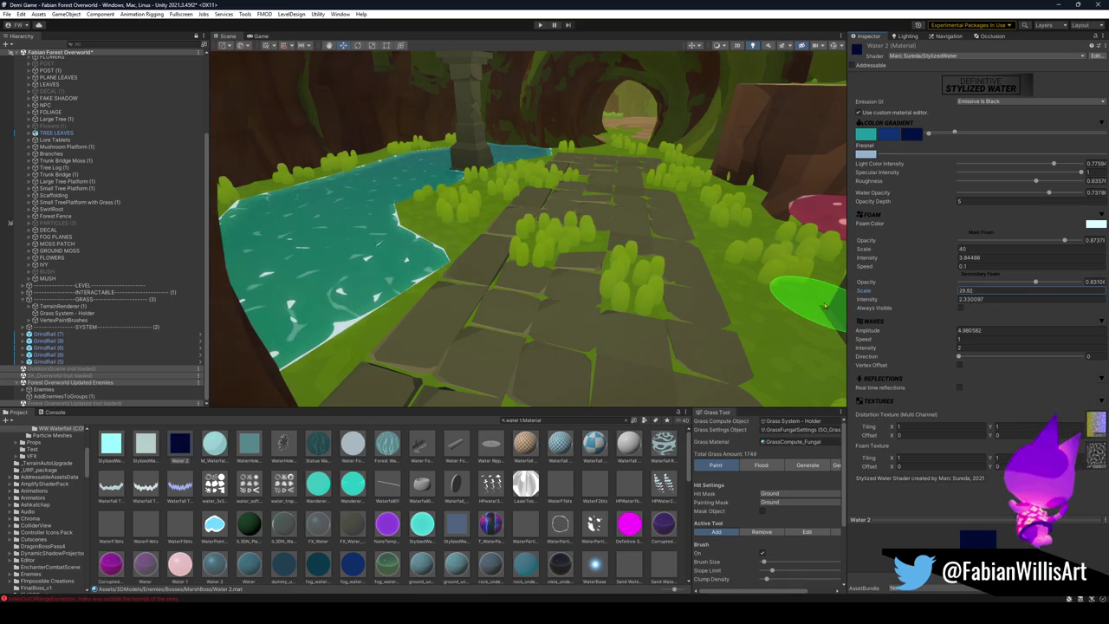
pyautogui.write('40')
pyautogui.moveTo(1036, 282)
pyautogui.mouseDown()
pyautogui.moveTo(962, 290)
pyautogui.moveTo(991, 293)
pyautogui.moveTo(967, 299)
pyautogui.mouseUp()
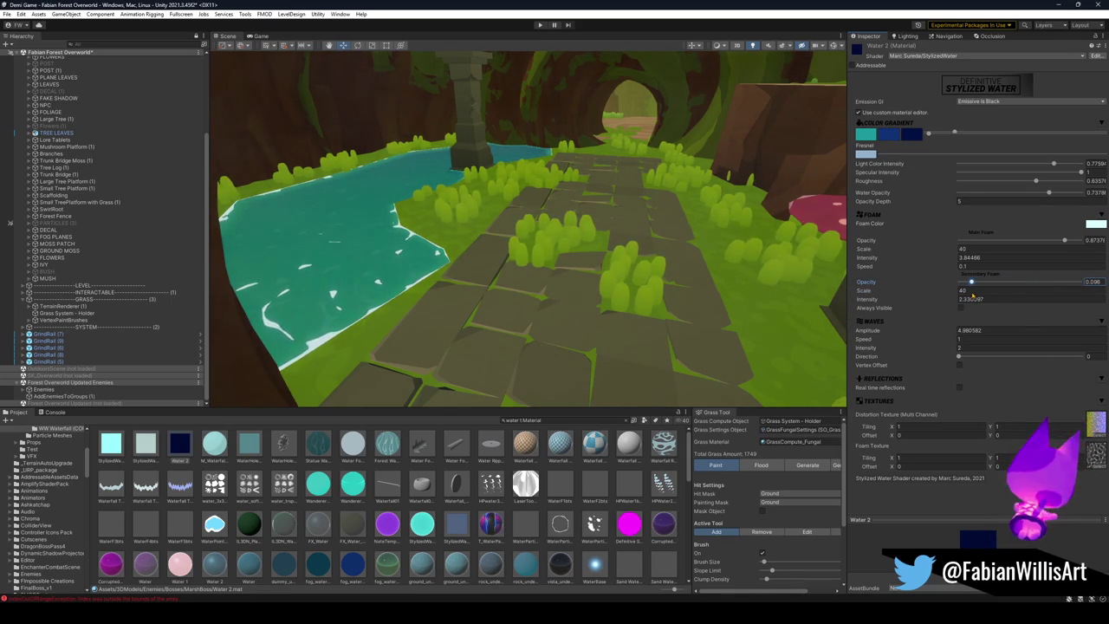
pyautogui.click(964, 298)
pyautogui.write('9.7')
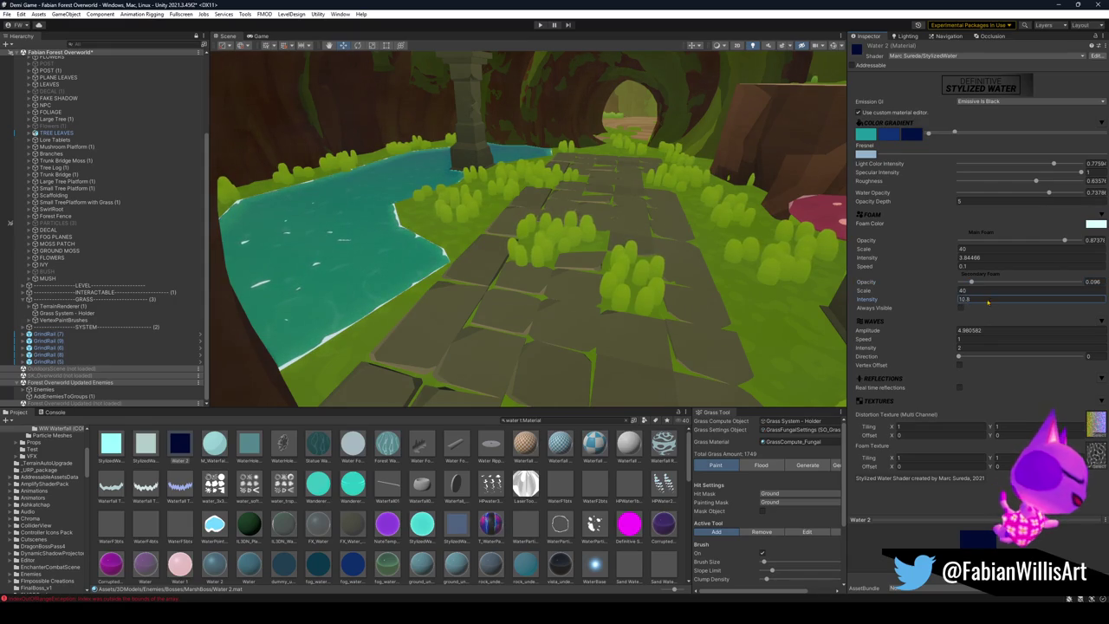
pyautogui.moveTo(901, 299); pyautogui.dragTo(866, 298)
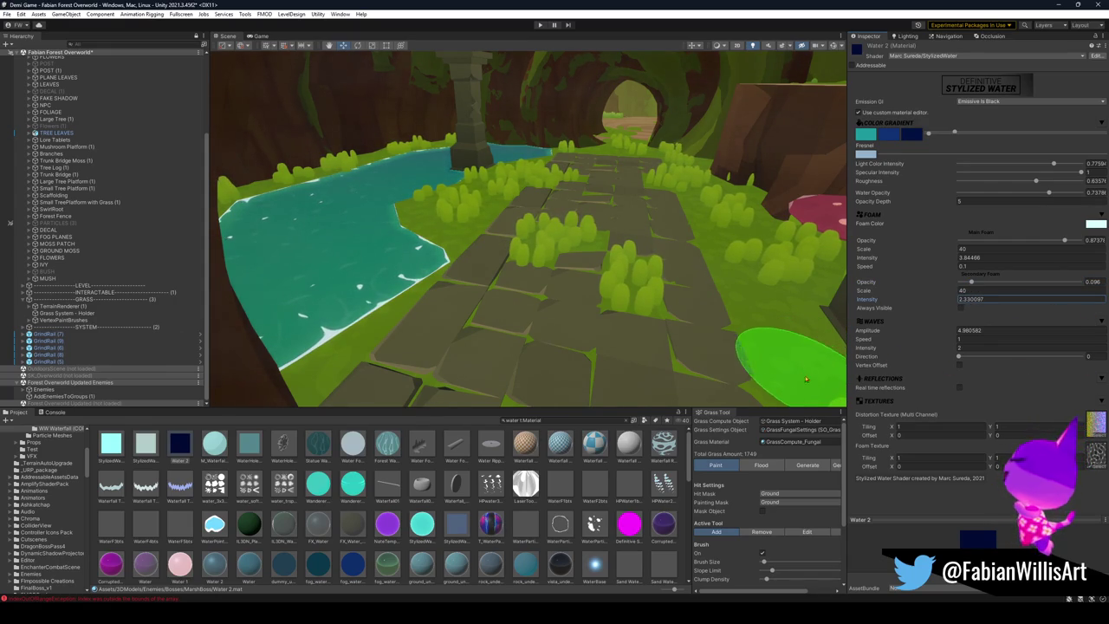
# Step: Turn off the grass brush and raise secondary foam opacity to about 0.63, keeping intensity 2.33
pyautogui.click(762, 554)
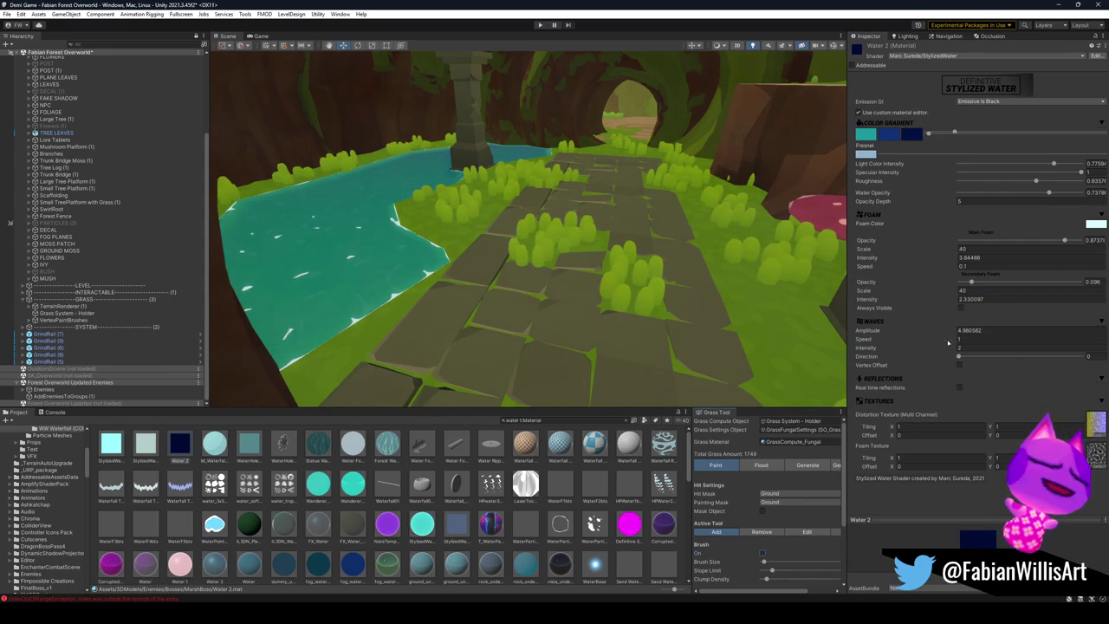
pyautogui.moveTo(956, 301); pyautogui.dragTo(131, 319)
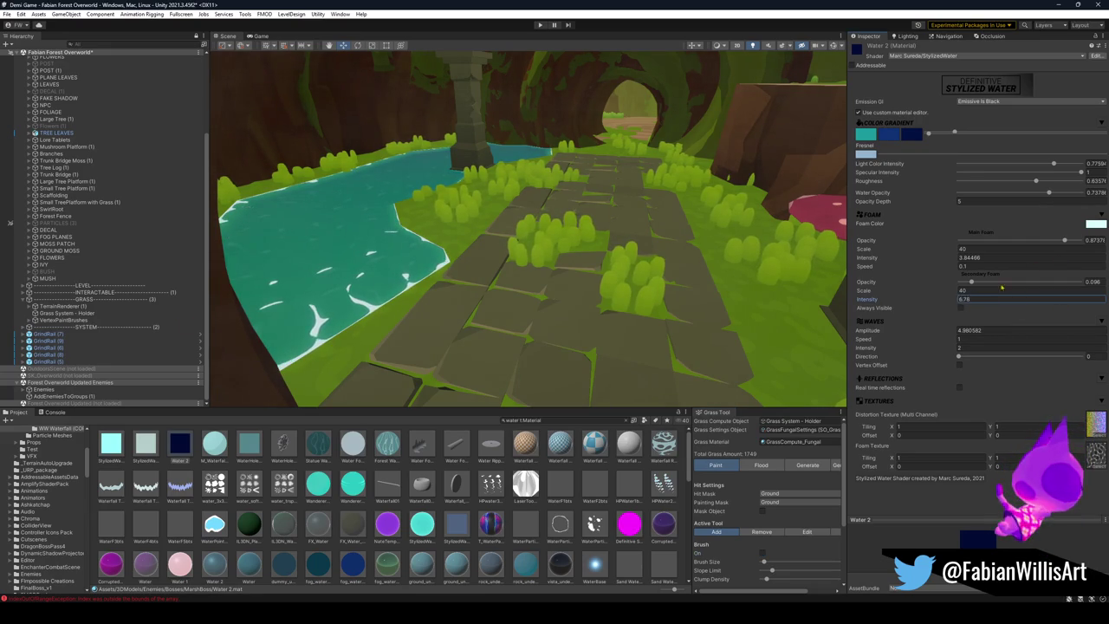
pyautogui.hotkey('ctrl', 'z')
pyautogui.moveTo(971, 282)
pyautogui.mouseDown()
pyautogui.moveTo(1057, 282)
pyautogui.moveTo(1035, 282)
pyautogui.mouseUp()
pyautogui.moveTo(866, 299); pyautogui.dragTo(36, 314)
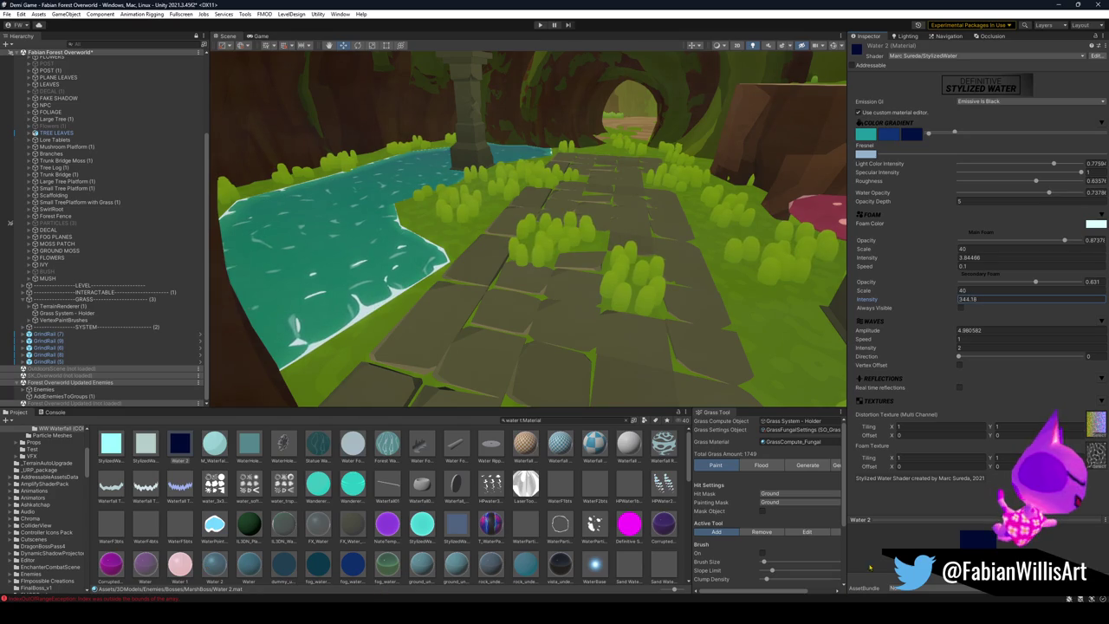
pyautogui.hotkey('ctrl', 'z')
# Step: Test a secondary foam scale near 15, revert to 40, and vary opacity up to about 0.71
pyautogui.moveTo(955, 291); pyautogui.dragTo(959, 292)
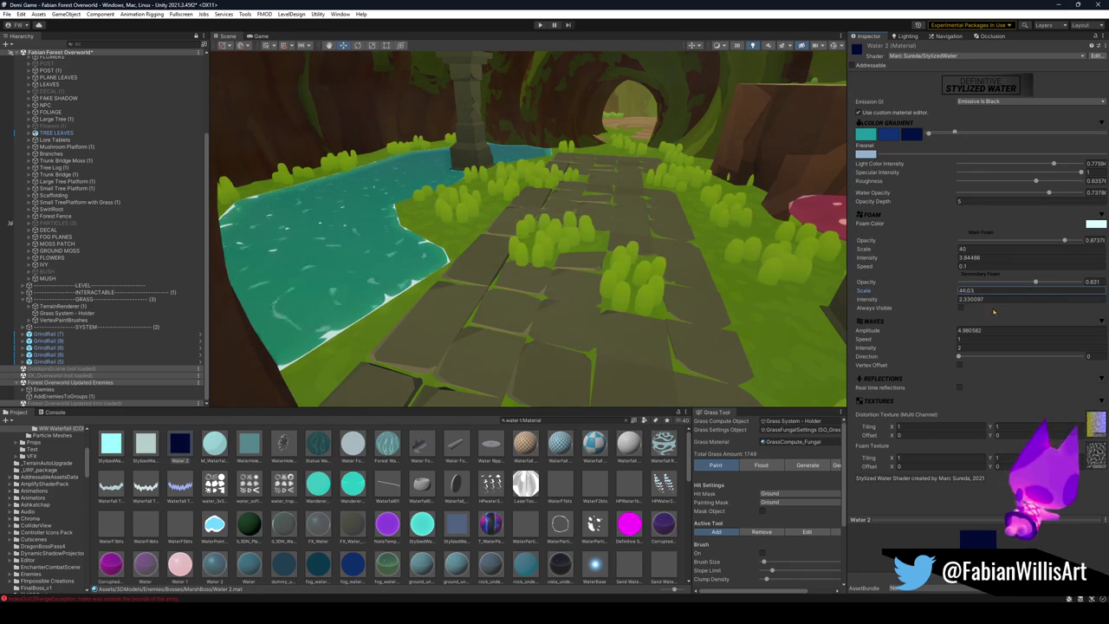
pyautogui.moveTo(895, 324); pyautogui.dragTo(727, 380)
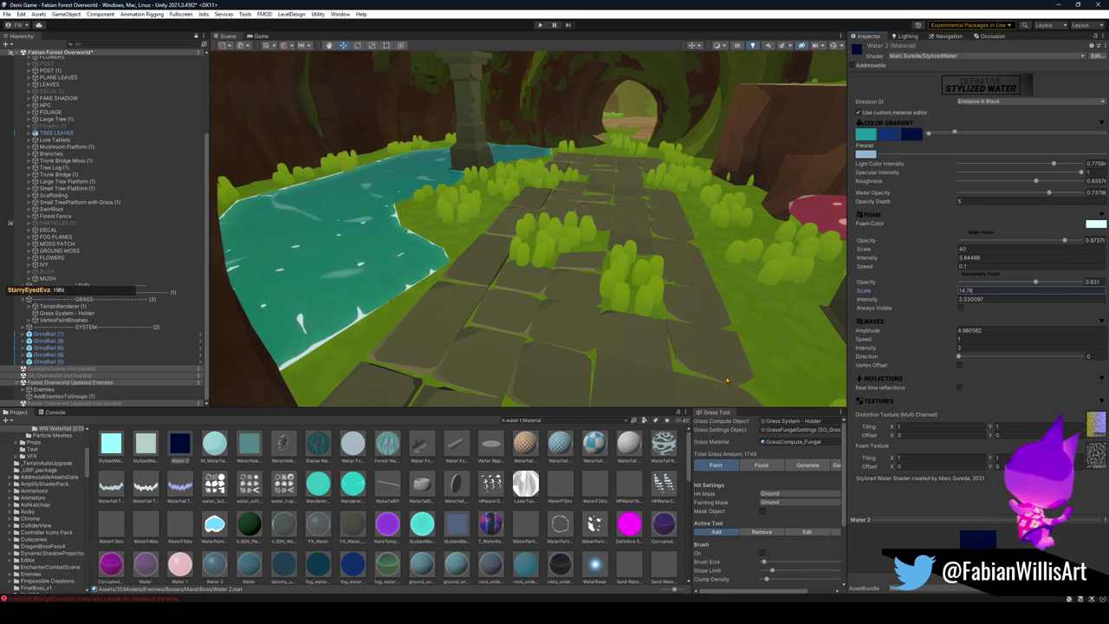
pyautogui.hotkey('ctrl', 'z')
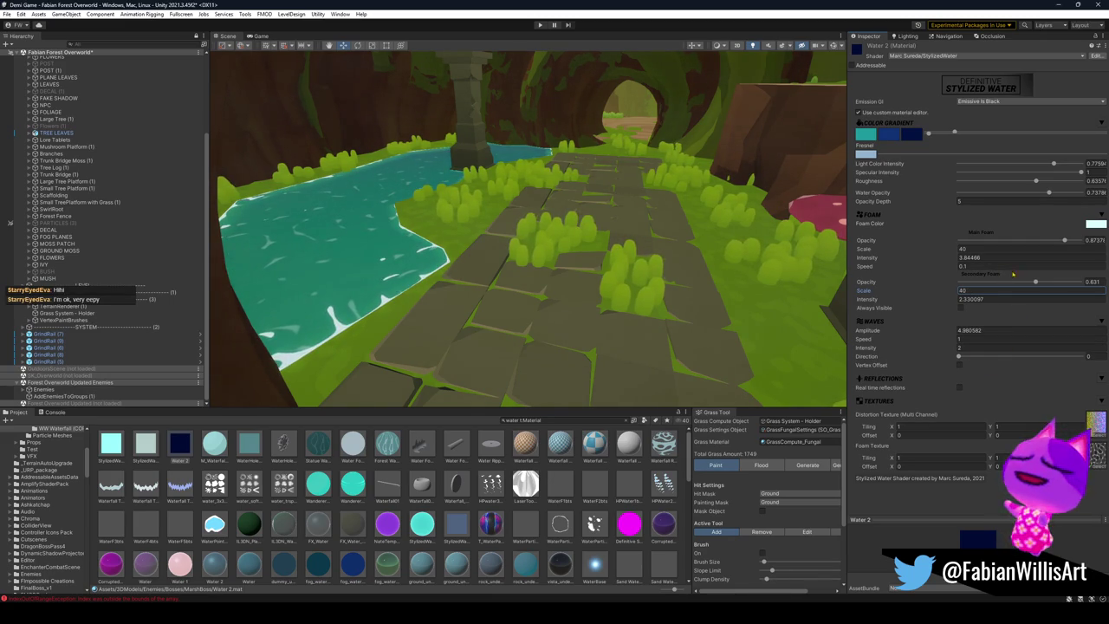
pyautogui.moveTo(1036, 282)
pyautogui.mouseDown()
pyautogui.moveTo(980, 283)
pyautogui.moveTo(980, 292)
pyautogui.mouseUp()
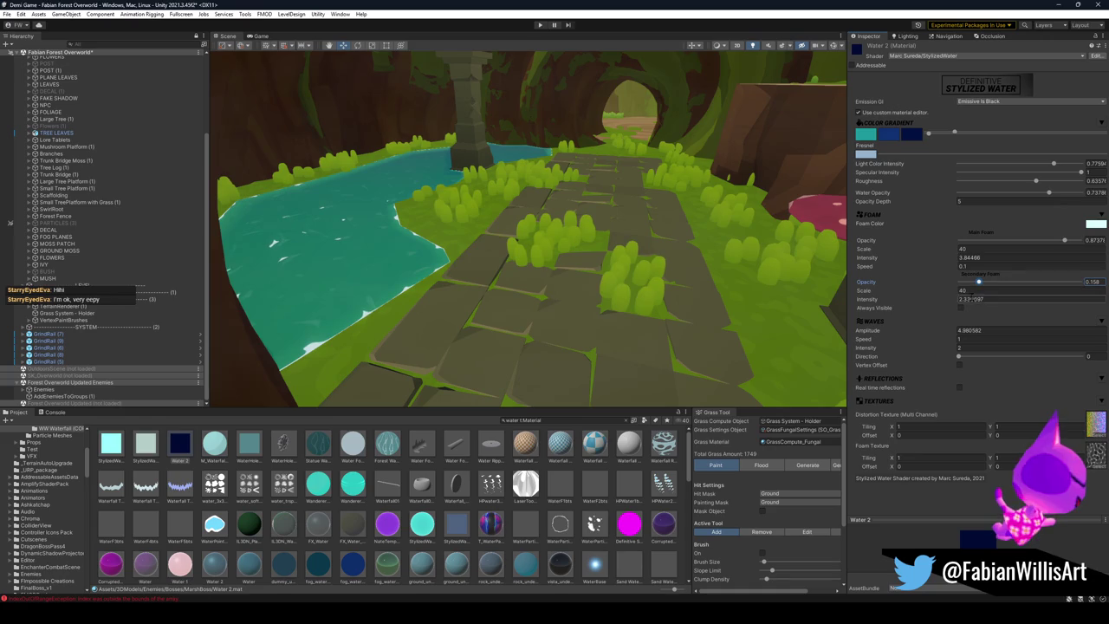
pyautogui.click(960, 309)
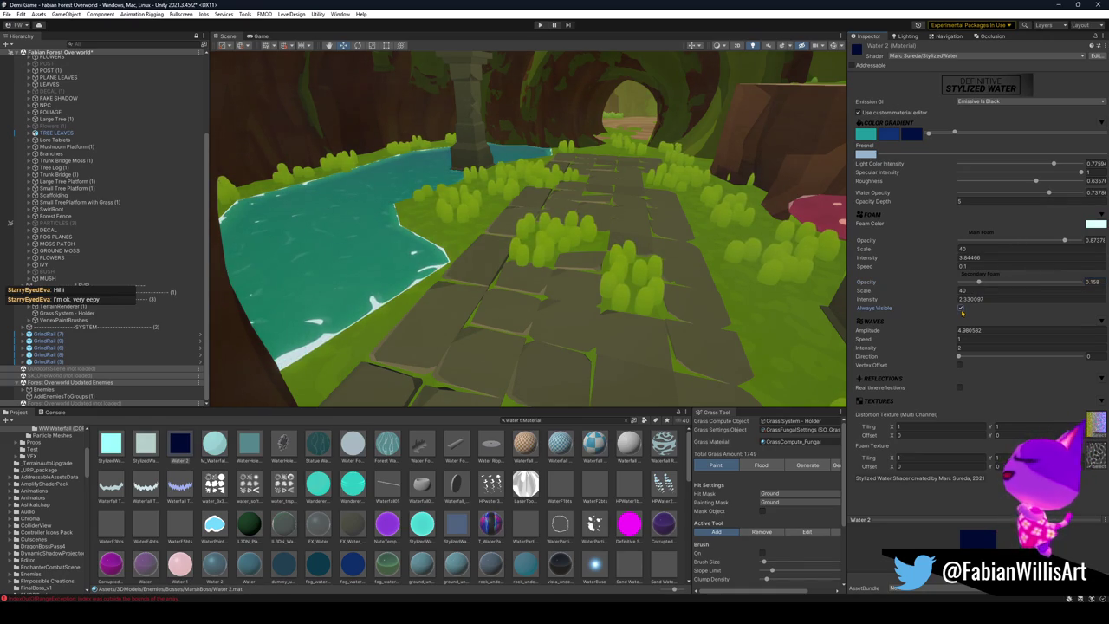
pyautogui.moveTo(980, 282)
pyautogui.mouseDown()
pyautogui.moveTo(1086, 291)
pyautogui.moveTo(1047, 284)
pyautogui.mouseUp()
pyautogui.click(960, 310)
# Step: Set secondary foam scale to 40.23 and lower its opacity to about 0.25
pyautogui.click(961, 299)
pyautogui.write('56.2')
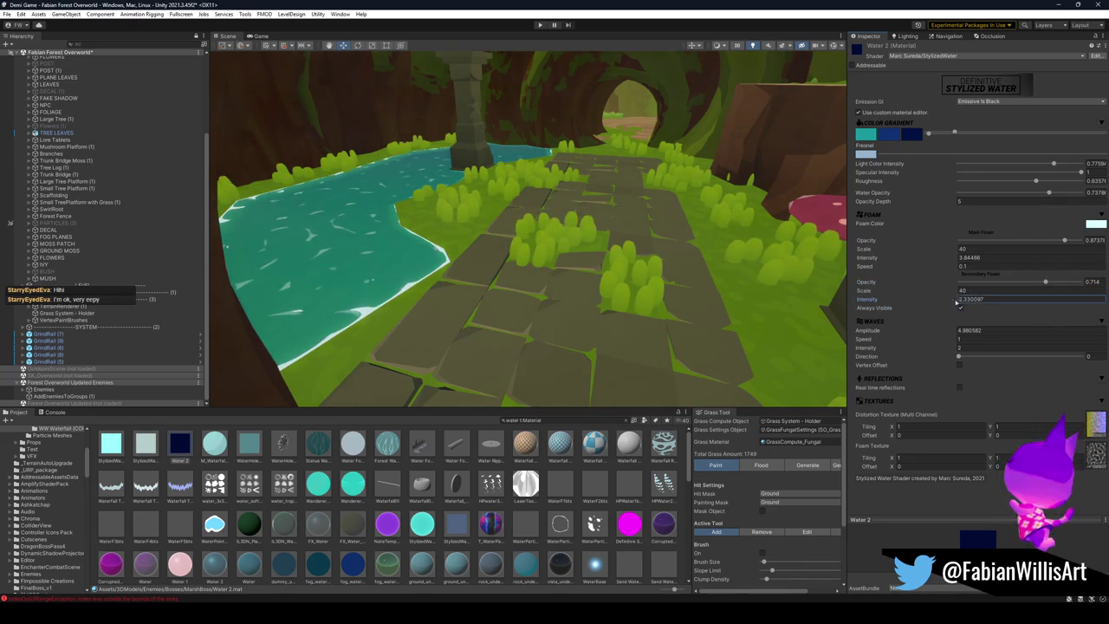
pyautogui.press('Escape')
pyautogui.click(960, 291)
pyautogui.write('40.23')
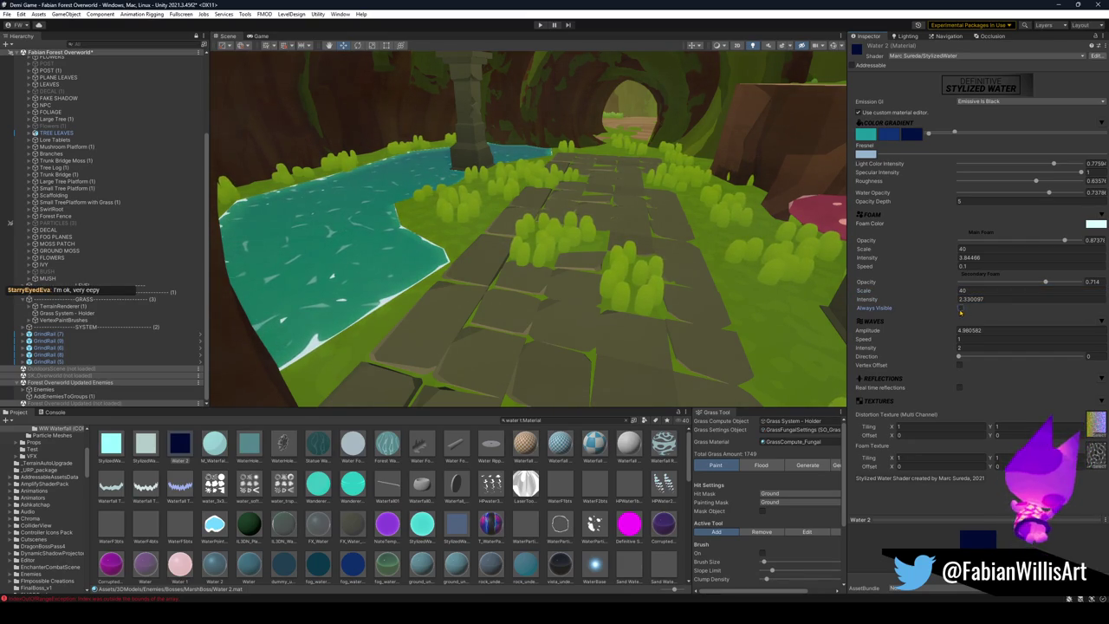
pyautogui.moveTo(1039, 285); pyautogui.dragTo(989, 283)
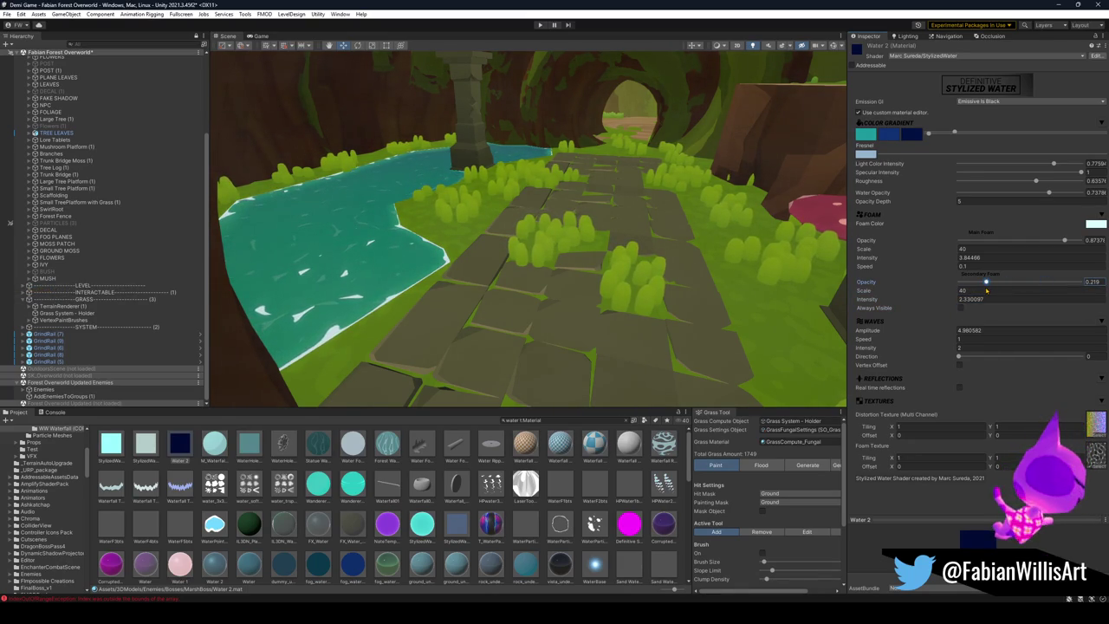
# Step: Try a main foam scale of 52.8, then set it back to 40
pyautogui.click(989, 249)
pyautogui.write('52.8')
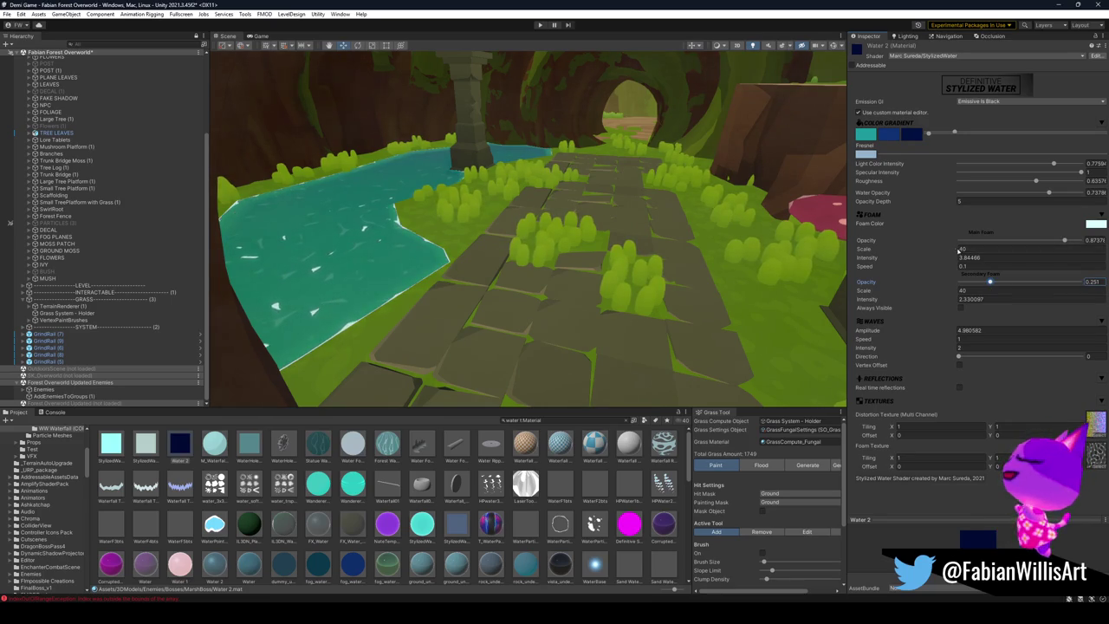
pyautogui.moveTo(1094, 253); pyautogui.dragTo(1032, 257)
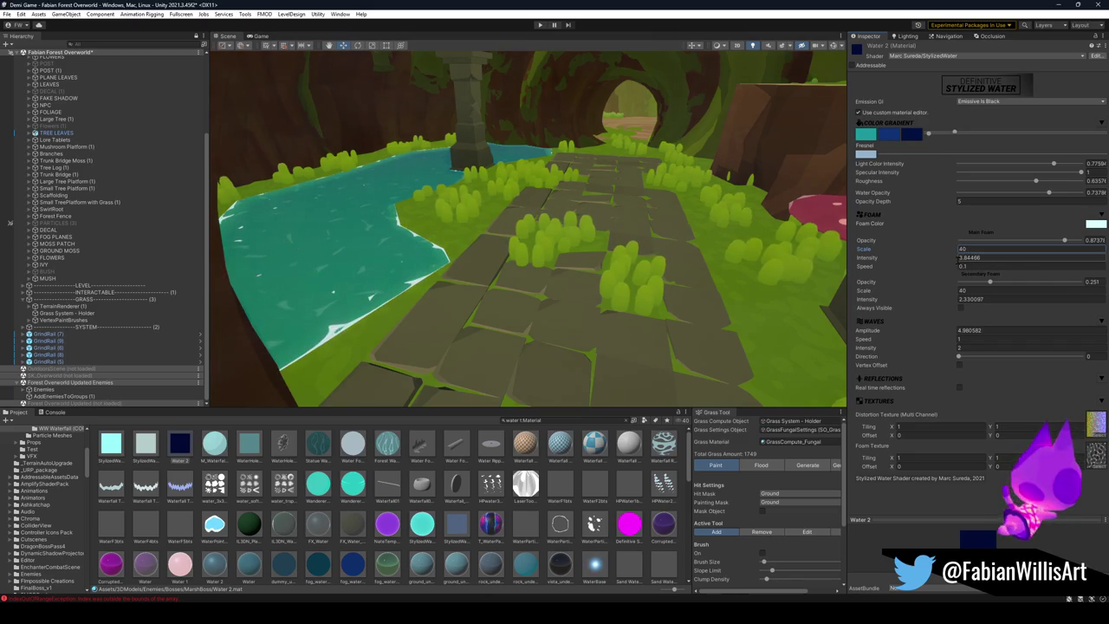
pyautogui.write('40')
pyautogui.press('Tab')
# Step: Experiment with main foam scale values and try a main foam intensity of 11.8
pyautogui.write('23.5')
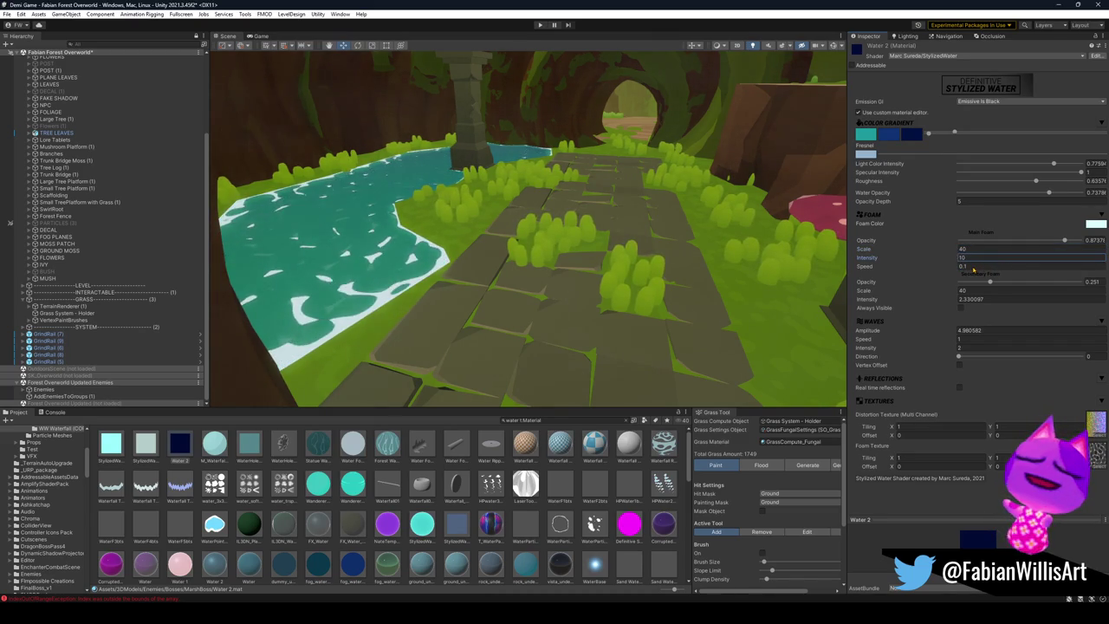
pyautogui.write('58.2')
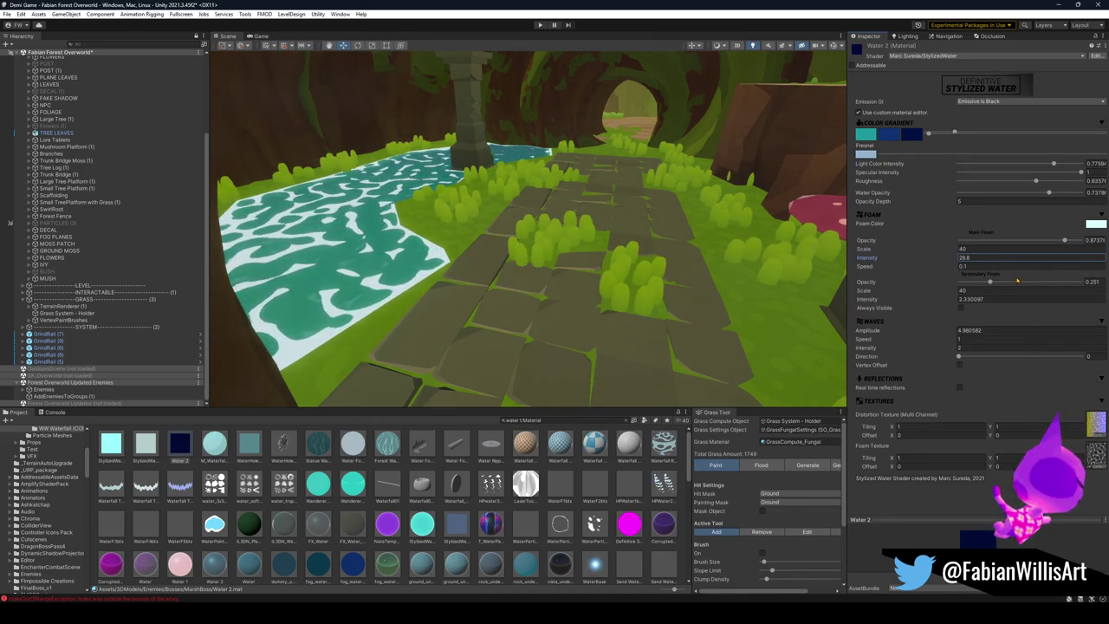
pyautogui.write('5.2')
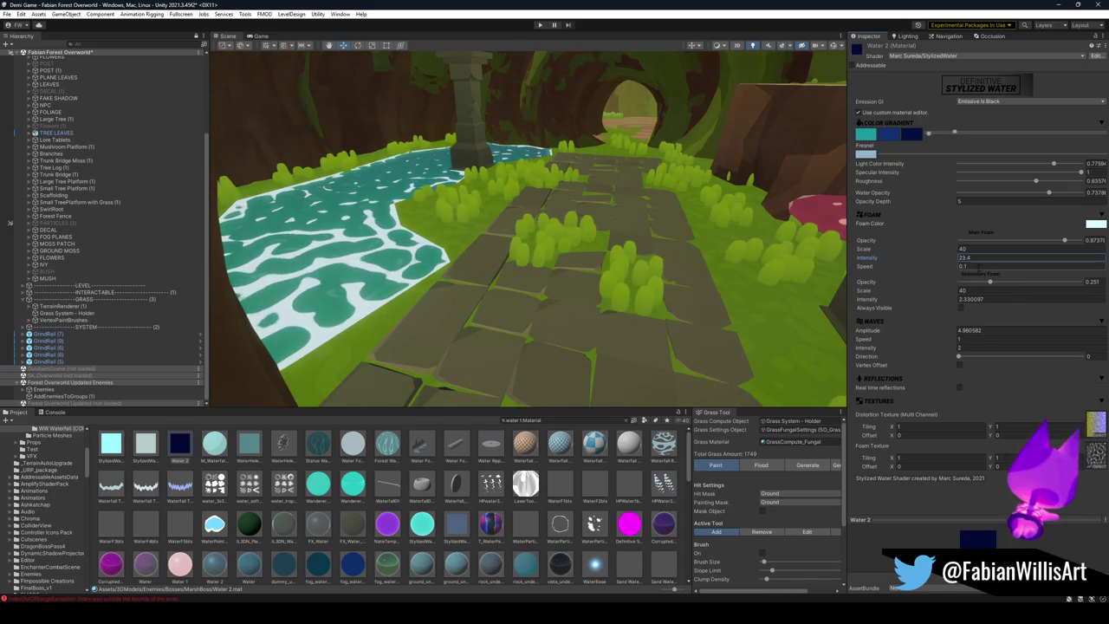
pyautogui.moveTo(957, 249); pyautogui.dragTo(942, 255)
pyautogui.moveTo(781, 268); pyautogui.dragTo(570, 300)
pyautogui.click(953, 259)
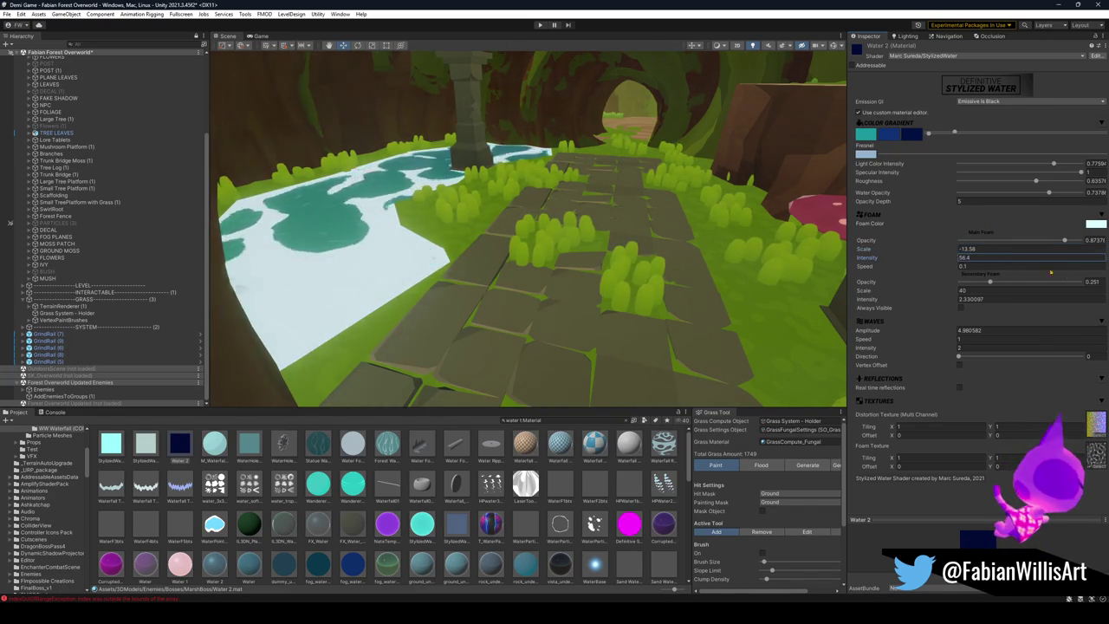
pyautogui.write('11.8')
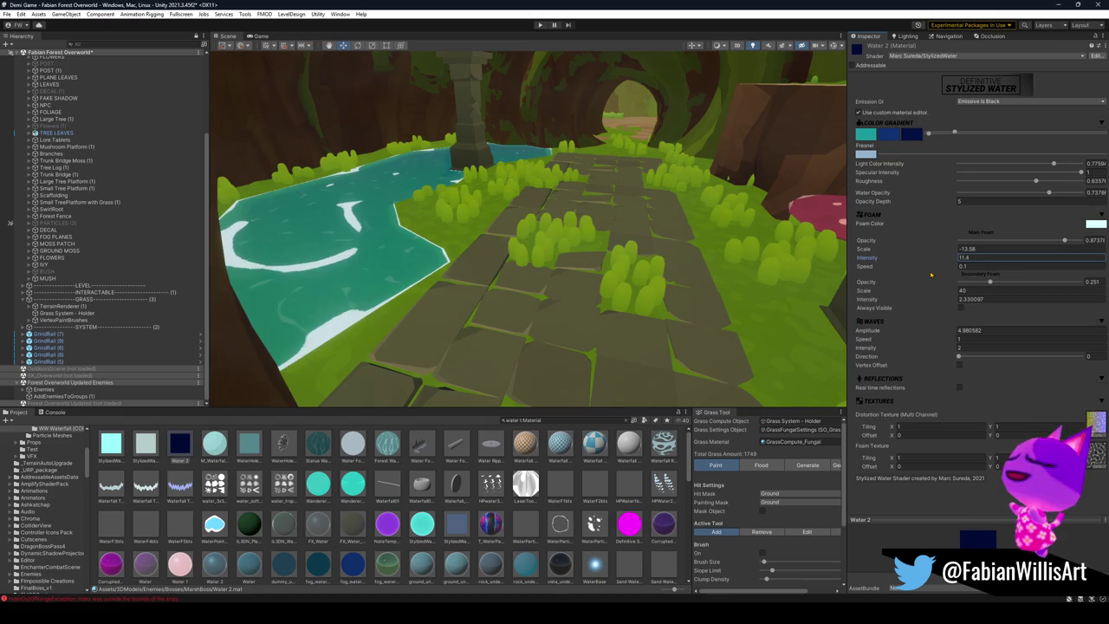
# Step: Set the main foam scale to 25, keeping main foam intensity around 21.8
pyautogui.click(1030, 248)
pyautogui.write('7.5')
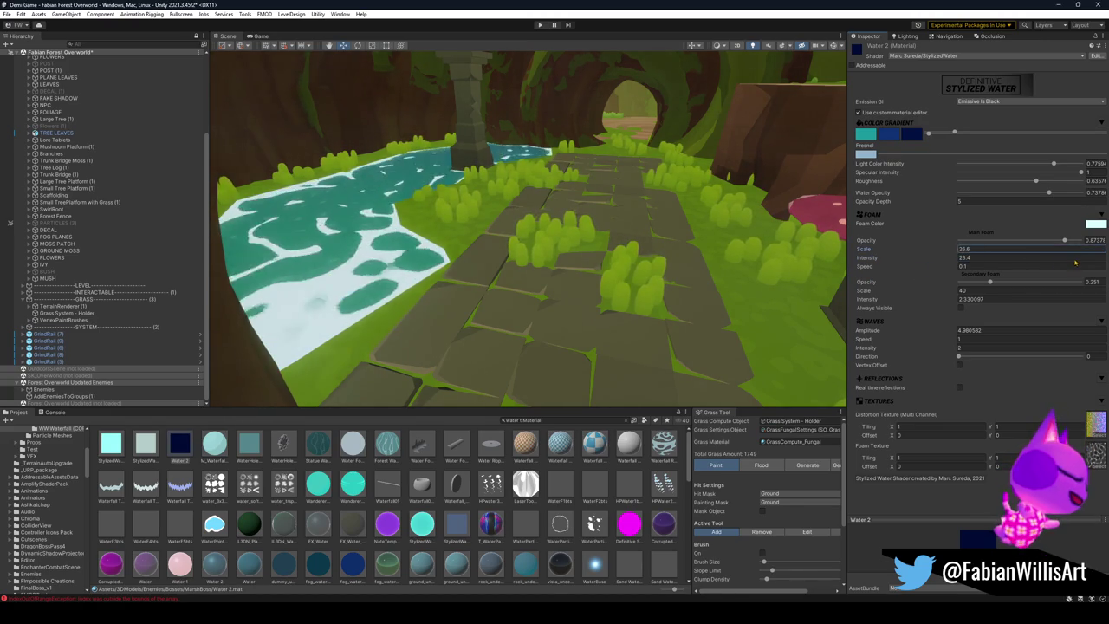
pyautogui.click(943, 262)
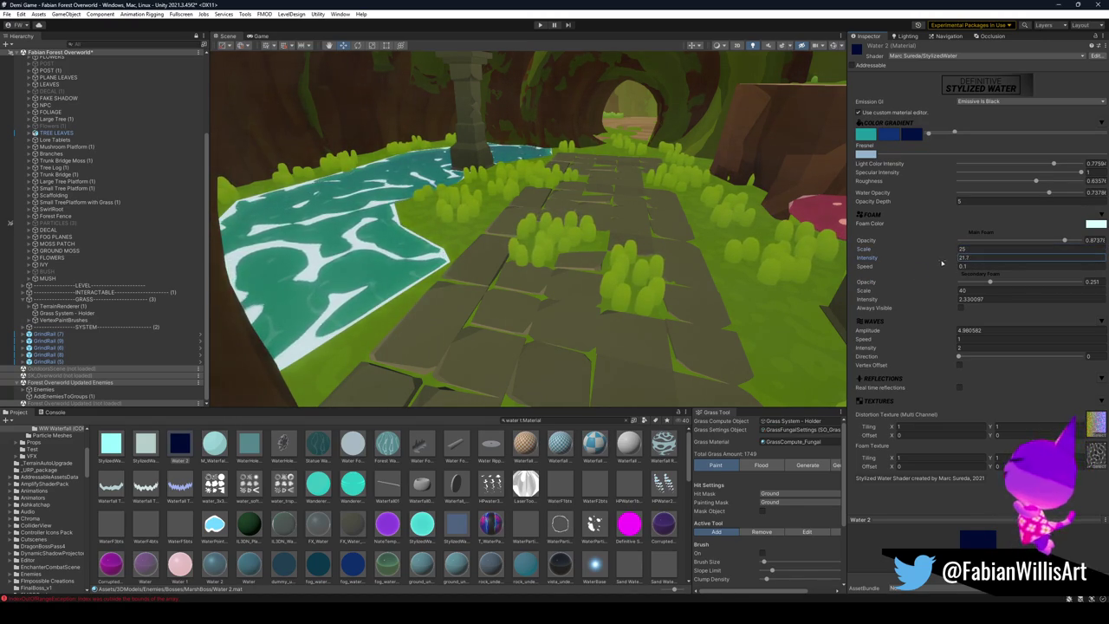
pyautogui.press('Escape')
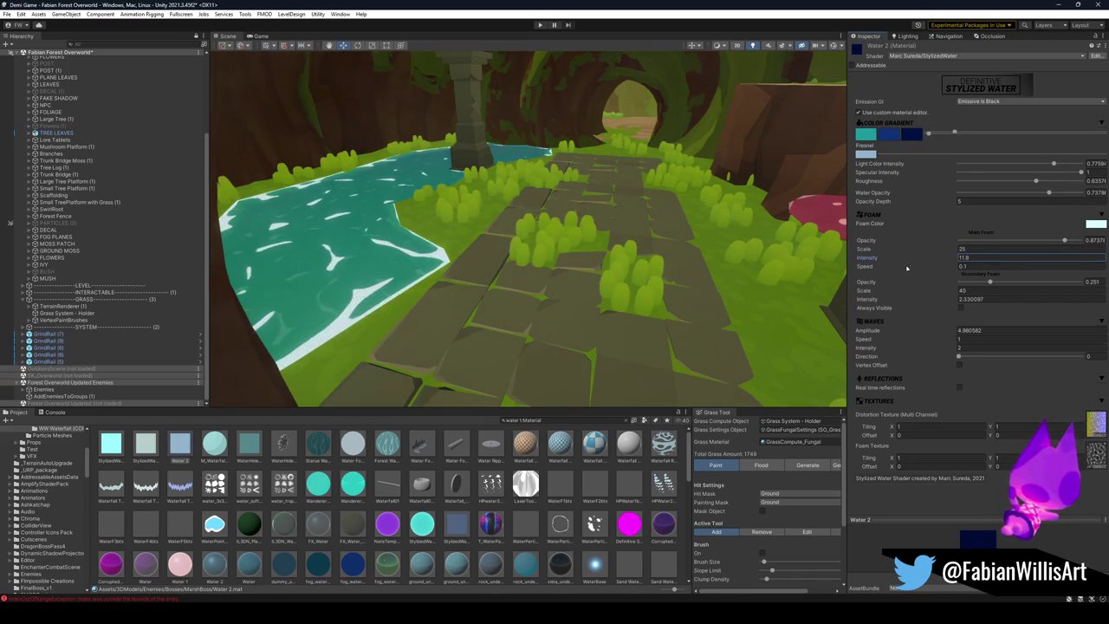
# Step: Lower the main foam opacity to about 0.2
pyautogui.moveTo(529, 242)
pyautogui.mouseDown()
pyautogui.moveTo(554, 230)
pyautogui.moveTo(569, 277)
pyautogui.moveTo(453, 292)
pyautogui.moveTo(487, 271)
pyautogui.mouseUp()
pyautogui.moveTo(1064, 240); pyautogui.dragTo(983, 241)
pyautogui.moveTo(725, 250)
pyautogui.mouseDown()
pyautogui.moveTo(732, 233)
pyautogui.moveTo(706, 215)
pyautogui.mouseUp()
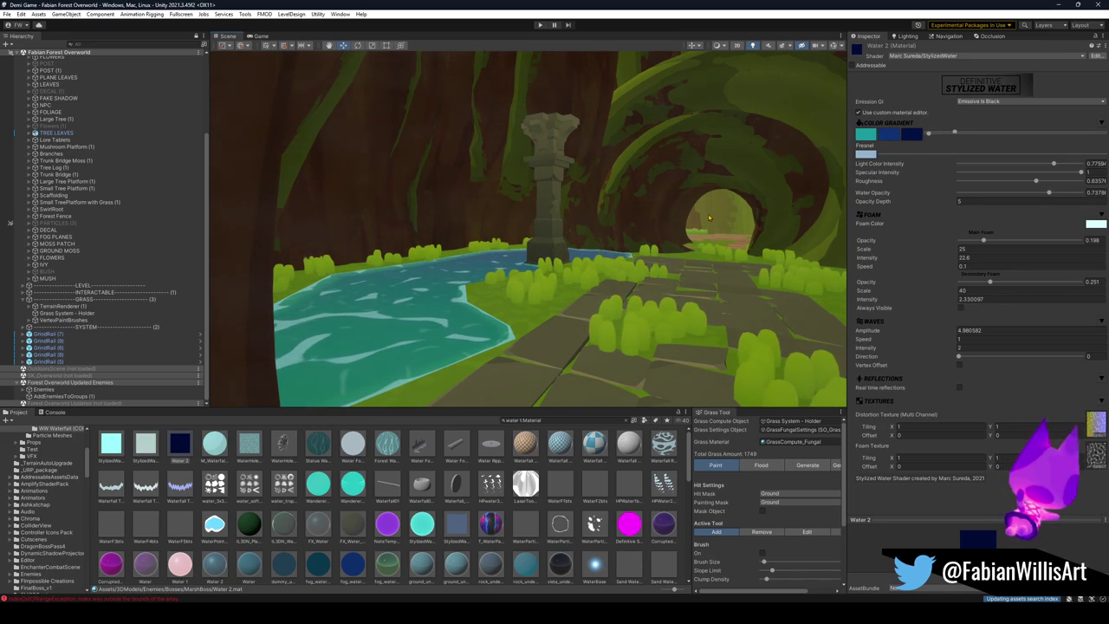
# Step: Fly the view over the pond beside the path and select the water, showing FK_OVERWORLD
pyautogui.moveTo(708, 214)
pyautogui.mouseDown()
pyautogui.moveTo(701, 321)
pyautogui.moveTo(647, 303)
pyautogui.moveTo(618, 235)
pyautogui.moveTo(646, 181)
pyautogui.moveTo(702, 301)
pyautogui.moveTo(679, 329)
pyautogui.moveTo(668, 272)
pyautogui.mouseUp()
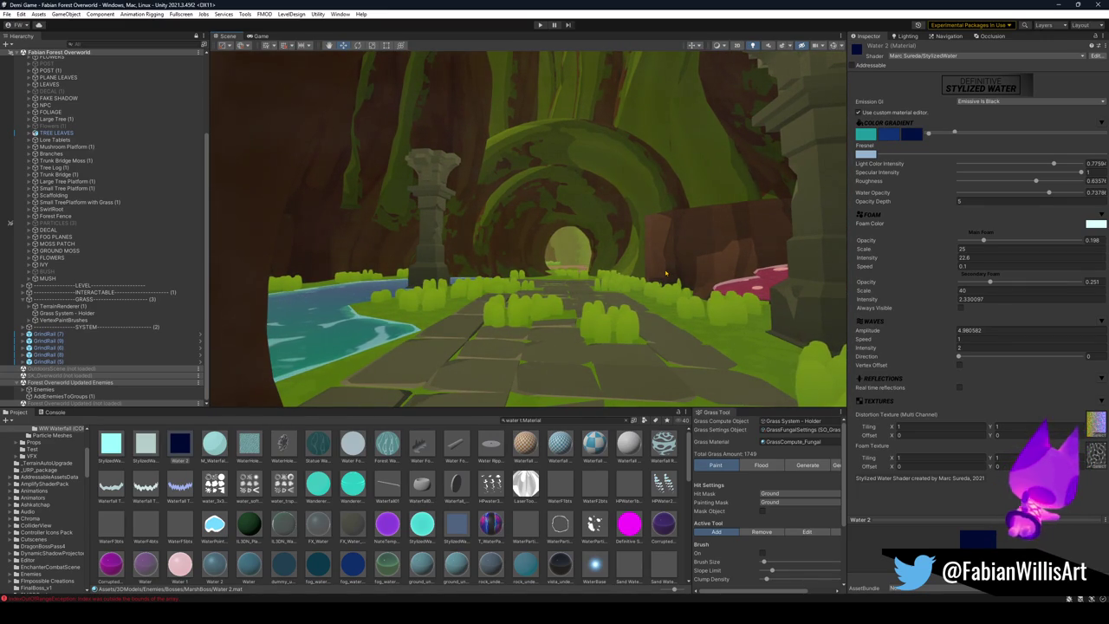
pyautogui.moveTo(641, 266); pyautogui.dragTo(542, 337)
pyautogui.click(524, 345)
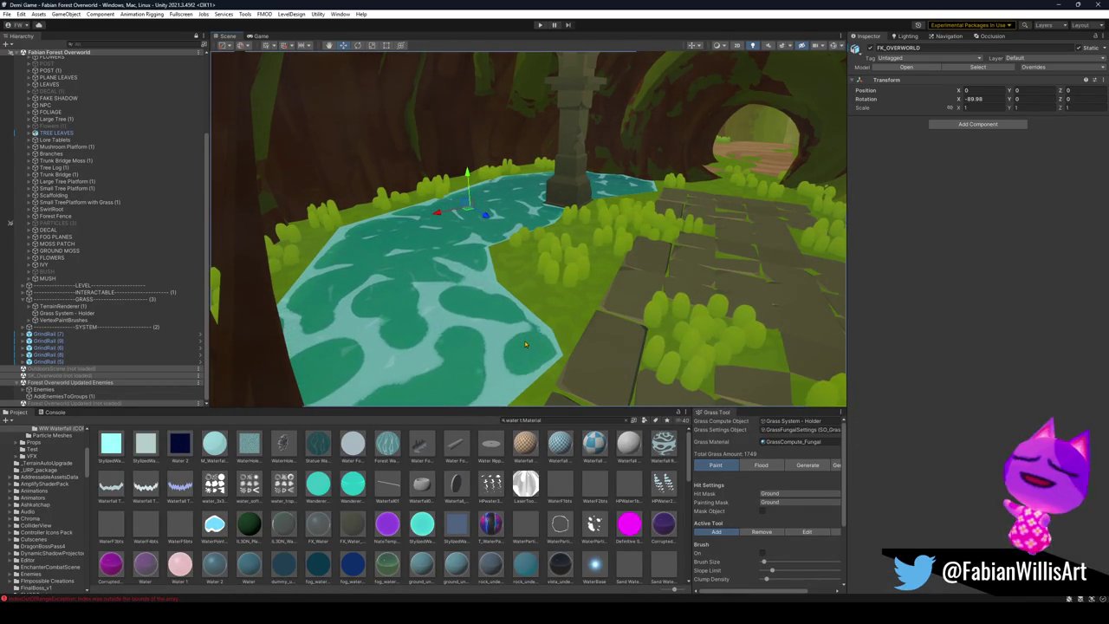
# Step: Remove the Puddle's Mesh Collider component, then select the ground mesh Cylinder_46_003
pyautogui.click(524, 343)
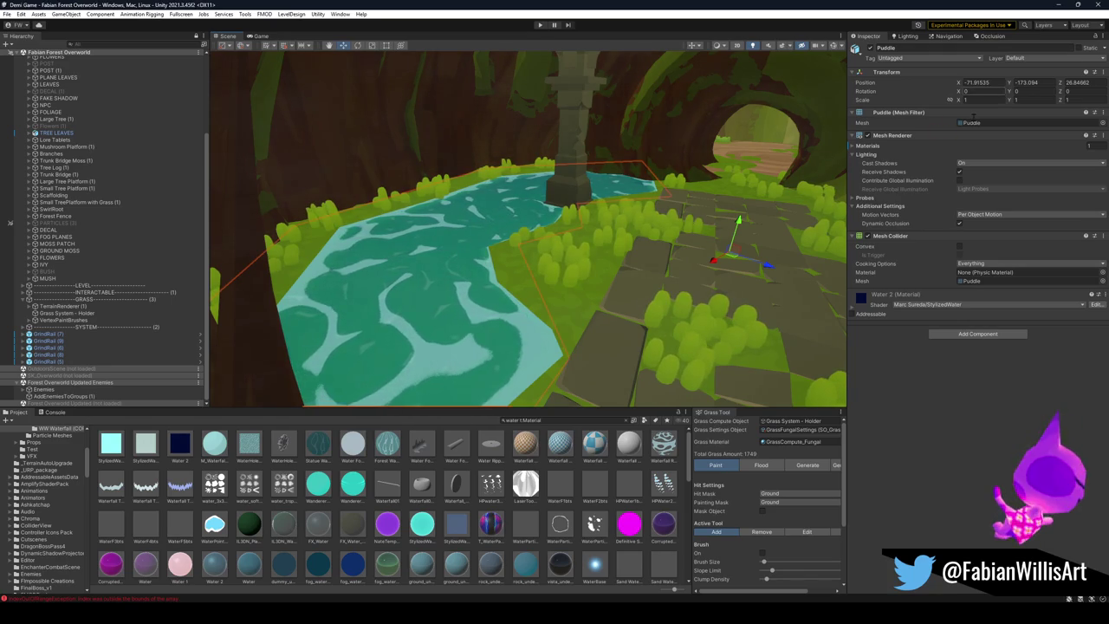
pyautogui.rightClick(909, 236)
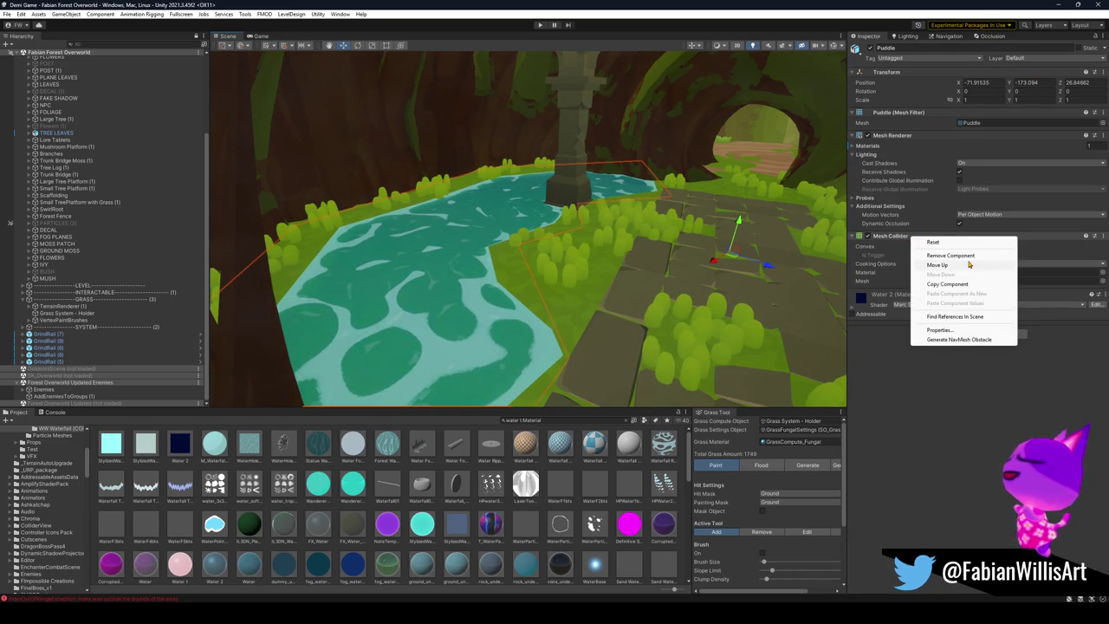
pyautogui.click(952, 256)
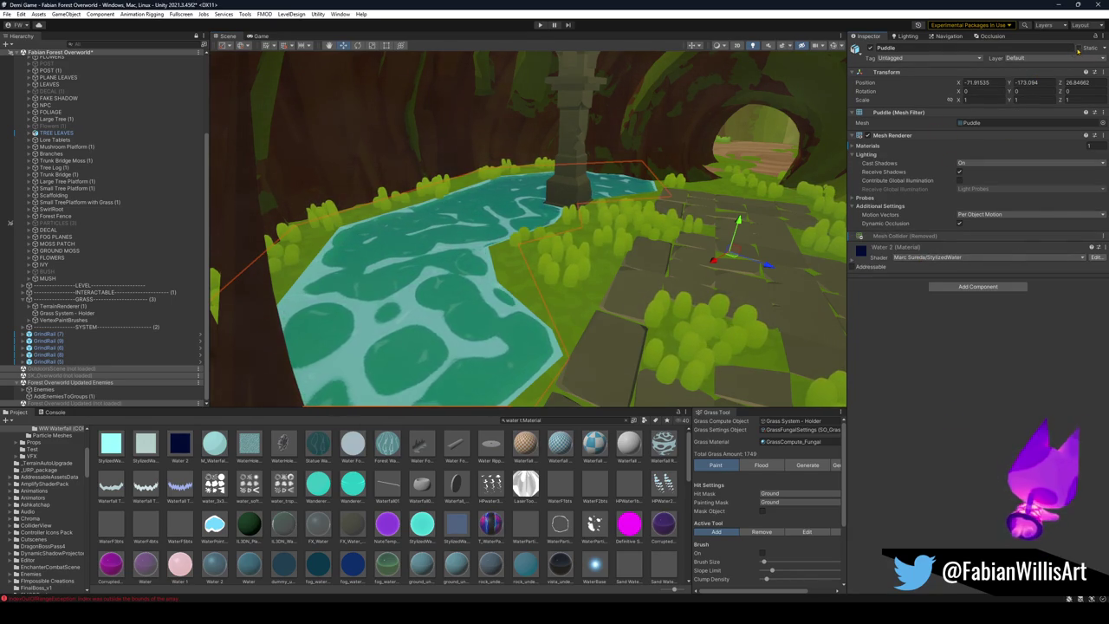
pyautogui.scroll(-2, 546, 304)
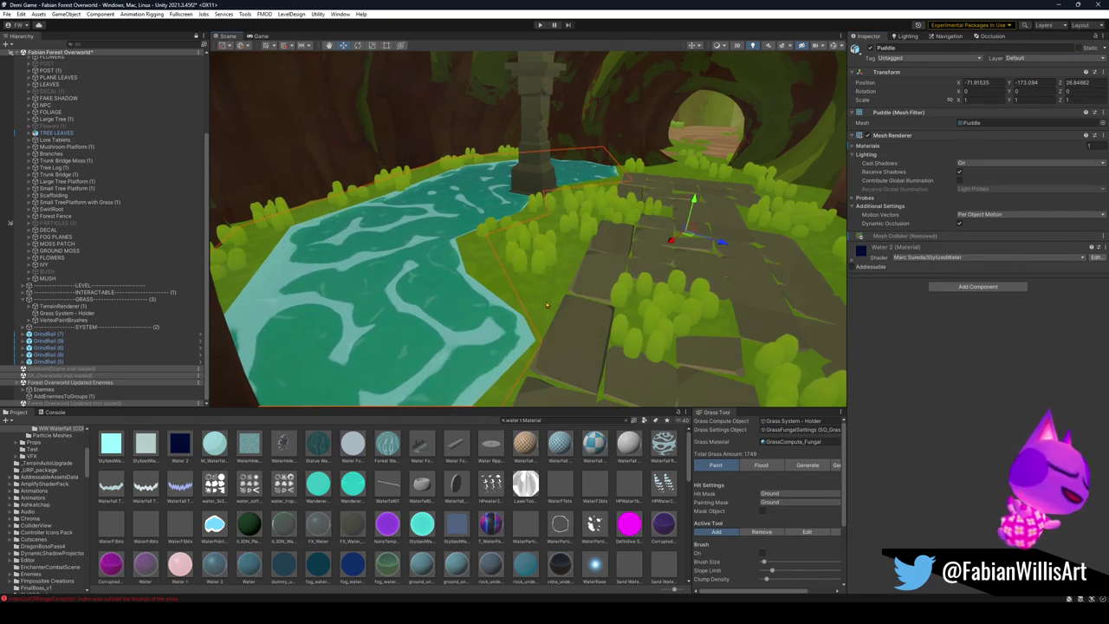
pyautogui.click(546, 304)
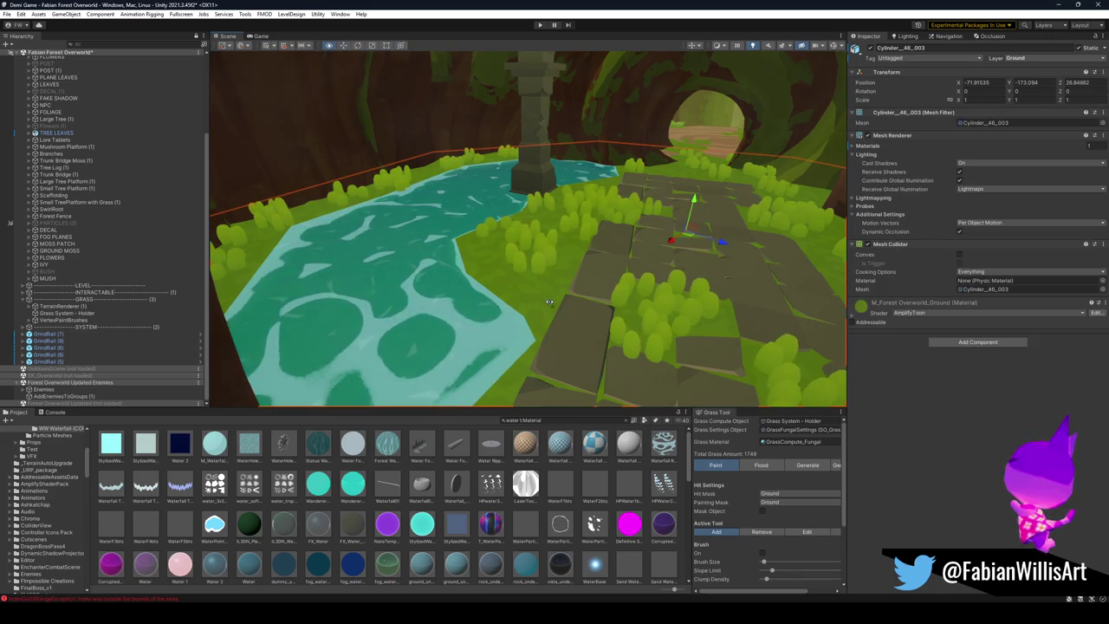
pyautogui.scroll(3, 547, 304)
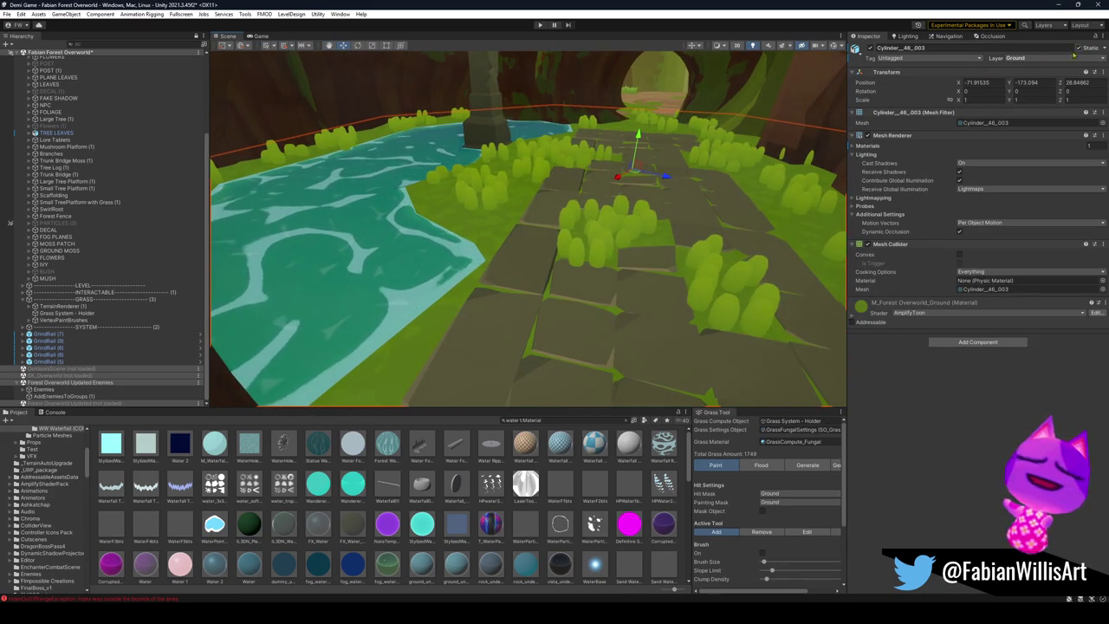
# Step: Bake the NavMesh with agent radius 0.5, height 2 and max slope 45, then return to Inspector
pyautogui.click(946, 35)
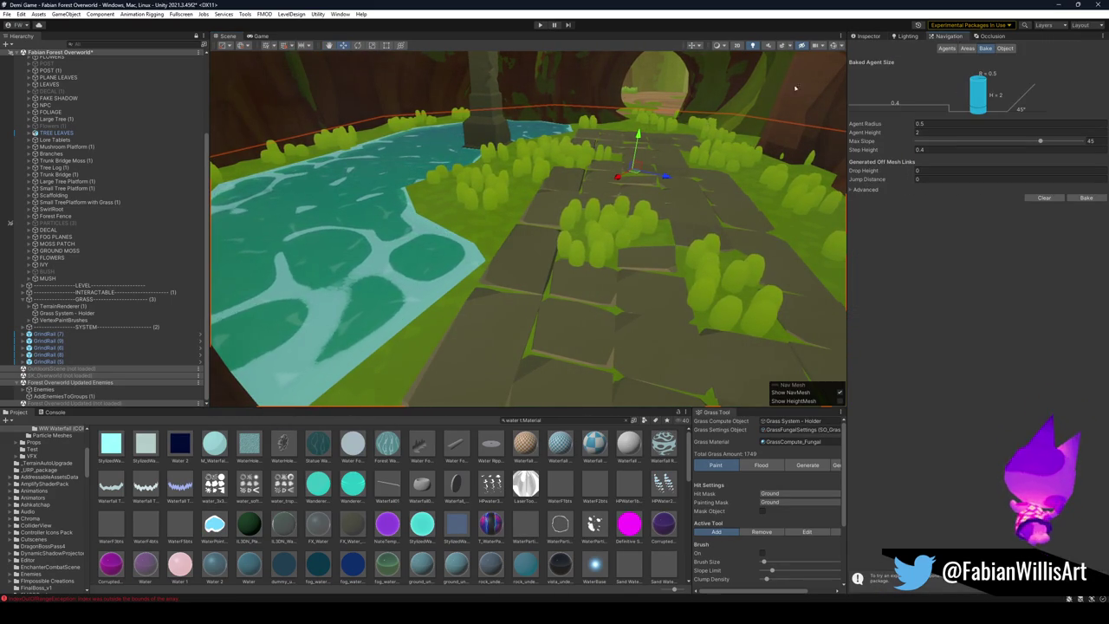
pyautogui.click(834, 46)
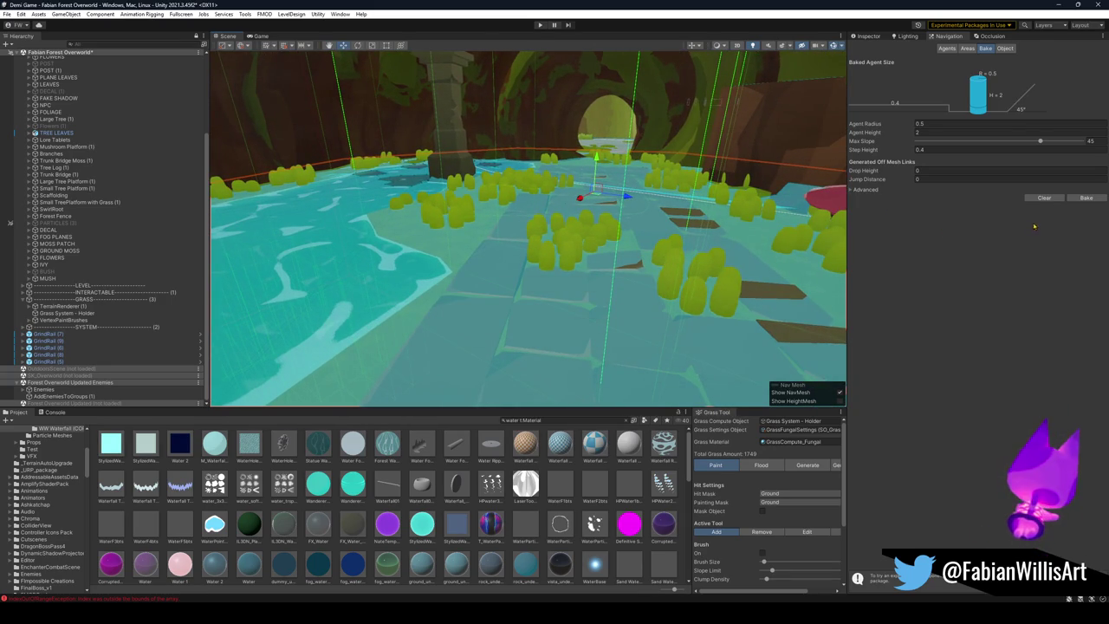
pyautogui.click(1082, 198)
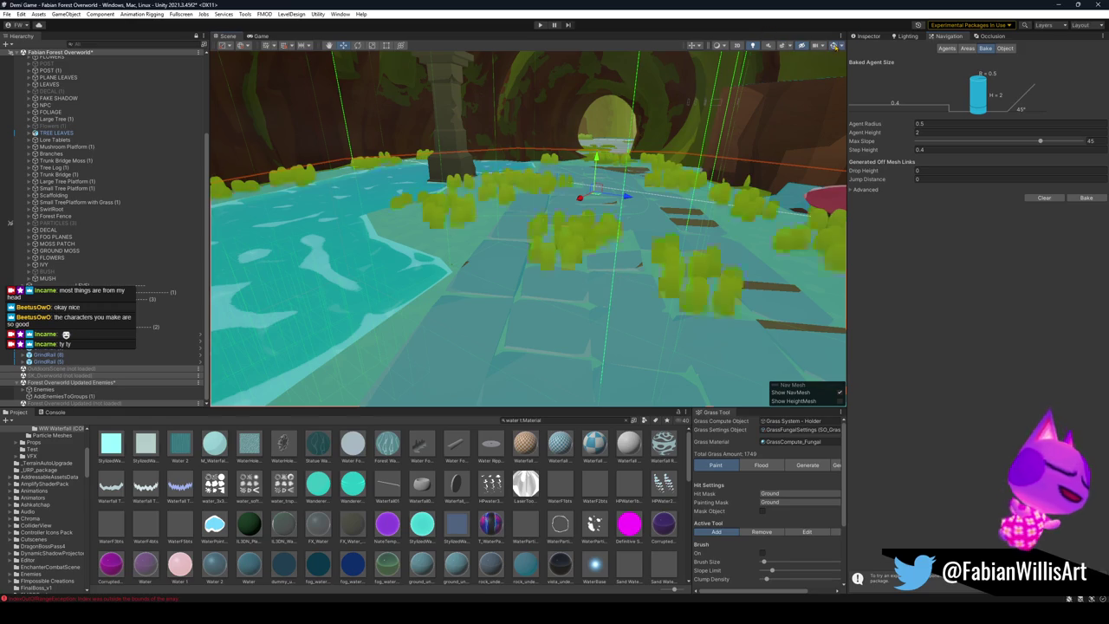
pyautogui.click(867, 35)
# Step: Enable PARTICLES (3), expand it, collapse Forest Air Dust and select the Fire effect
pyautogui.click(650, 230)
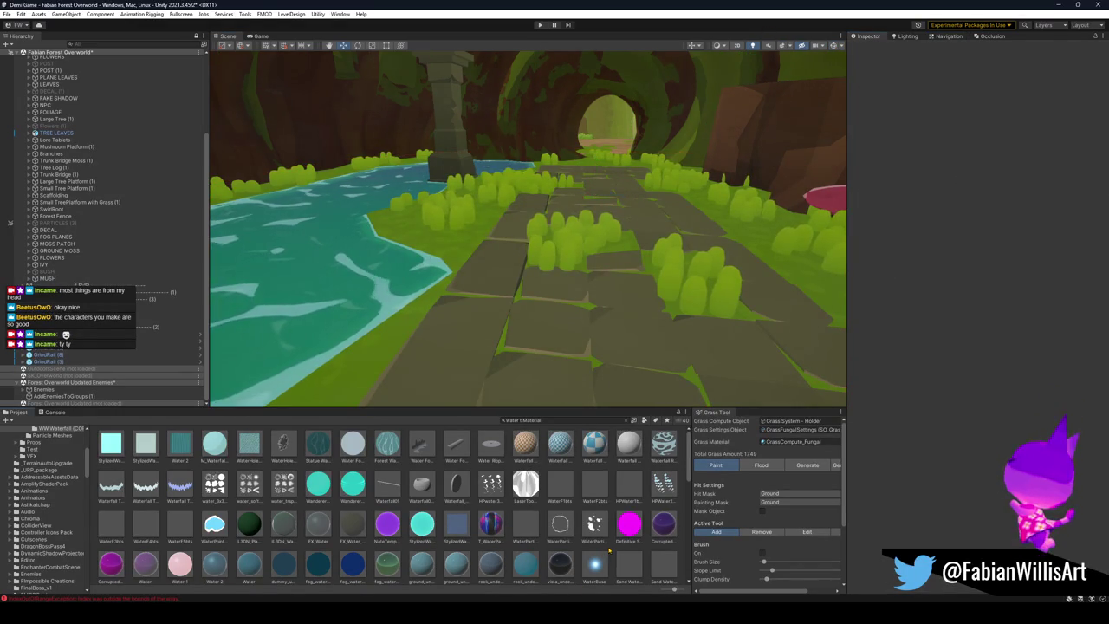
pyautogui.moveTo(624, 233)
pyautogui.mouseDown()
pyautogui.moveTo(651, 231)
pyautogui.moveTo(636, 232)
pyautogui.mouseUp()
pyautogui.click(130, 177)
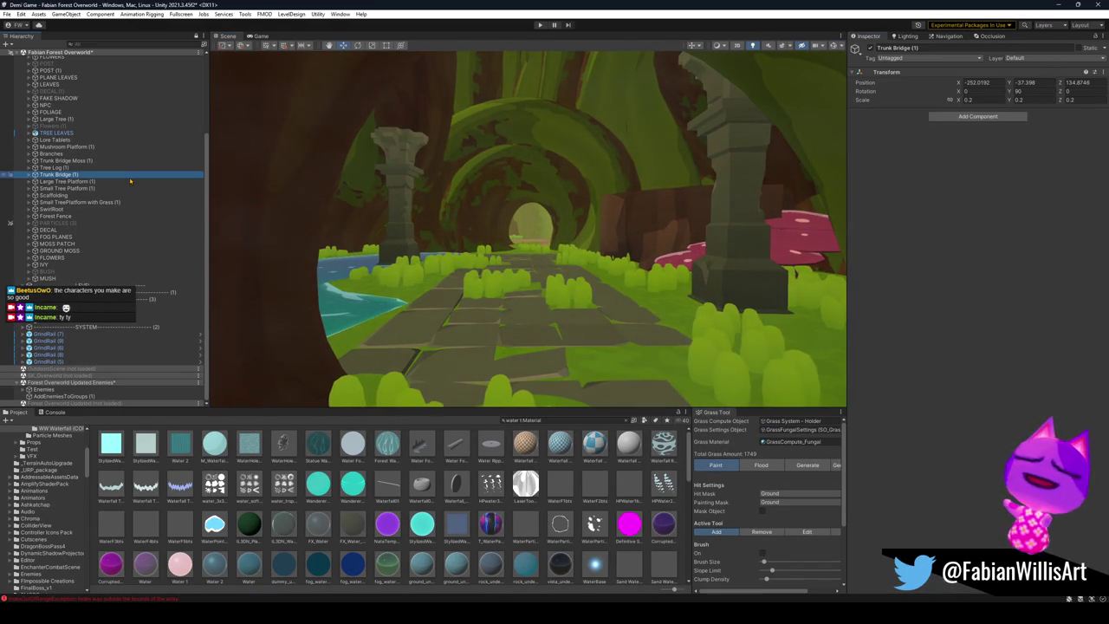
pyautogui.moveTo(130, 179); pyautogui.dragTo(52, 228)
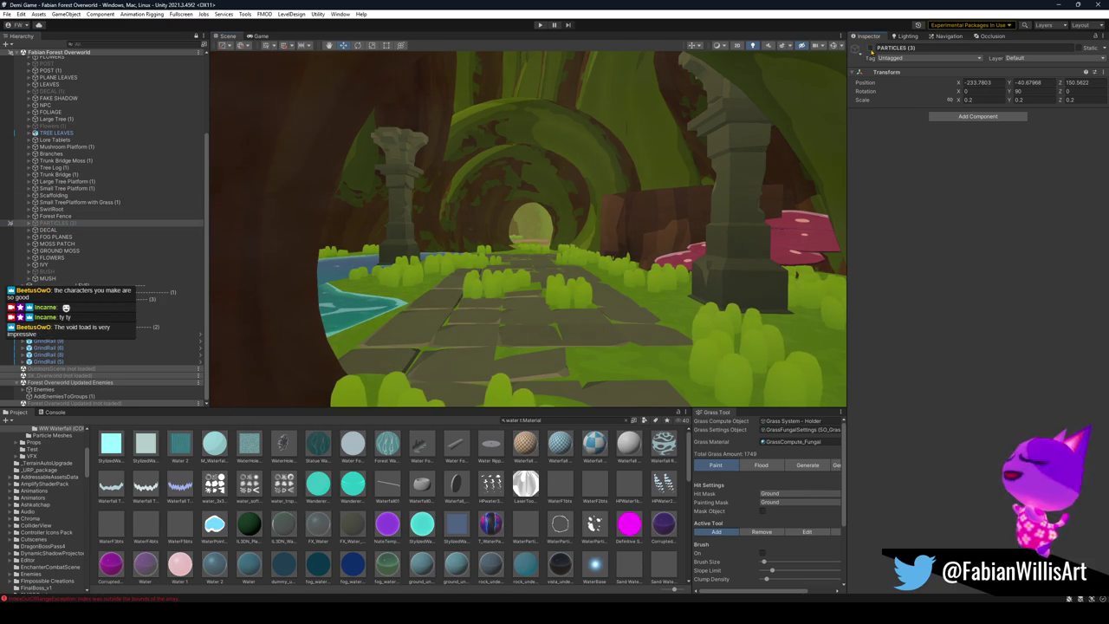
pyautogui.click(10, 223)
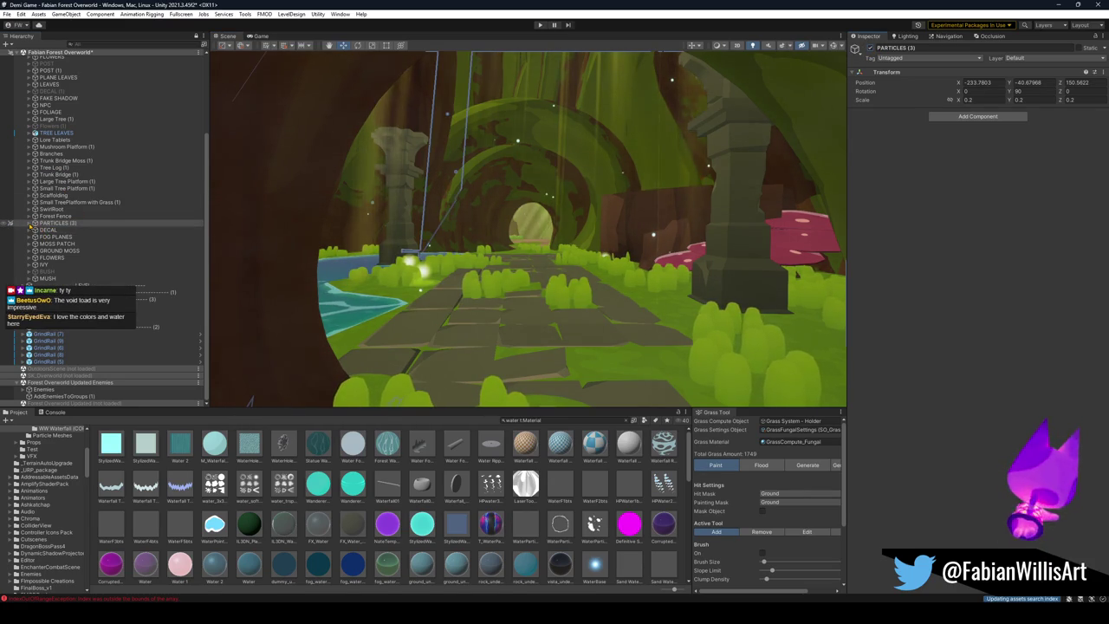
pyautogui.click(31, 224)
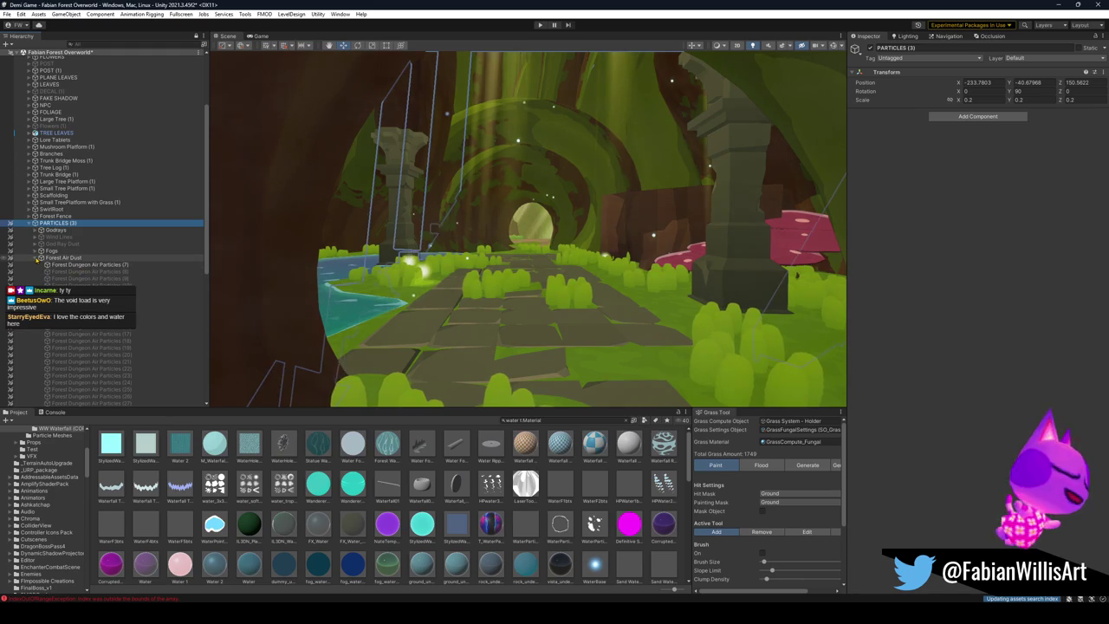
pyautogui.click(35, 259)
pyautogui.click(41, 272)
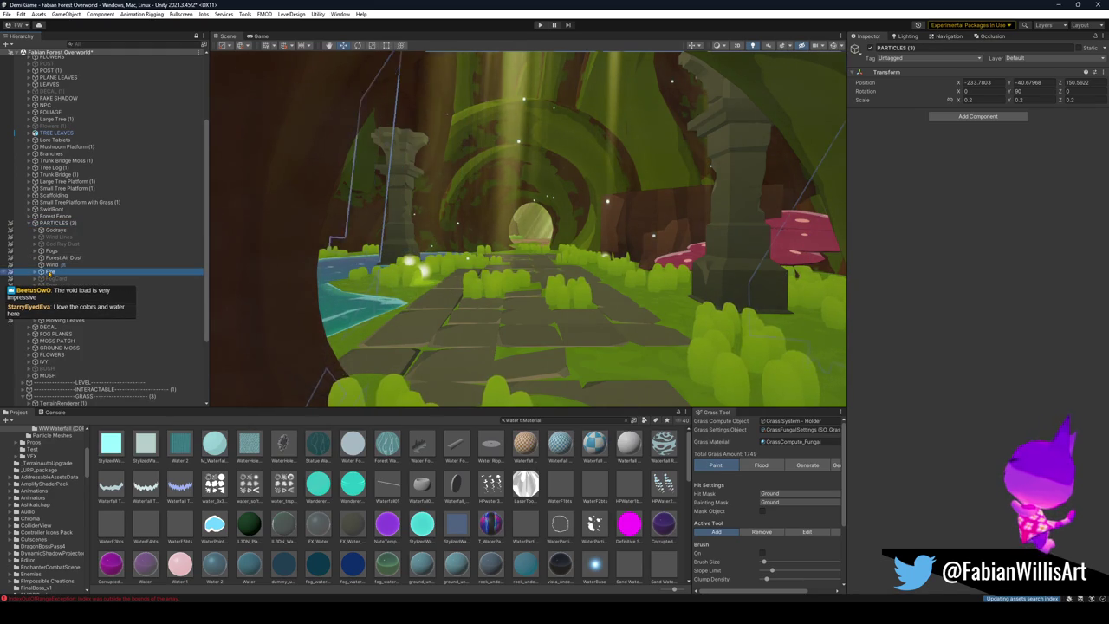
pyautogui.scroll(-4, 42, 276)
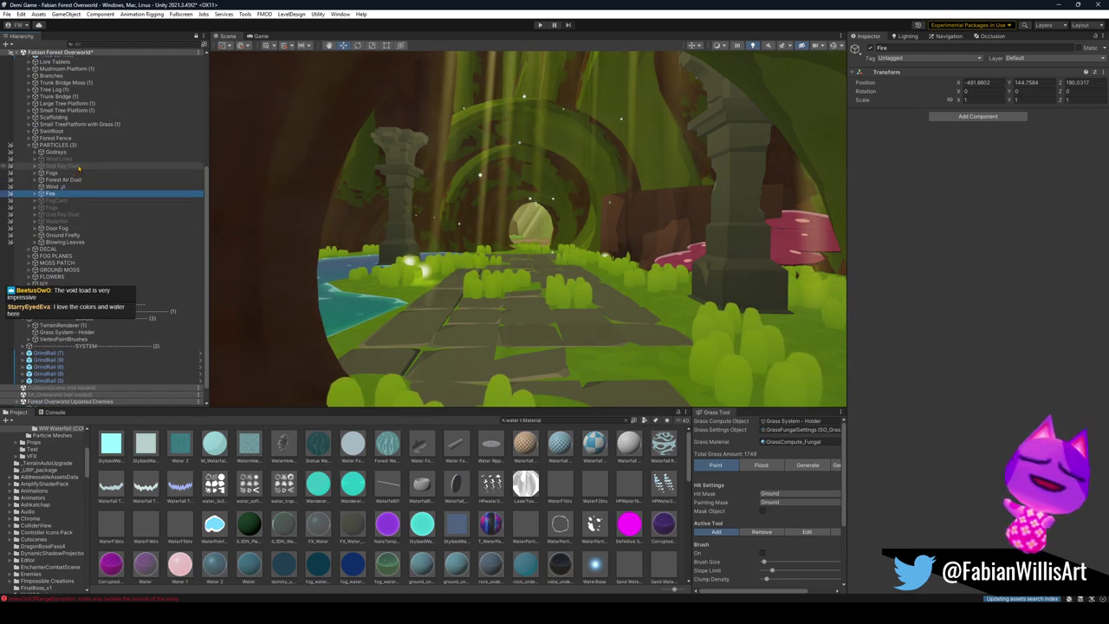
# Step: Select Ground Firefly and uncheck its active checkbox to disable it
pyautogui.click(63, 234)
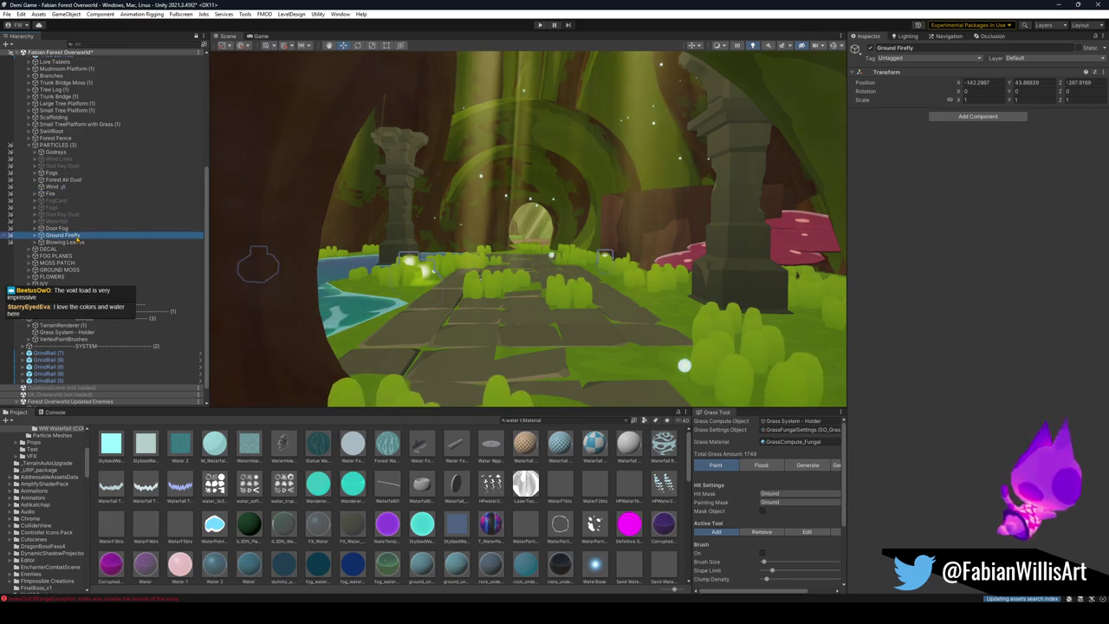
pyautogui.click(870, 48)
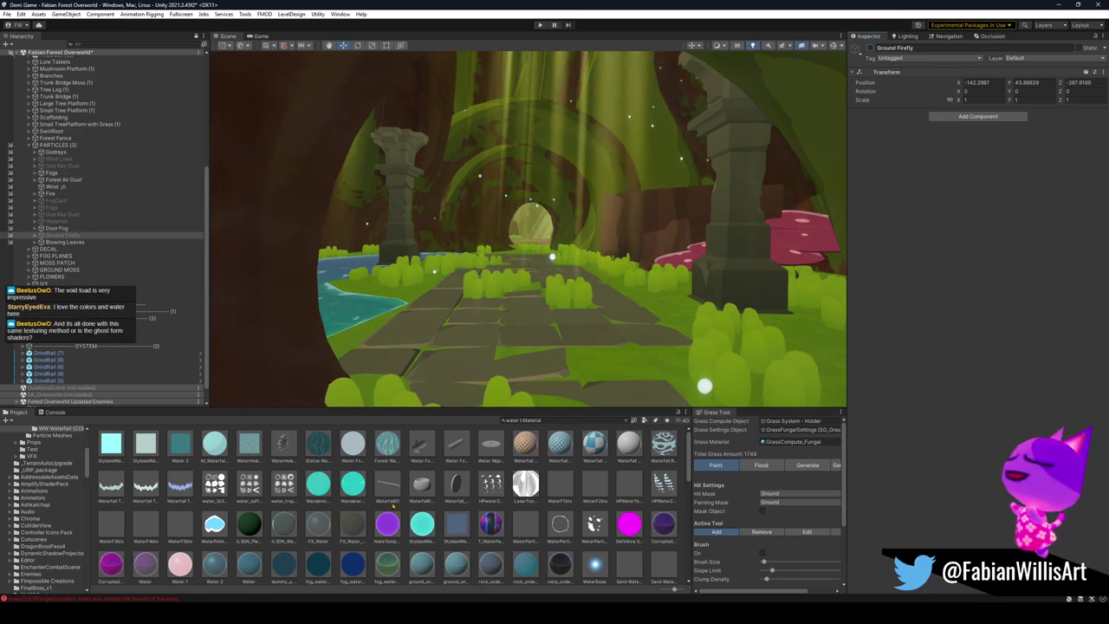
pyautogui.scroll(-3, 375, 491)
pyautogui.scroll(-3, 375, 491)
pyautogui.scroll(4, 375, 490)
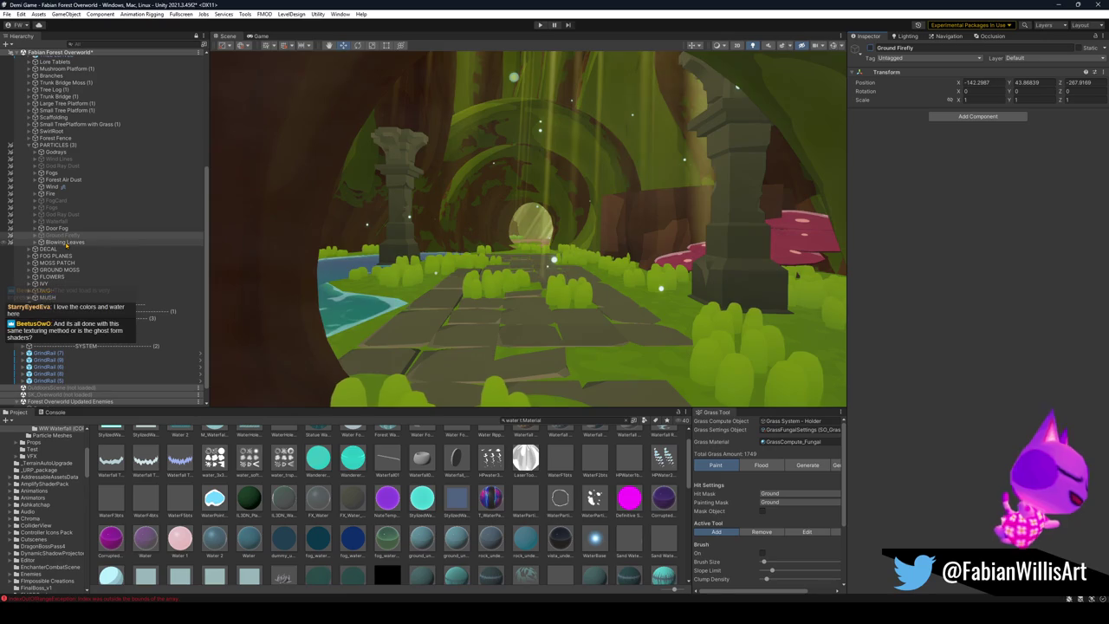
pyautogui.scroll(5, 450, 283)
pyautogui.scroll(10, 450, 282)
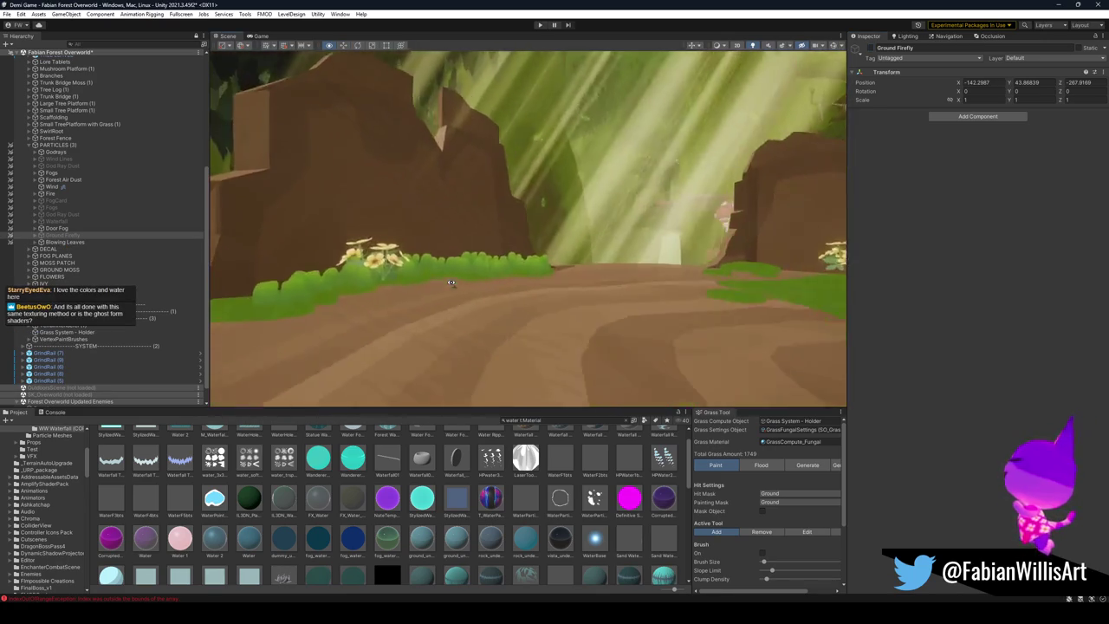
pyautogui.scroll(10, 528, 306)
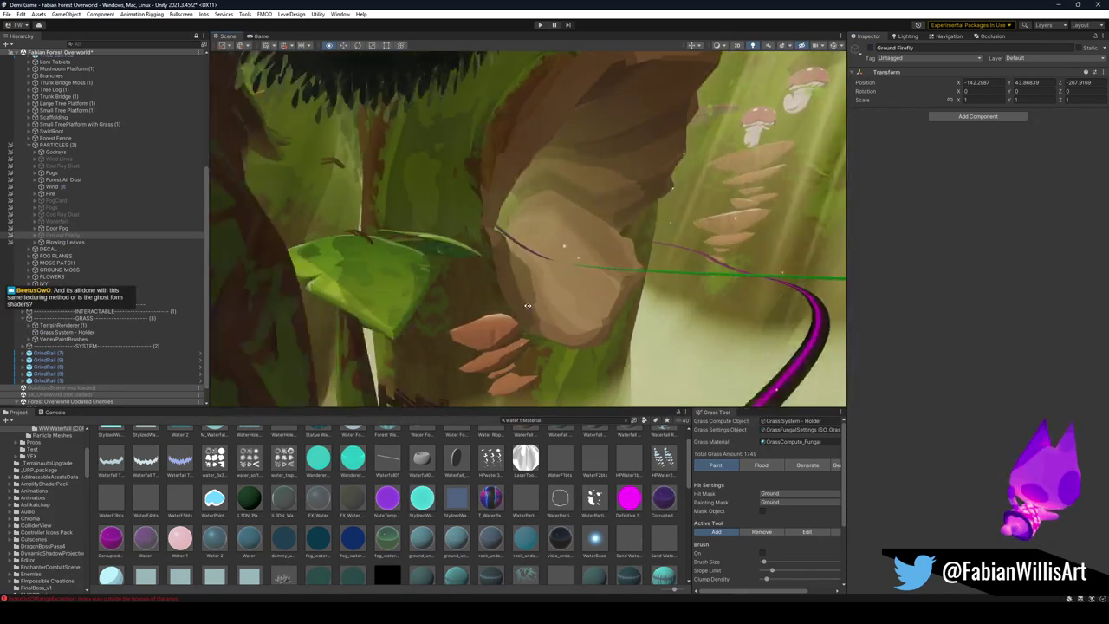
pyautogui.scroll(10, 637, 247)
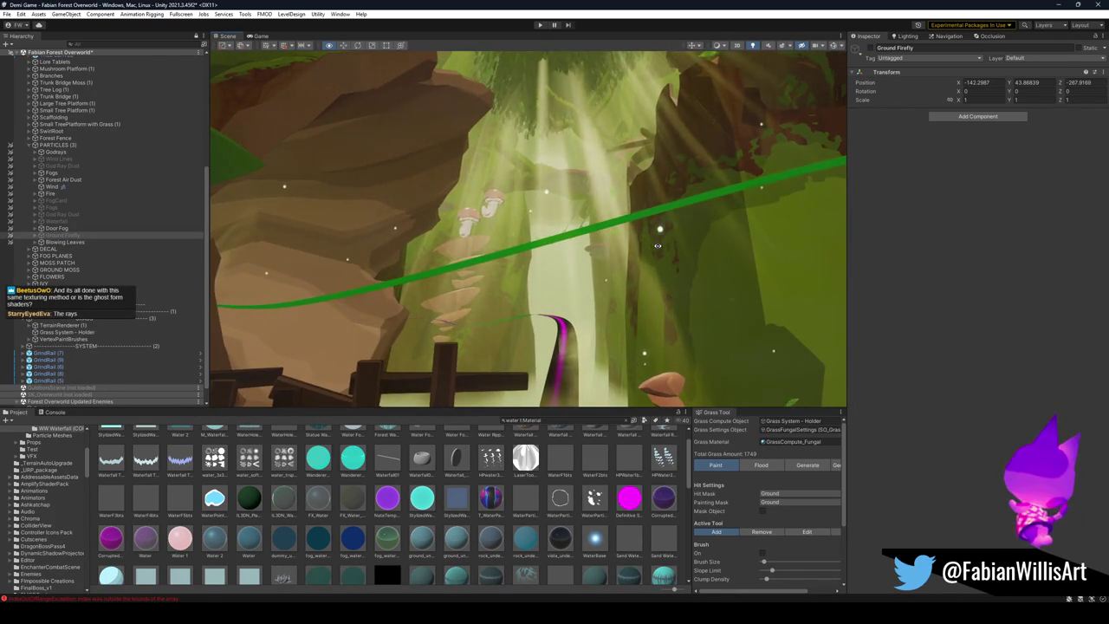
pyautogui.scroll(-5, 667, 251)
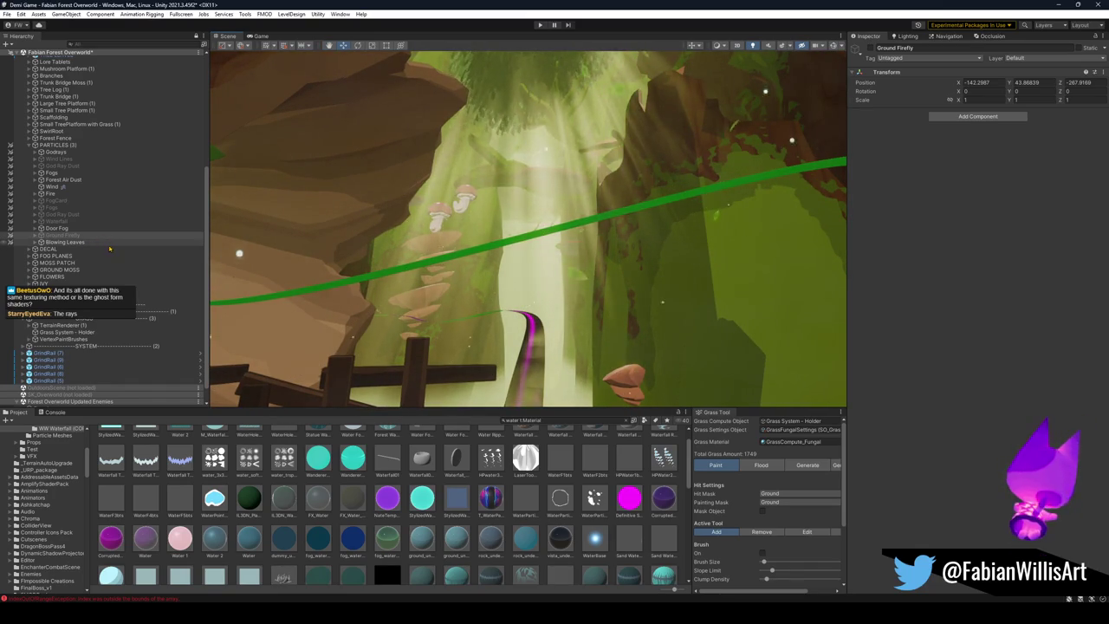
pyautogui.moveTo(421, 256)
pyautogui.mouseDown()
pyautogui.moveTo(533, 282)
pyautogui.moveTo(530, 270)
pyautogui.moveTo(540, 274)
pyautogui.mouseUp()
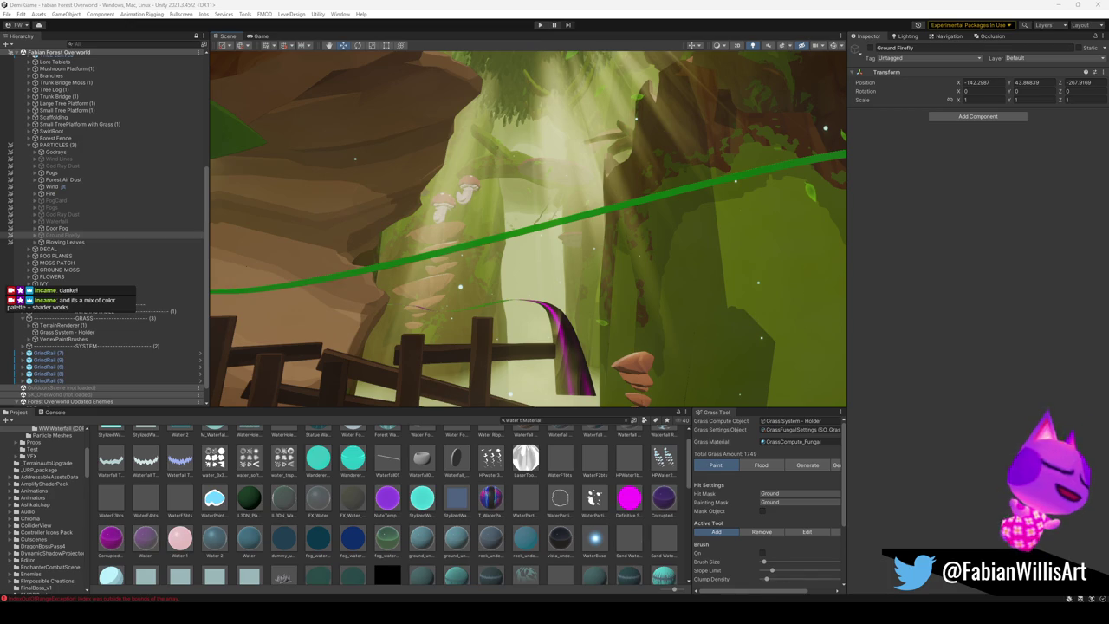
pyautogui.moveTo(574, 258)
pyautogui.mouseDown()
pyautogui.moveTo(459, 262)
pyautogui.moveTo(440, 243)
pyautogui.mouseUp()
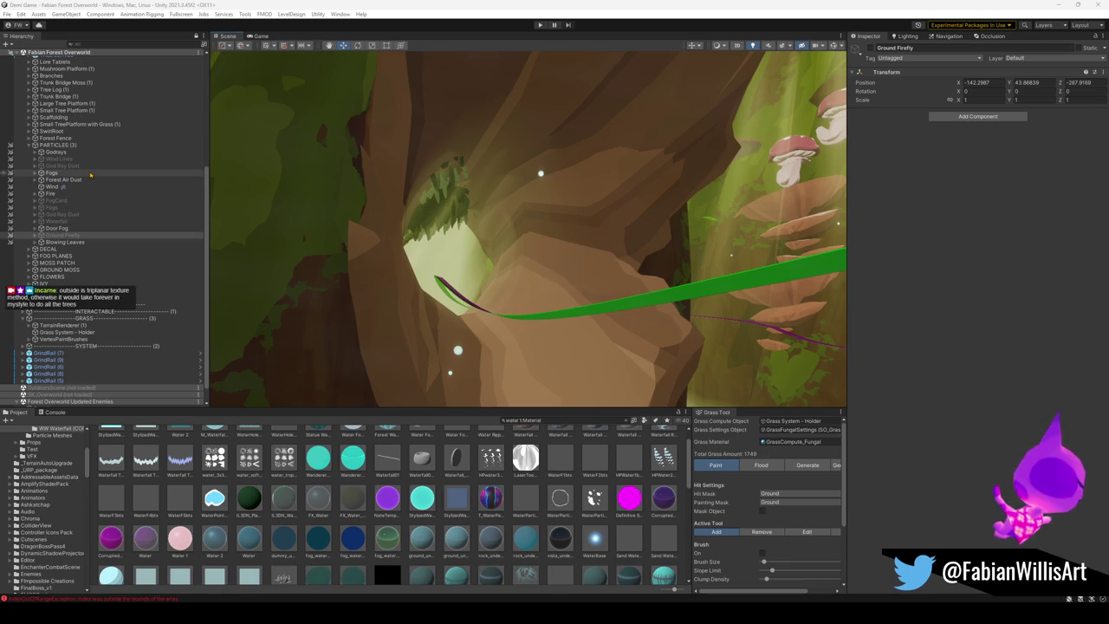
pyautogui.scroll(5, 596, 302)
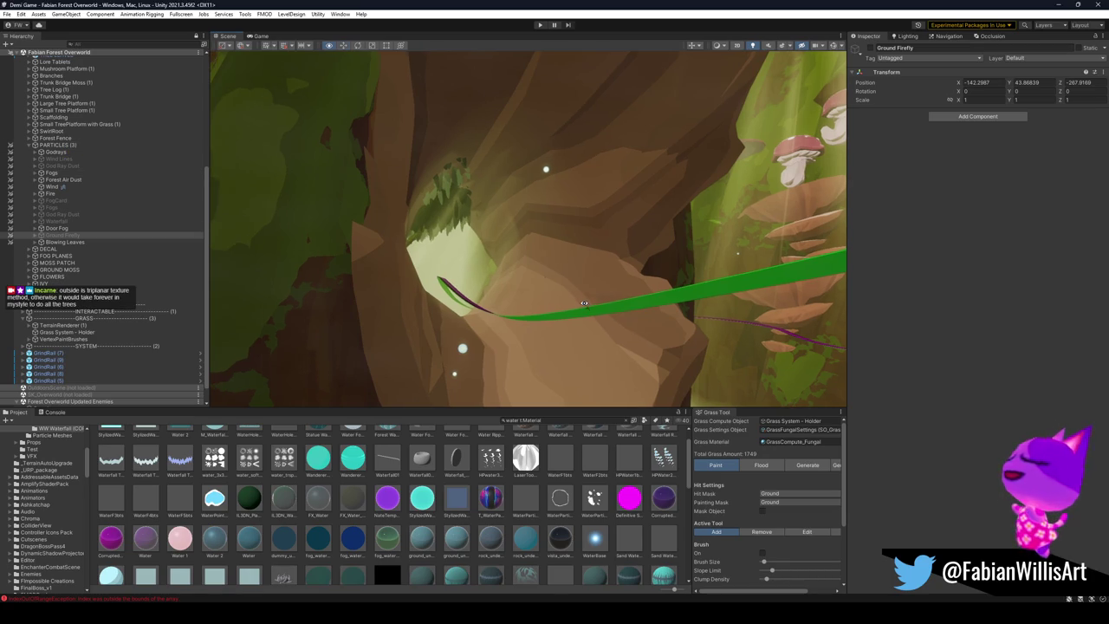
pyautogui.scroll(5, 596, 302)
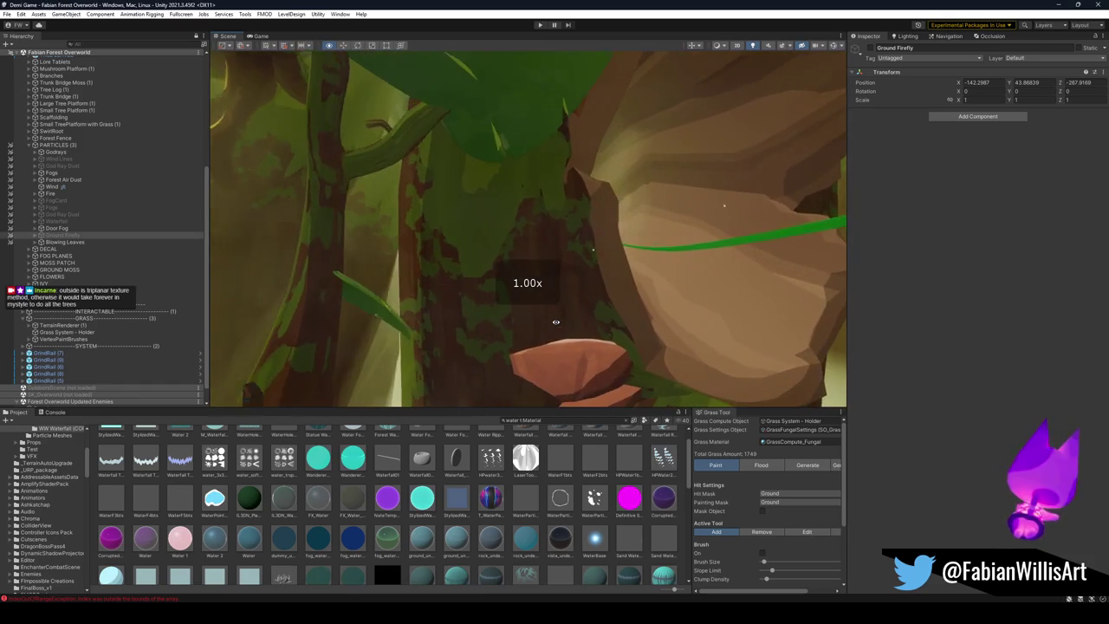
pyautogui.moveTo(548, 382); pyautogui.dragTo(684, 260)
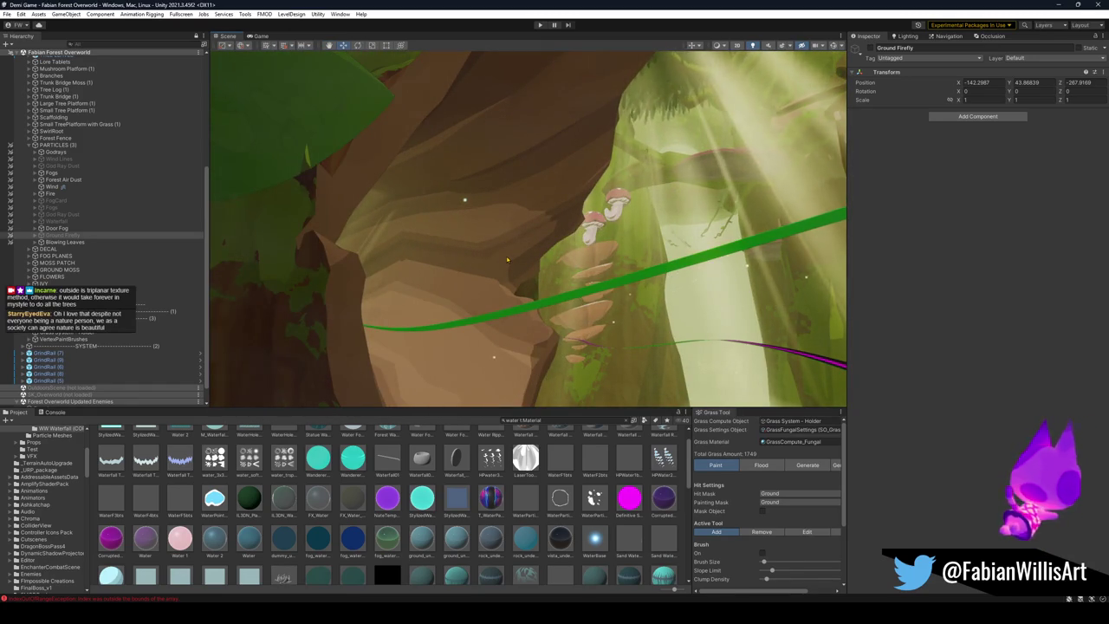
pyautogui.moveTo(425, 274)
pyautogui.mouseDown()
pyautogui.moveTo(633, 261)
pyautogui.moveTo(525, 300)
pyautogui.moveTo(621, 295)
pyautogui.mouseUp()
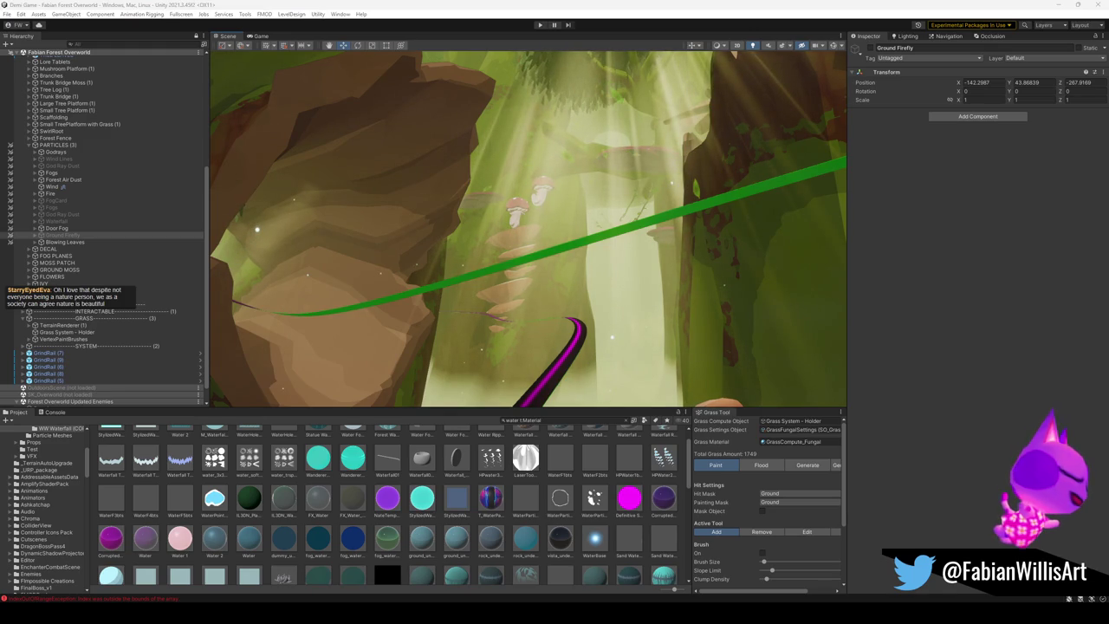
pyautogui.moveTo(522, 263)
pyautogui.mouseDown()
pyautogui.moveTo(708, 307)
pyautogui.moveTo(500, 323)
pyautogui.moveTo(504, 311)
pyautogui.moveTo(523, 359)
pyautogui.moveTo(551, 365)
pyautogui.moveTo(559, 315)
pyautogui.mouseUp()
pyautogui.click(537, 201)
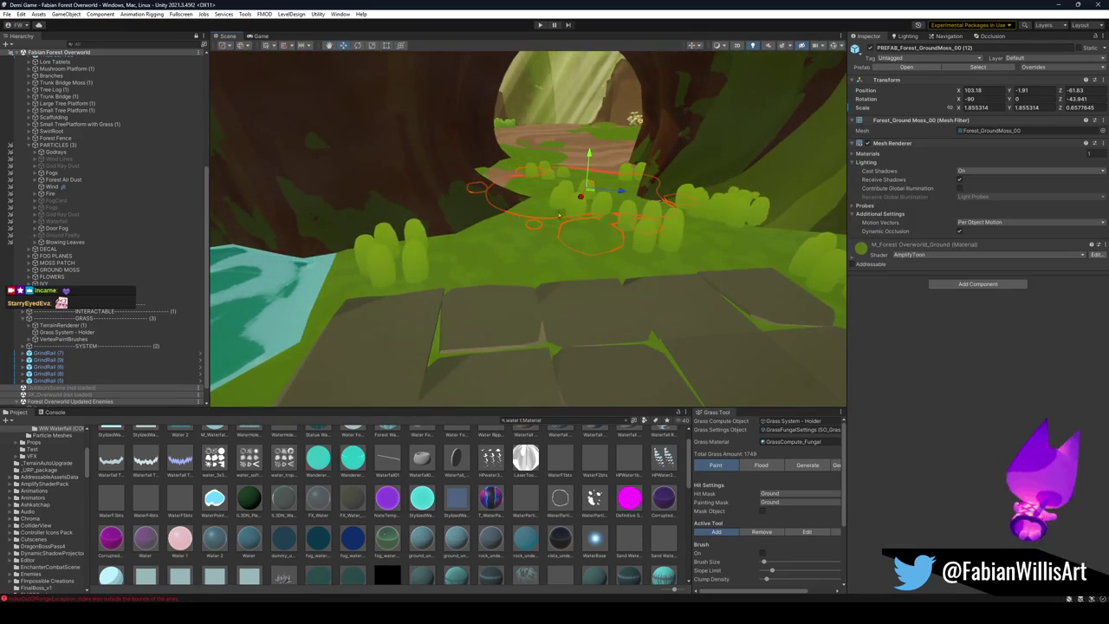
# Step: Shift two ground-moss patches onto the stone path edges, then deselect
pyautogui.moveTo(585, 194)
pyautogui.mouseDown()
pyautogui.moveTo(564, 290)
pyautogui.moveTo(588, 272)
pyautogui.mouseUp()
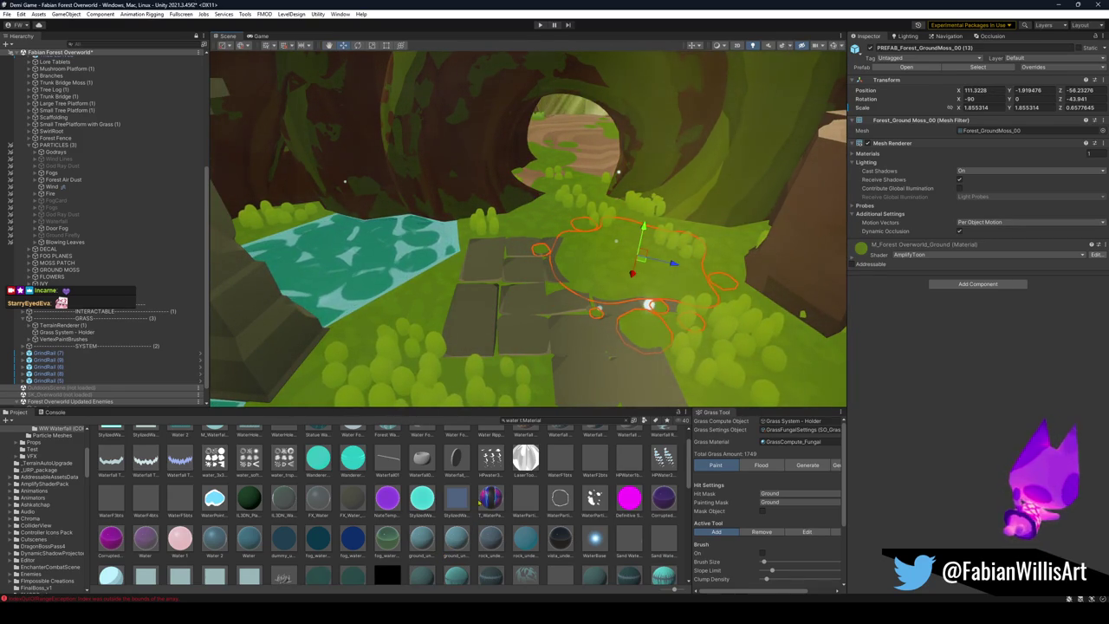
pyautogui.moveTo(618, 325)
pyautogui.mouseDown()
pyautogui.moveTo(631, 300)
pyautogui.moveTo(594, 248)
pyautogui.moveTo(587, 185)
pyautogui.moveTo(567, 197)
pyautogui.moveTo(572, 188)
pyautogui.mouseUp()
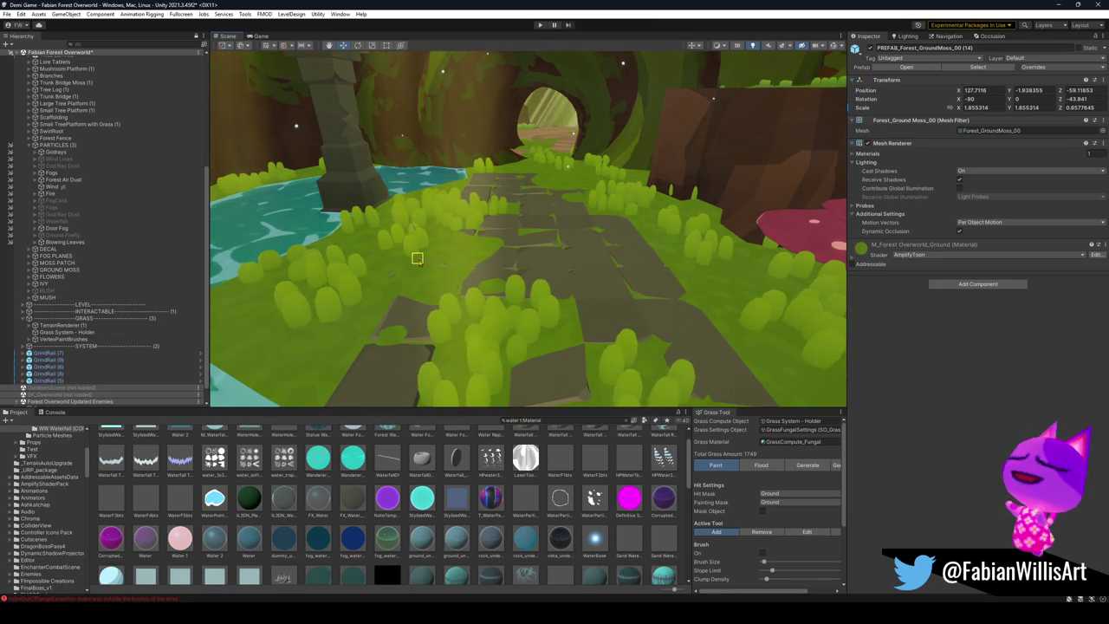
pyautogui.moveTo(475, 236)
pyautogui.mouseDown()
pyautogui.moveTo(317, 226)
pyautogui.moveTo(438, 248)
pyautogui.moveTo(449, 285)
pyautogui.mouseUp()
pyautogui.moveTo(475, 193)
pyautogui.mouseDown()
pyautogui.moveTo(546, 260)
pyautogui.moveTo(509, 336)
pyautogui.moveTo(531, 360)
pyautogui.moveTo(559, 362)
pyautogui.moveTo(606, 247)
pyautogui.mouseUp()
pyautogui.click(652, 182)
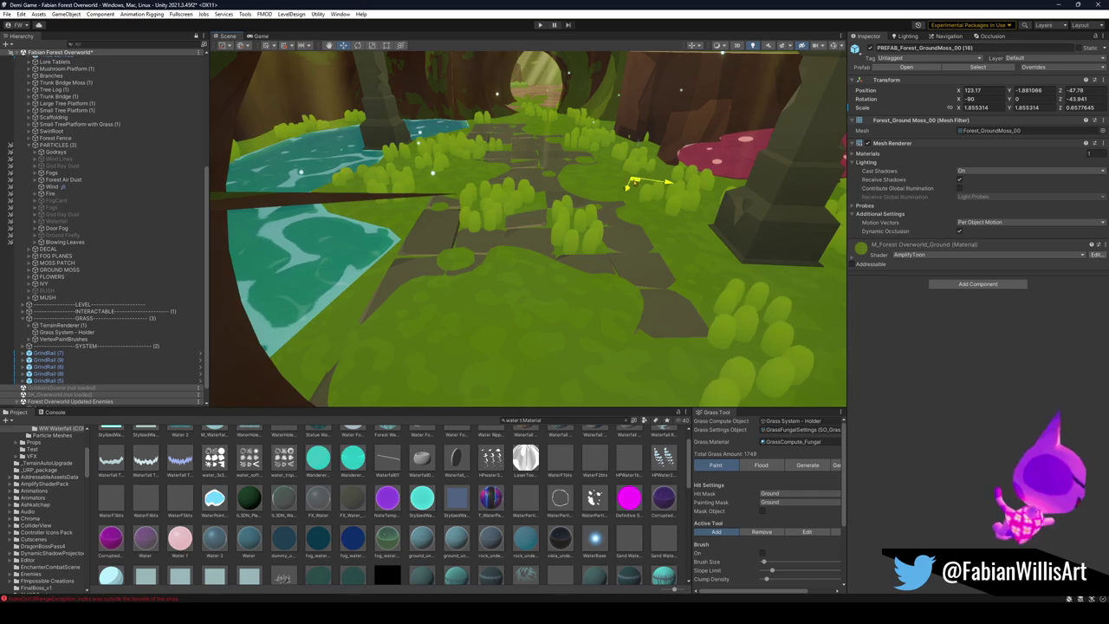
pyautogui.moveTo(652, 182)
pyautogui.mouseDown()
pyautogui.moveTo(664, 249)
pyautogui.moveTo(649, 233)
pyautogui.mouseUp()
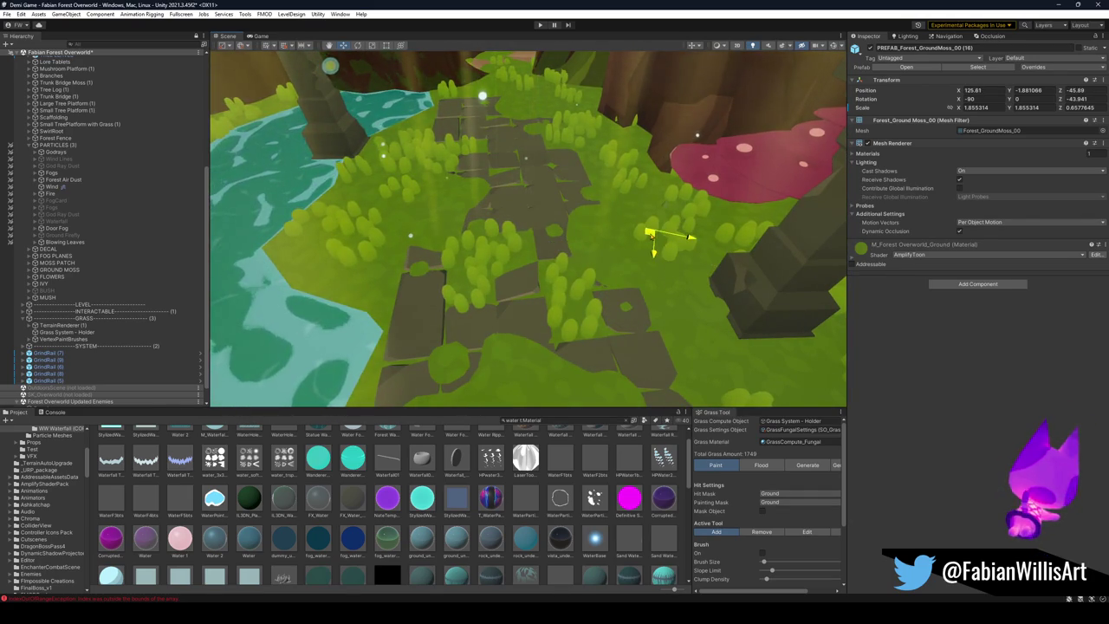
pyautogui.moveTo(647, 304)
pyautogui.mouseDown()
pyautogui.moveTo(608, 207)
pyautogui.moveTo(499, 347)
pyautogui.moveTo(503, 319)
pyautogui.mouseUp()
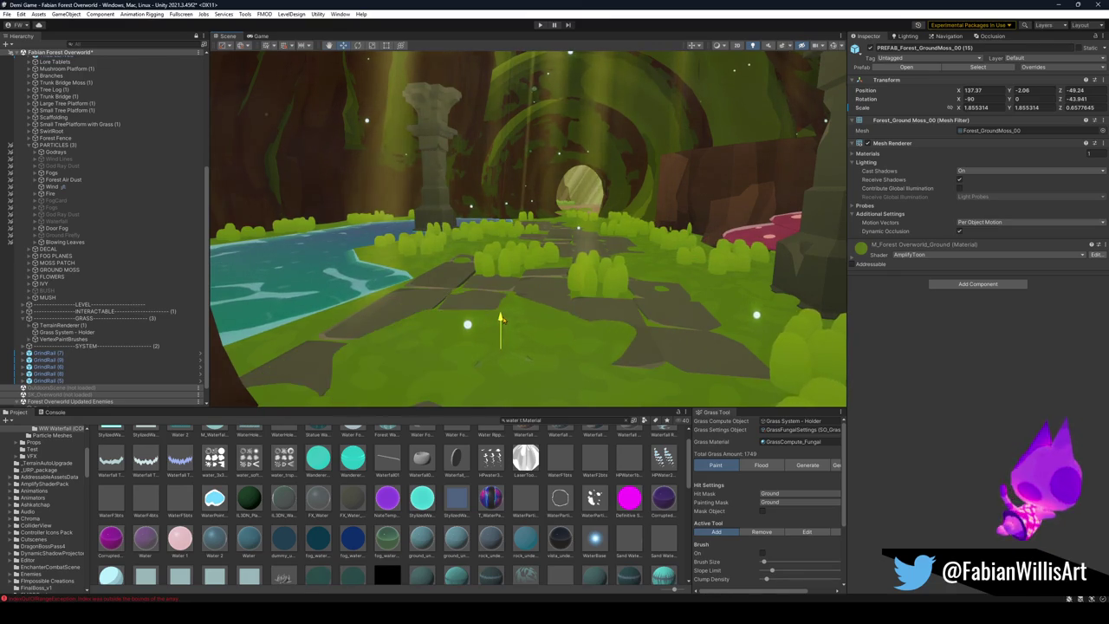
pyautogui.click(441, 523)
pyautogui.moveTo(555, 329); pyautogui.dragTo(606, 330)
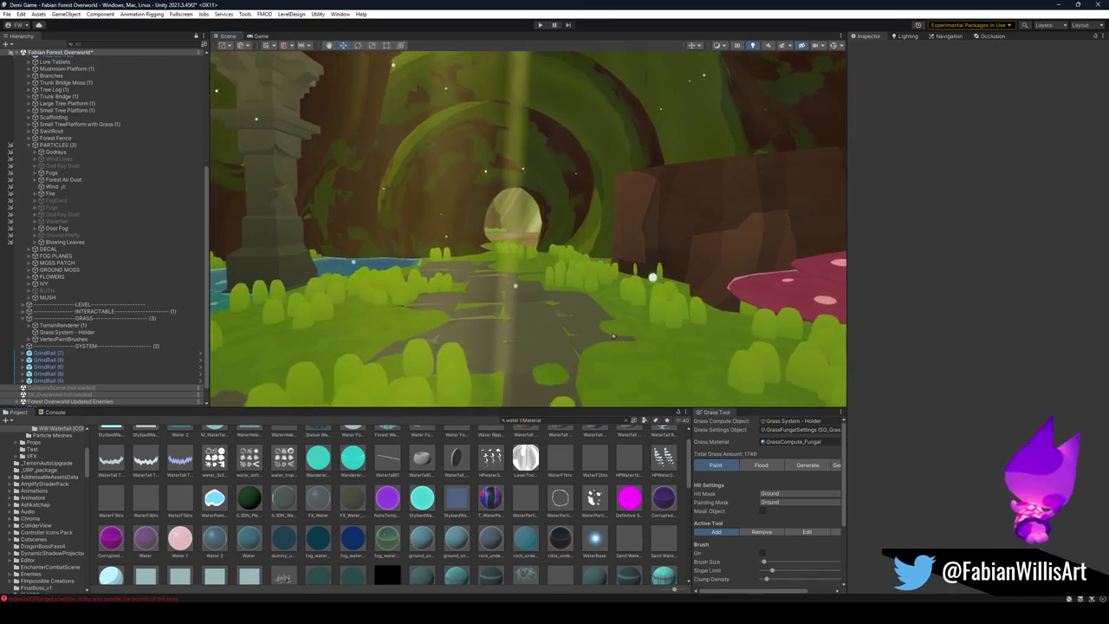
# Step: Deselect the moss piece and fly the Scene view forward through the archway
pyautogui.hotkey('ctrl', 'z')
pyautogui.hotkey('ctrl', 'z')
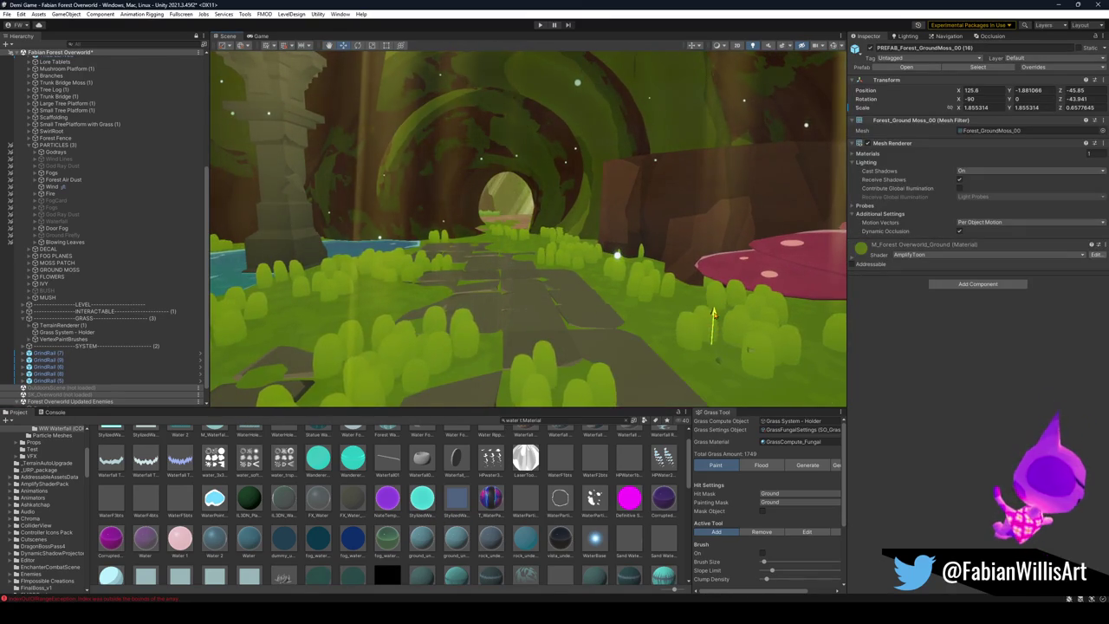
pyautogui.click(435, 533)
pyautogui.moveTo(585, 321); pyautogui.dragTo(588, 320)
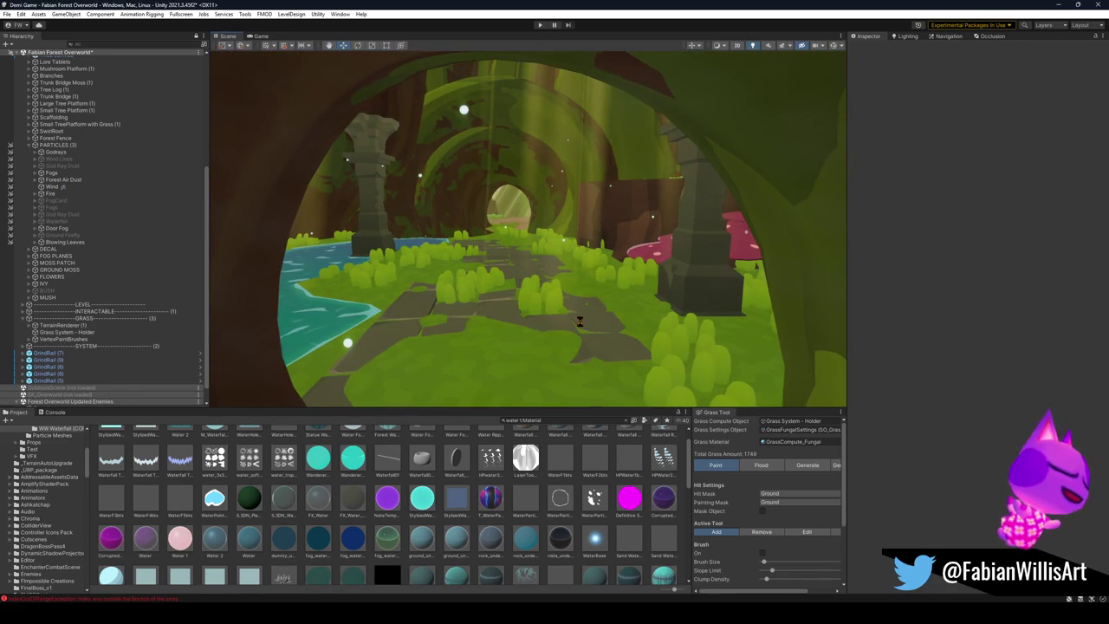
pyautogui.moveTo(580, 321); pyautogui.dragTo(578, 319)
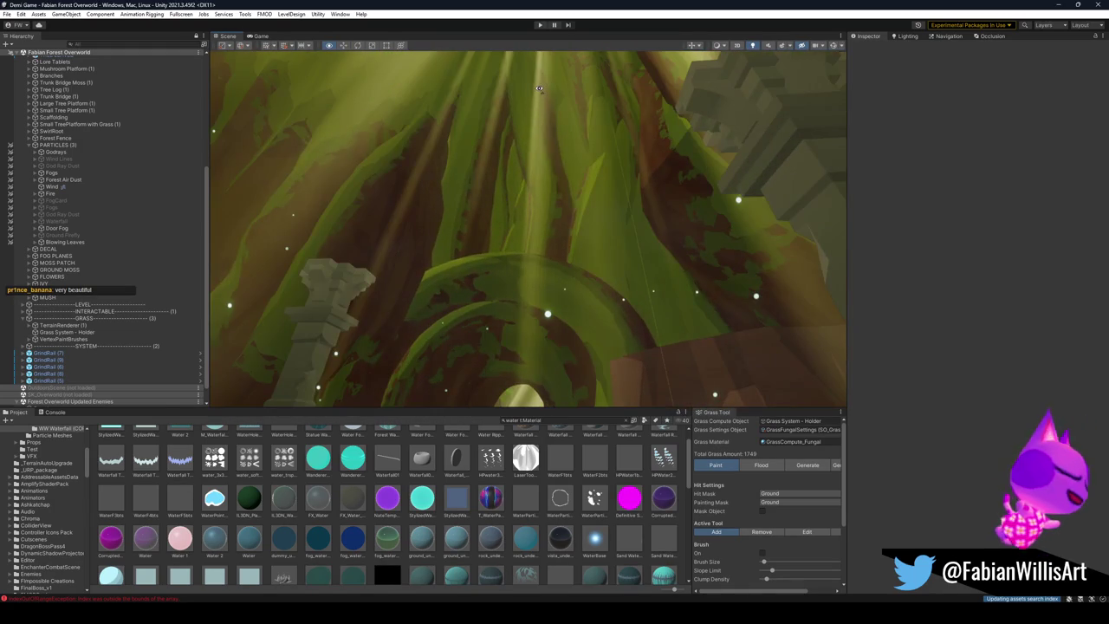
# Step: Move the view toward the tunnel, expand Forest Air Dust and select Forest Dungeon Air Particles (7)
pyautogui.moveTo(526, 81)
pyautogui.mouseDown()
pyautogui.moveTo(478, 238)
pyautogui.moveTo(507, 239)
pyautogui.mouseUp()
pyautogui.moveTo(402, 270); pyautogui.dragTo(208, 249)
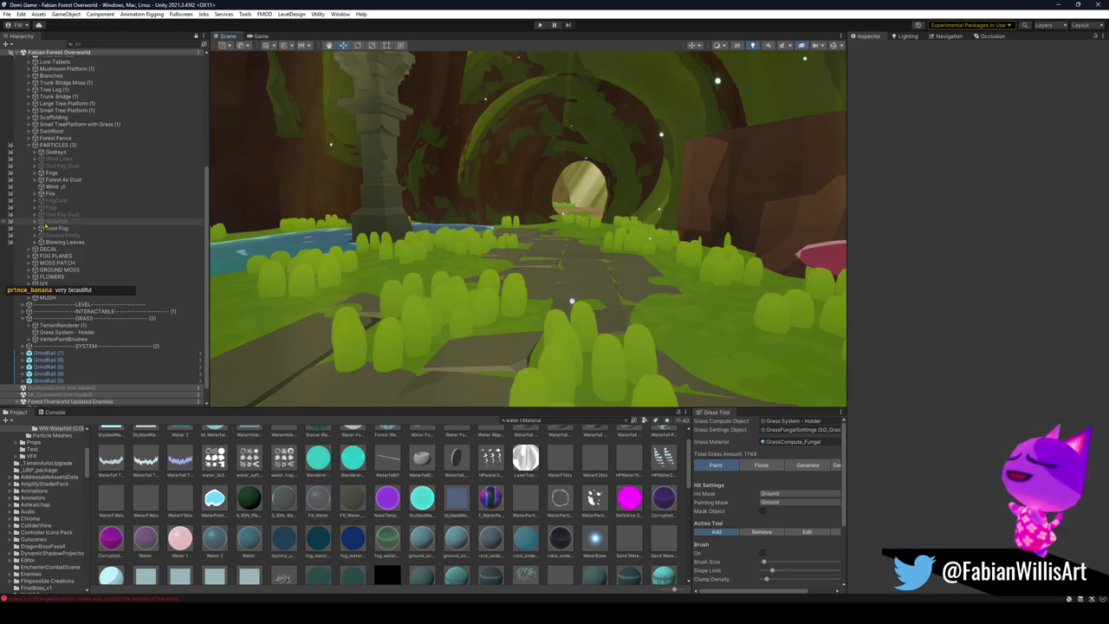
pyautogui.click(35, 180)
pyautogui.click(87, 186)
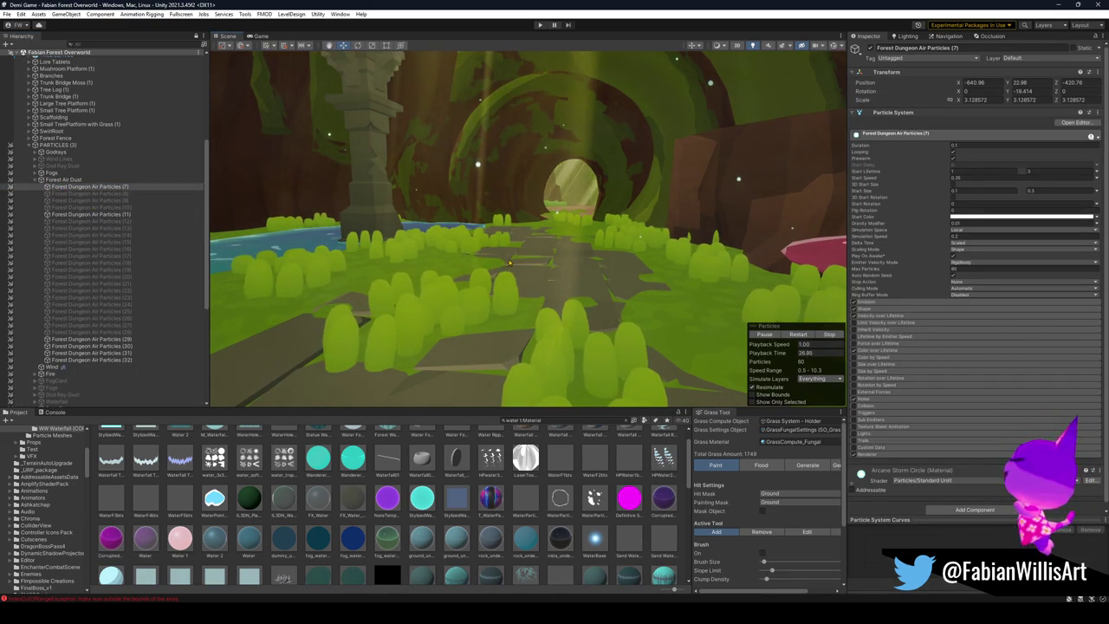
# Step: Inspect Forest Dungeon Air Particles (11) and (29), briefly checking the emission settings
pyautogui.click(98, 215)
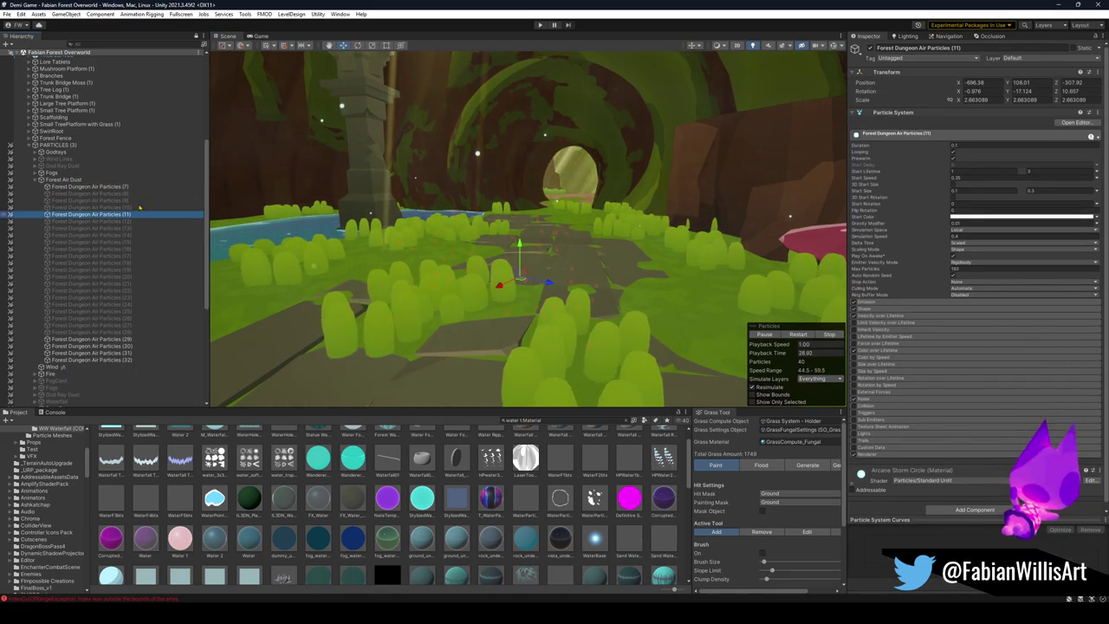
pyautogui.moveTo(514, 220)
pyautogui.mouseDown()
pyautogui.moveTo(611, 225)
pyautogui.moveTo(712, 207)
pyautogui.mouseUp()
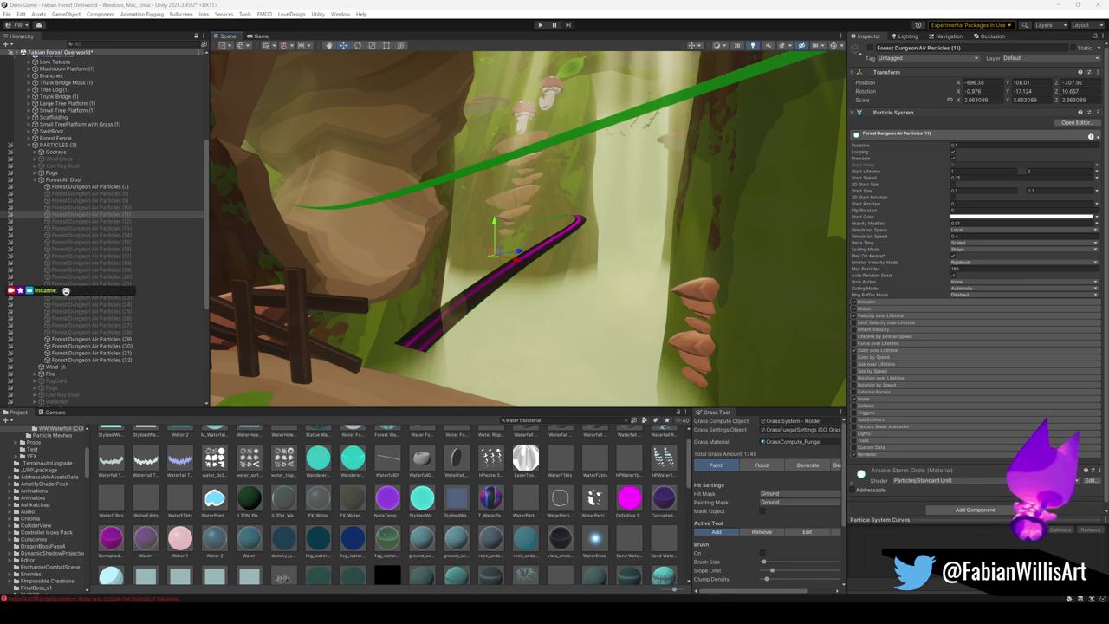
pyautogui.click(97, 339)
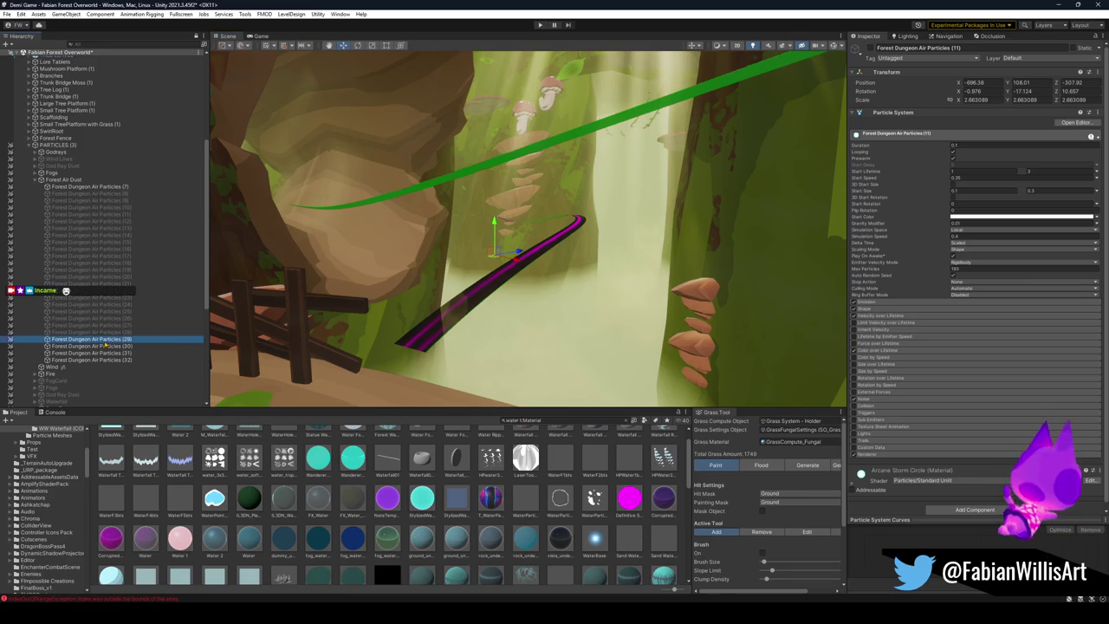
pyautogui.click(908, 303)
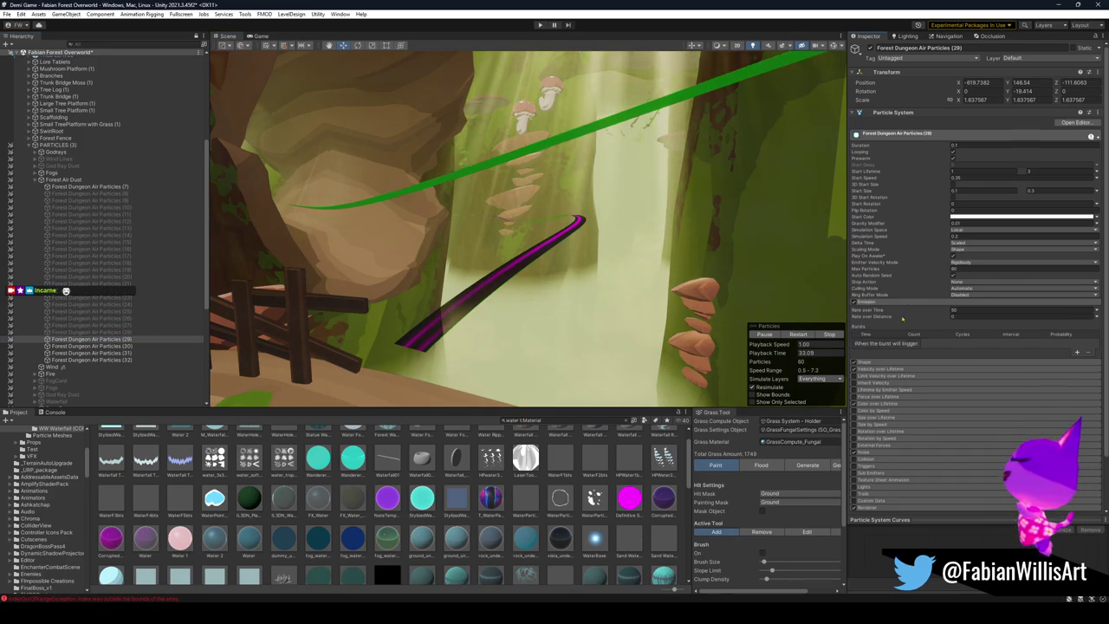
pyautogui.click(902, 303)
pyautogui.moveTo(467, 257)
pyautogui.mouseDown()
pyautogui.moveTo(549, 275)
pyautogui.moveTo(622, 218)
pyautogui.moveTo(399, 169)
pyautogui.mouseUp()
# Step: Duplicate emitter (29) into (33) and raise it above the fence, Y from about 115.5 to 118.5
pyautogui.hotkey('ctrl', 'd')
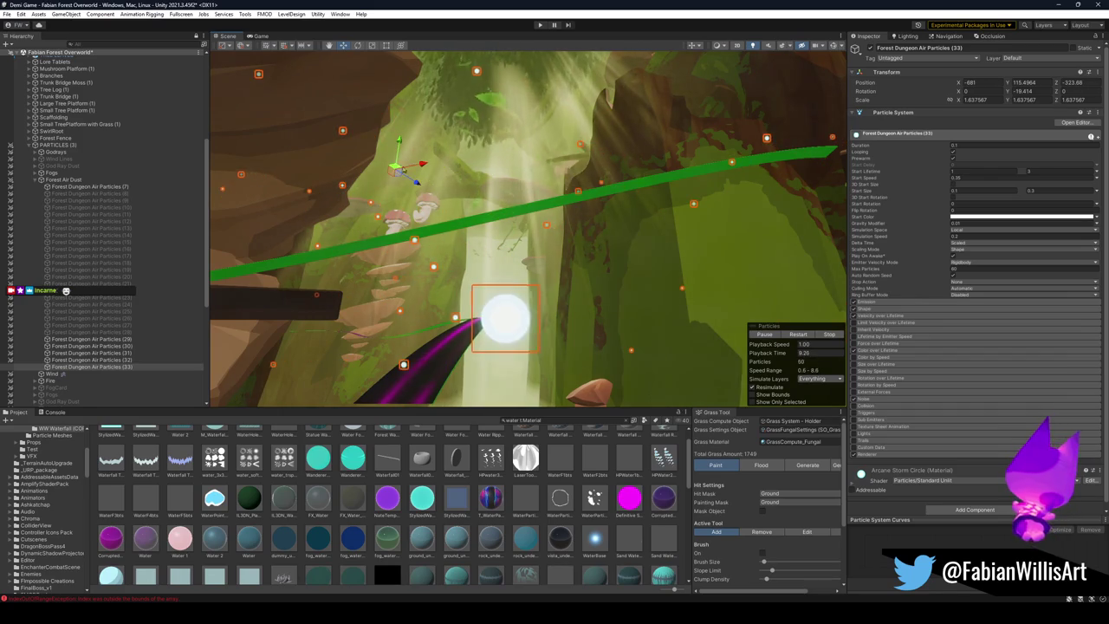
pyautogui.moveTo(528, 204)
pyautogui.mouseDown()
pyautogui.moveTo(534, 254)
pyautogui.moveTo(520, 231)
pyautogui.moveTo(485, 227)
pyautogui.mouseUp()
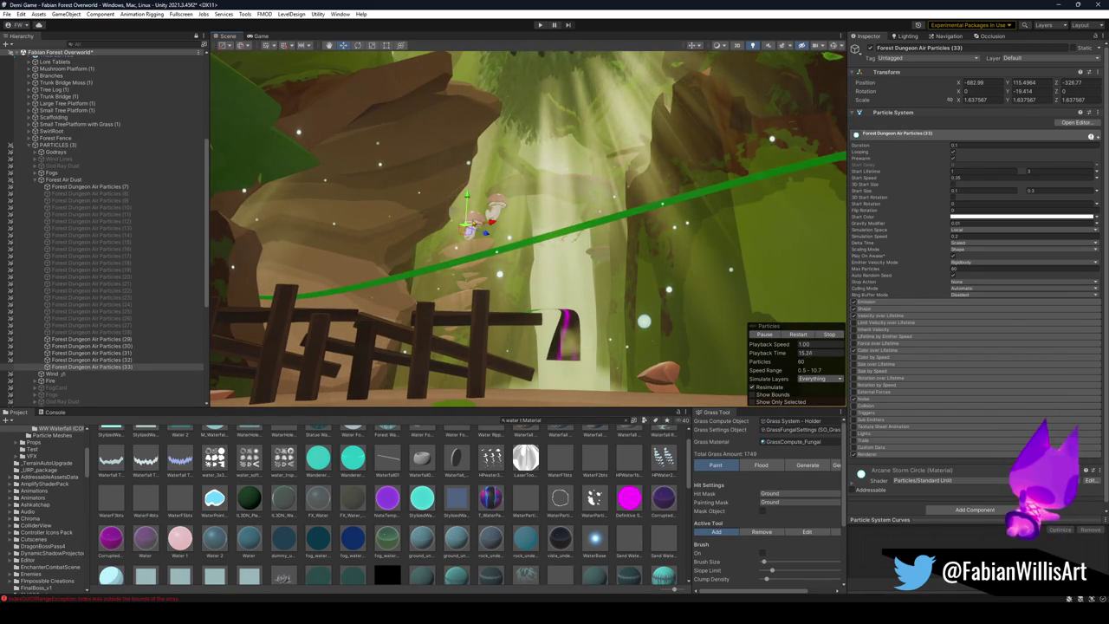
pyautogui.moveTo(611, 226)
pyautogui.mouseDown()
pyautogui.moveTo(610, 254)
pyautogui.moveTo(610, 233)
pyautogui.mouseUp()
pyautogui.moveTo(453, 212)
pyautogui.mouseDown()
pyautogui.moveTo(457, 146)
pyautogui.moveTo(473, 164)
pyautogui.mouseUp()
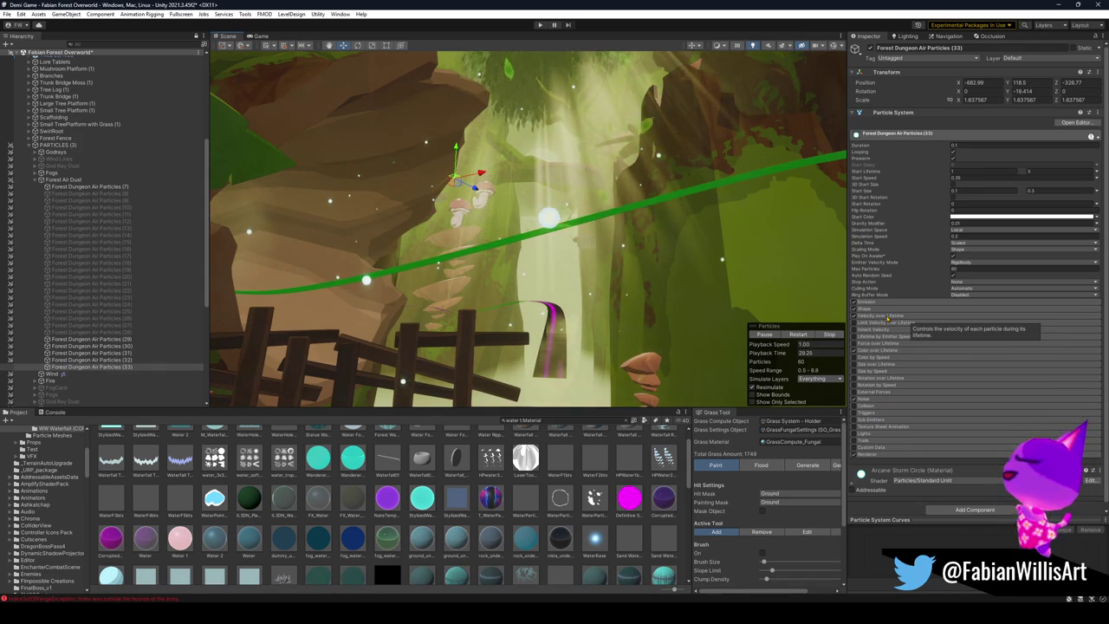
# Step: Expand Velocity over Lifetime and set Linear X to about 38.8
pyautogui.click(875, 316)
pyautogui.moveTo(869, 327); pyautogui.dragTo(888, 326)
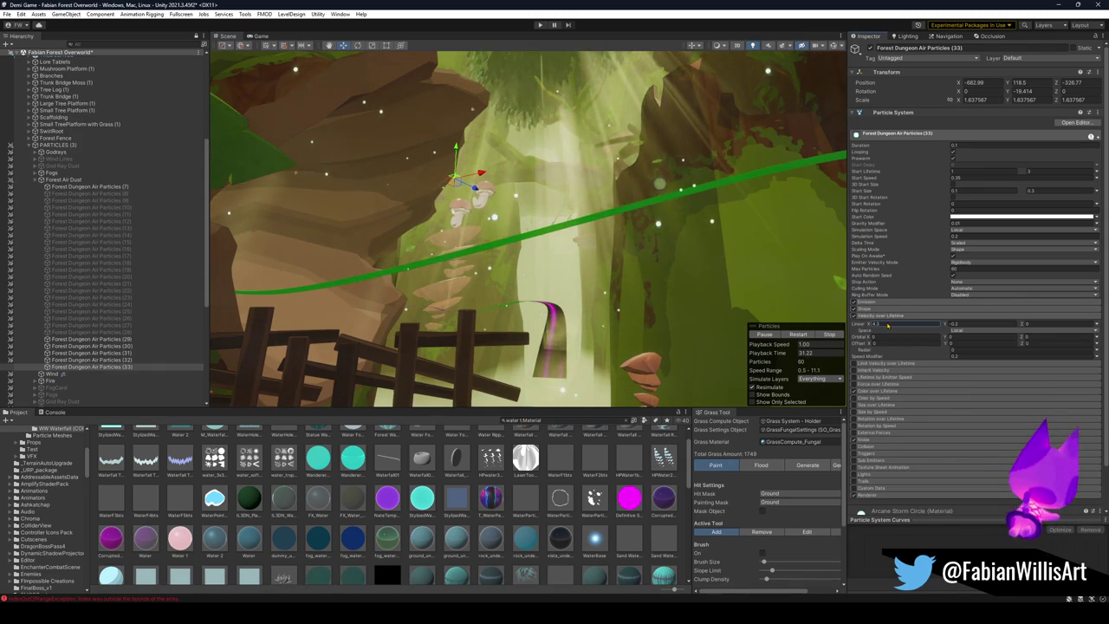
pyautogui.moveTo(983, 336)
pyautogui.mouseDown()
pyautogui.moveTo(996, 339)
pyautogui.moveTo(893, 330)
pyautogui.mouseUp()
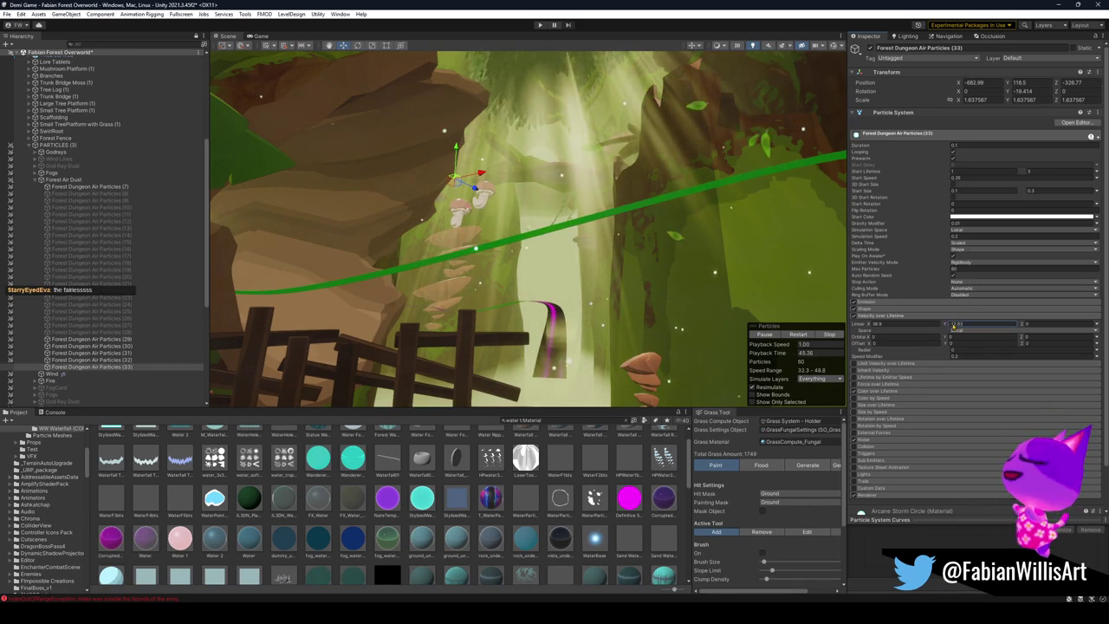
# Step: Reposition the emitter above the wooden fence and fly the view toward the tree
pyautogui.moveTo(668, 242); pyautogui.dragTo(668, 242)
pyautogui.moveTo(416, 197)
pyautogui.mouseDown()
pyautogui.moveTo(378, 189)
pyautogui.moveTo(389, 178)
pyautogui.moveTo(372, 205)
pyautogui.moveTo(299, 201)
pyautogui.mouseUp()
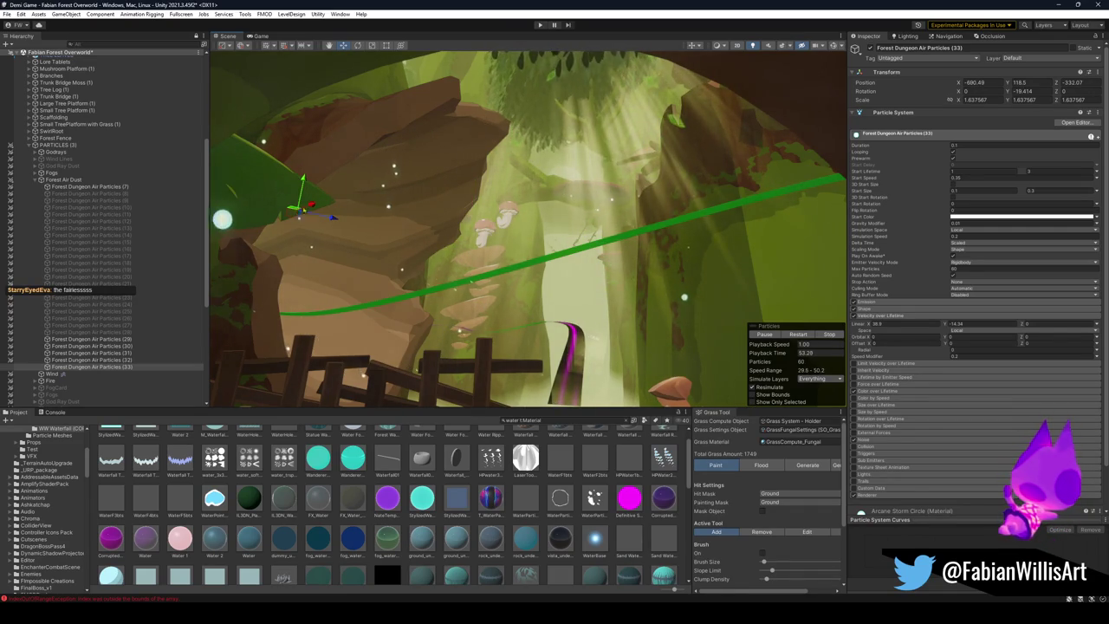
pyautogui.moveTo(550, 246); pyautogui.dragTo(561, 254)
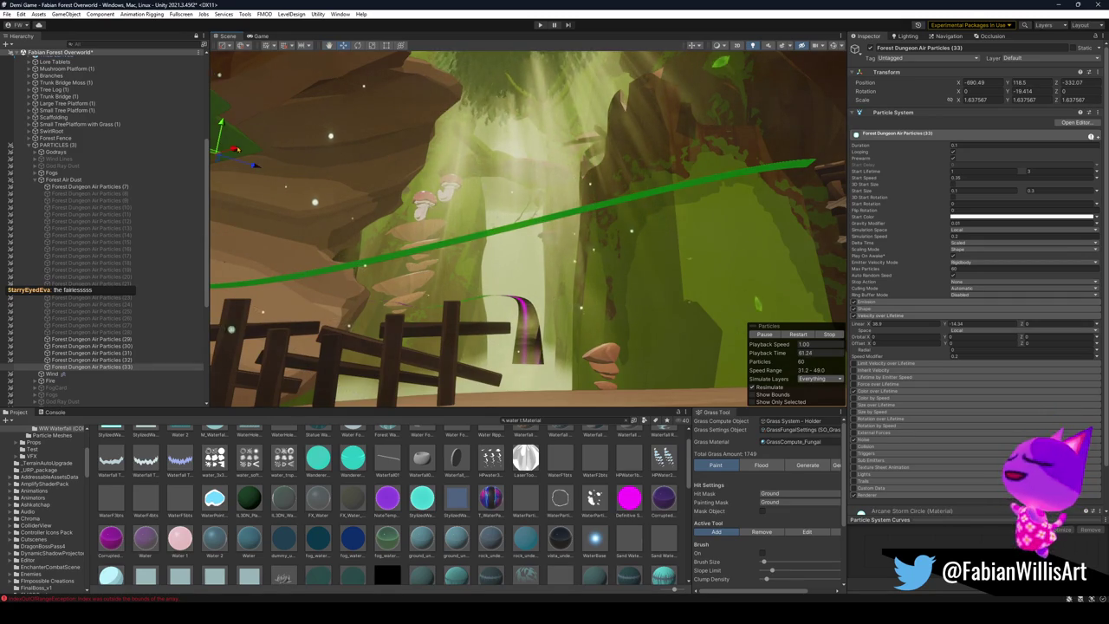
pyautogui.moveTo(222, 123); pyautogui.dragTo(225, 102)
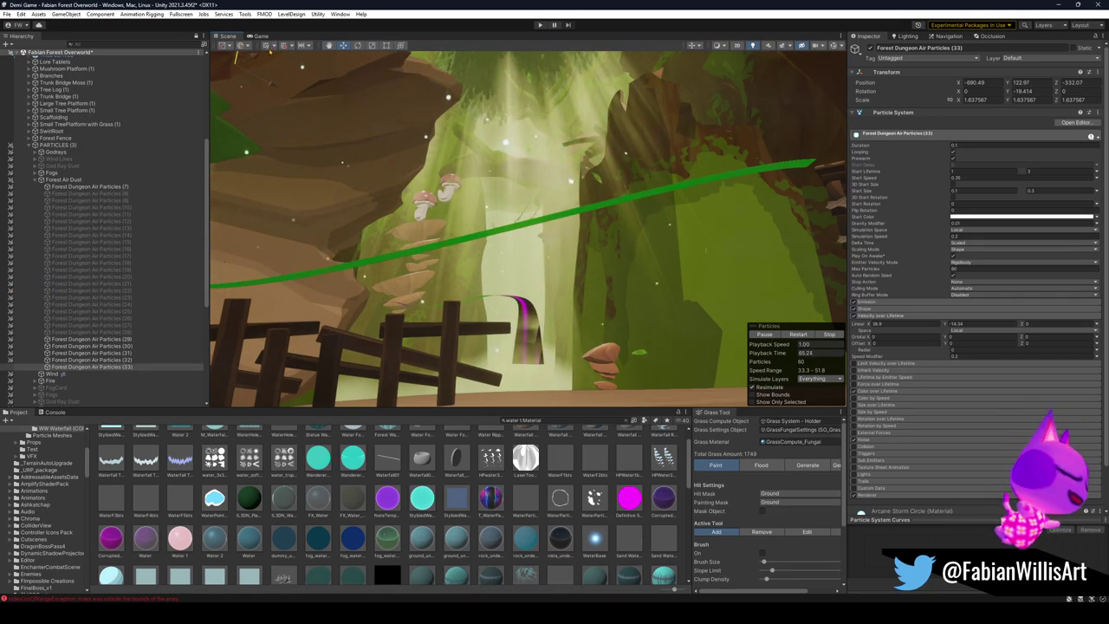
pyautogui.moveTo(269, 63)
pyautogui.mouseDown()
pyautogui.moveTo(263, 220)
pyautogui.moveTo(403, 225)
pyautogui.moveTo(531, 264)
pyautogui.mouseUp()
pyautogui.scroll(2, 532, 265)
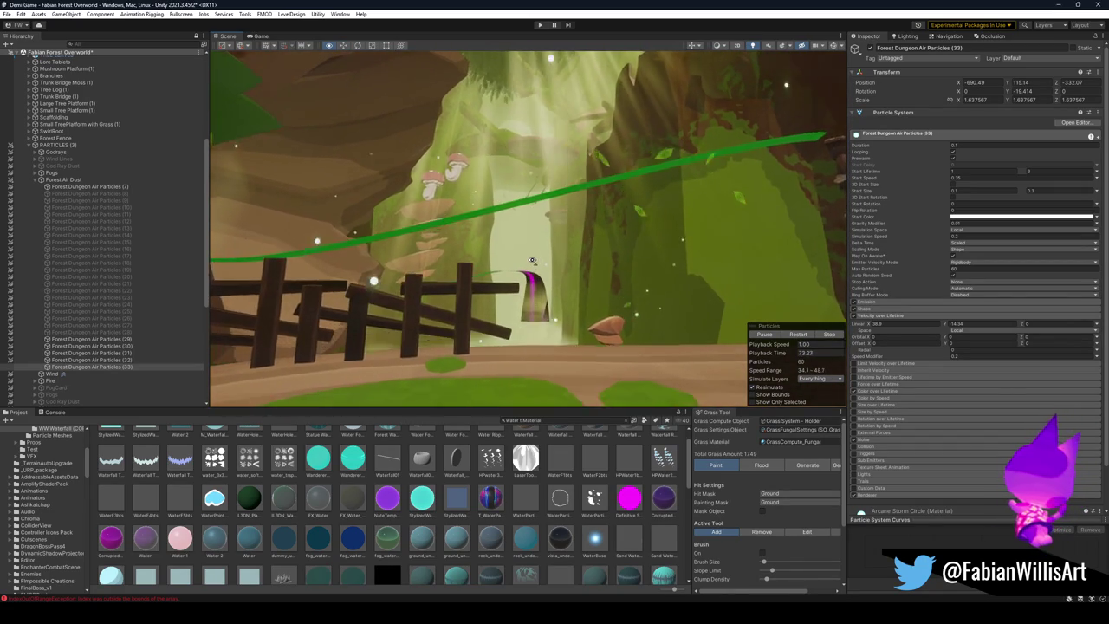
pyautogui.scroll(2, 532, 260)
pyautogui.scroll(4, 531, 260)
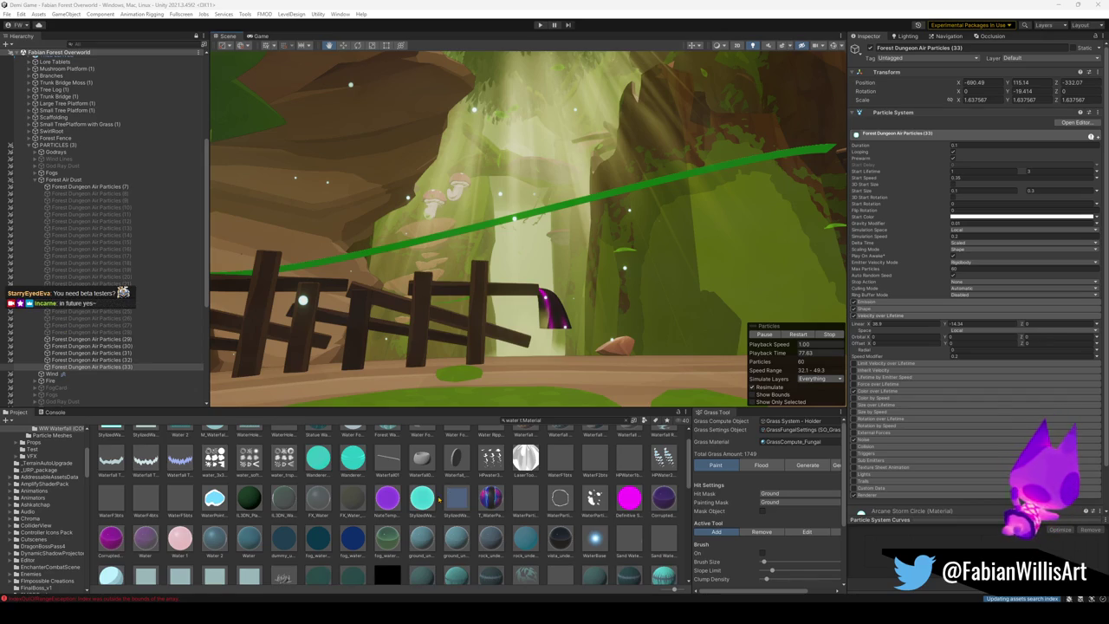
pyautogui.moveTo(338, 316)
pyautogui.mouseDown()
pyautogui.moveTo(416, 196)
pyautogui.moveTo(563, 308)
pyautogui.moveTo(494, 296)
pyautogui.mouseUp()
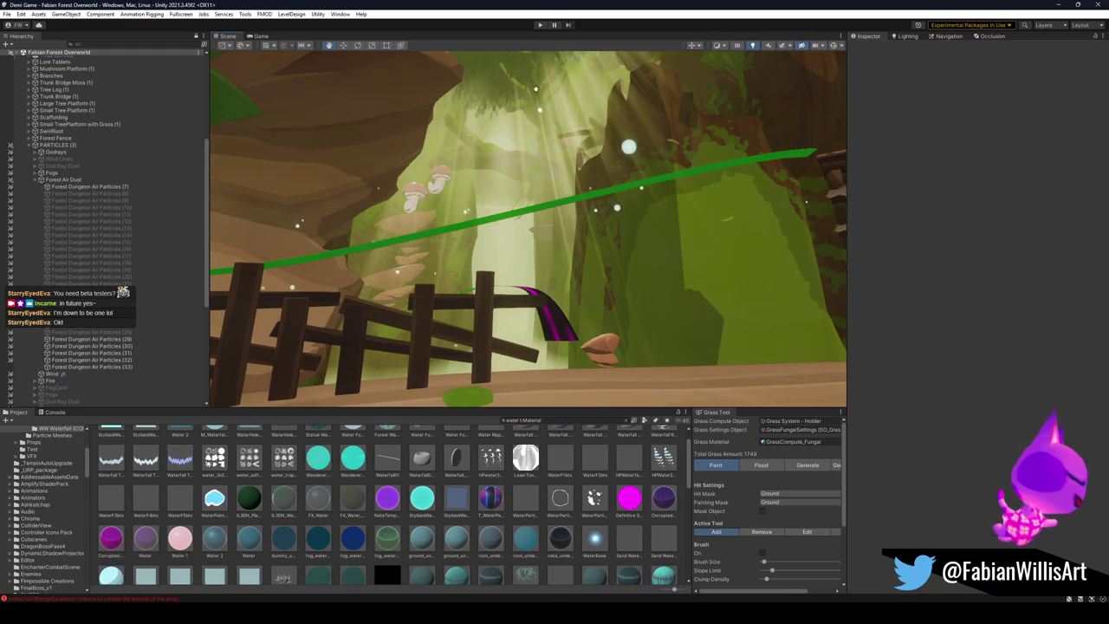
# Step: Play-test the level full screen, close the enemy spawn list, run around, then pause
pyautogui.moveTo(537, 52); pyautogui.dragTo(493, 119)
pyautogui.click(539, 25)
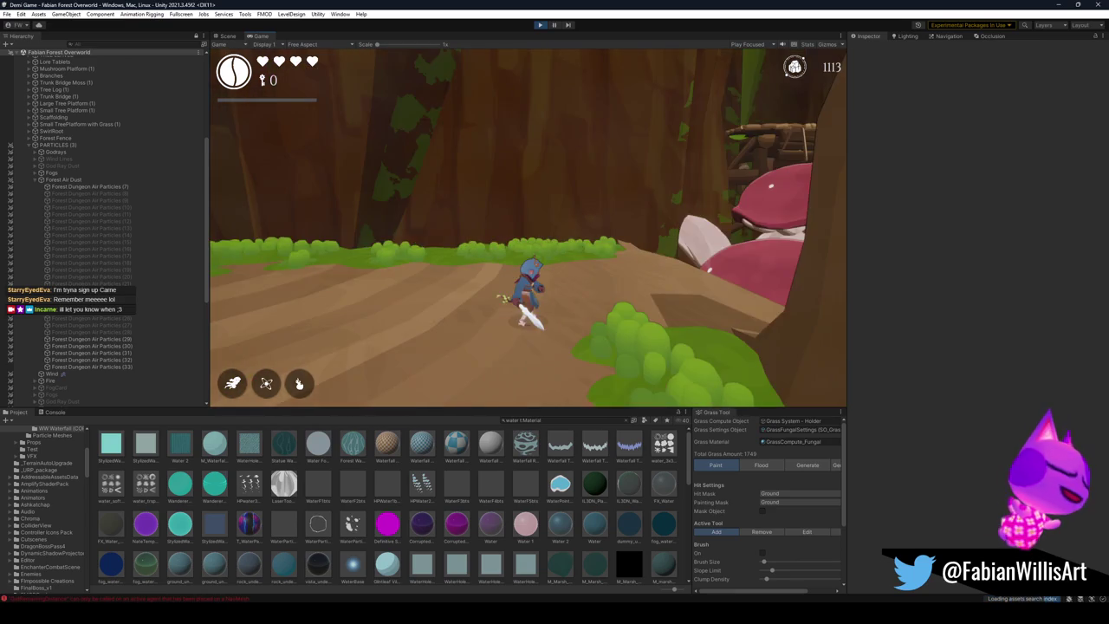
pyautogui.press('F10')
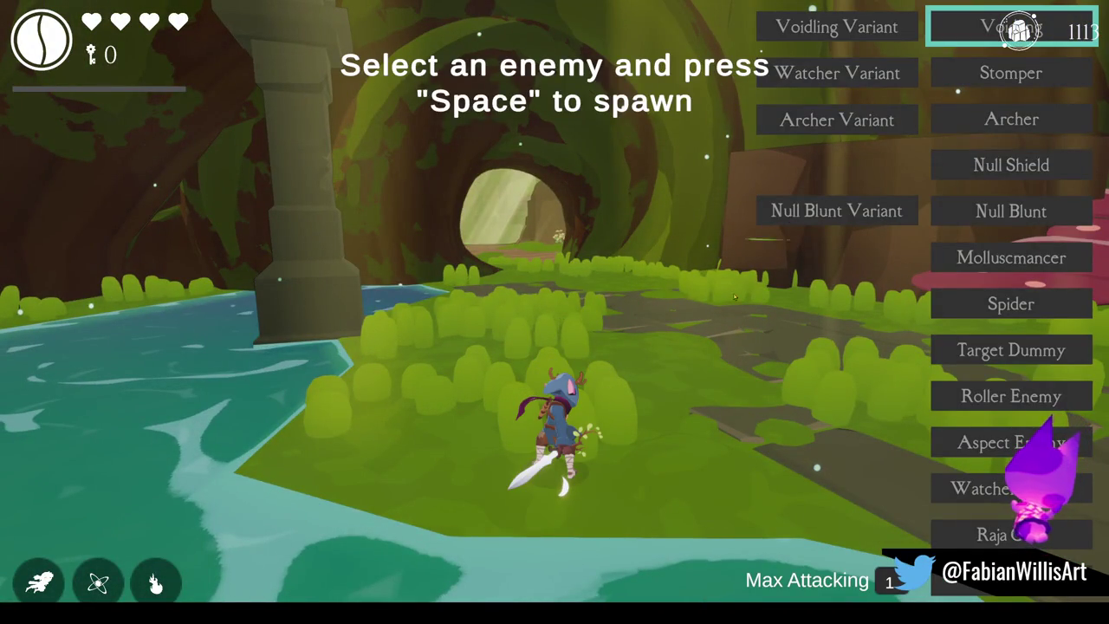
pyautogui.press('Escape')
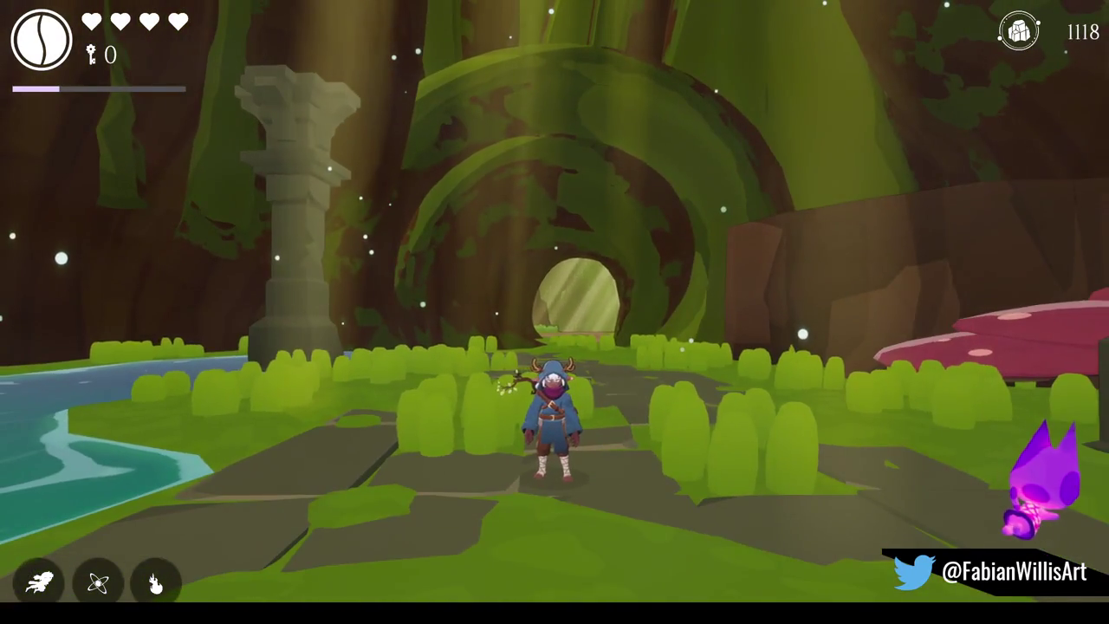
pyautogui.press('Escape')
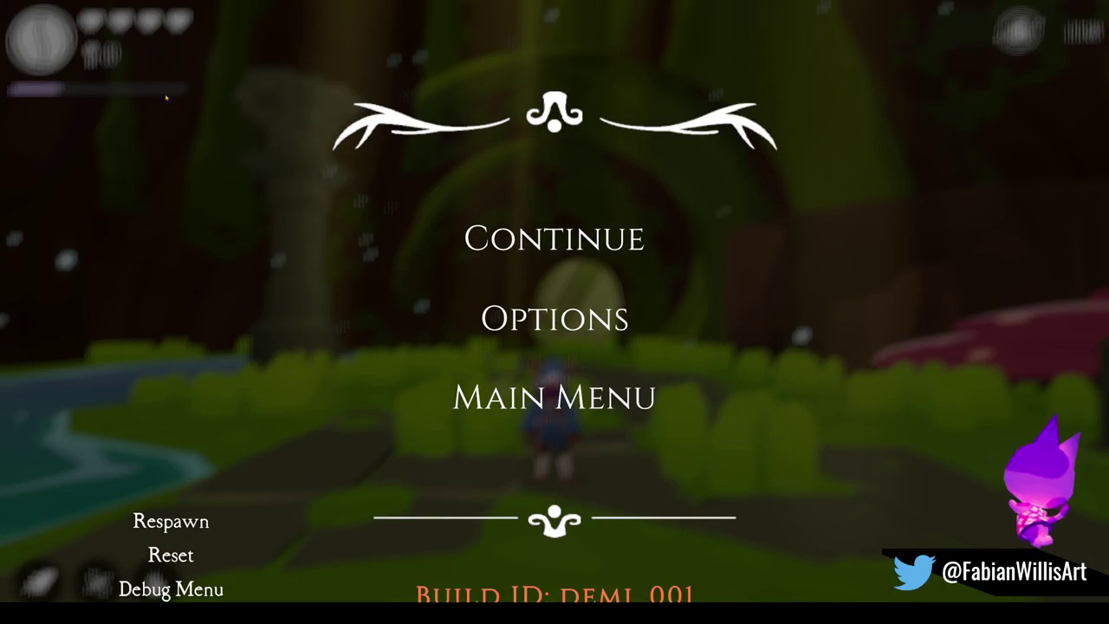
# Step: Start a Snipping Tool screen recording of the region around the pause menu
pyautogui.press('super+shift+s')
pyautogui.moveTo(170, 96)
pyautogui.mouseDown()
pyautogui.moveTo(837, 376)
pyautogui.moveTo(960, 516)
pyautogui.moveTo(944, 507)
pyautogui.moveTo(976, 520)
pyautogui.mouseUp()
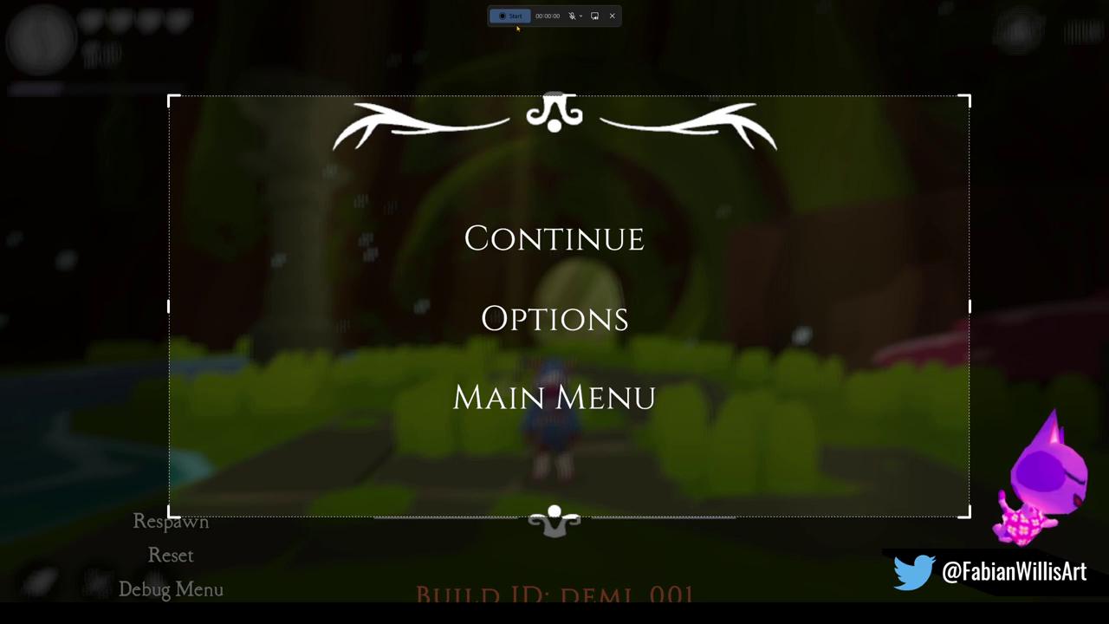
pyautogui.click(517, 19)
# Step: Resume, run the character to the mossy arch, then pause and stop the 25-second recording
pyautogui.click(557, 243)
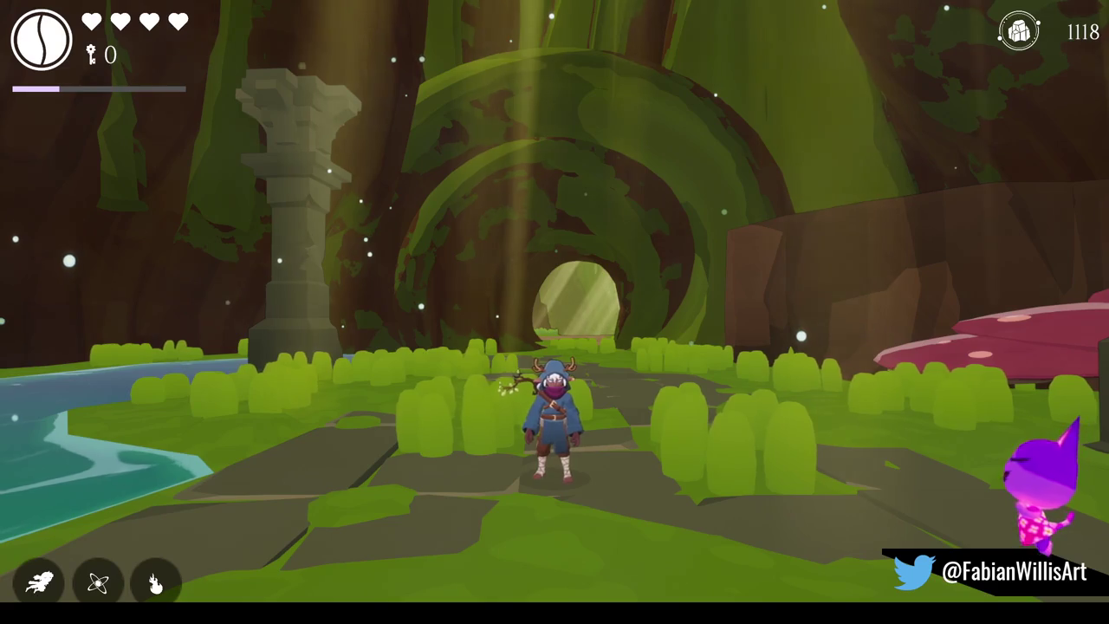
pyautogui.press('w')
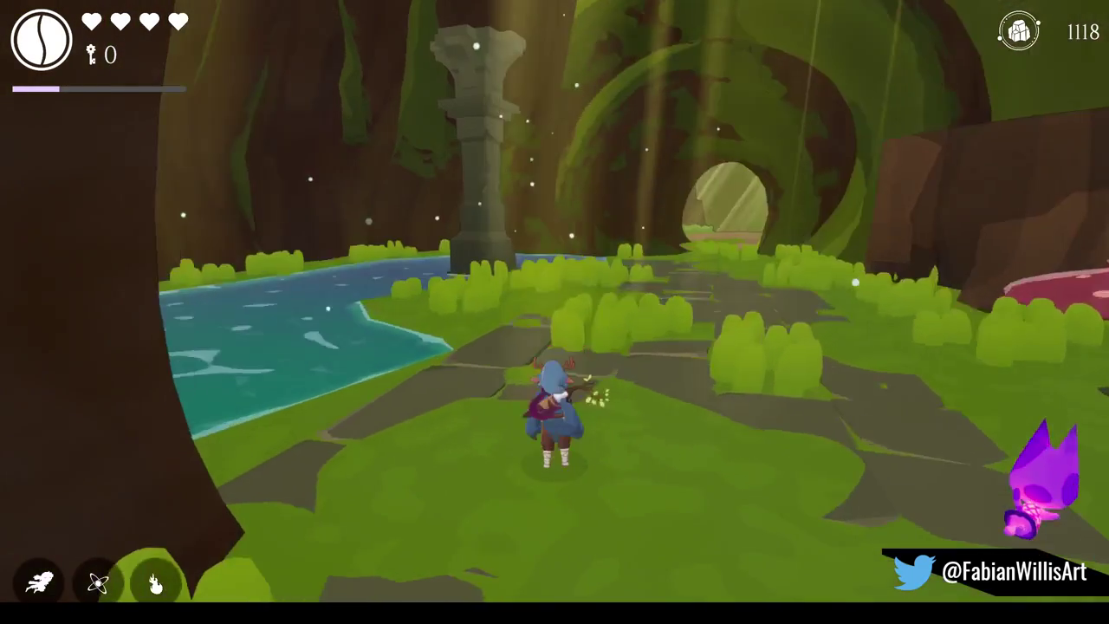
pyautogui.press('a')
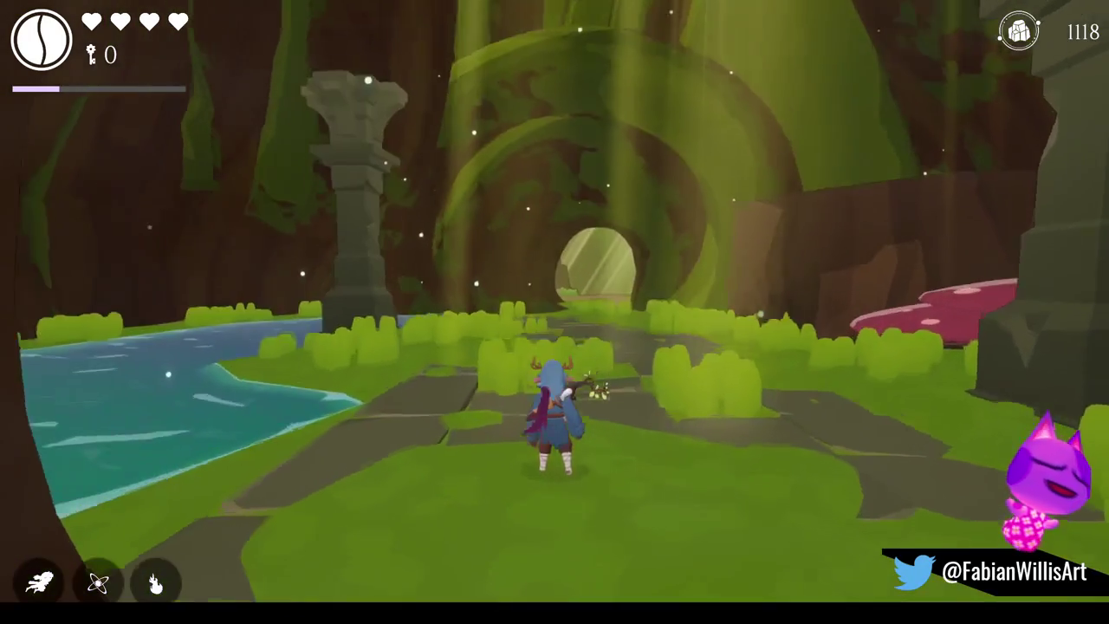
pyautogui.press('a')
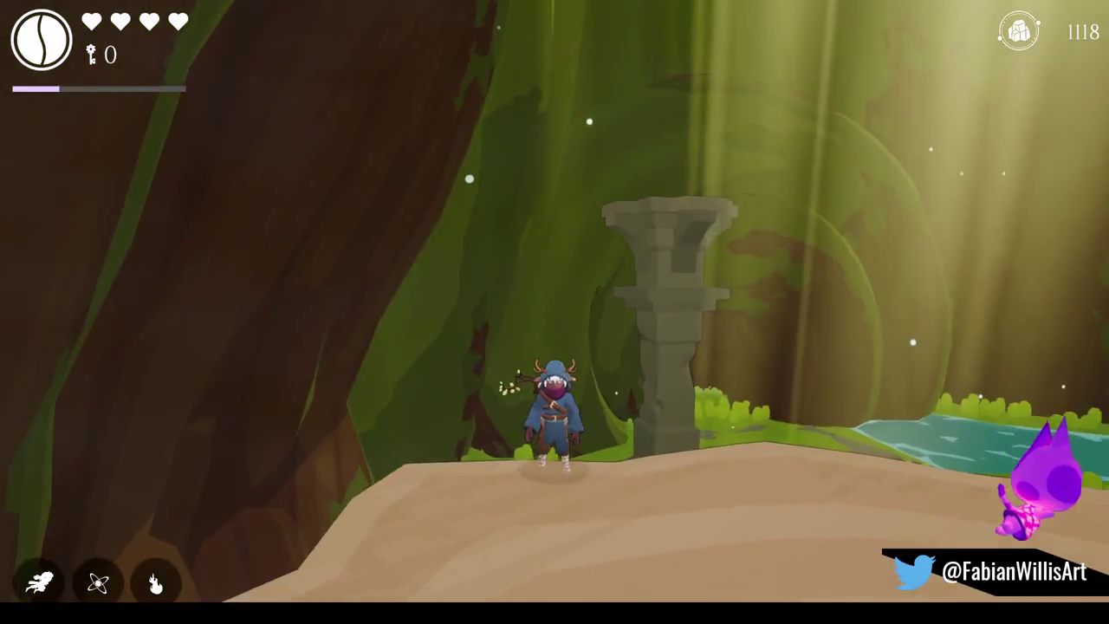
pyautogui.press('Escape')
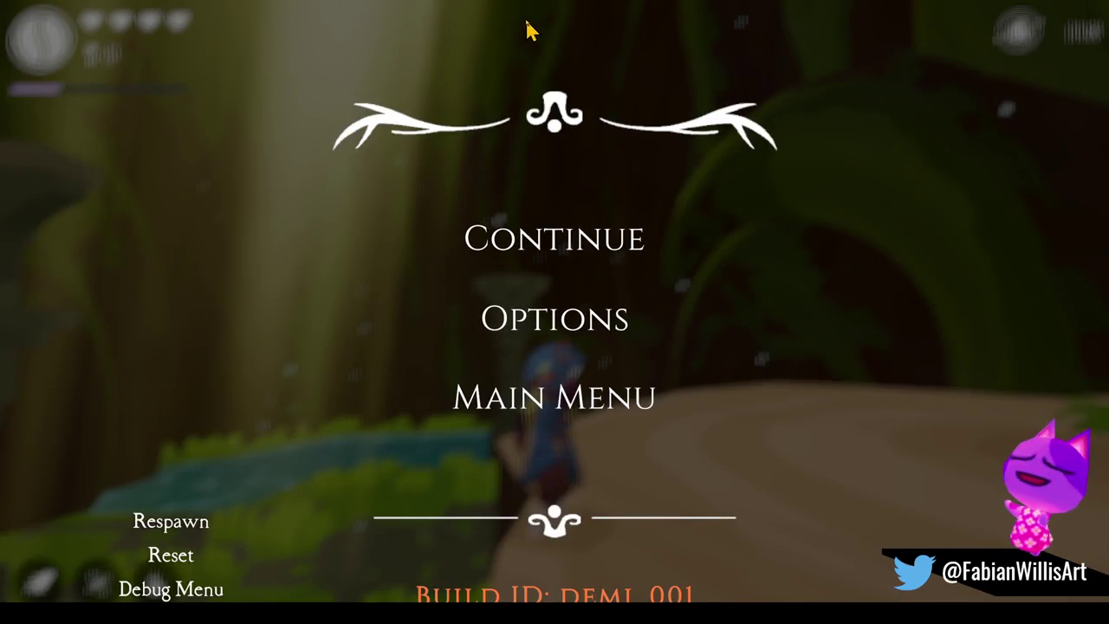
pyautogui.click(528, 28)
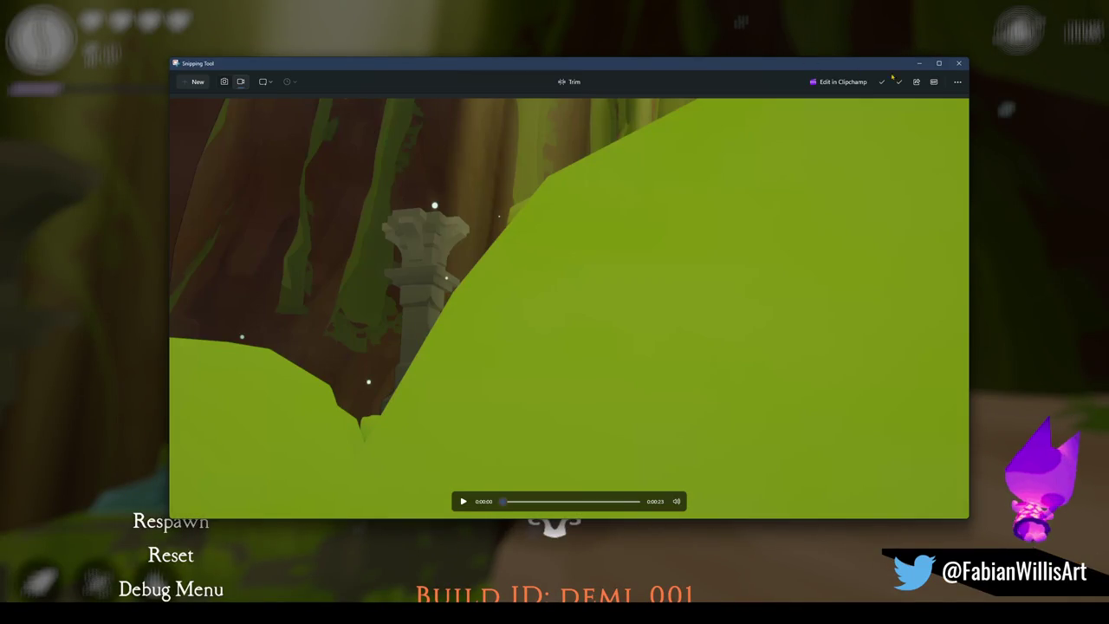
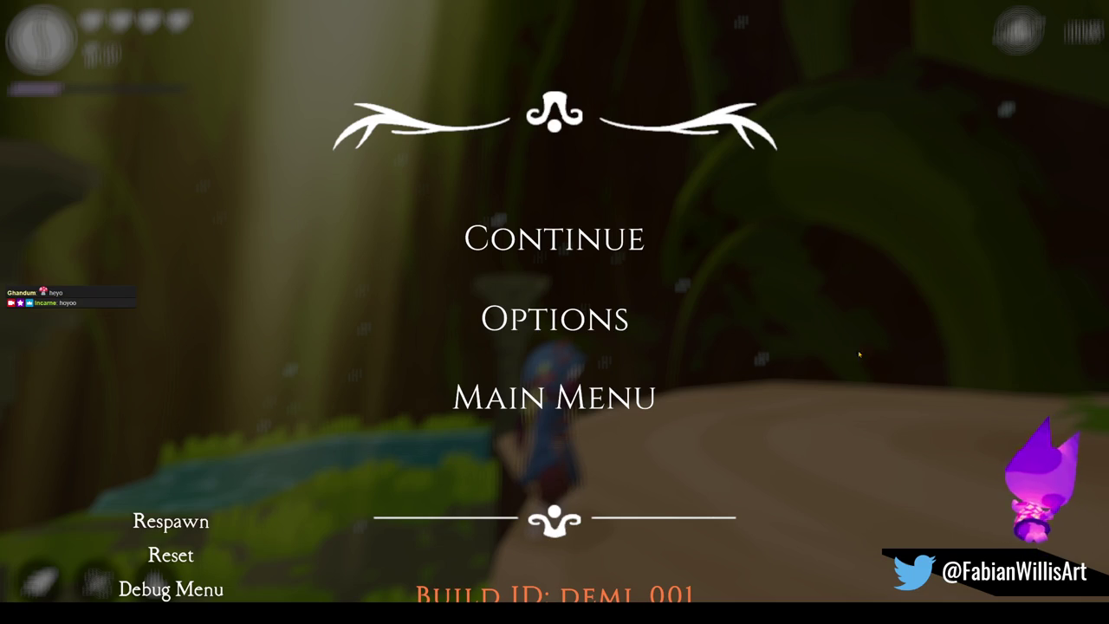
# Step: Resume play and walk from the cliff through the mossy tunnels to the ruins, then pause
pyautogui.press('Escape')
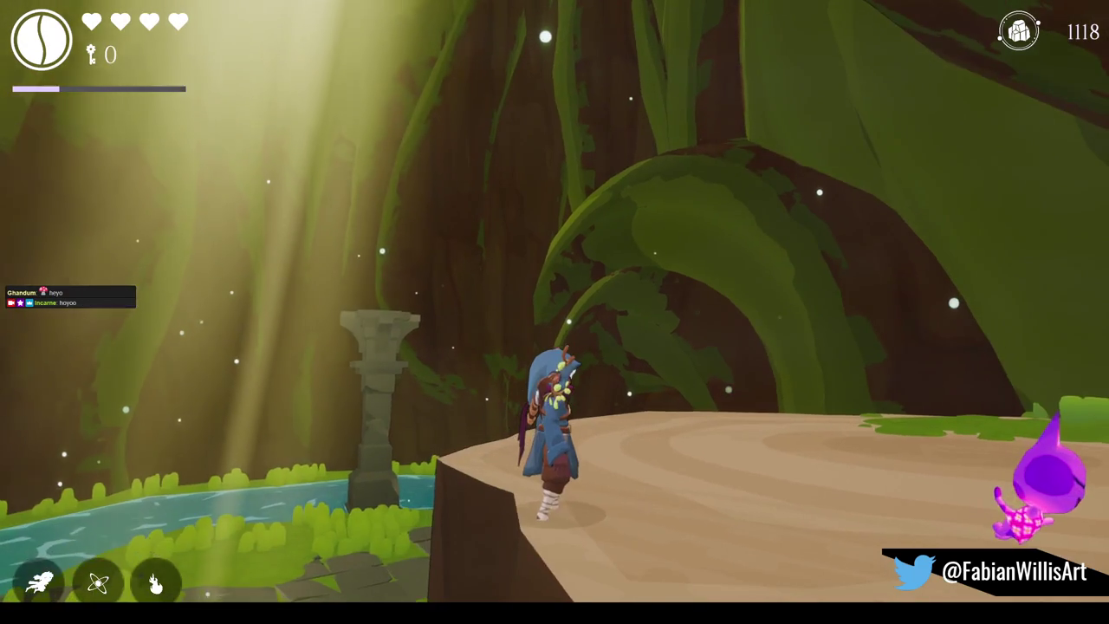
pyautogui.press('w')
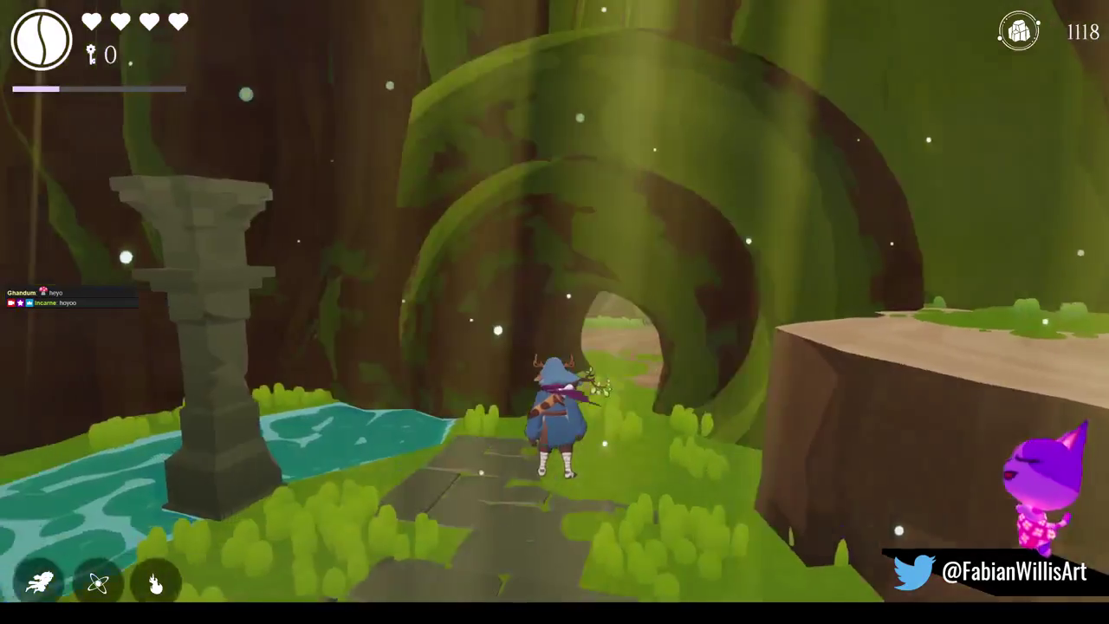
pyautogui.press('w')
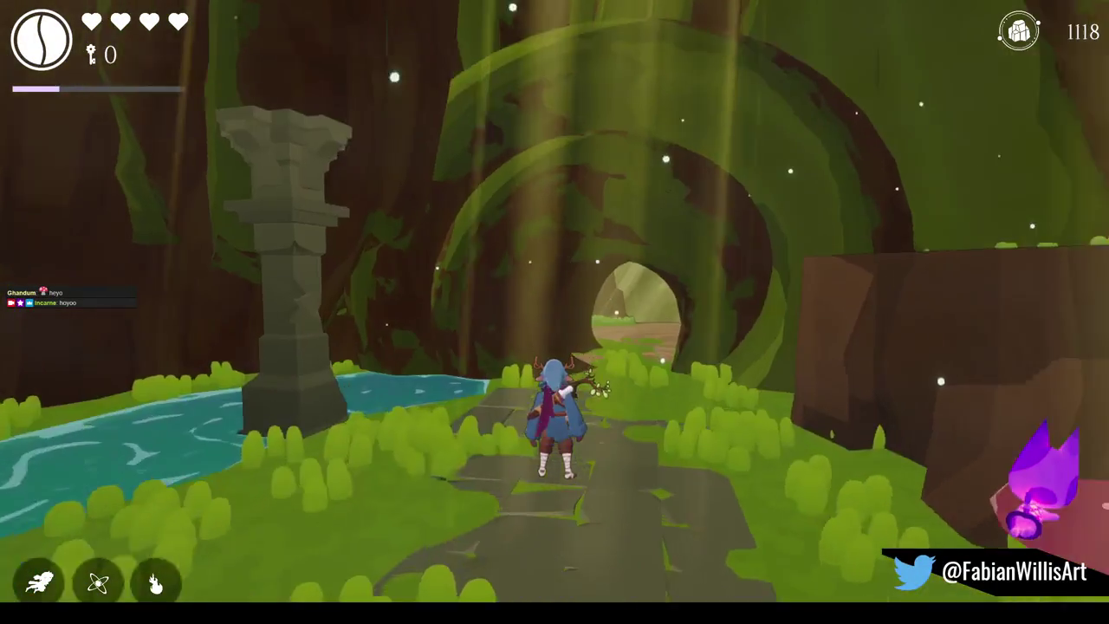
pyautogui.press('w')
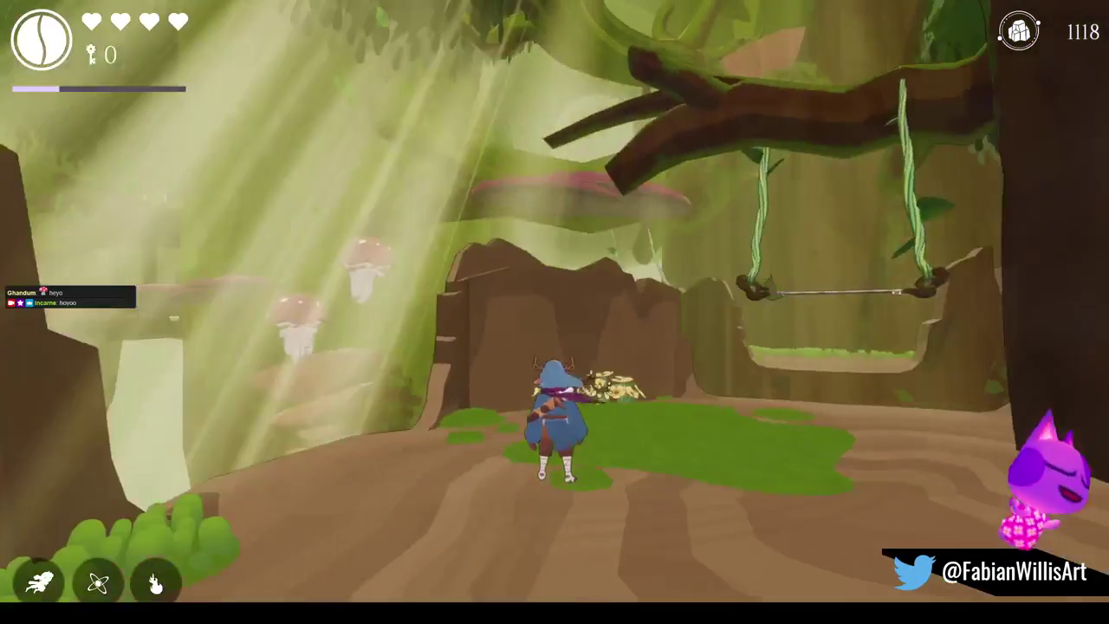
pyautogui.press('w')
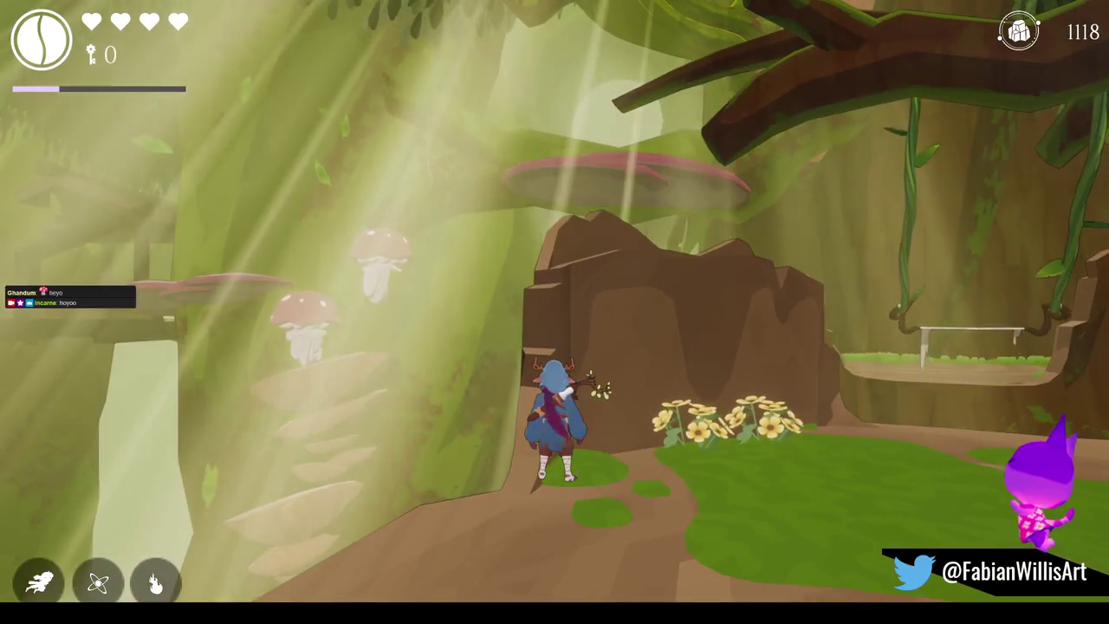
pyautogui.press('w')
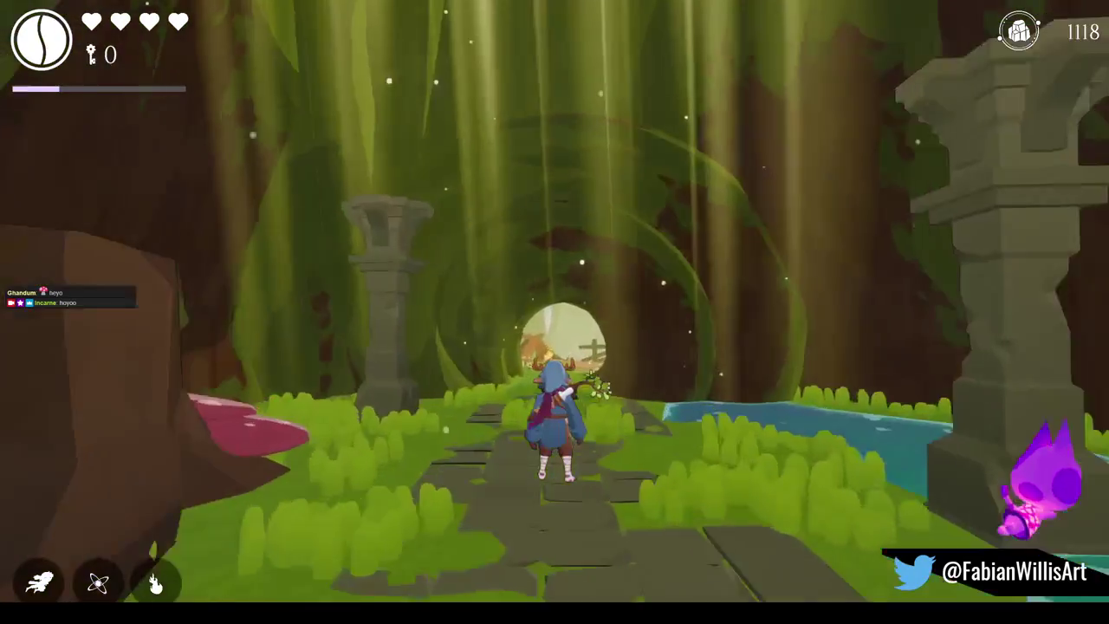
pyautogui.press('w')
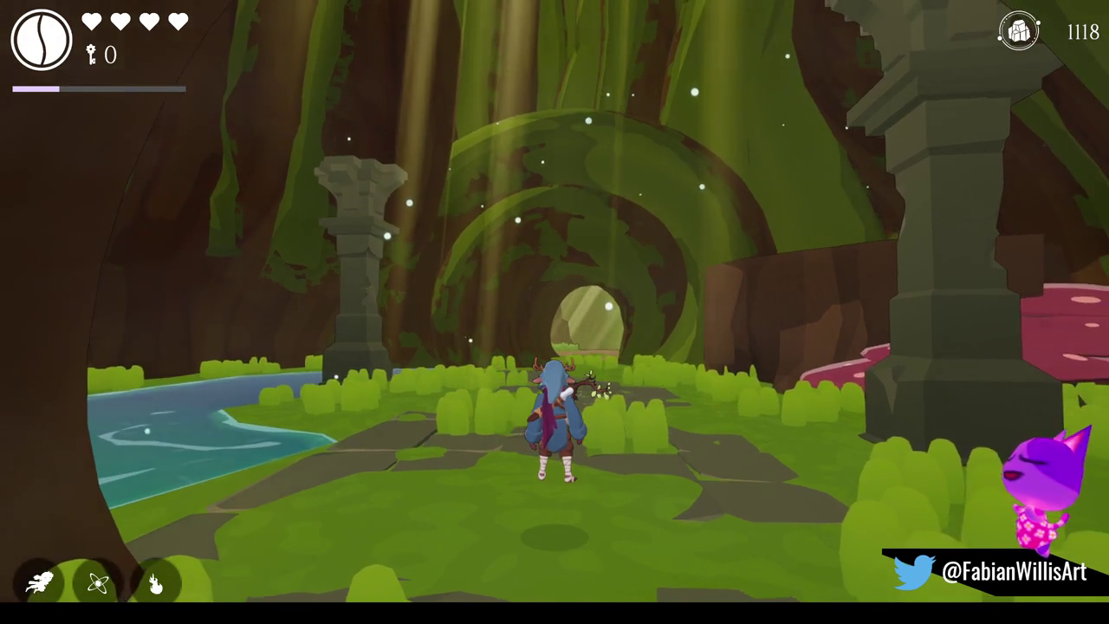
pyautogui.press('Escape')
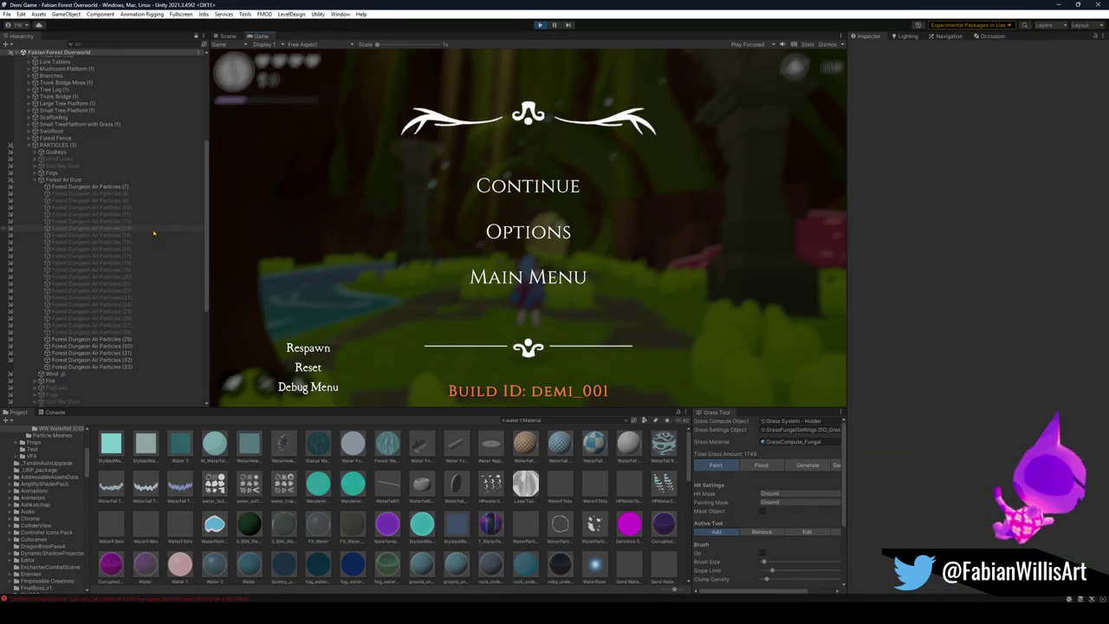
# Step: Search the Hierarchy for 'post' and select the Post Cube object
pyautogui.click(165, 228)
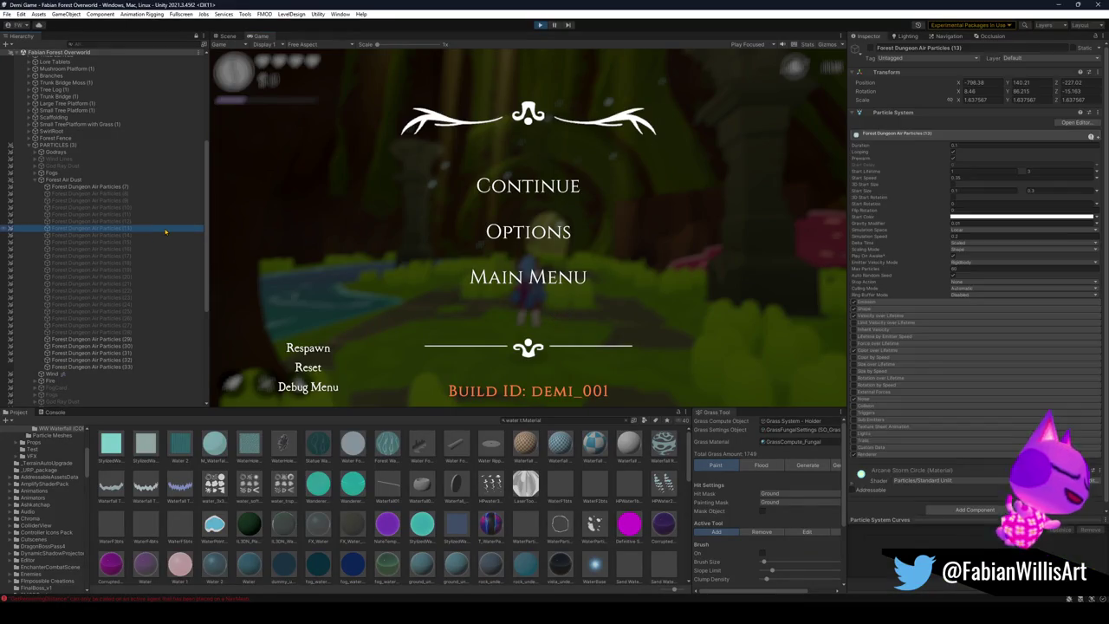
pyautogui.hotkey('ctrl', 'a')
pyautogui.press('Left')
pyautogui.press('Right')
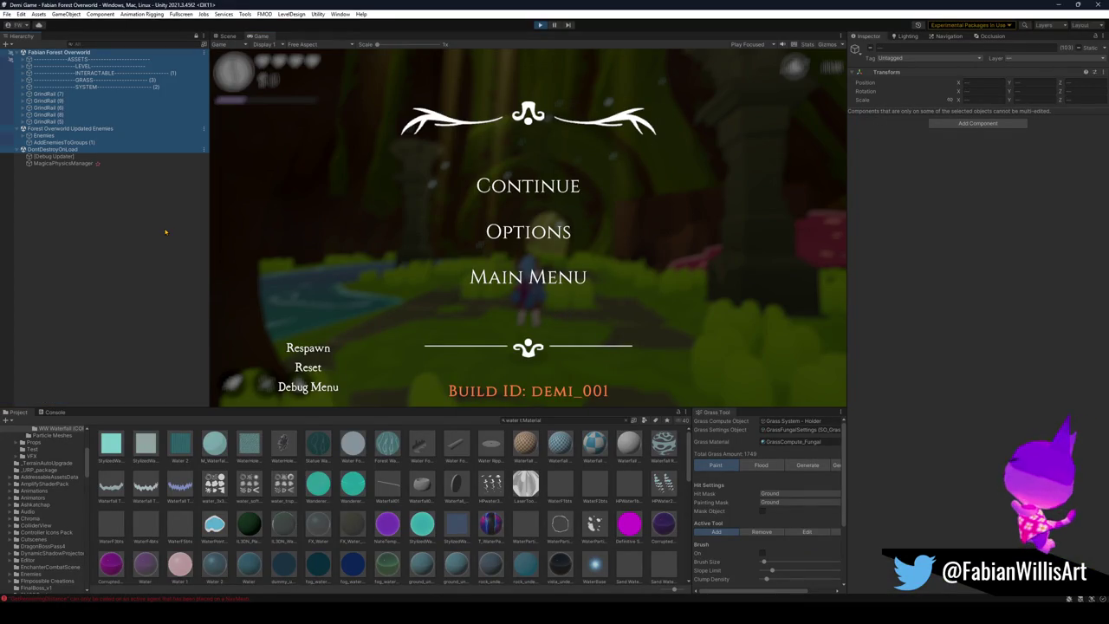
pyautogui.click(152, 213)
pyautogui.hotkey('ctrl', 'f')
pyautogui.write('post')
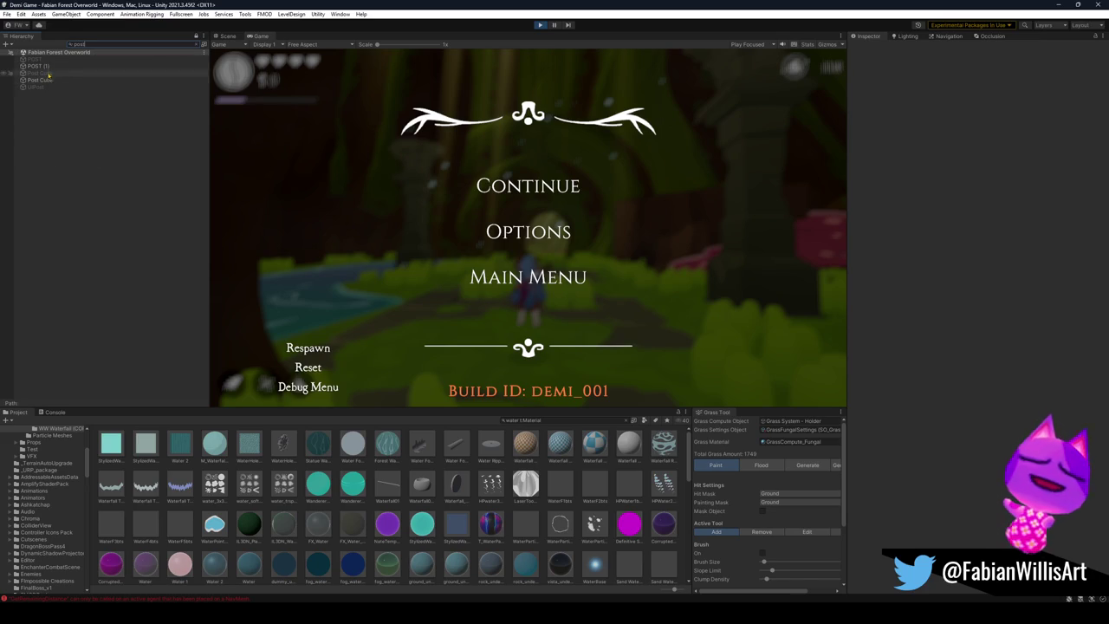
pyautogui.click(43, 66)
pyautogui.click(44, 80)
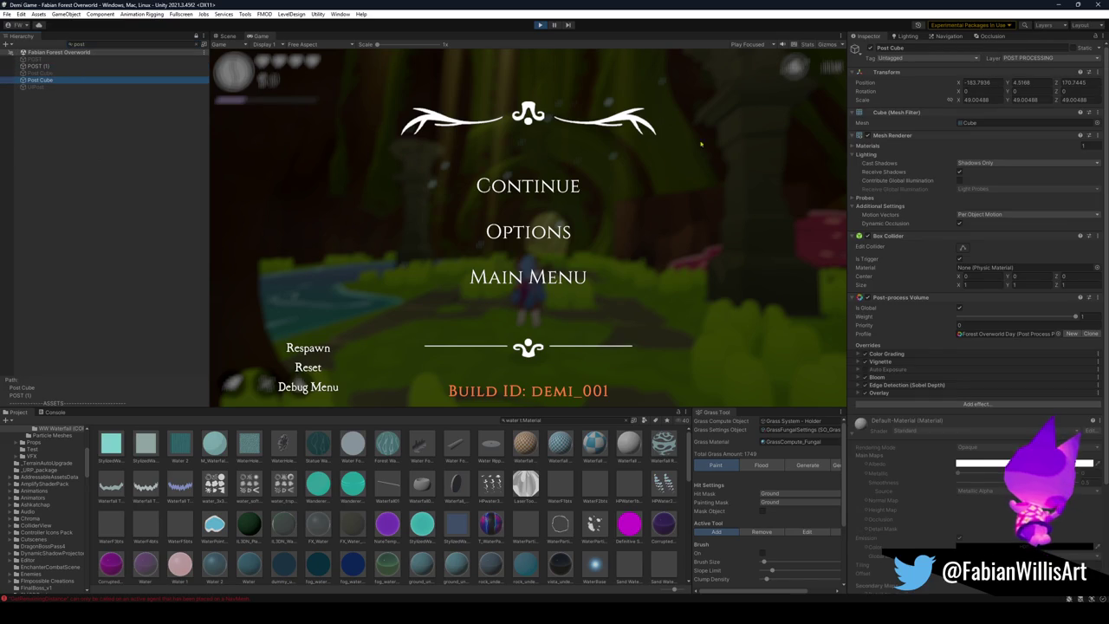
# Step: Resume the game and expand the volume's Edge Detection (Sobel Depth) settings
pyautogui.click(528, 186)
pyautogui.press('super')
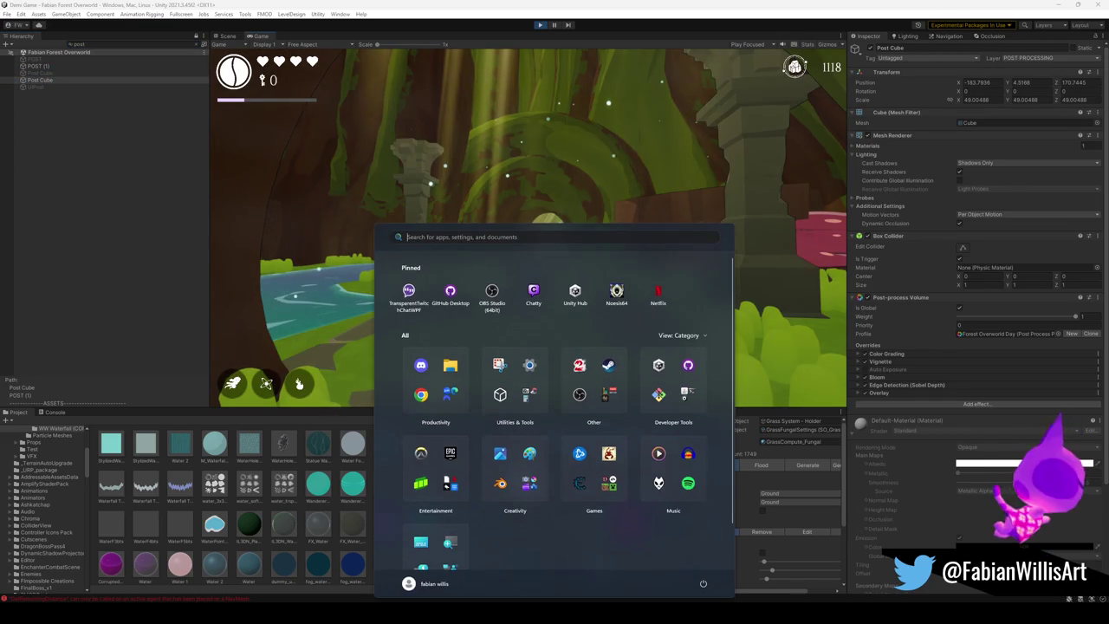
pyautogui.click(904, 384)
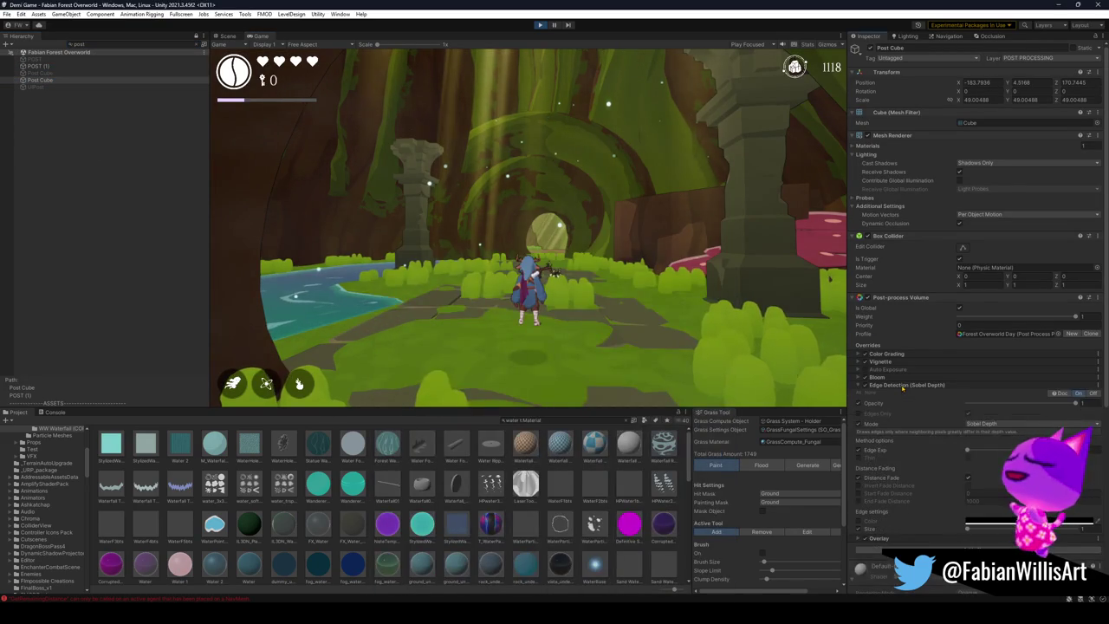